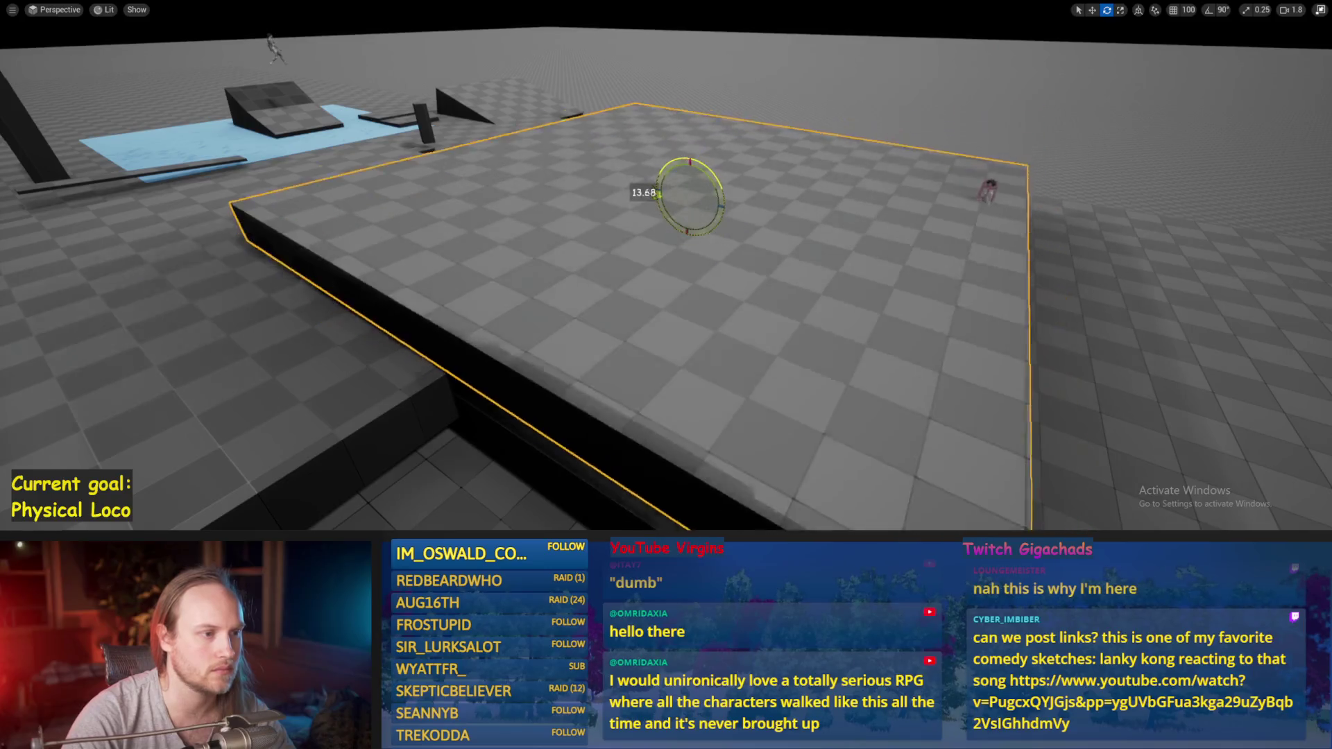
- Undo the platform's last rotation and move in the test level
{"action": "key", "text": "ctrl+z"}
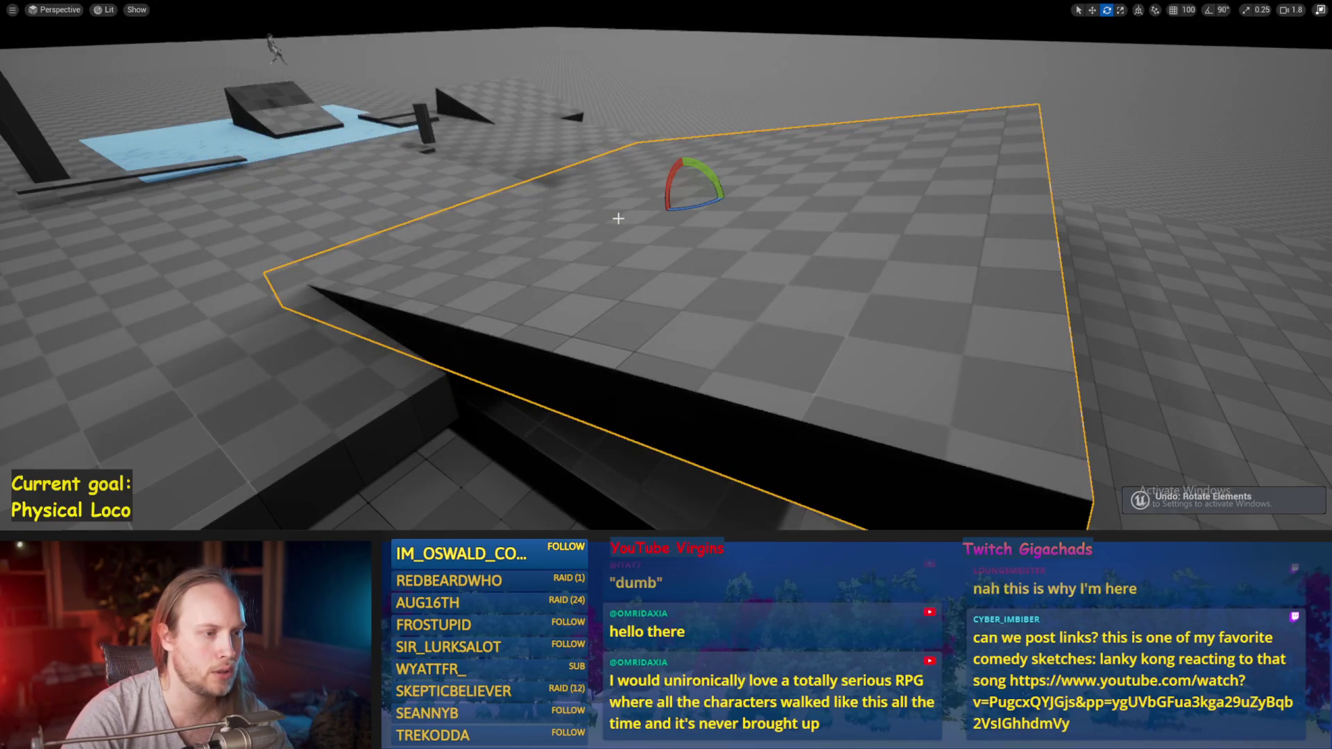
{"action": "key", "text": "ctrl+z"}
{"action": "key", "text": "alt+Tab"}
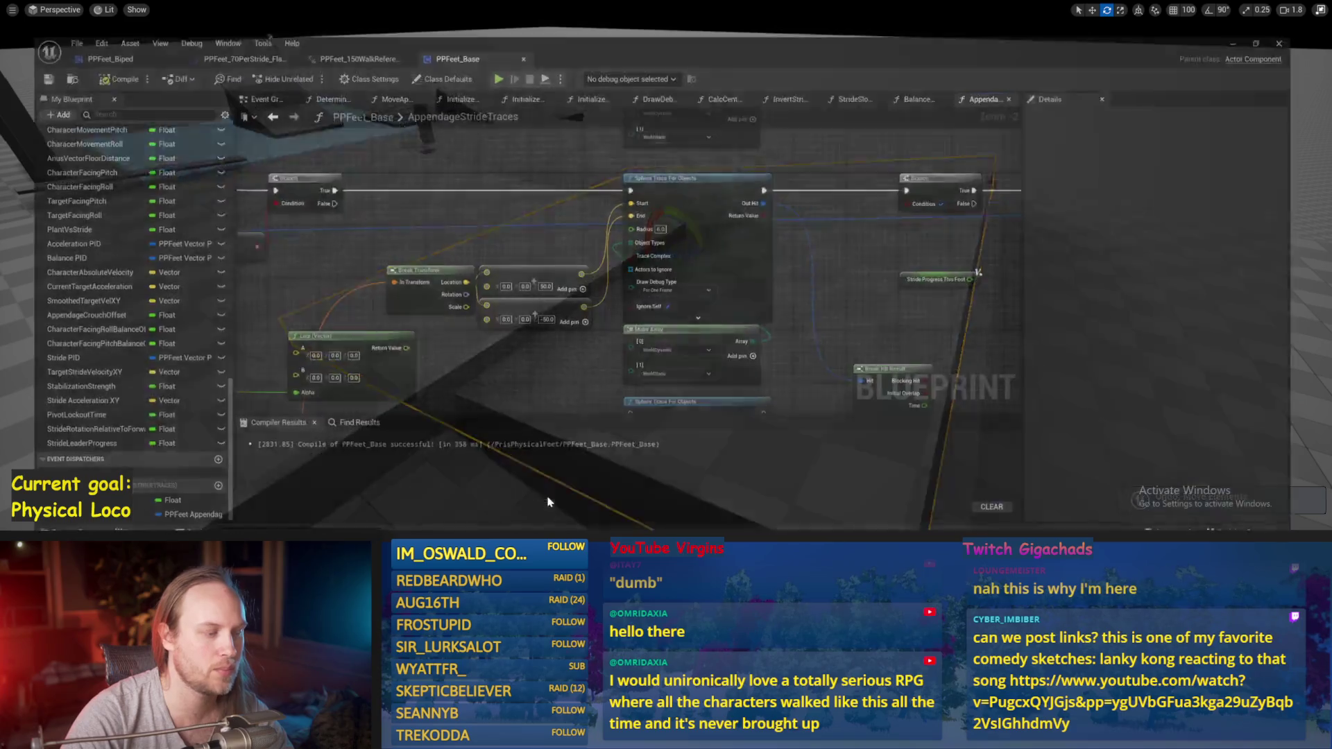
{"action": "scroll", "coordinate": [603, 263], "scroll_direction": "up", "scroll_amount": 2}
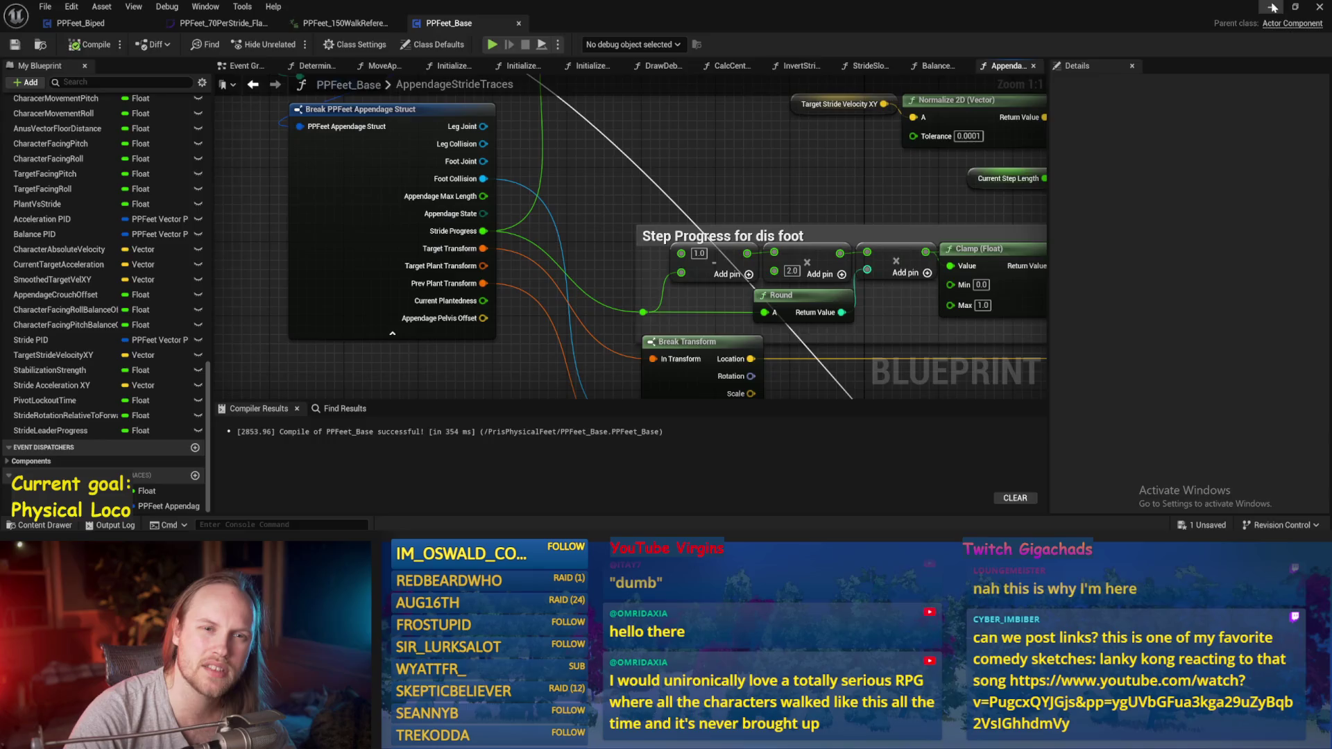
- Save PPFeet_TestLevel and bring the PPFeet_Base Blueprint editor back to the front
{"action": "key", "text": "alt+Tab"}
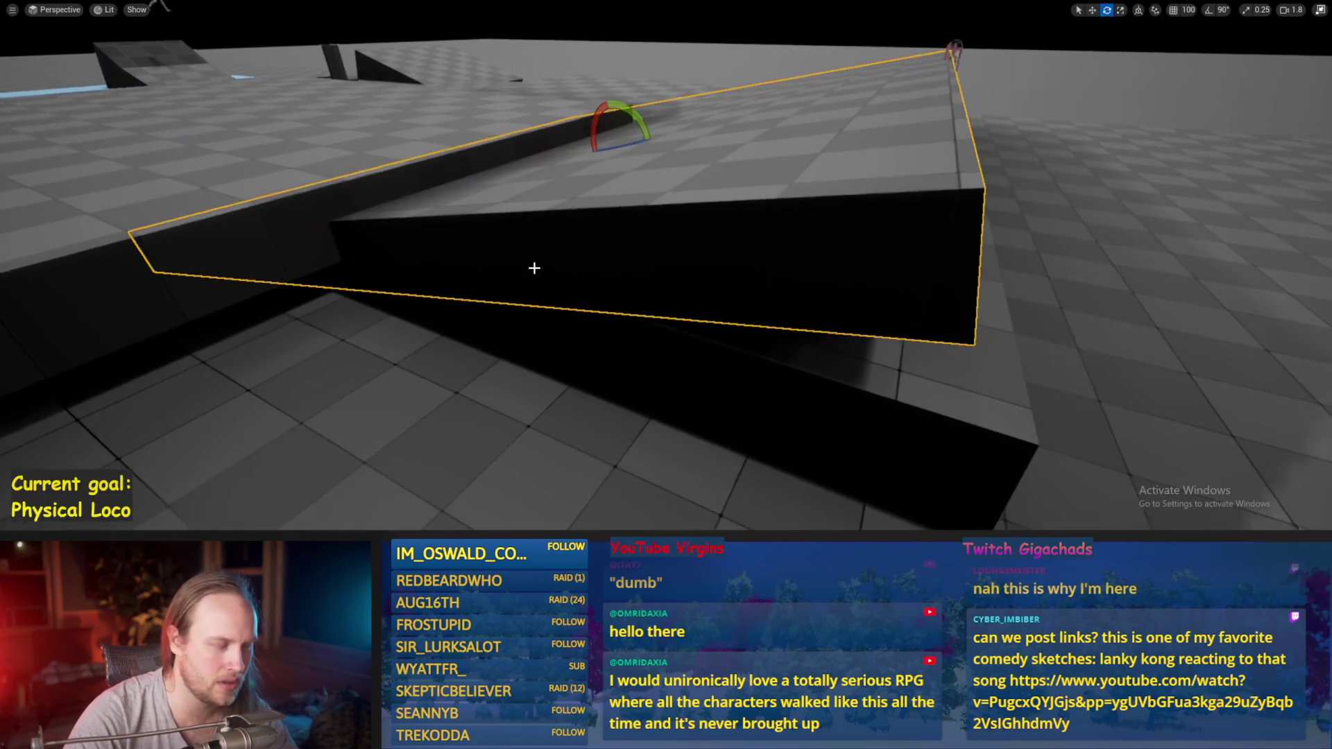
{"action": "mouse_move", "coordinate": [535, 268]}
{"action": "left_mouse_down"}
{"action": "mouse_move", "coordinate": [535, 229]}
{"action": "mouse_move", "coordinate": [659, 238]}
{"action": "left_mouse_up"}
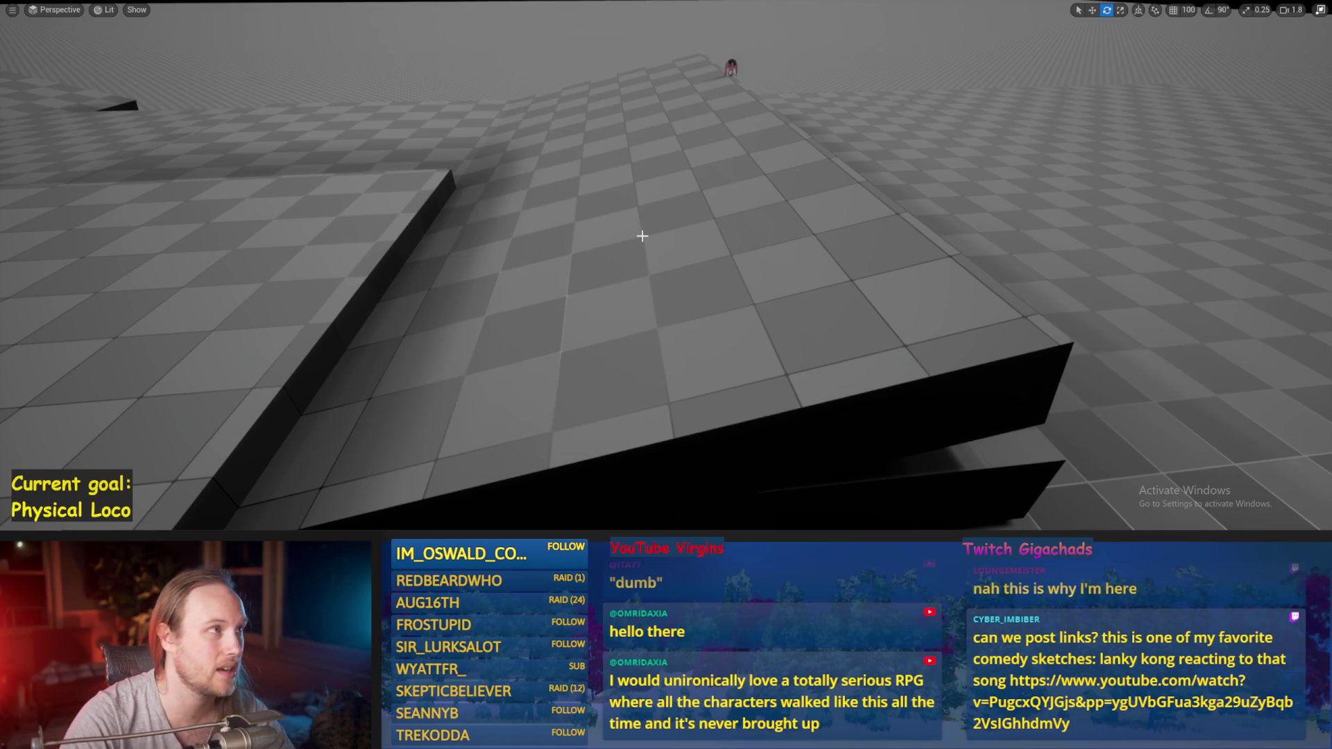
{"action": "left_click_drag", "start_coordinate": [668, 284], "coordinate": [667, 296]}
{"action": "key", "text": "ctrl+s"}
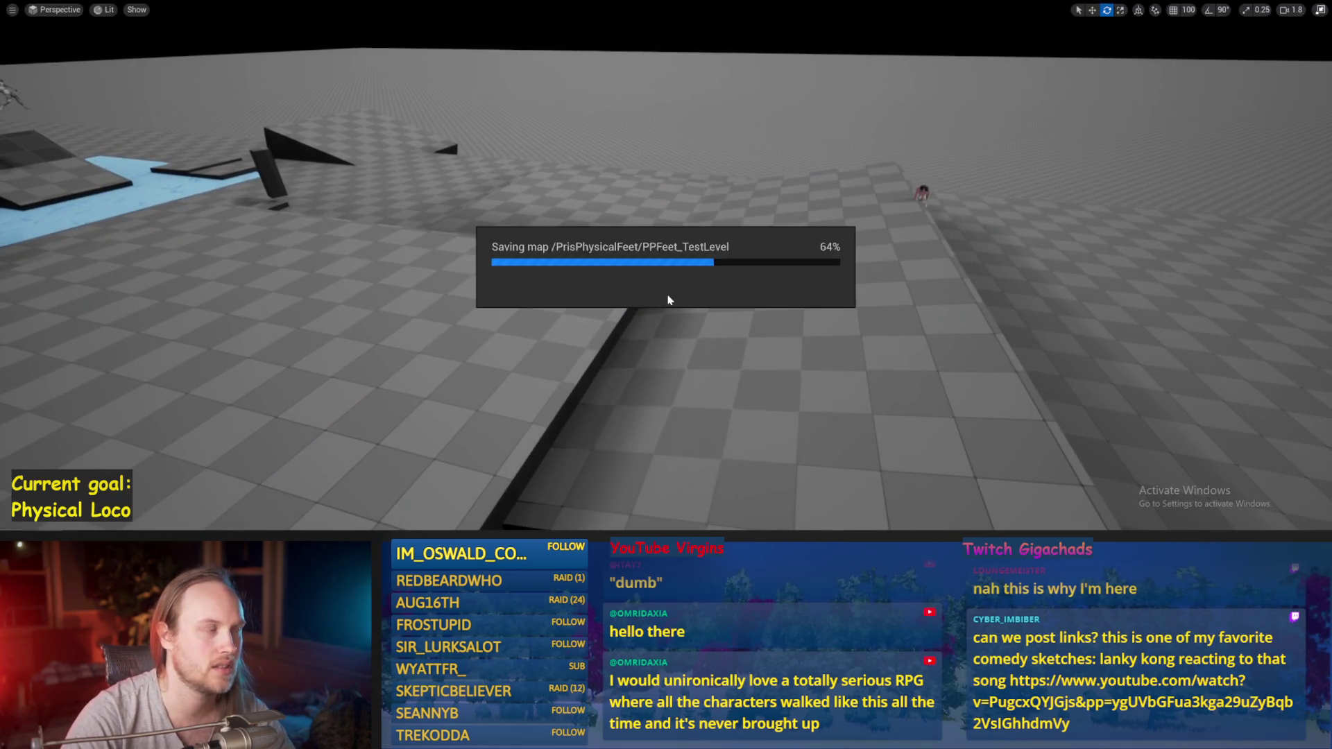
{"action": "left_click", "coordinate": [628, 458]}
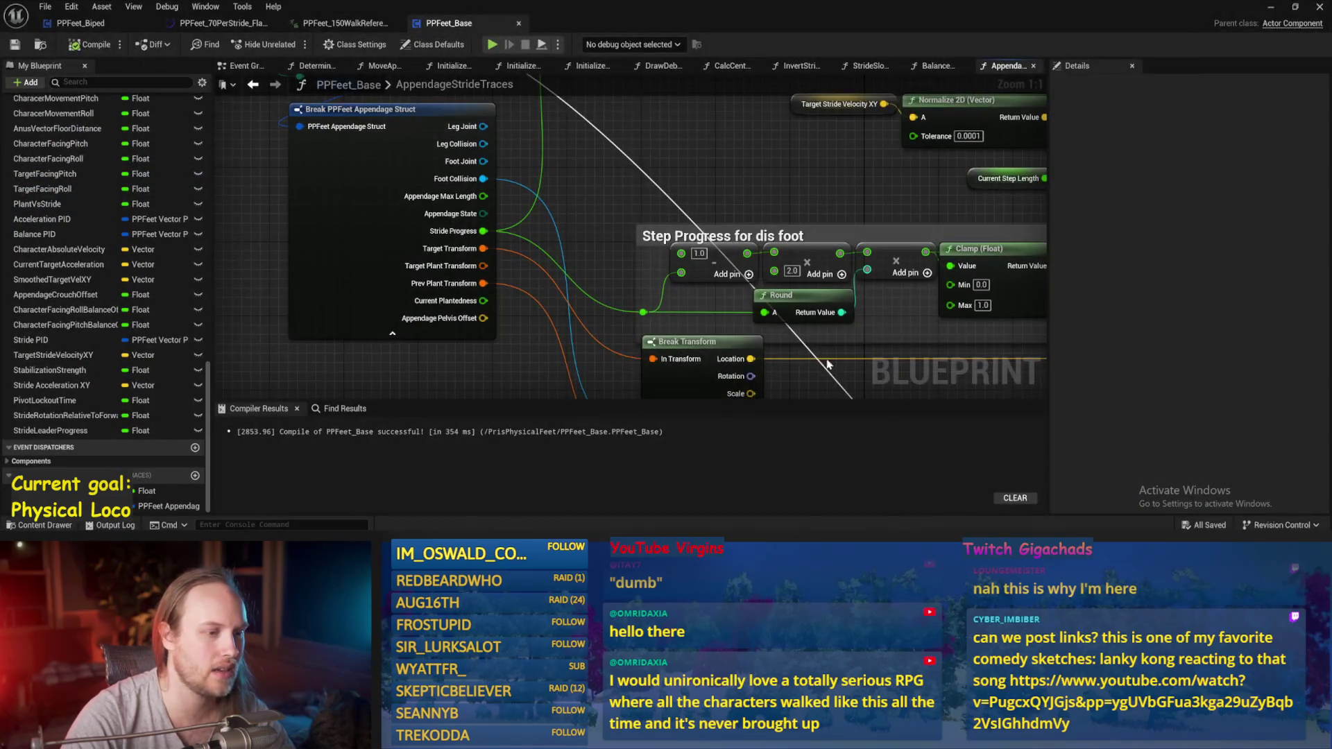
- Wrap the upper Sphere Trace in a comment titled 'Planted Trace' and save
{"action": "left_click_drag", "start_coordinate": [764, 278], "coordinate": [480, 297]}
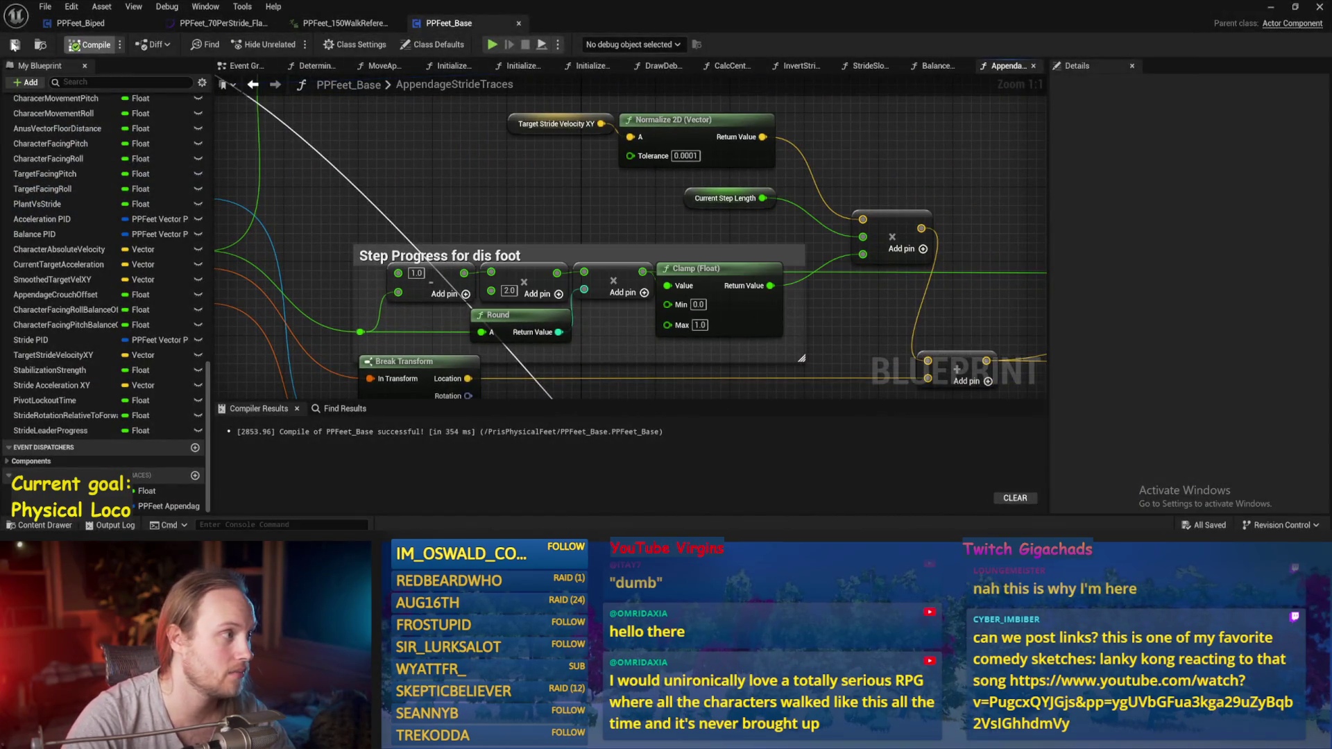
{"action": "scroll", "coordinate": [623, 192], "scroll_direction": "down", "scroll_amount": 3}
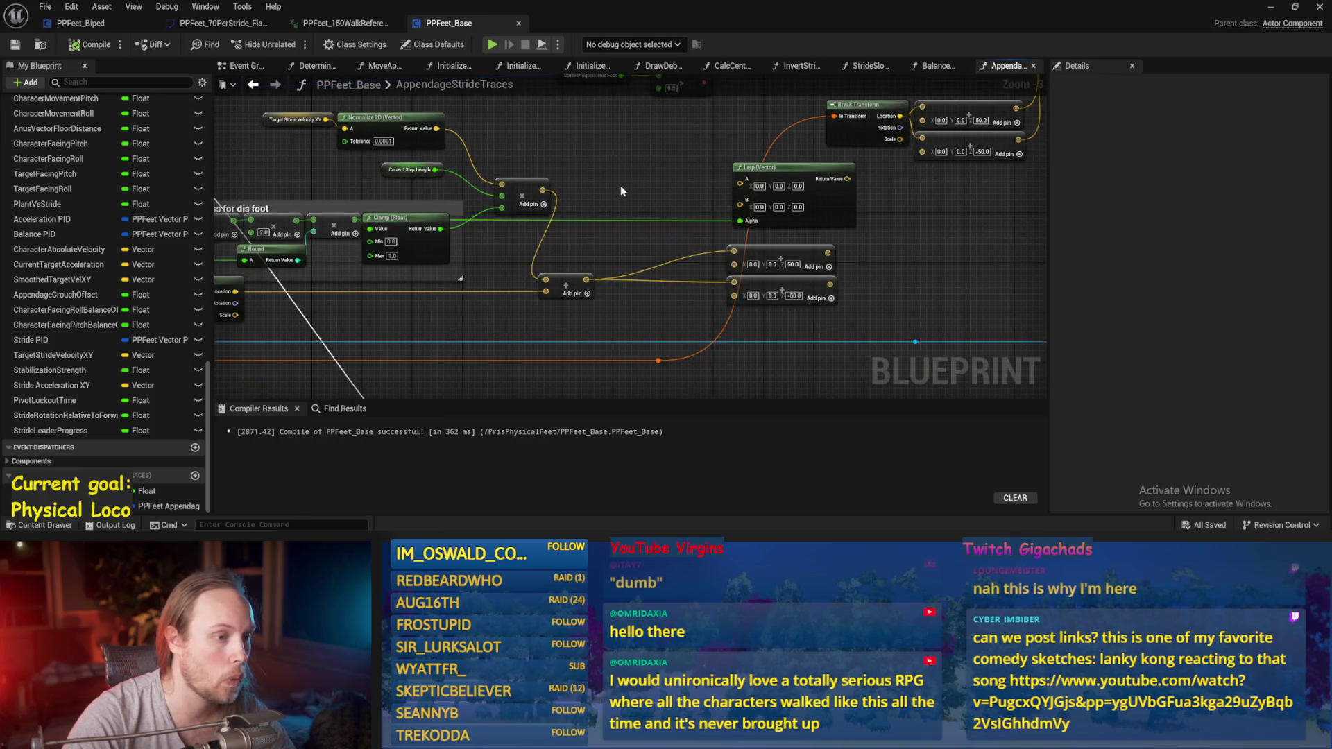
{"action": "left_click_drag", "start_coordinate": [623, 191], "coordinate": [870, 244]}
{"action": "mouse_move", "coordinate": [832, 290]}
{"action": "left_mouse_down"}
{"action": "mouse_move", "coordinate": [772, 211]}
{"action": "mouse_move", "coordinate": [670, 290]}
{"action": "left_mouse_up"}
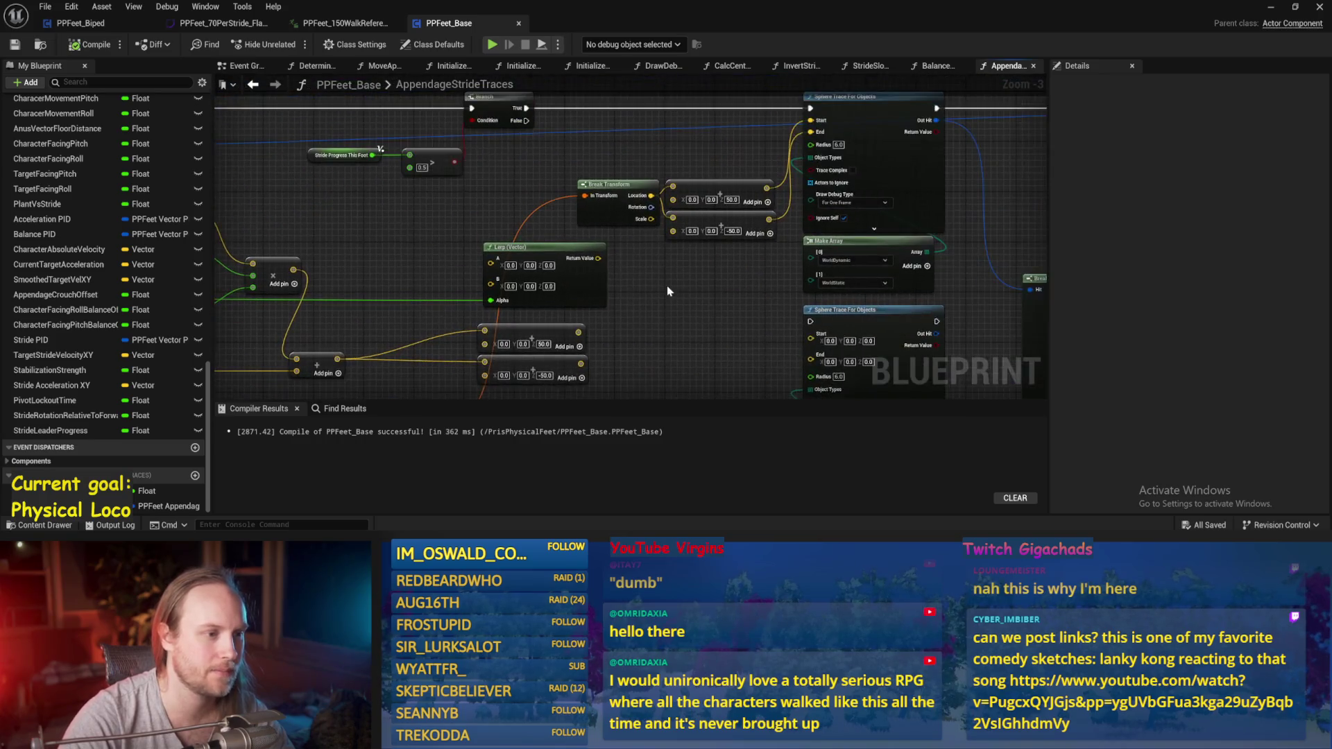
{"action": "scroll", "coordinate": [670, 290], "scroll_direction": "up", "scroll_amount": 2}
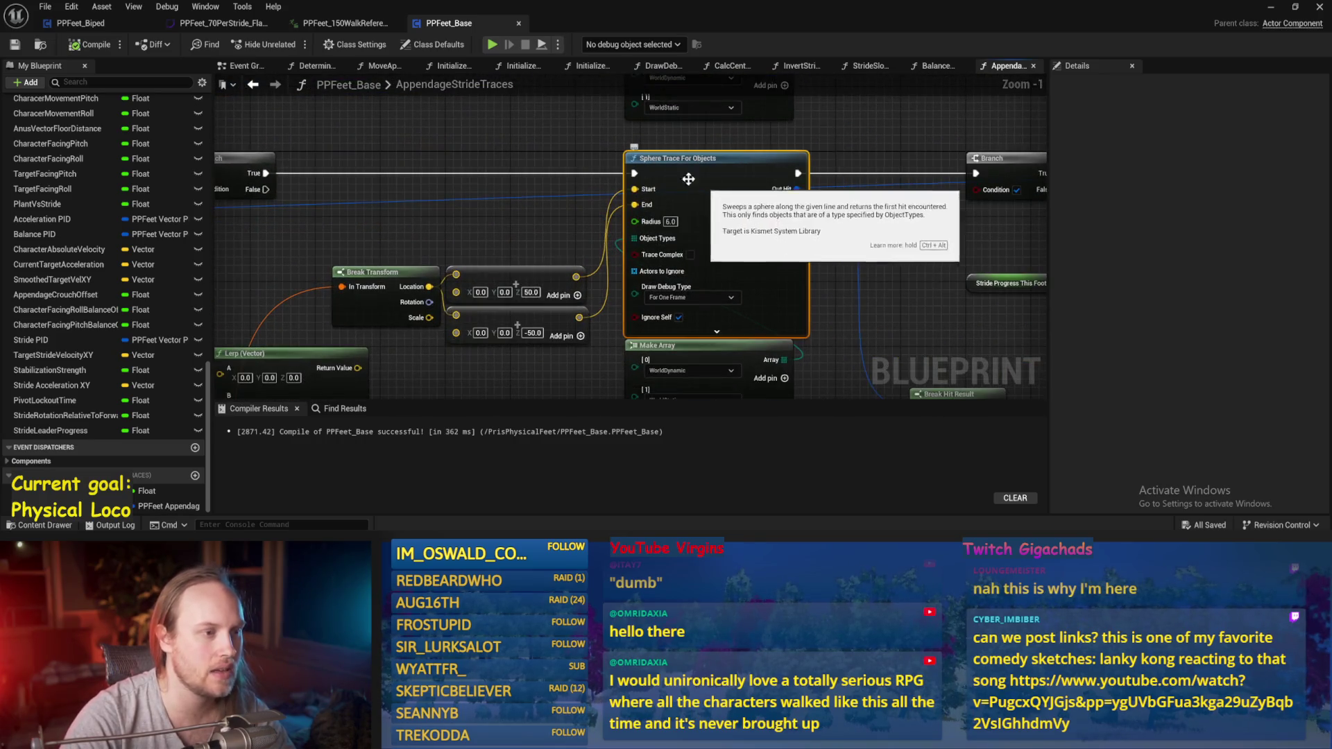
{"action": "scroll", "coordinate": [702, 185], "scroll_direction": "down", "scroll_amount": 2}
{"action": "key", "text": "c"}
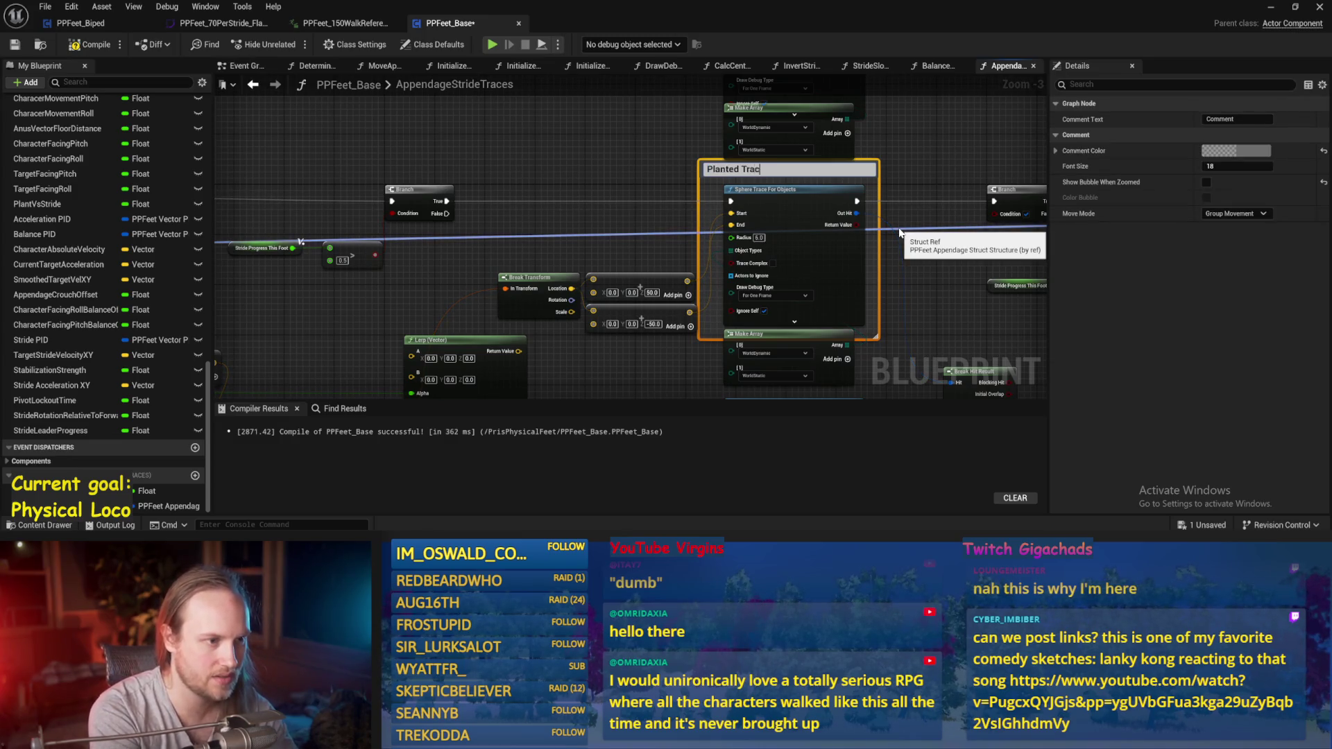
{"action": "type", "text": "e"}
{"action": "key", "text": "Return"}
{"action": "left_click_drag", "start_coordinate": [969, 220], "coordinate": [962, 170]}
{"action": "left_click", "coordinate": [895, 369]}
{"action": "key", "text": "ctrl+s"}
- Wrap the lower Sphere Trace and Make Array in a 'LookAhead Trace' comment, collapse Break Hit Result, save
{"action": "mouse_move", "coordinate": [895, 368]}
{"action": "left_mouse_down"}
{"action": "mouse_move", "coordinate": [842, 202]}
{"action": "mouse_move", "coordinate": [806, 378]}
{"action": "left_mouse_up"}
{"action": "key", "text": "c"}
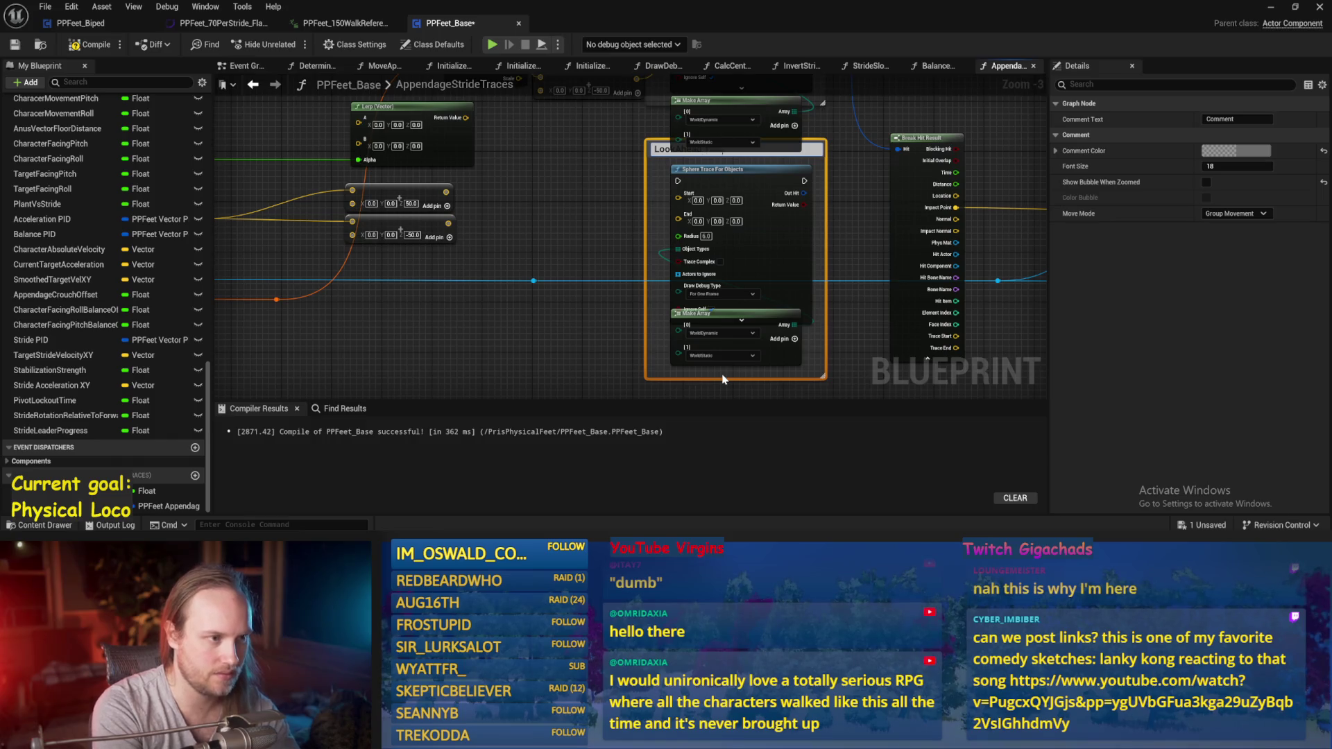
{"action": "type", "text": "kAhead Trace"}
{"action": "key", "text": "Return"}
{"action": "mouse_move", "coordinate": [833, 227]}
{"action": "left_mouse_down"}
{"action": "mouse_move", "coordinate": [780, 215]}
{"action": "mouse_move", "coordinate": [779, 169]}
{"action": "left_mouse_up"}
{"action": "left_click_drag", "start_coordinate": [733, 265], "coordinate": [734, 277]}
{"action": "mouse_move", "coordinate": [788, 162]}
{"action": "left_mouse_down"}
{"action": "mouse_move", "coordinate": [788, 174]}
{"action": "mouse_move", "coordinate": [752, 168]}
{"action": "left_mouse_up"}
{"action": "left_click", "coordinate": [817, 386]}
{"action": "scroll", "coordinate": [784, 292], "scroll_direction": "down", "scroll_amount": 1}
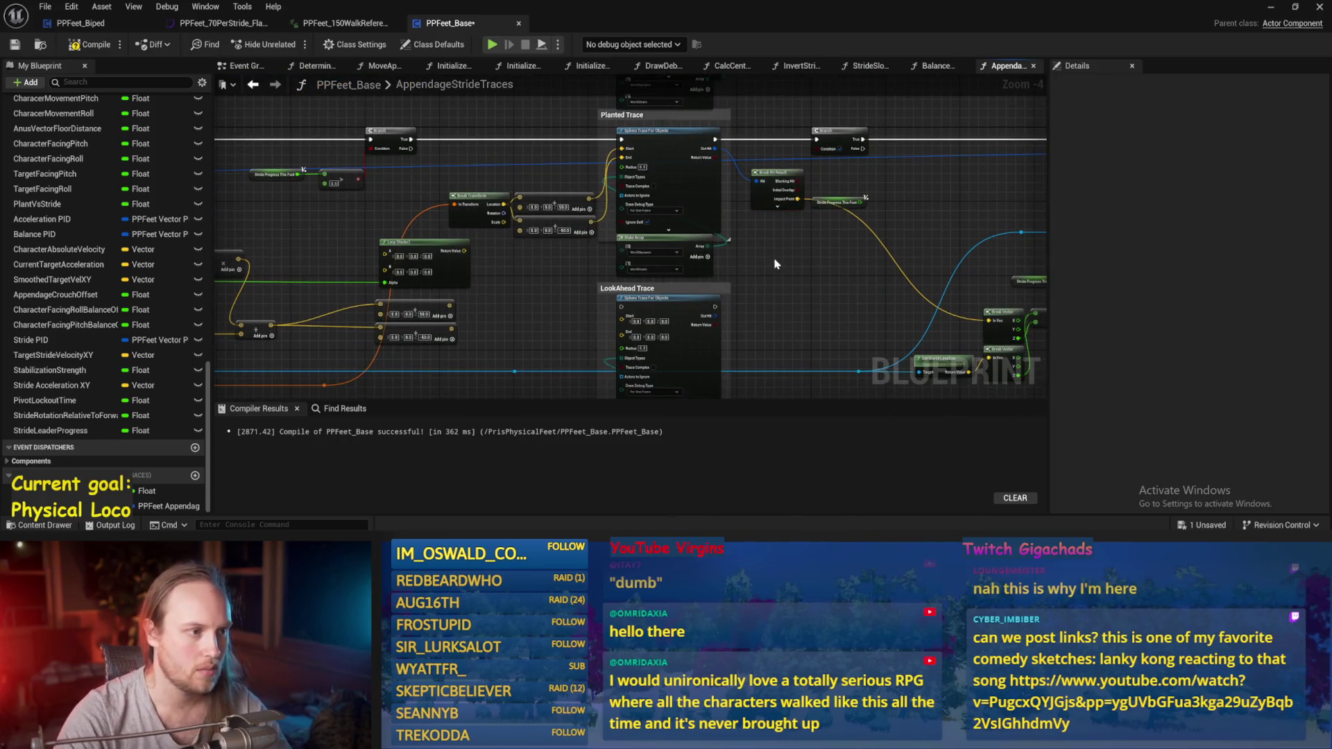
{"action": "key", "text": "ctrl+s"}
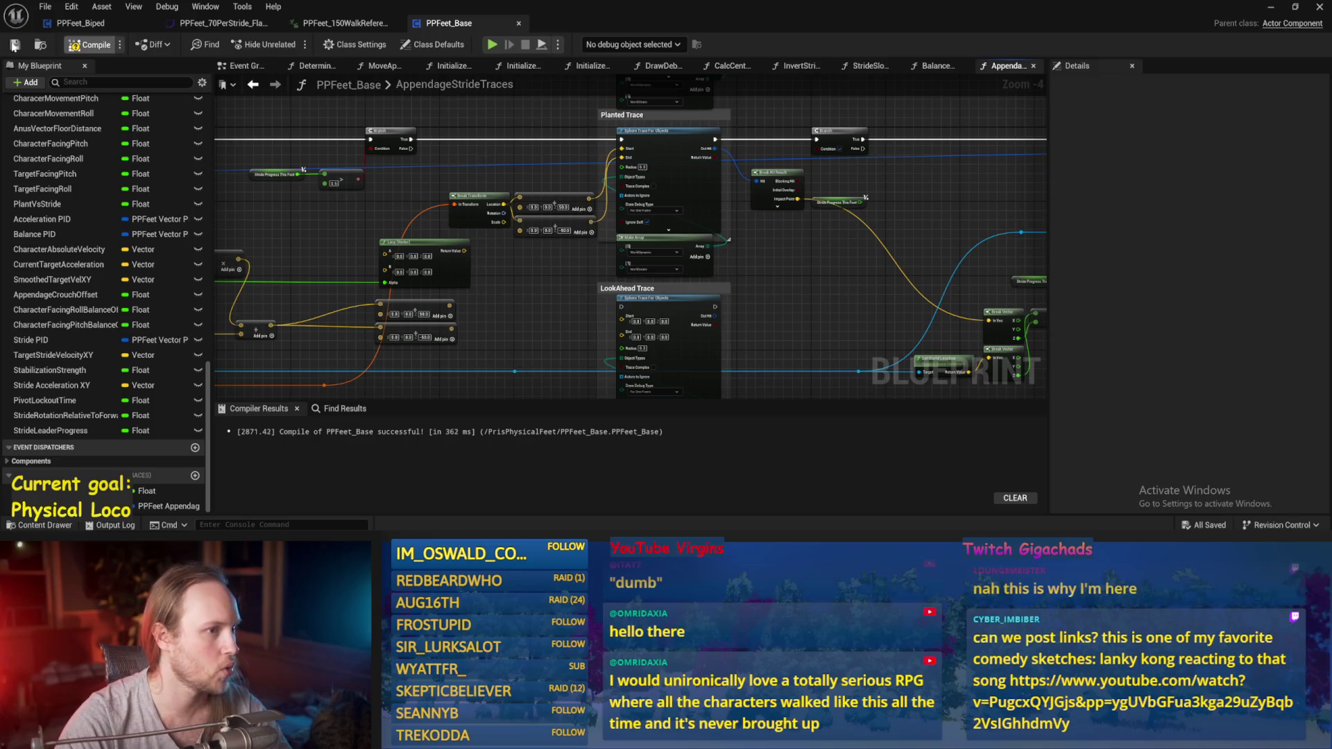
- Route the execution wire through a reroute knot straight into the Planted Trace, with the Branch after it
{"action": "left_click_drag", "start_coordinate": [840, 291], "coordinate": [776, 303]}
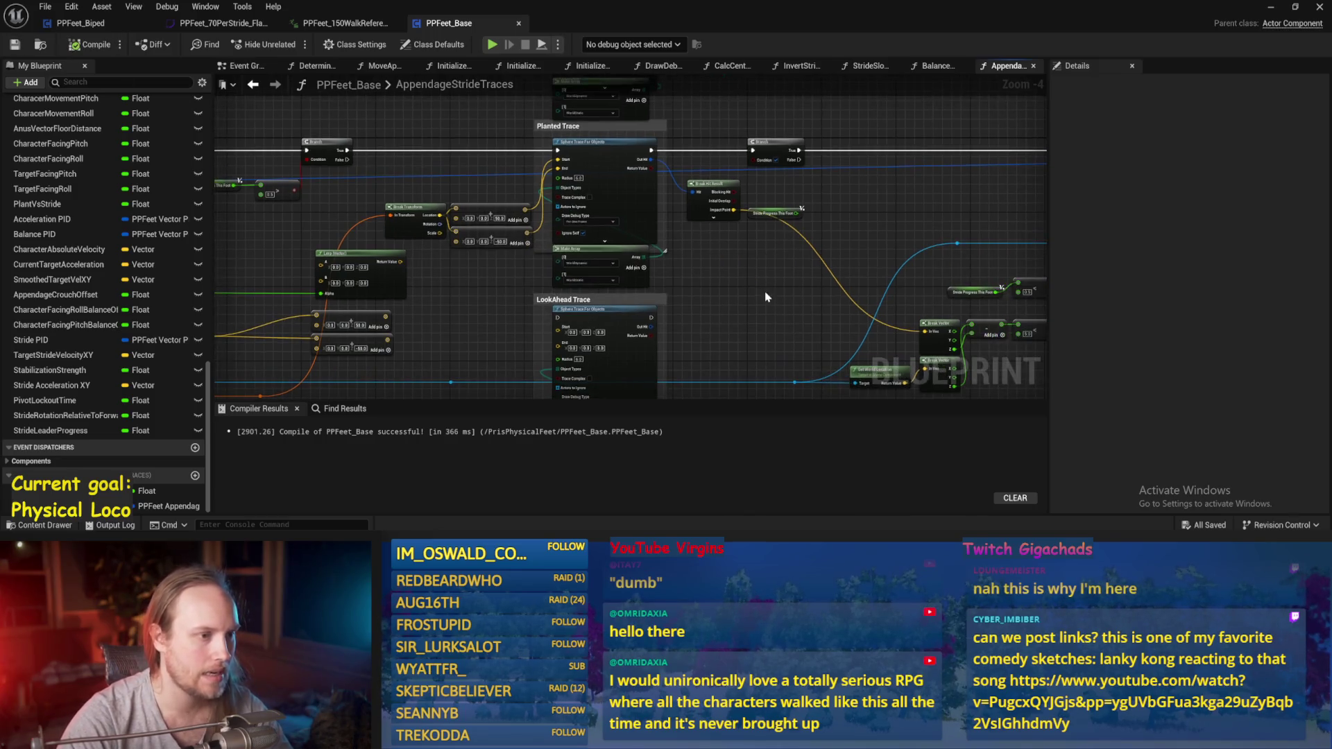
{"action": "scroll", "coordinate": [851, 214], "scroll_direction": "up", "scroll_amount": 2}
{"action": "left_click_drag", "start_coordinate": [460, 151], "coordinate": [619, 139]}
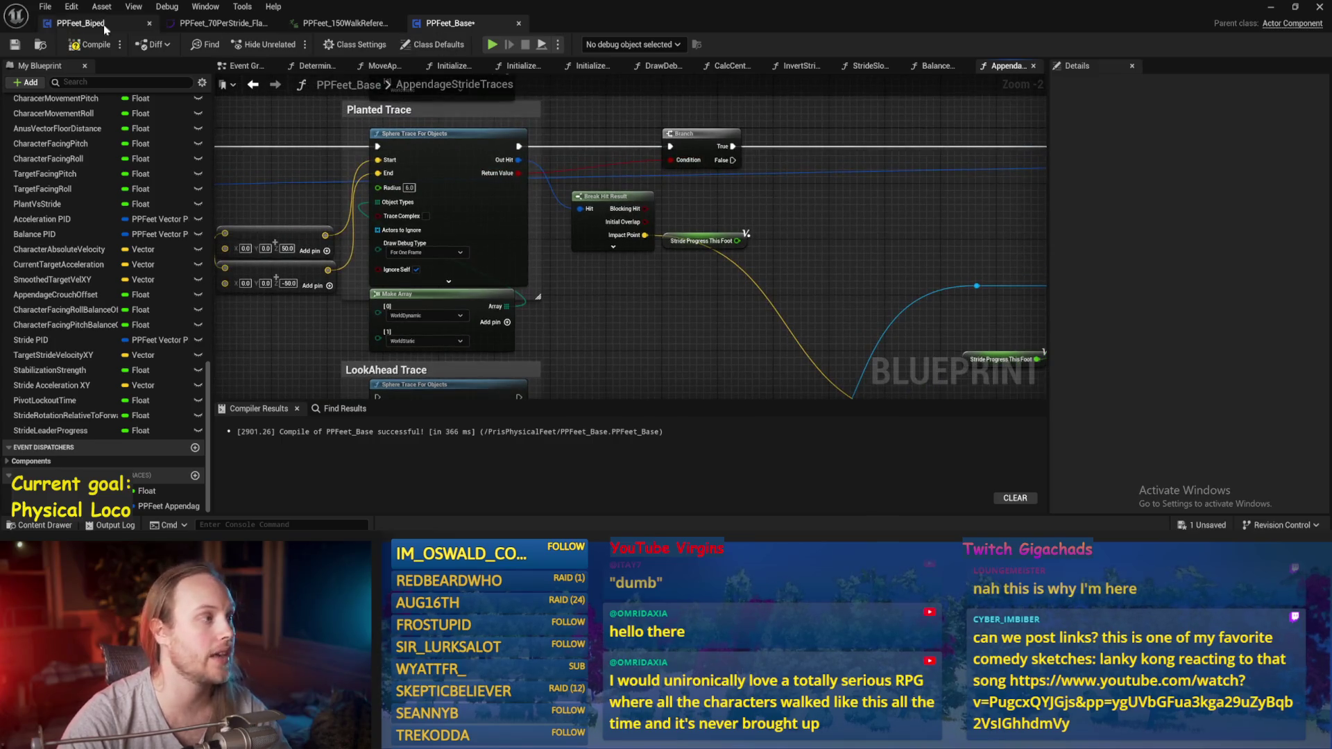
{"action": "scroll", "coordinate": [655, 219], "scroll_direction": "down", "scroll_amount": 1}
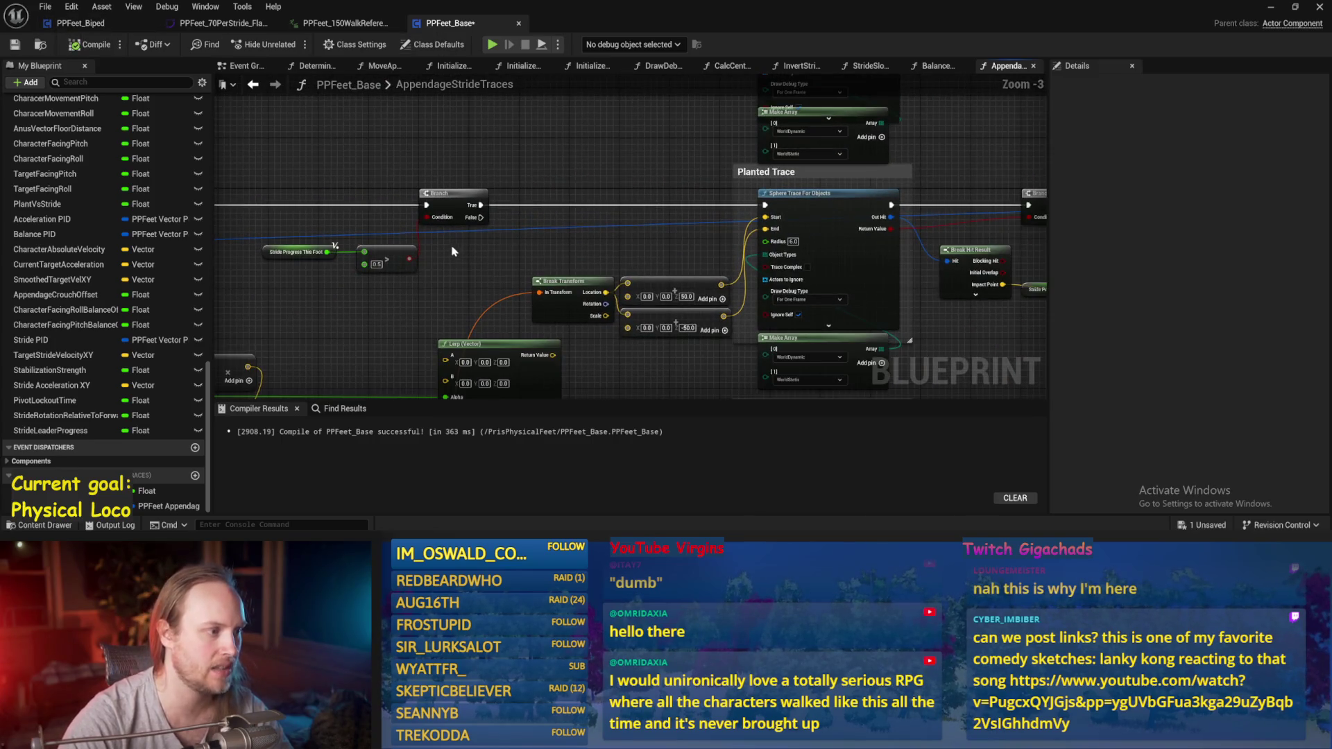
{"action": "double_click", "coordinate": [378, 203]}
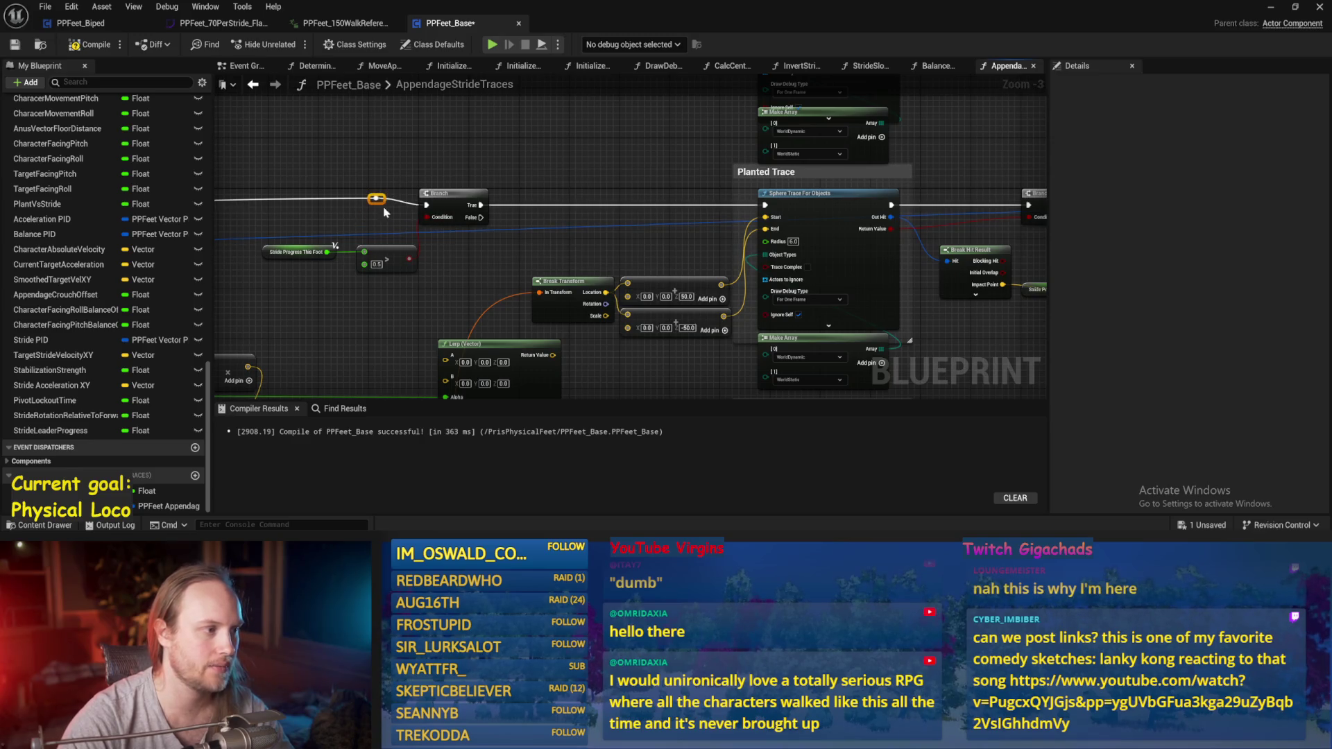
{"action": "left_click_drag", "start_coordinate": [426, 204], "coordinate": [765, 205]}
{"action": "left_click_drag", "start_coordinate": [464, 210], "coordinate": [582, 129]}
{"action": "right_click", "coordinate": [583, 129]}
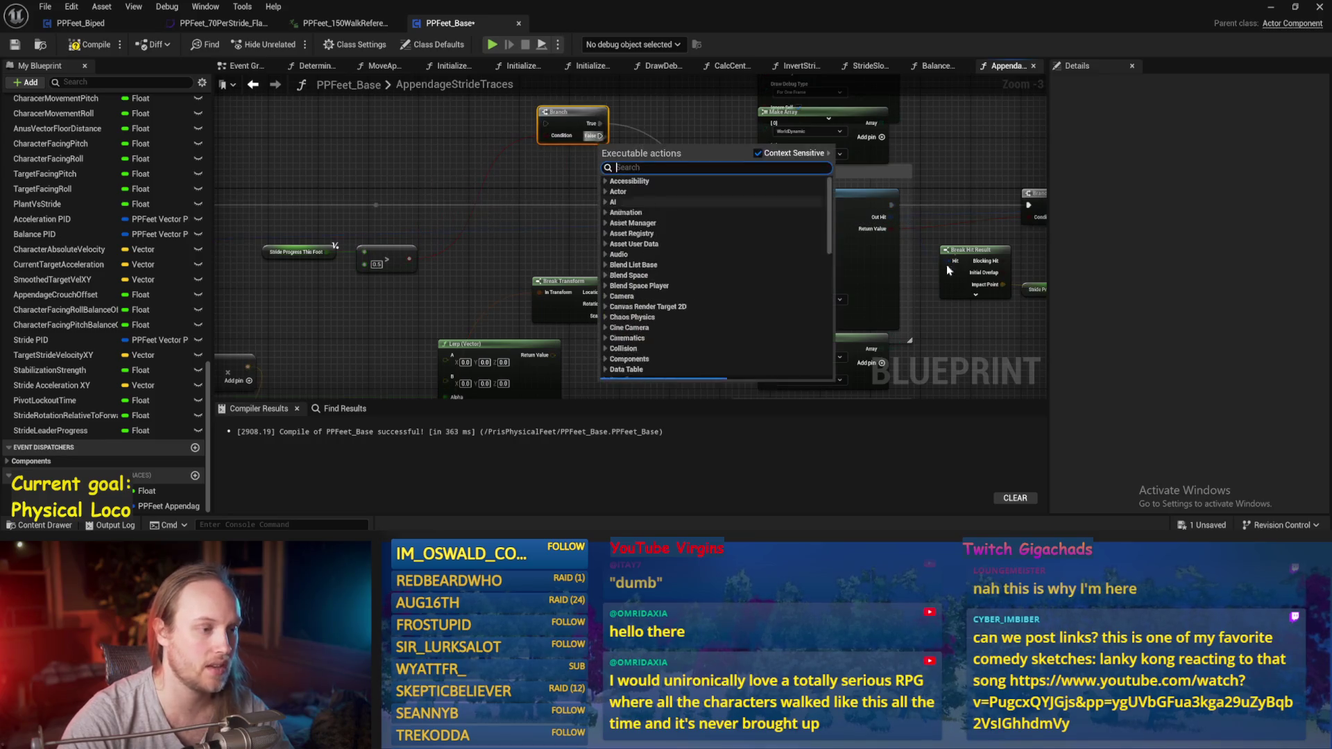
{"action": "key", "text": "ctrl+s"}
- Reposition the Branch node next to the Planted Trace and save the Blueprint
{"action": "mouse_move", "coordinate": [614, 351]}
{"action": "left_mouse_down"}
{"action": "mouse_move", "coordinate": [687, 361]}
{"action": "mouse_move", "coordinate": [692, 386]}
{"action": "mouse_move", "coordinate": [616, 374]}
{"action": "left_mouse_up"}
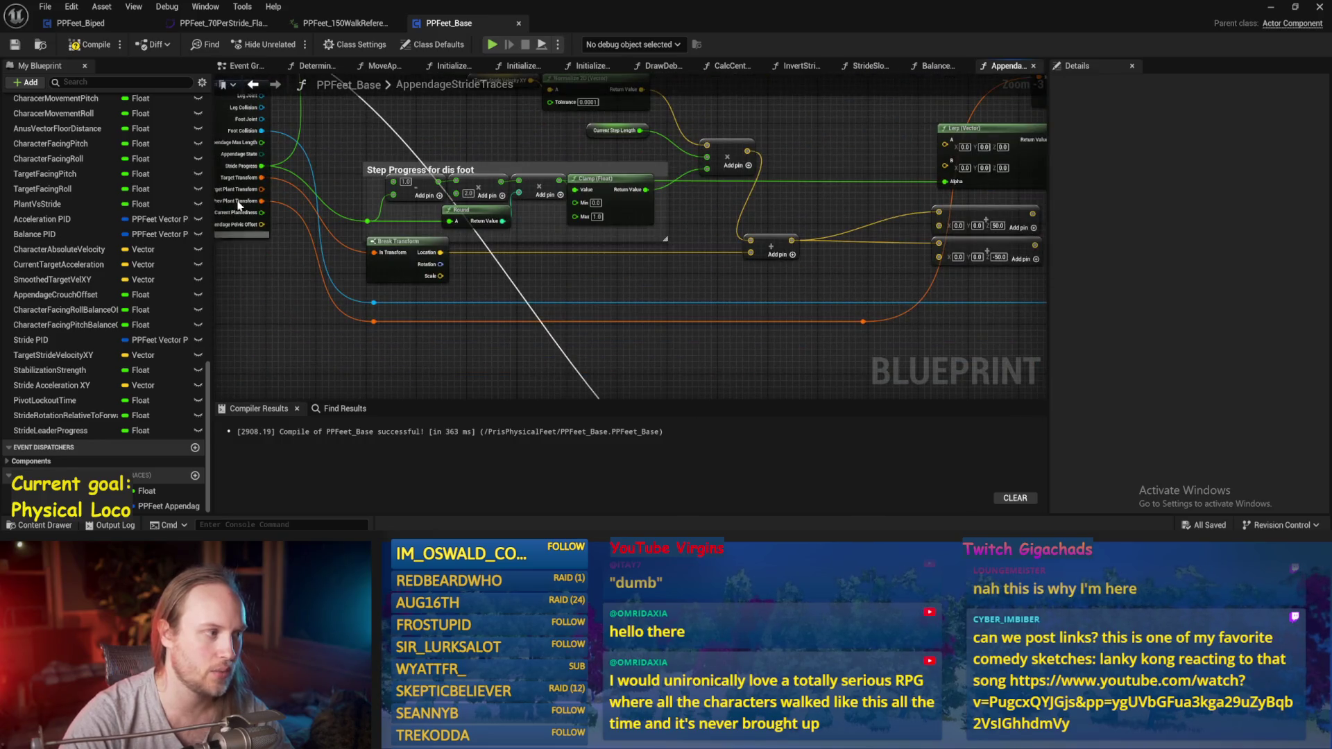
{"action": "mouse_move", "coordinate": [236, 205]}
{"action": "left_mouse_down"}
{"action": "mouse_move", "coordinate": [308, 194]}
{"action": "mouse_move", "coordinate": [723, 276]}
{"action": "mouse_move", "coordinate": [639, 285]}
{"action": "mouse_move", "coordinate": [862, 243]}
{"action": "mouse_move", "coordinate": [886, 143]}
{"action": "left_mouse_up"}
{"action": "scroll", "coordinate": [863, 243], "scroll_direction": "down", "scroll_amount": 1}
{"action": "scroll", "coordinate": [865, 247], "scroll_direction": "up", "scroll_amount": 1}
{"action": "mouse_move", "coordinate": [865, 247]}
{"action": "left_mouse_down"}
{"action": "mouse_move", "coordinate": [756, 226]}
{"action": "mouse_move", "coordinate": [856, 307]}
{"action": "left_mouse_up"}
{"action": "key", "text": "ctrl+s"}
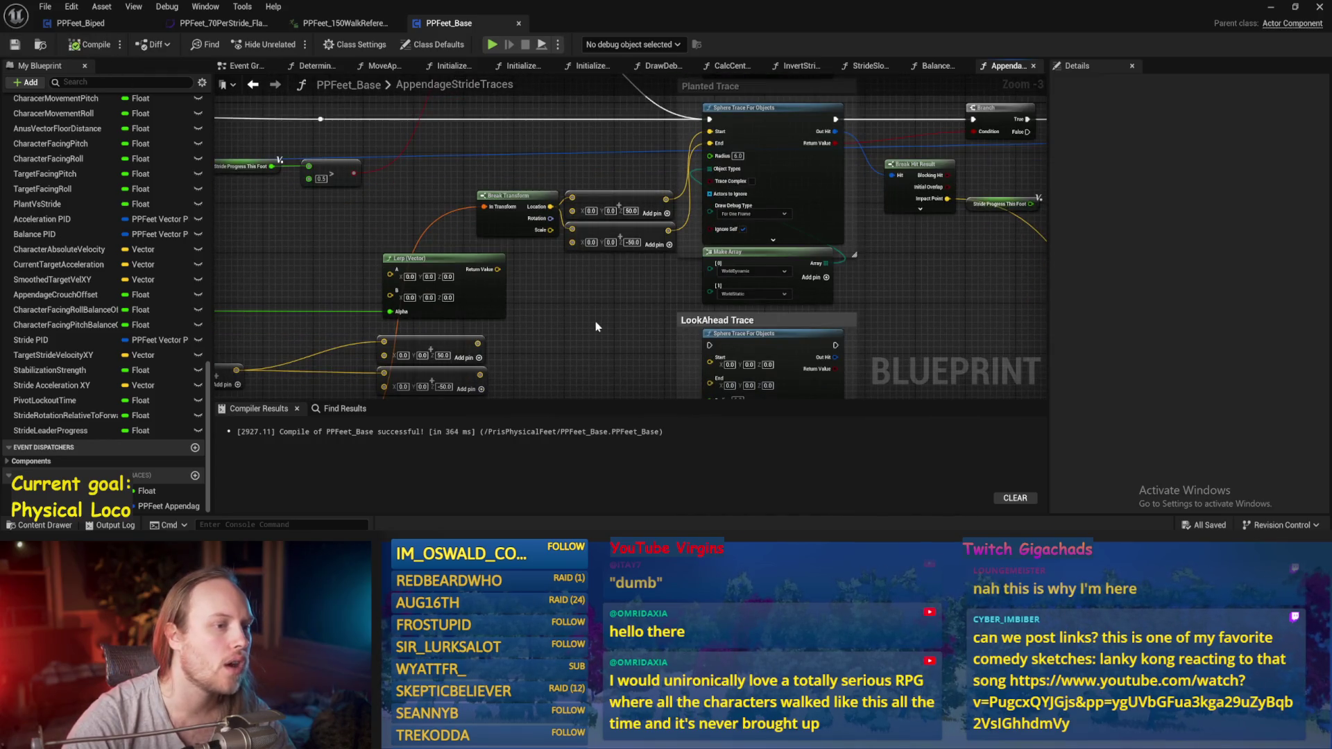
{"action": "mouse_move", "coordinate": [947, 300]}
{"action": "left_mouse_down"}
{"action": "mouse_move", "coordinate": [638, 280]}
{"action": "mouse_move", "coordinate": [686, 354]}
{"action": "left_mouse_up"}
{"action": "left_click_drag", "start_coordinate": [853, 245], "coordinate": [789, 243]}
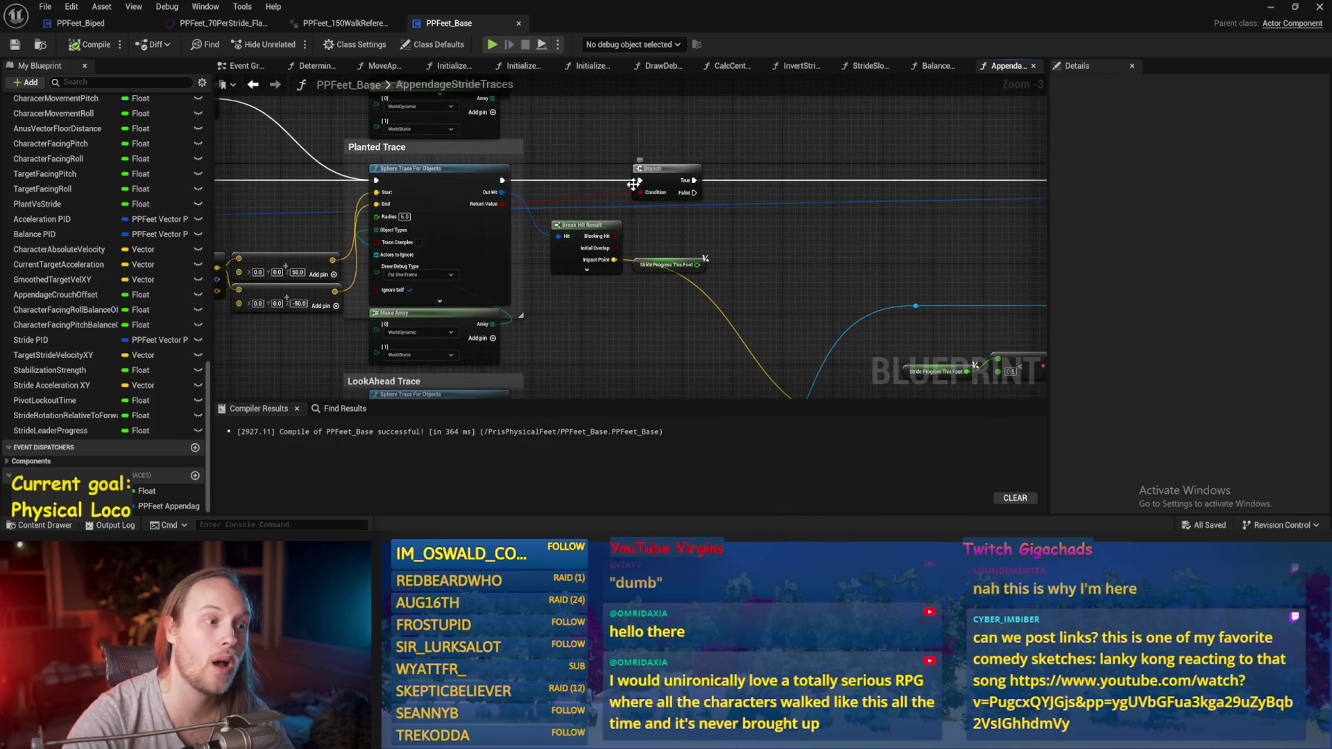
{"action": "mouse_move", "coordinate": [606, 184]}
{"action": "left_mouse_down"}
{"action": "mouse_move", "coordinate": [744, 190]}
{"action": "mouse_move", "coordinate": [756, 269]}
{"action": "mouse_move", "coordinate": [717, 188]}
{"action": "mouse_move", "coordinate": [732, 184]}
{"action": "left_mouse_up"}
{"action": "key", "text": "ctrl+s"}
- Delete the greater-than comparison node, then undo the deletion
{"action": "mouse_move", "coordinate": [215, 239]}
{"action": "left_mouse_down"}
{"action": "mouse_move", "coordinate": [635, 248]}
{"action": "mouse_move", "coordinate": [619, 224]}
{"action": "mouse_move", "coordinate": [326, 197]}
{"action": "left_mouse_up"}
{"action": "left_click", "coordinate": [562, 250]}
{"action": "key", "text": "Delete"}
{"action": "key", "text": "ctrl+z"}
{"action": "scroll", "coordinate": [751, 290], "scroll_direction": "up", "scroll_amount": 2}
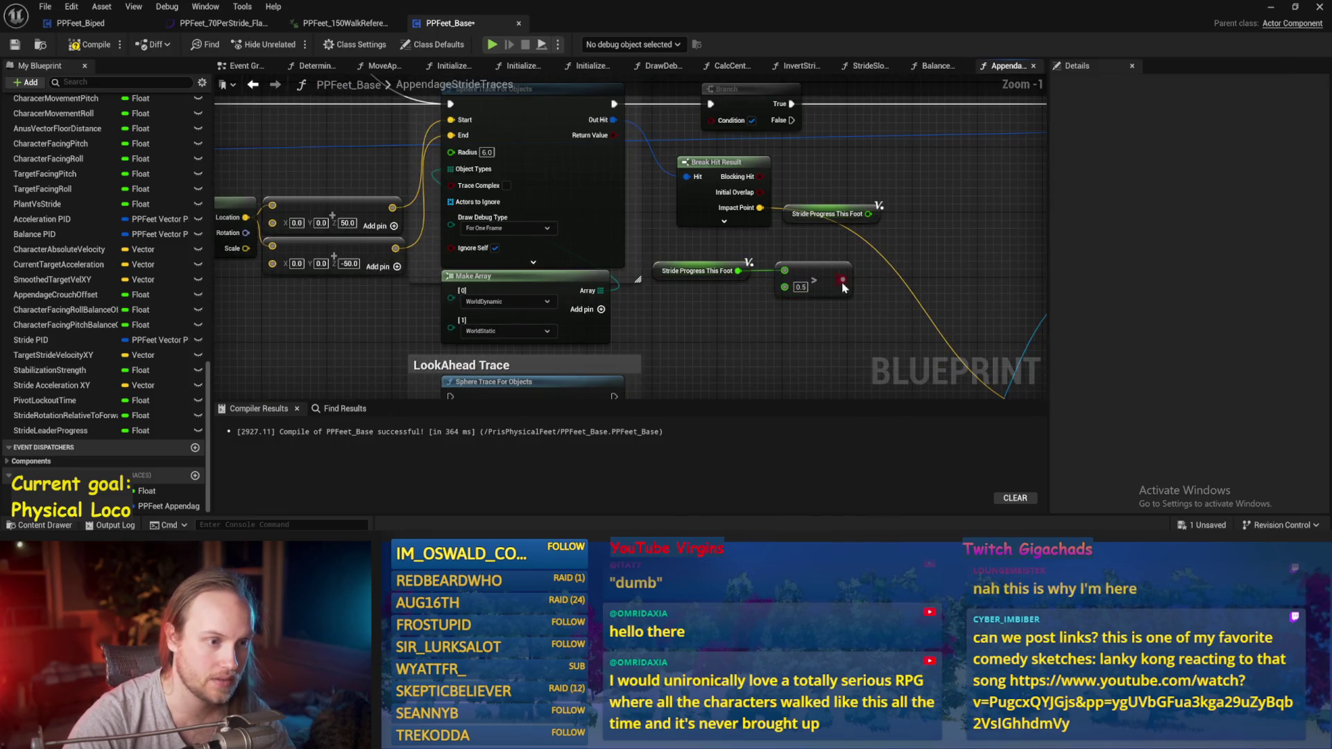
- Place the > node and Stride Progress This Foot getter beside the Branch and remove the extra execution wire
{"action": "left_click_drag", "start_coordinate": [798, 288], "coordinate": [721, 196]}
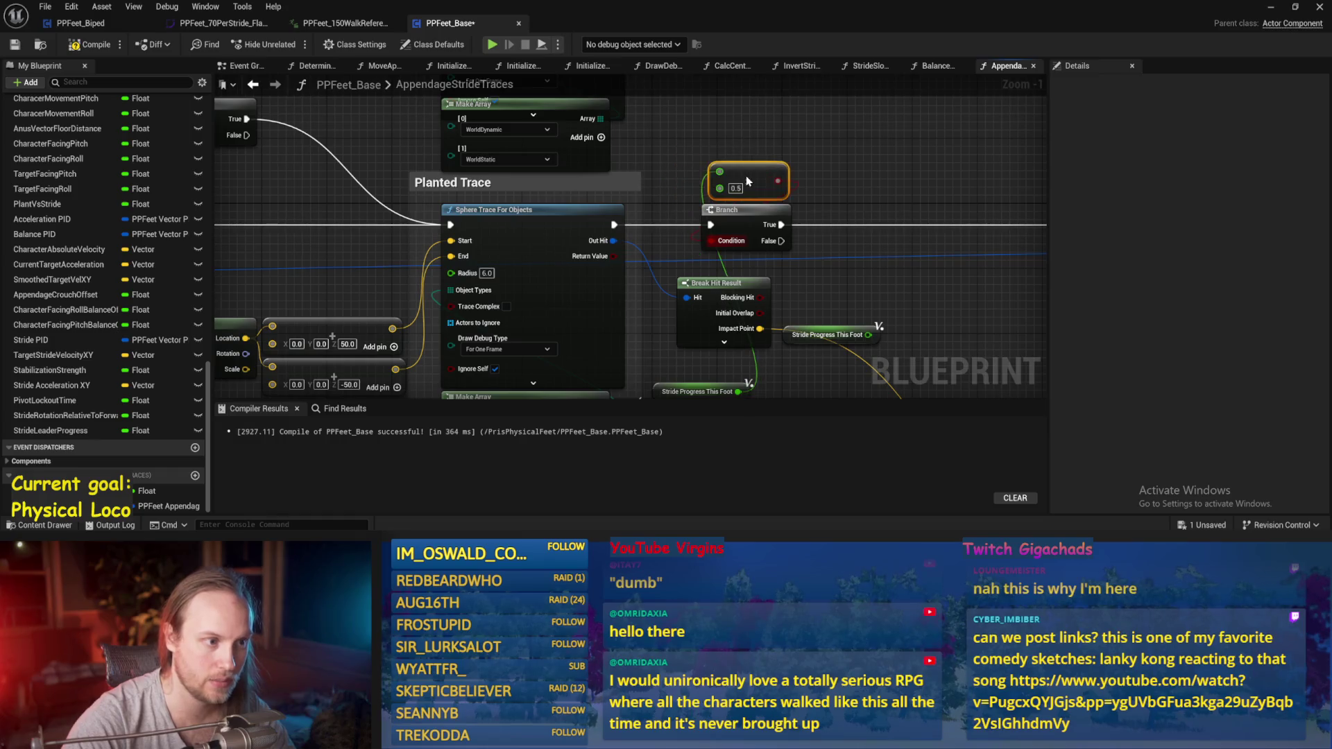
{"action": "left_click_drag", "start_coordinate": [656, 387], "coordinate": [695, 154]}
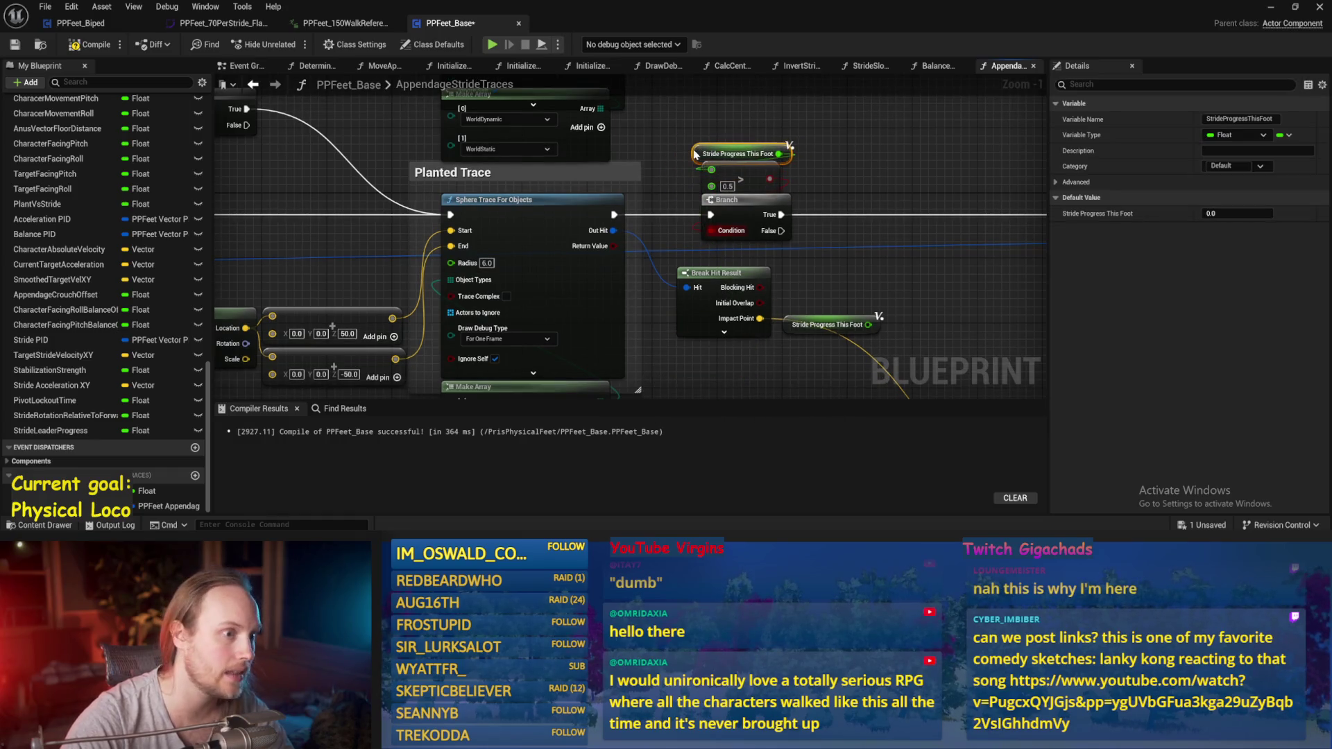
{"action": "scroll", "coordinate": [635, 140], "scroll_direction": "down", "scroll_amount": 1}
{"action": "key", "text": "ctrl+s"}
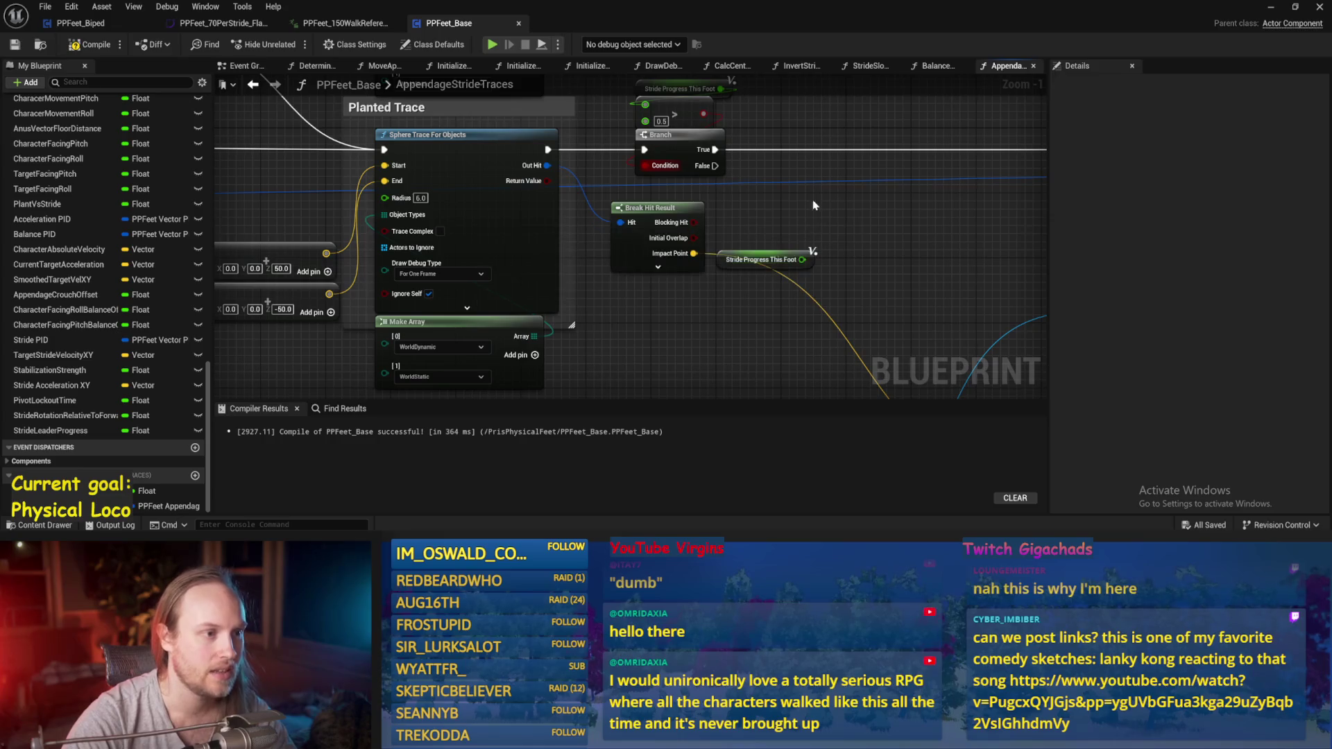
{"action": "scroll", "coordinate": [634, 212], "scroll_direction": "down", "scroll_amount": 2}
{"action": "mouse_move", "coordinate": [580, 197]}
{"action": "left_mouse_down"}
{"action": "mouse_move", "coordinate": [604, 208]}
{"action": "mouse_move", "coordinate": [996, 200]}
{"action": "mouse_move", "coordinate": [1024, 182]}
{"action": "mouse_move", "coordinate": [532, 169]}
{"action": "left_mouse_up"}
{"action": "left_click", "coordinate": [315, 167], "text": "alt"}
{"action": "key", "text": "ctrl+s"}
- Nudge the right-hand node group and shift the Branch and Stride Progress nodes further right
{"action": "left_click_drag", "start_coordinate": [973, 130], "coordinate": [720, 342]}
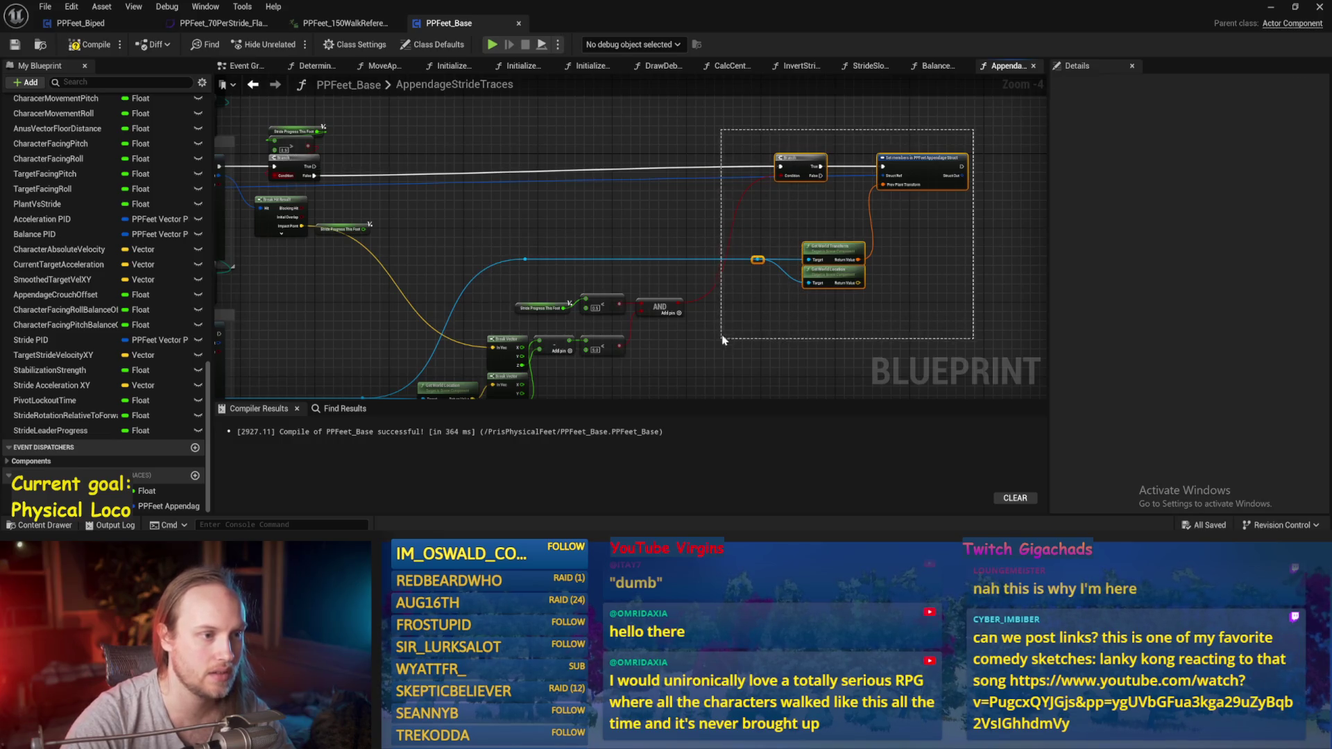
{"action": "left_click_drag", "start_coordinate": [785, 168], "coordinate": [799, 178]}
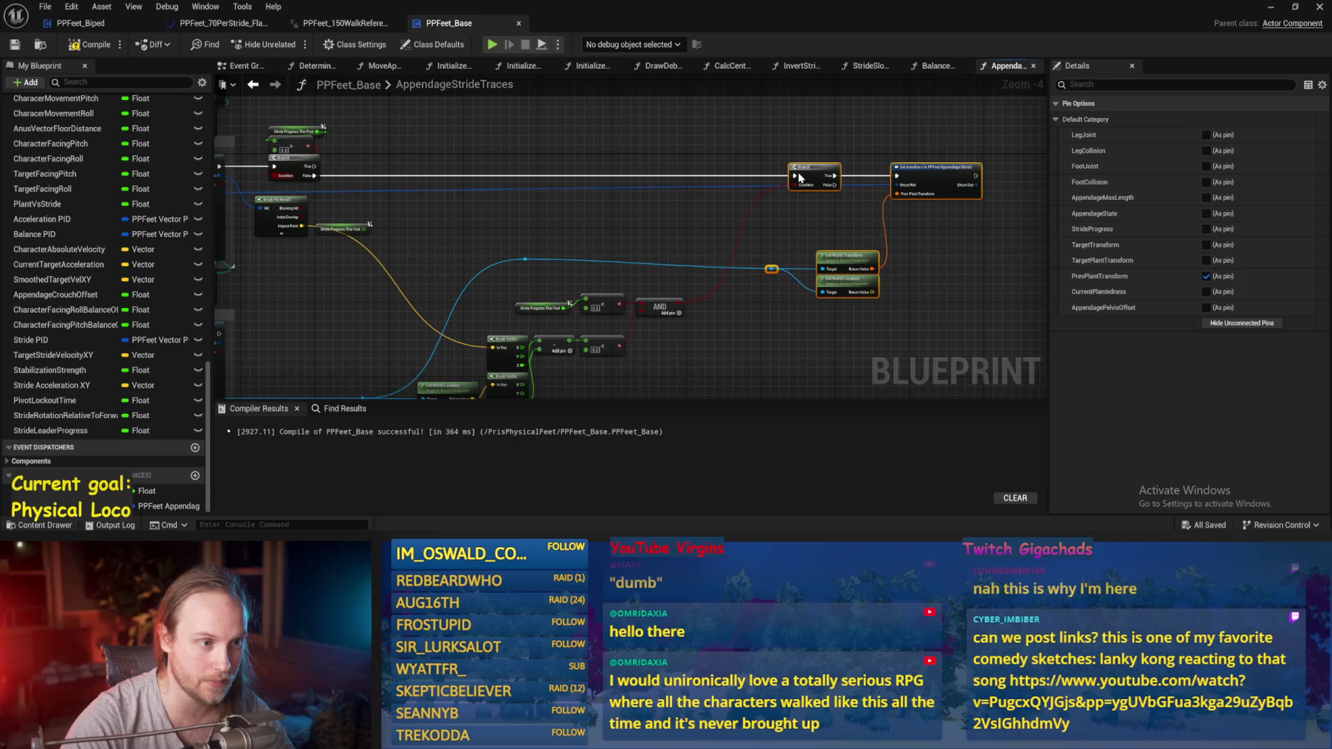
{"action": "left_click", "coordinate": [623, 164]}
{"action": "mouse_move", "coordinate": [623, 166]}
{"action": "left_mouse_down"}
{"action": "mouse_move", "coordinate": [568, 297]}
{"action": "mouse_move", "coordinate": [470, 345]}
{"action": "left_mouse_up"}
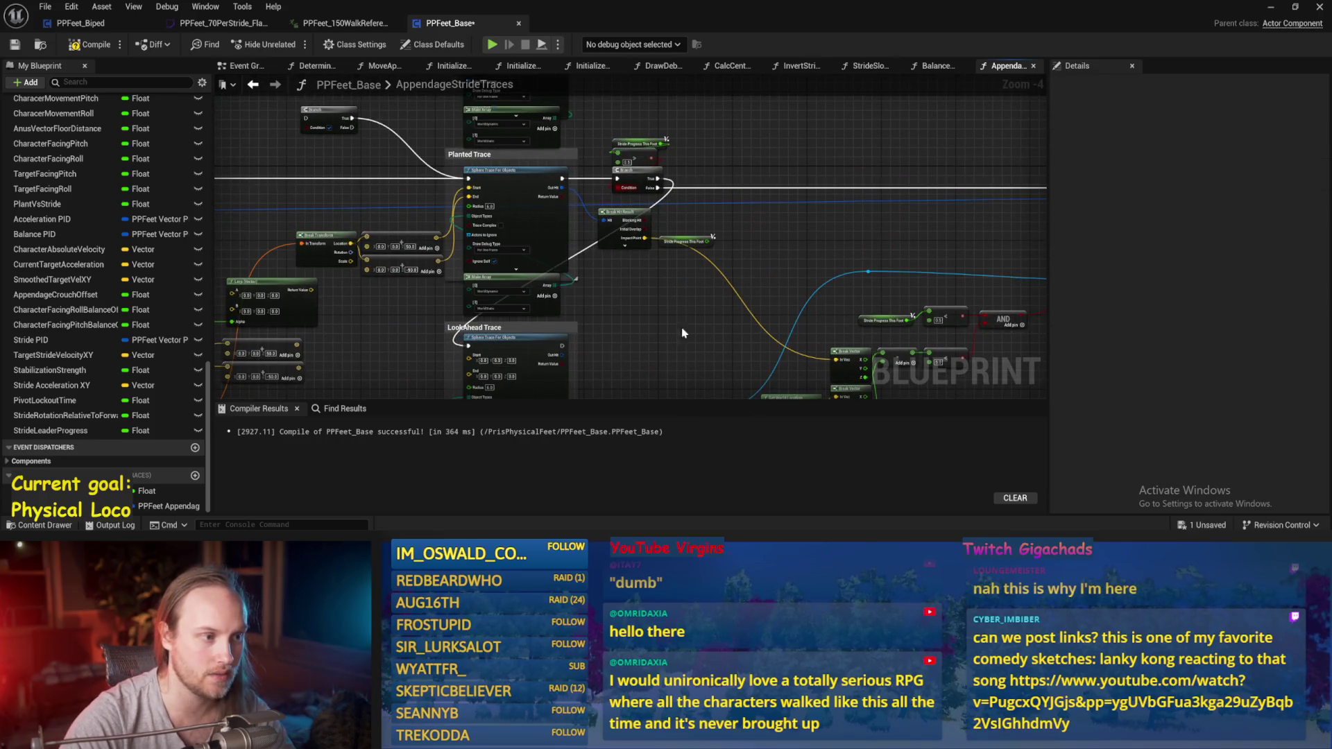
{"action": "left_click_drag", "start_coordinate": [685, 337], "coordinate": [617, 354]}
{"action": "key", "text": "ctrl+s"}
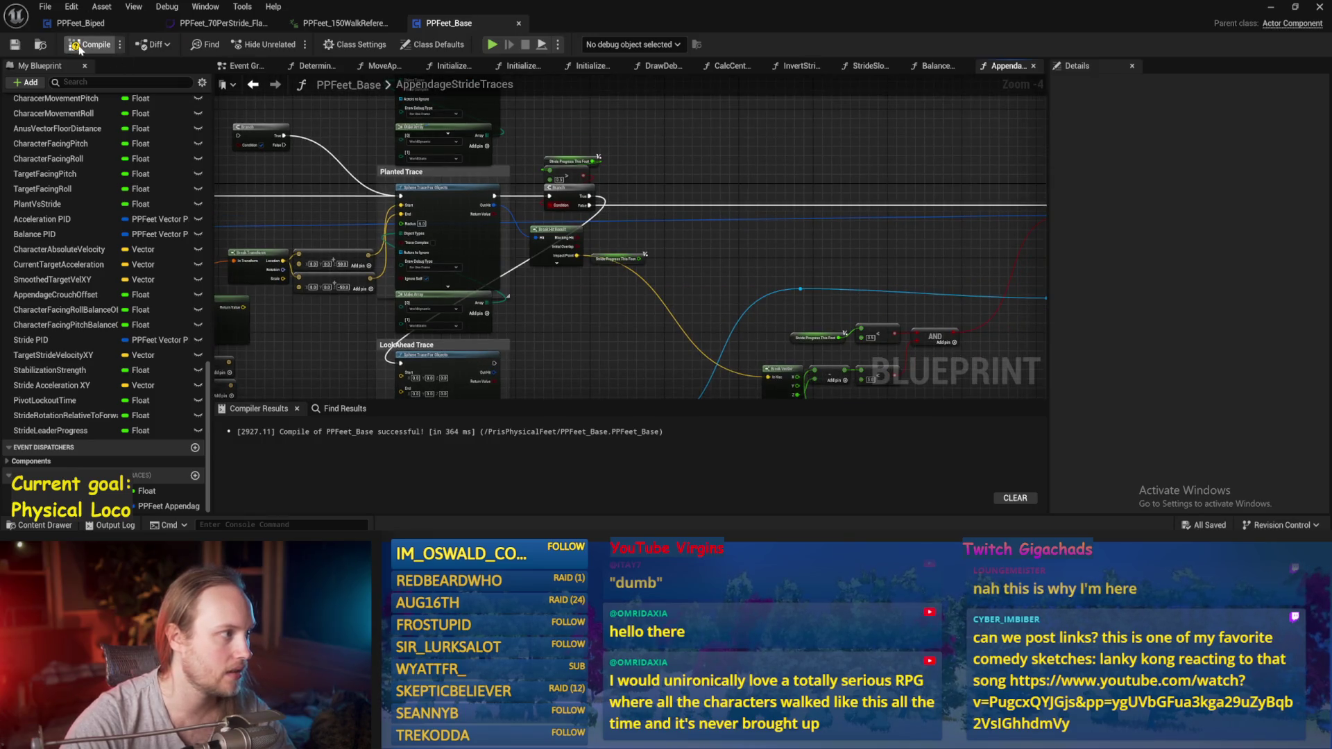
{"action": "left_click_drag", "start_coordinate": [561, 197], "coordinate": [705, 198]}
- Promote the planted trace's Impact Point to a local Hit Location variable, wiring its SET before the Branch
{"action": "scroll", "coordinate": [646, 185], "scroll_direction": "up", "scroll_amount": 2}
{"action": "left_click", "coordinate": [610, 314]}
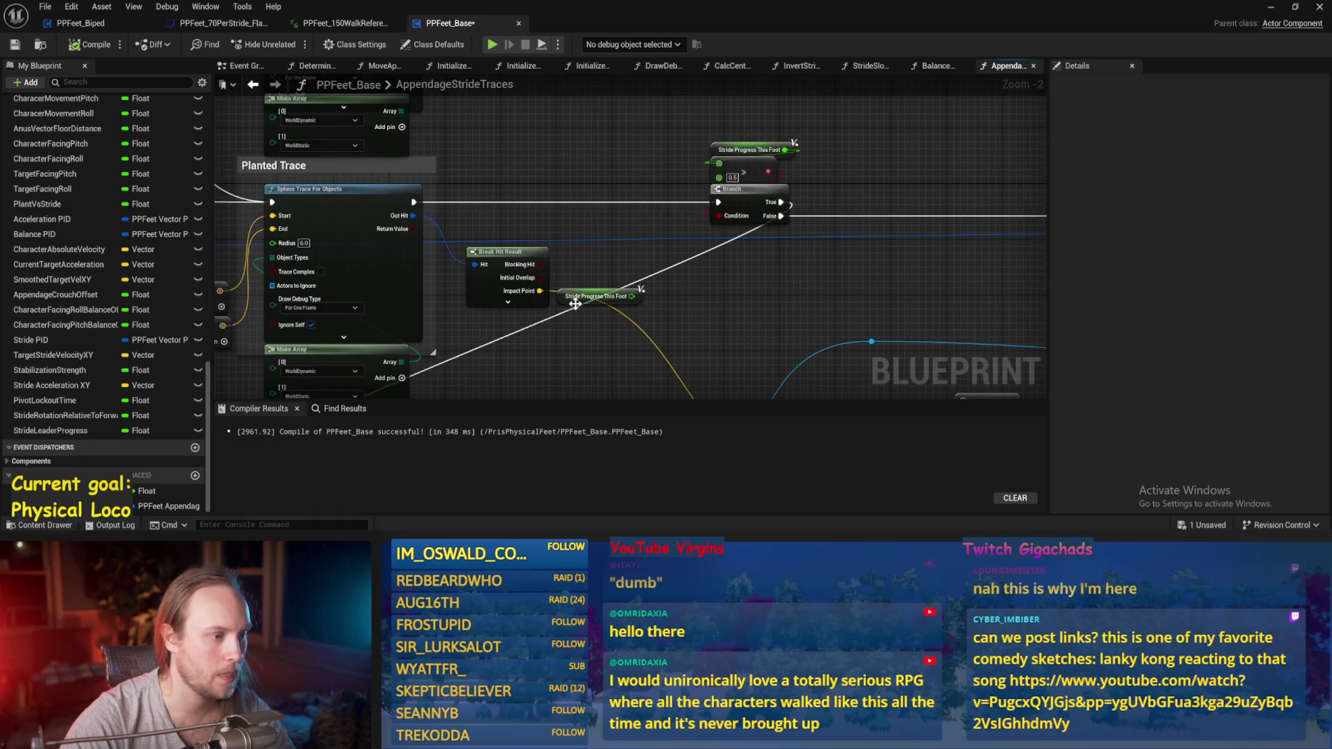
{"action": "left_click_drag", "start_coordinate": [575, 304], "coordinate": [707, 269]}
{"action": "left_click", "coordinate": [540, 312]}
{"action": "left_click_drag", "start_coordinate": [540, 304], "coordinate": [627, 256]}
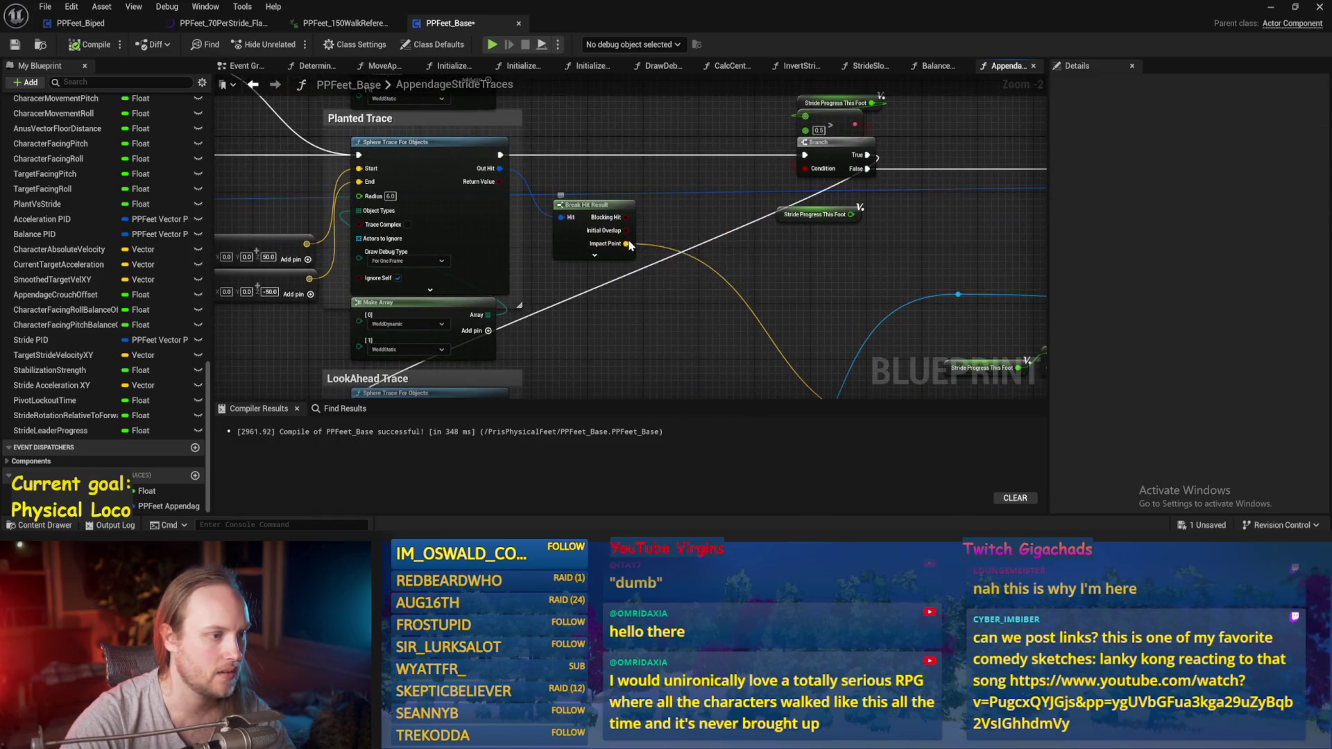
{"action": "right_click", "coordinate": [630, 244]}
{"action": "left_click", "coordinate": [663, 332]}
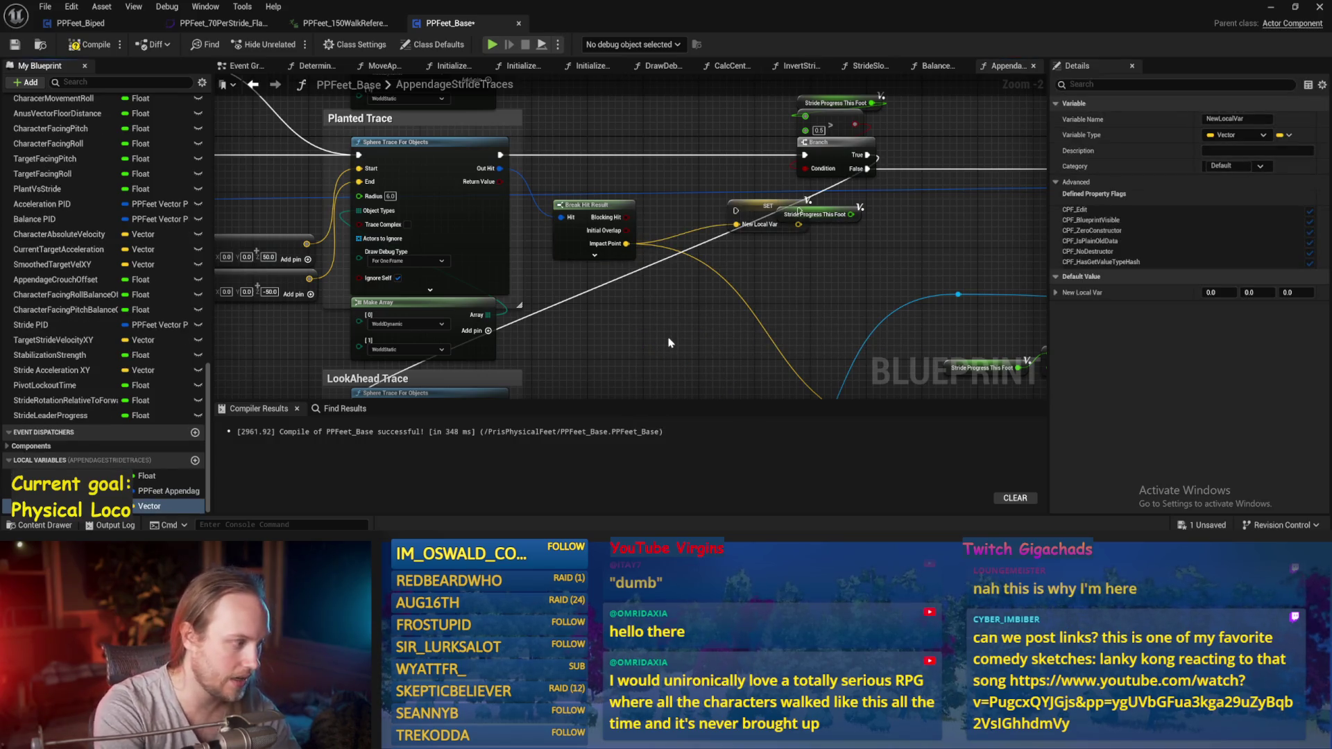
{"action": "mouse_move", "coordinate": [756, 218]}
{"action": "left_mouse_down"}
{"action": "mouse_move", "coordinate": [623, 149]}
{"action": "mouse_move", "coordinate": [715, 159]}
{"action": "left_mouse_up"}
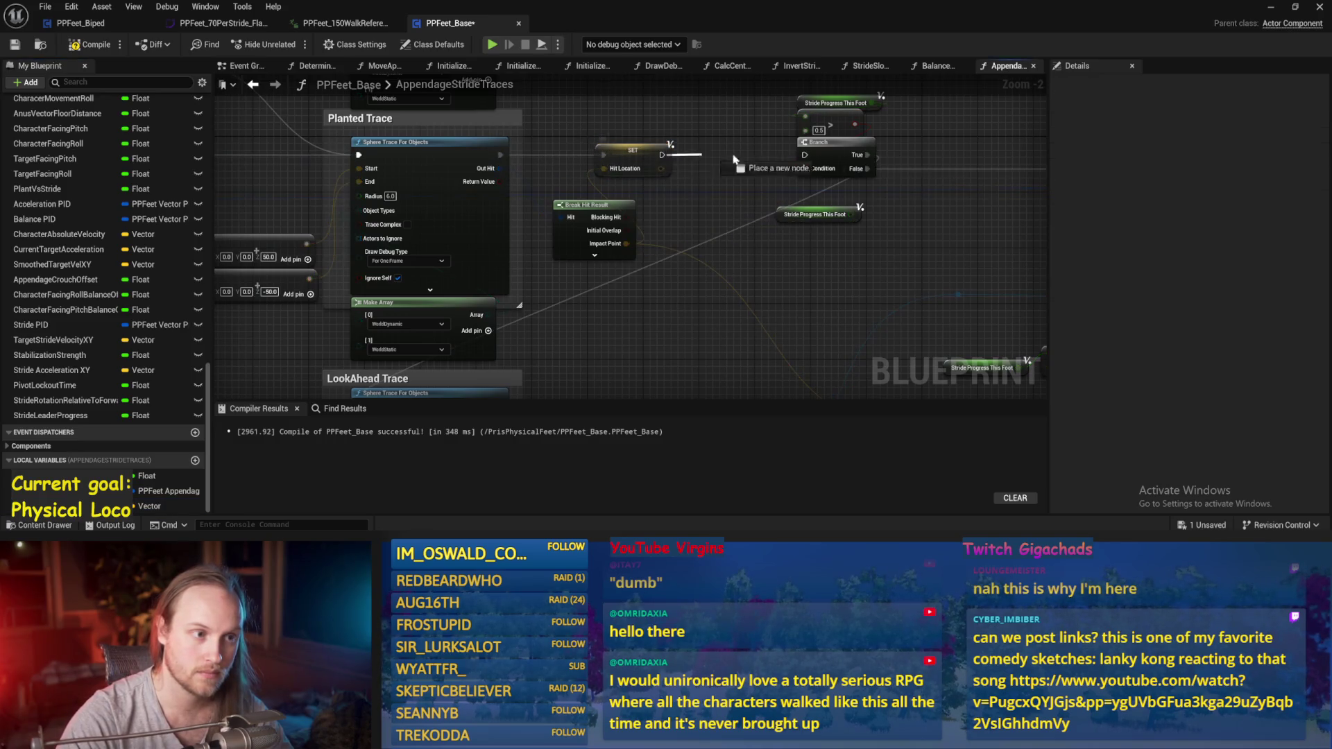
{"action": "left_click_drag", "start_coordinate": [814, 160], "coordinate": [805, 156]}
{"action": "mouse_move", "coordinate": [633, 150]}
{"action": "left_mouse_down"}
{"action": "mouse_move", "coordinate": [717, 150]}
{"action": "mouse_move", "coordinate": [703, 150]}
{"action": "left_mouse_up"}
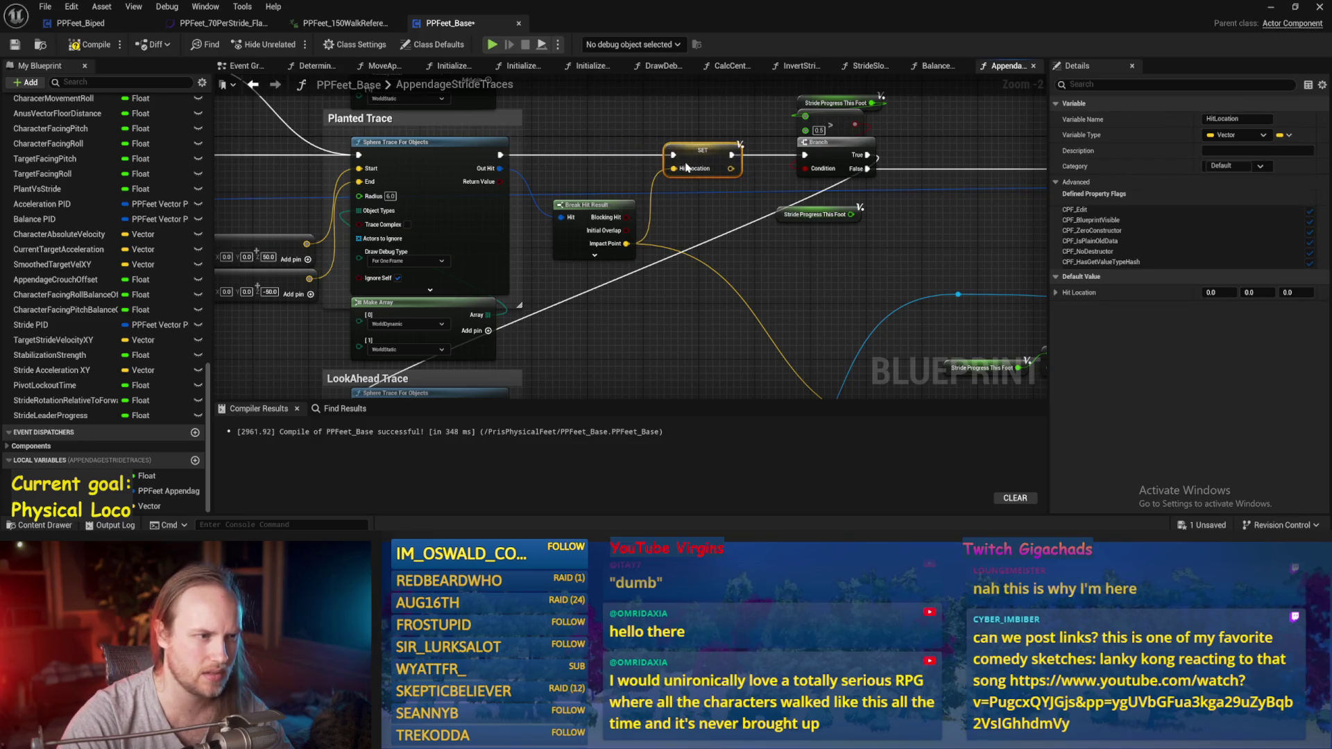
{"action": "left_click", "coordinate": [705, 101]}
{"action": "key", "text": "ctrl+s"}
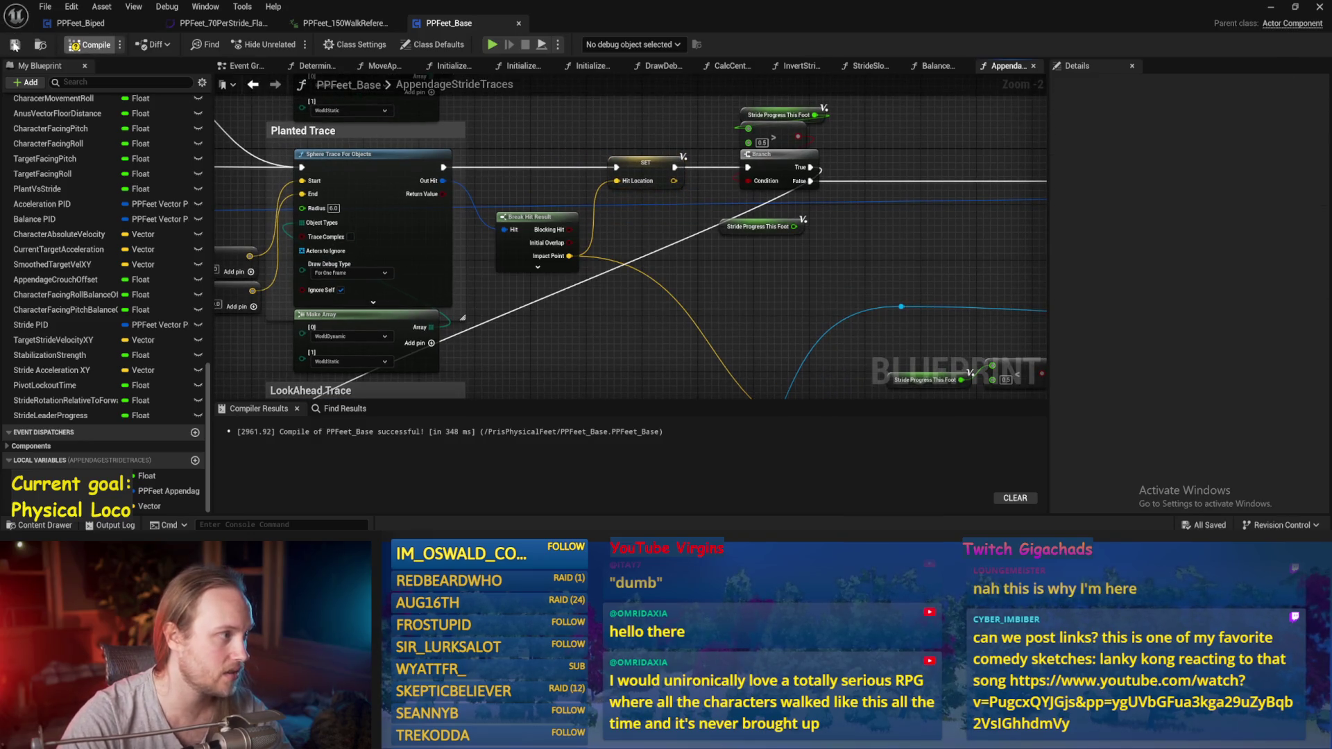
- Connect the LookAhead Trace's End pin and wire a SET Hit Location after the LookAhead Trace
{"action": "left_click_drag", "start_coordinate": [842, 326], "coordinate": [804, 262]}
{"action": "mouse_move", "coordinate": [639, 230]}
{"action": "left_mouse_down"}
{"action": "mouse_move", "coordinate": [665, 282]}
{"action": "mouse_move", "coordinate": [821, 186]}
{"action": "left_mouse_up"}
{"action": "scroll", "coordinate": [719, 282], "scroll_direction": "down", "scroll_amount": 1}
{"action": "mouse_move", "coordinate": [324, 322]}
{"action": "left_mouse_down"}
{"action": "mouse_move", "coordinate": [615, 204]}
{"action": "mouse_move", "coordinate": [679, 257]}
{"action": "mouse_move", "coordinate": [905, 261]}
{"action": "mouse_move", "coordinate": [723, 285]}
{"action": "mouse_move", "coordinate": [674, 273]}
{"action": "mouse_move", "coordinate": [402, 284]}
{"action": "left_mouse_up"}
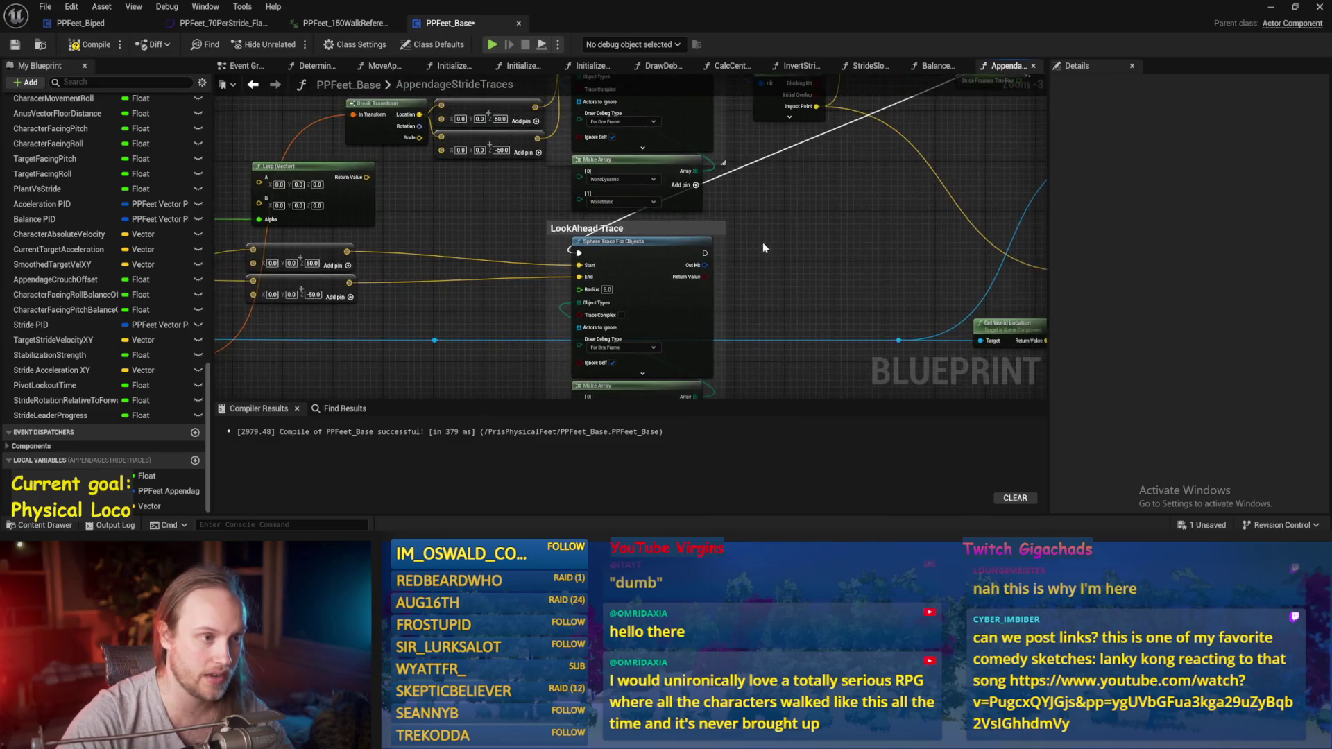
{"action": "left_click_drag", "start_coordinate": [766, 243], "coordinate": [688, 294]}
{"action": "key", "text": "ctrl+s"}
{"action": "mouse_move", "coordinate": [758, 244]}
{"action": "left_mouse_down"}
{"action": "mouse_move", "coordinate": [763, 269]}
{"action": "mouse_move", "coordinate": [797, 157]}
{"action": "left_mouse_up"}
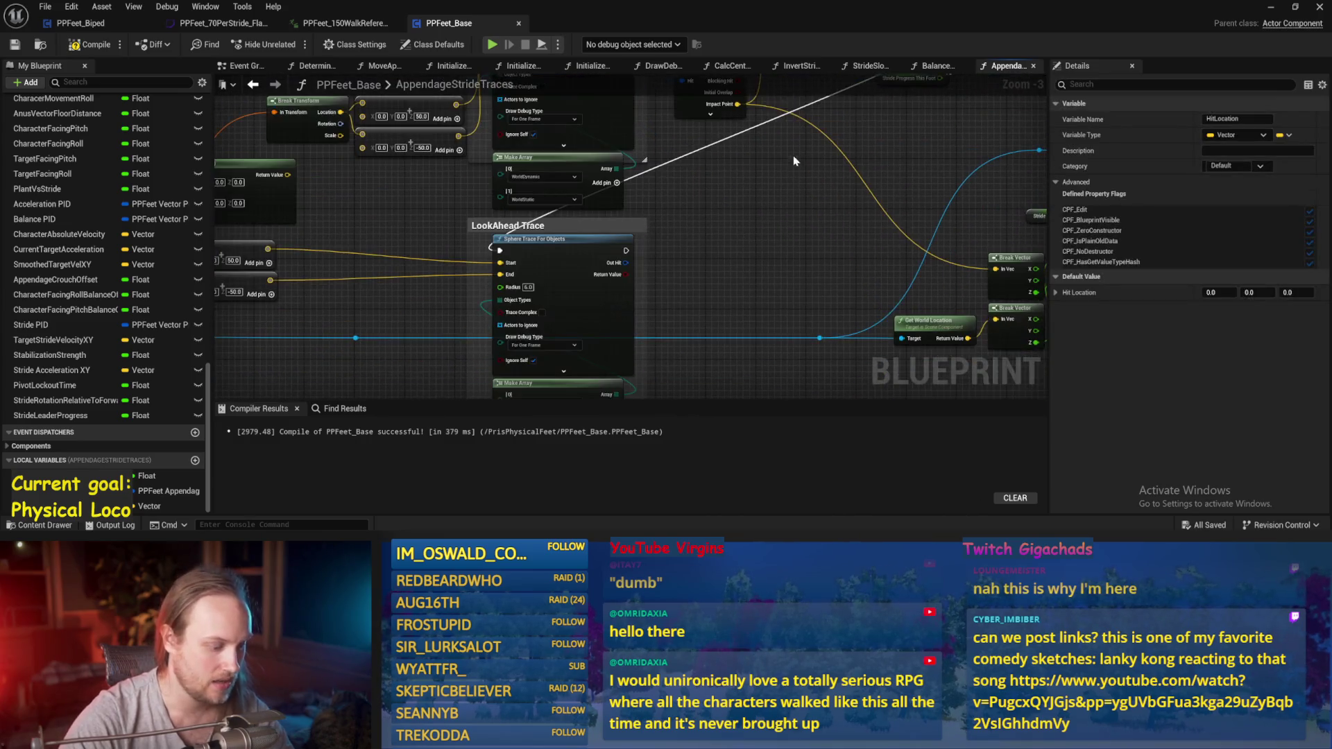
{"action": "key", "text": "ctrl+v"}
{"action": "left_click_drag", "start_coordinate": [616, 251], "coordinate": [798, 265]}
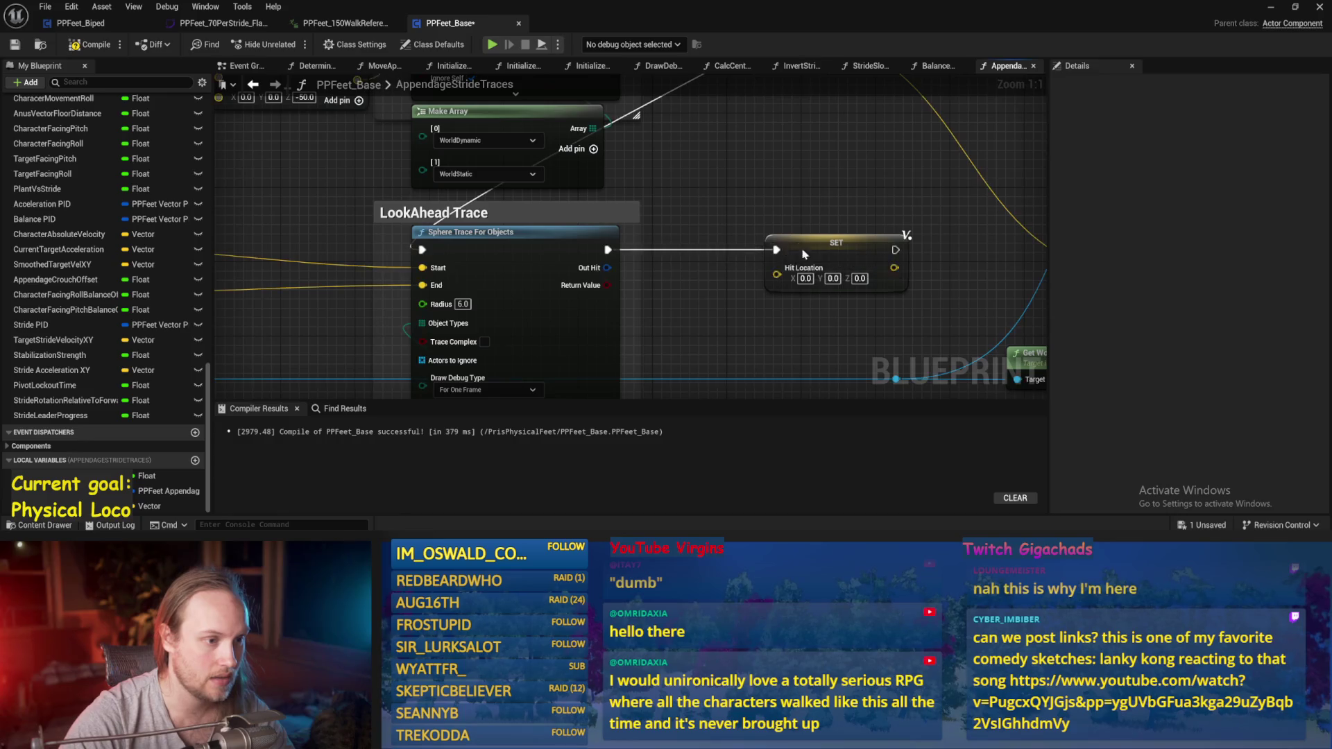
- Feed LookAhead Out Hit into a new Break Hit Result and add a Lerp (Vector) from its Impact Point
{"action": "scroll", "coordinate": [810, 215], "scroll_direction": "up", "scroll_amount": 3}
{"action": "mouse_move", "coordinate": [810, 216]}
{"action": "left_mouse_down"}
{"action": "mouse_move", "coordinate": [728, 312]}
{"action": "mouse_move", "coordinate": [697, 376]}
{"action": "mouse_move", "coordinate": [690, 257]}
{"action": "left_mouse_up"}
{"action": "key", "text": "ctrl+v"}
{"action": "mouse_move", "coordinate": [571, 312]}
{"action": "left_mouse_down"}
{"action": "mouse_move", "coordinate": [721, 270]}
{"action": "mouse_move", "coordinate": [668, 195]}
{"action": "left_mouse_up"}
{"action": "left_click", "coordinate": [649, 317]}
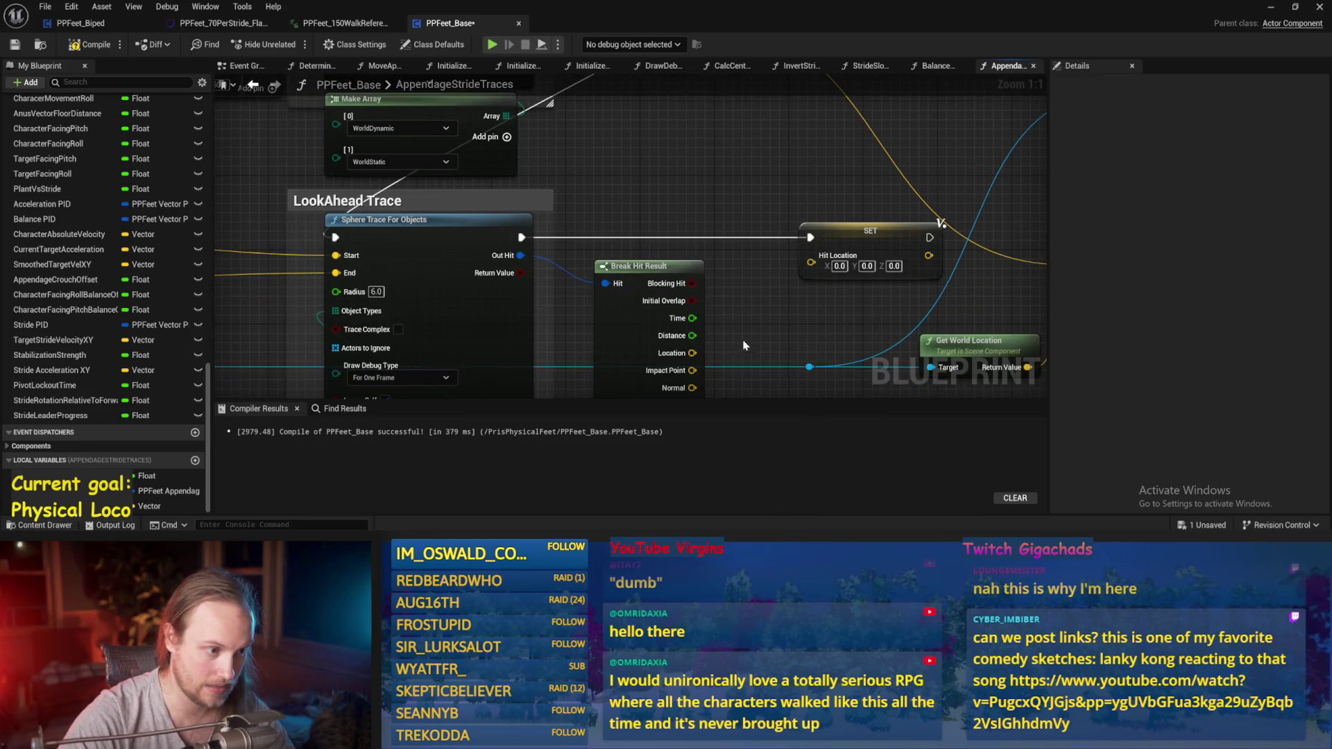
{"action": "left_click_drag", "start_coordinate": [744, 345], "coordinate": [728, 286]}
{"action": "left_click_drag", "start_coordinate": [624, 207], "coordinate": [578, 207]}
{"action": "mouse_move", "coordinate": [630, 311]}
{"action": "left_mouse_down"}
{"action": "mouse_move", "coordinate": [738, 172]}
{"action": "mouse_move", "coordinate": [725, 324]}
{"action": "mouse_move", "coordinate": [660, 235]}
{"action": "left_mouse_up"}
{"action": "type", "text": "lerp"}
{"action": "left_click", "coordinate": [798, 231]}
- Place a Hit Location getter and connect it to the Lerp's A input
{"action": "scroll", "coordinate": [646, 256], "scroll_direction": "down", "scroll_amount": 1}
{"action": "scroll", "coordinate": [652, 240], "scroll_direction": "down", "scroll_amount": 1}
{"action": "left_click_drag", "start_coordinate": [744, 147], "coordinate": [745, 83]}
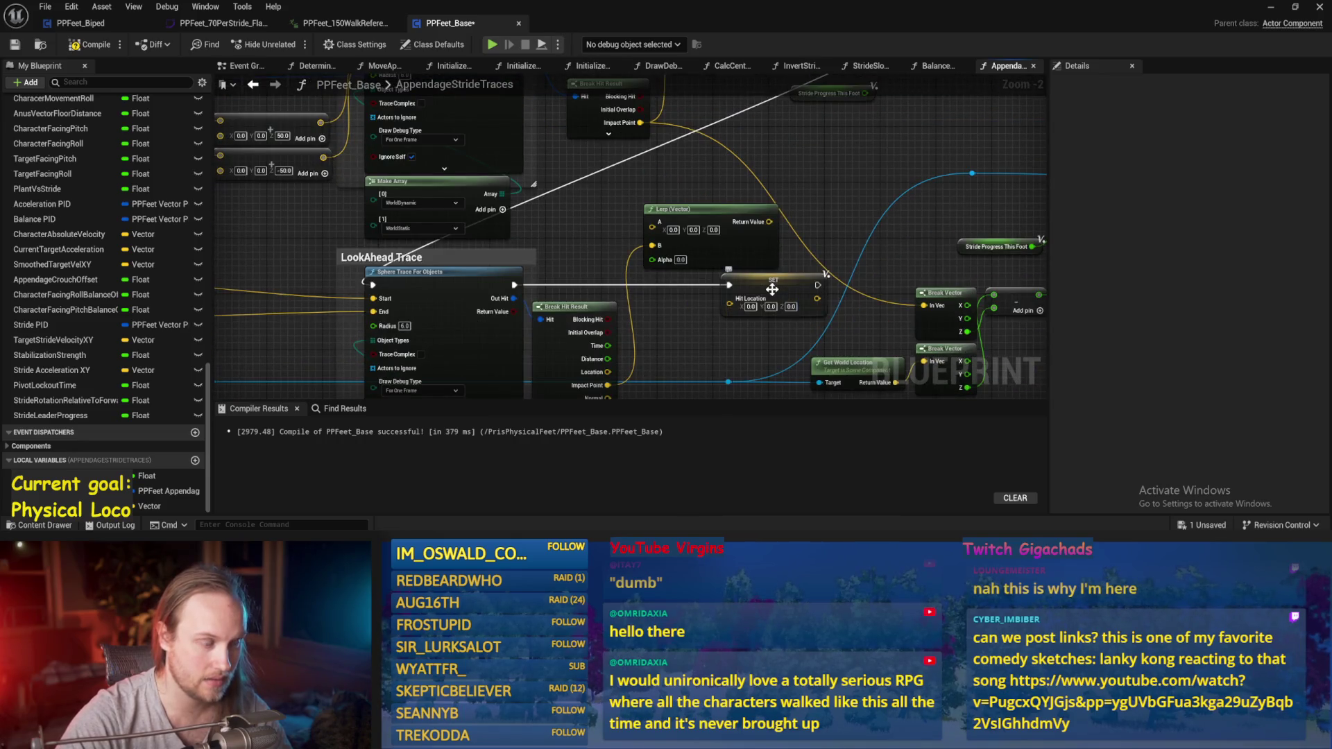
{"action": "left_click_drag", "start_coordinate": [570, 208], "coordinate": [579, 258]}
{"action": "right_click", "coordinate": [579, 258]}
{"action": "type", "text": "hit loca"}
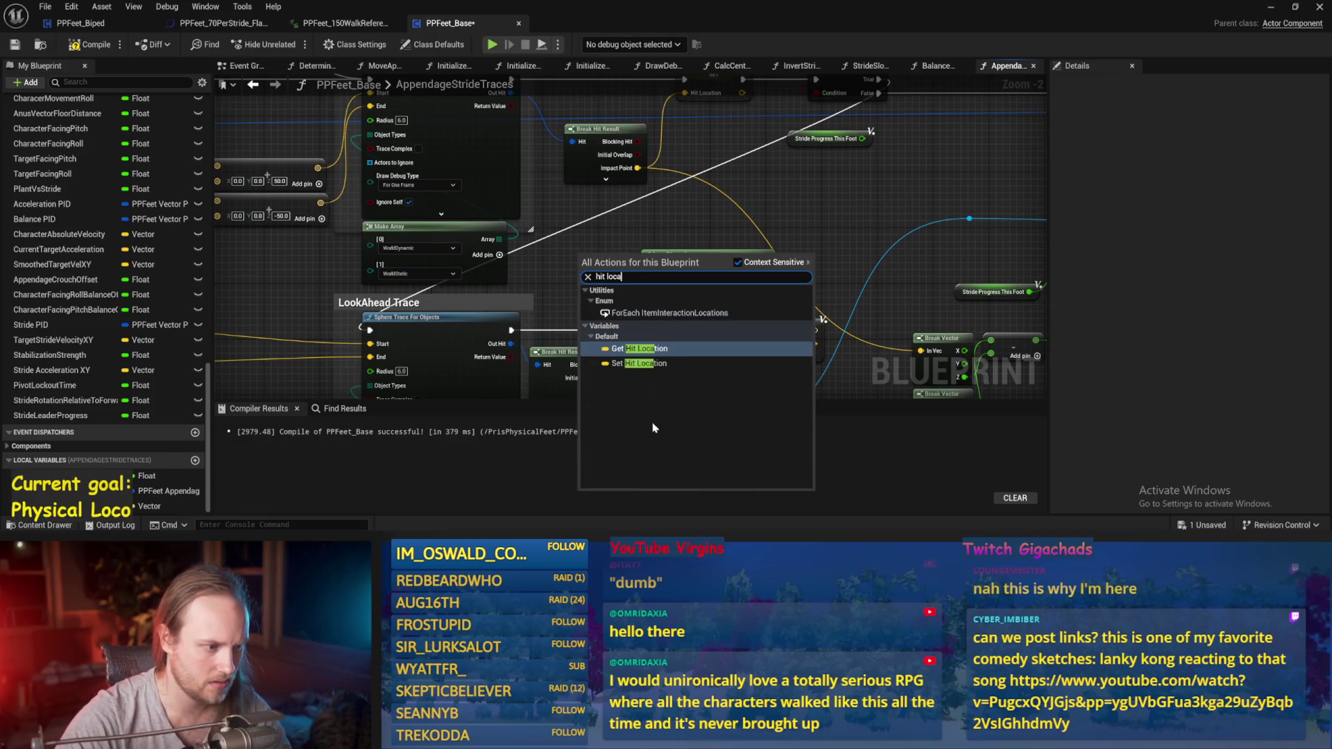
{"action": "left_click", "coordinate": [655, 364]}
{"action": "left_click_drag", "start_coordinate": [617, 257], "coordinate": [653, 281]}
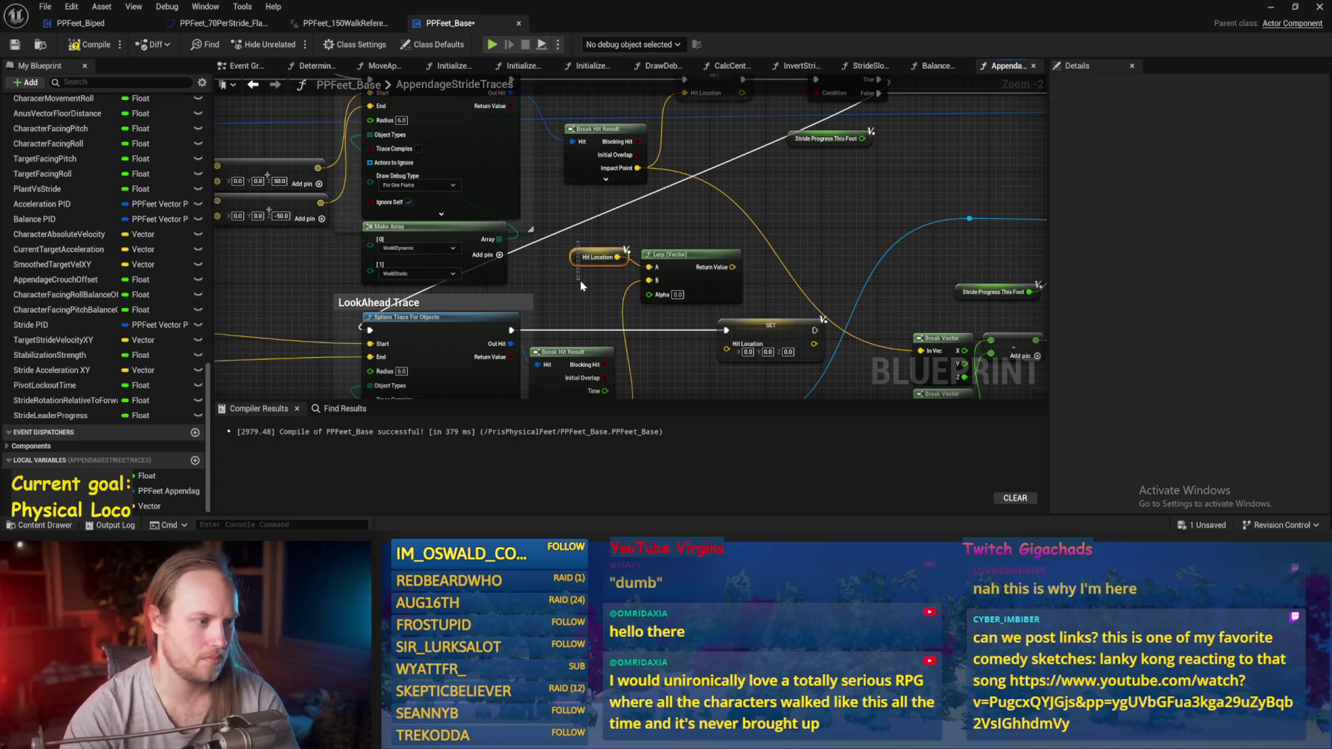
- Feed the Lerp's Return Value into SET Hit Location and save the Blueprint
{"action": "left_click_drag", "start_coordinate": [581, 285], "coordinate": [583, 283]}
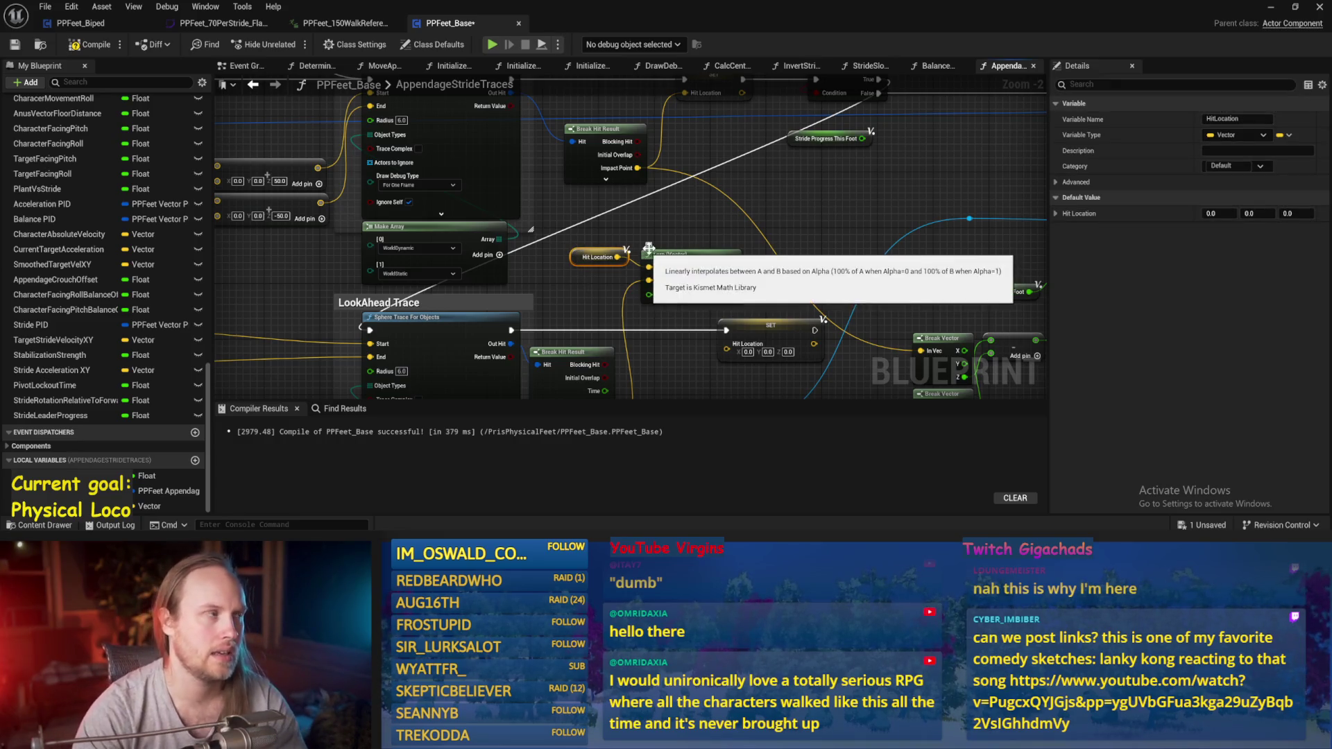
{"action": "left_click", "coordinate": [654, 218]}
{"action": "left_click_drag", "start_coordinate": [613, 189], "coordinate": [571, 135]}
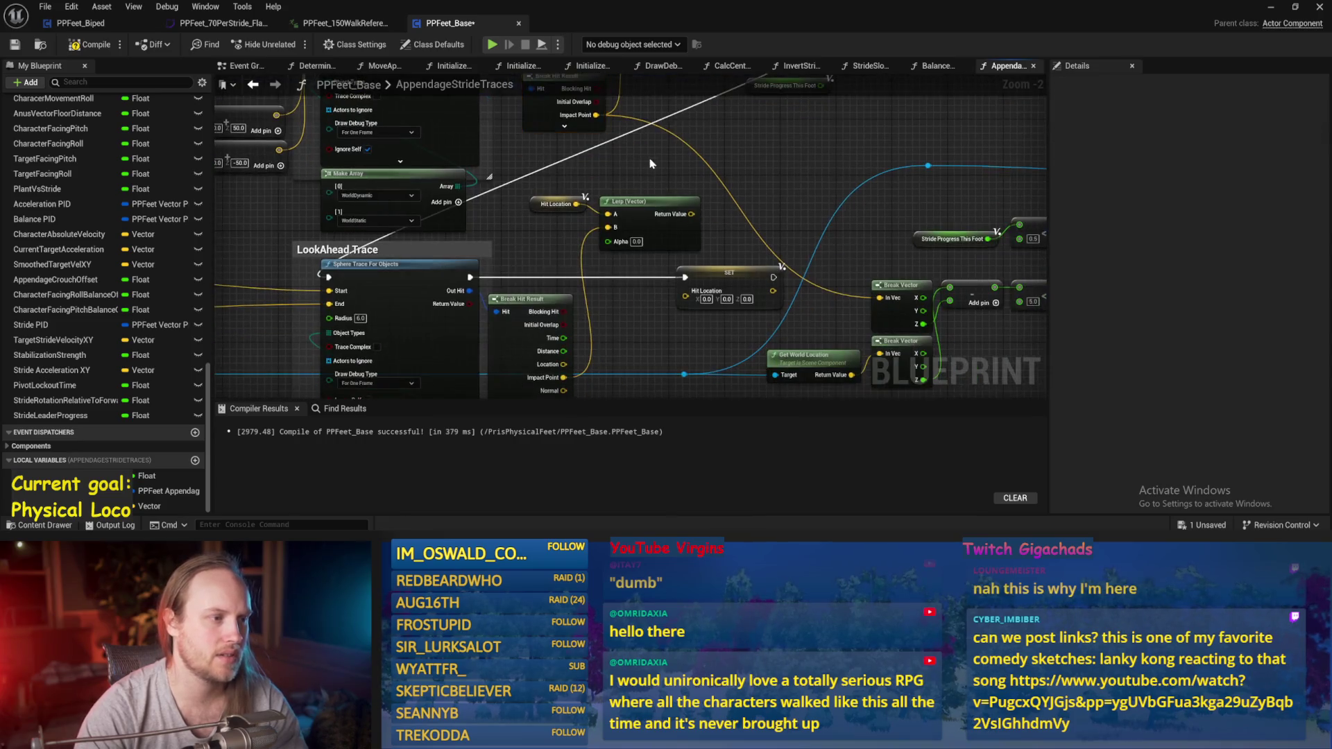
{"action": "left_click_drag", "start_coordinate": [691, 214], "coordinate": [685, 296]}
{"action": "key", "text": "ctrl+s"}
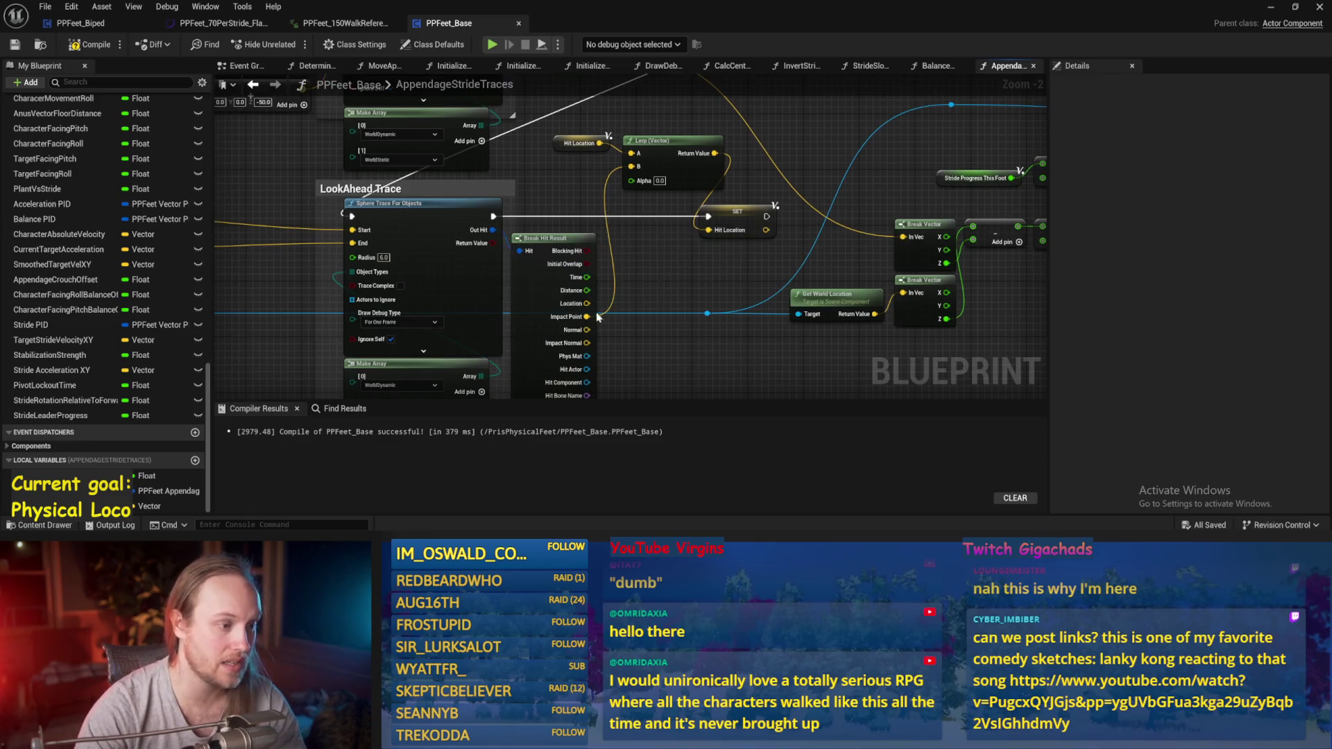
{"action": "scroll", "coordinate": [701, 291], "scroll_direction": "up", "scroll_amount": 1}
{"action": "left_click_drag", "start_coordinate": [758, 251], "coordinate": [823, 239]}
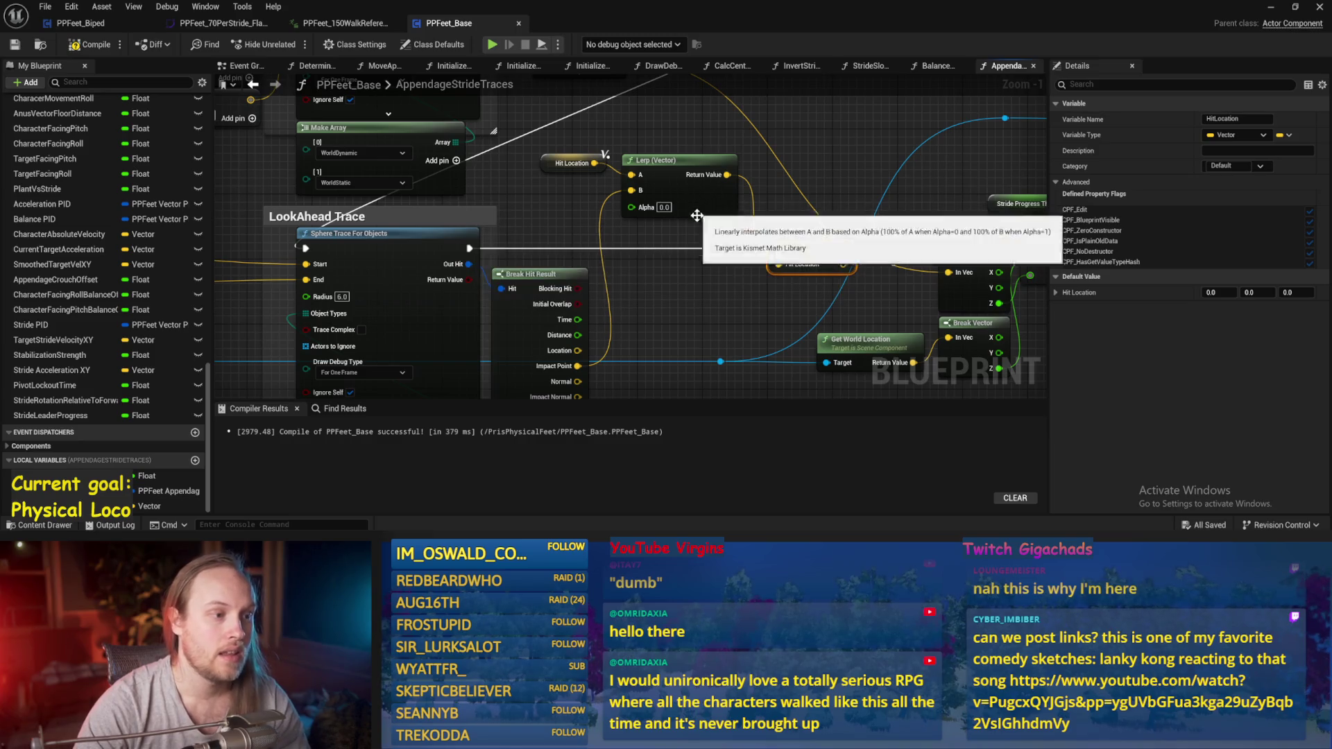
- Review the LookAhead Trace, Branch and SET nodes, then compile and save PPFeet_Base
{"action": "scroll", "coordinate": [500, 212], "scroll_direction": "down", "scroll_amount": 3}
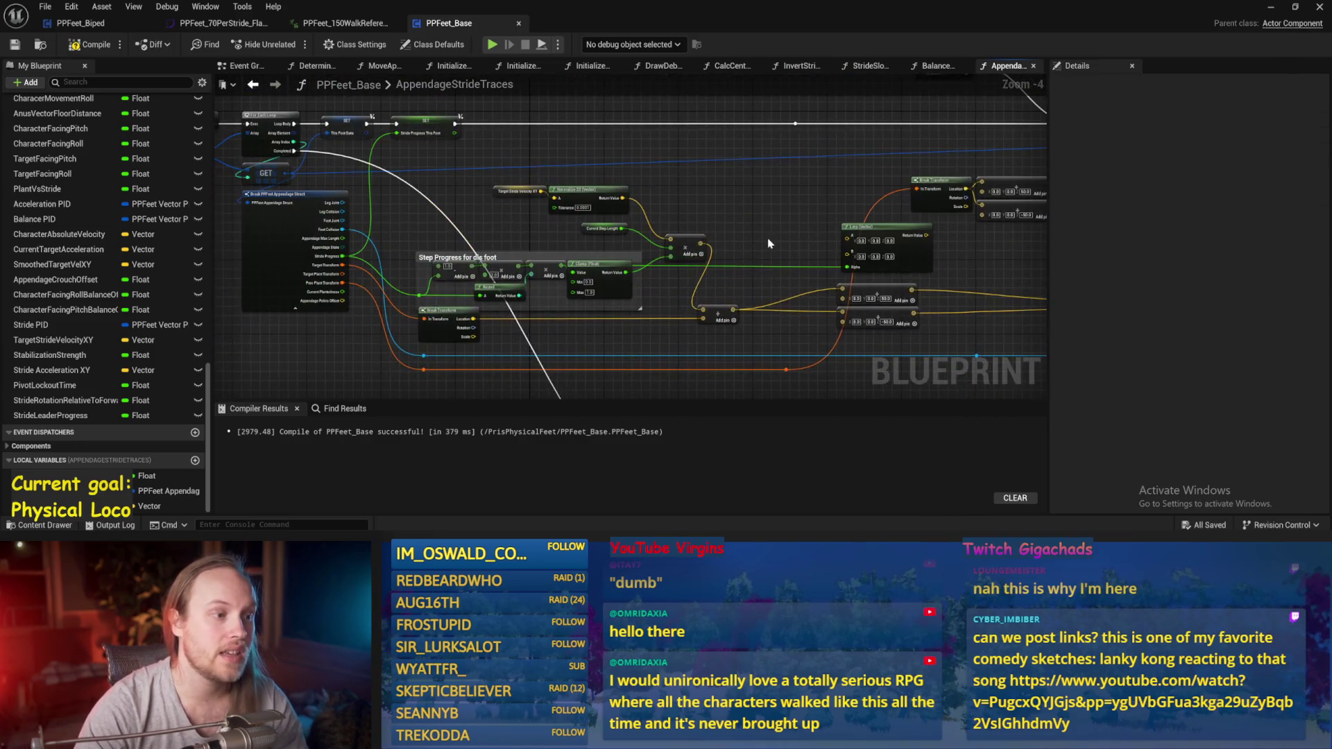
{"action": "scroll", "coordinate": [638, 333], "scroll_direction": "up", "scroll_amount": 2}
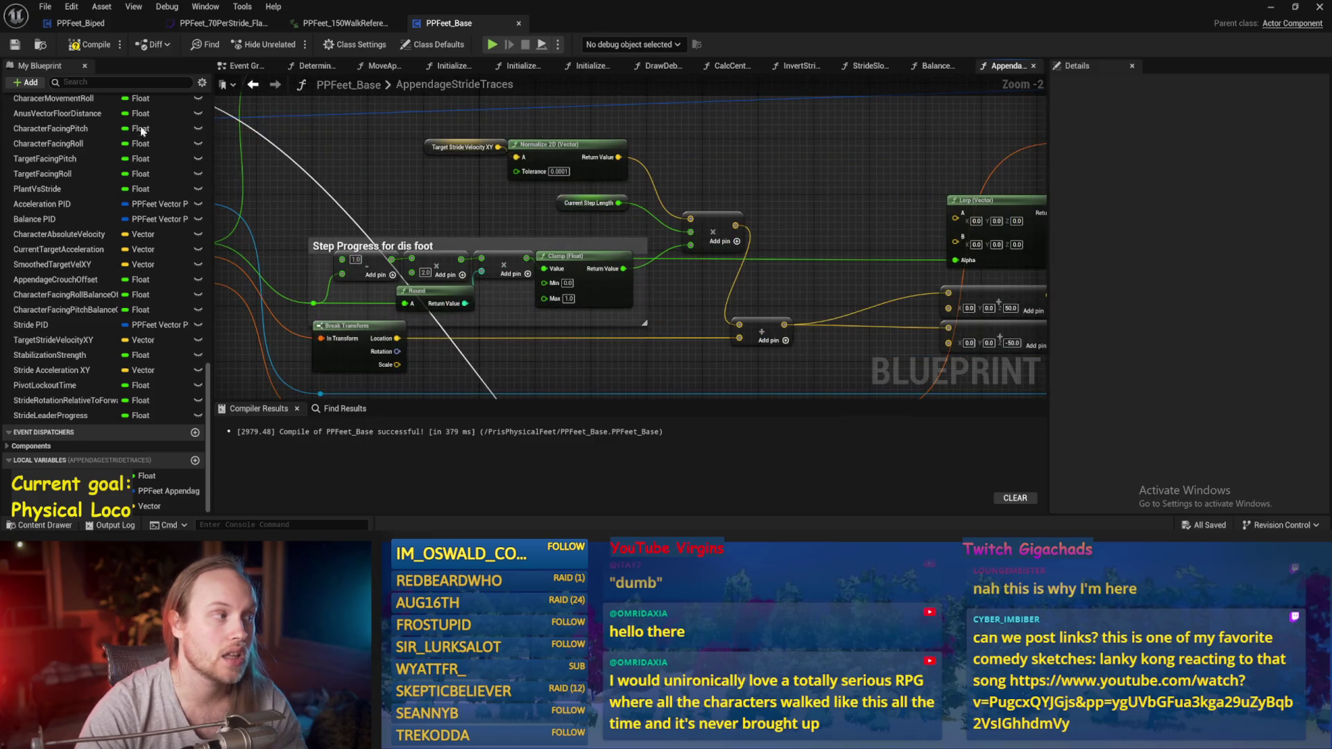
{"action": "mouse_move", "coordinate": [803, 229]}
{"action": "left_mouse_down"}
{"action": "mouse_move", "coordinate": [479, 308]}
{"action": "mouse_move", "coordinate": [467, 202]}
{"action": "mouse_move", "coordinate": [681, 291]}
{"action": "mouse_move", "coordinate": [695, 272]}
{"action": "left_mouse_up"}
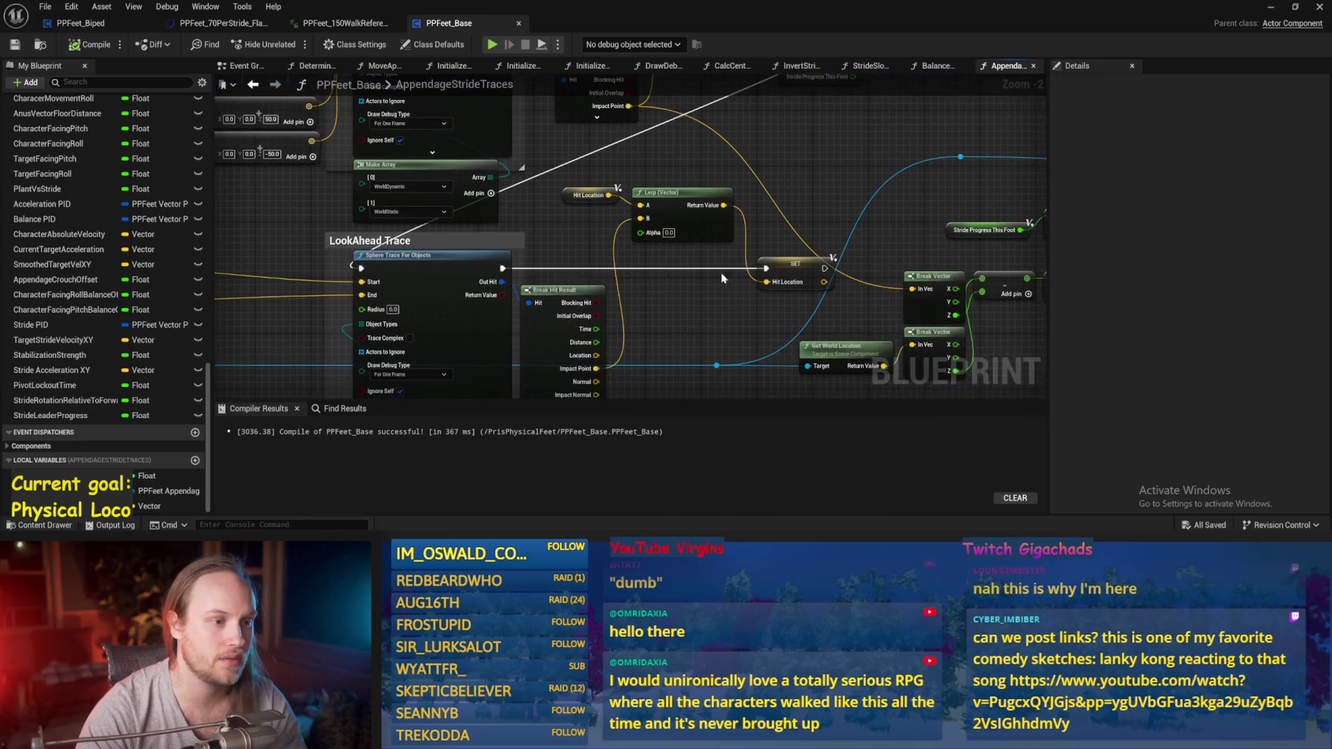
{"action": "mouse_move", "coordinate": [593, 270]}
{"action": "left_mouse_down"}
{"action": "mouse_move", "coordinate": [550, 286]}
{"action": "mouse_move", "coordinate": [669, 297]}
{"action": "mouse_move", "coordinate": [841, 262]}
{"action": "left_mouse_up"}
{"action": "scroll", "coordinate": [711, 264], "scroll_direction": "down", "scroll_amount": 1}
{"action": "left_click_drag", "start_coordinate": [711, 264], "coordinate": [826, 209]}
{"action": "left_click", "coordinate": [89, 45]}
{"action": "left_click", "coordinate": [14, 44]}
- Move the Stride Progress This Foot getter down-right toward the LookAhead Trace
{"action": "left_click_drag", "start_coordinate": [541, 245], "coordinate": [706, 226]}
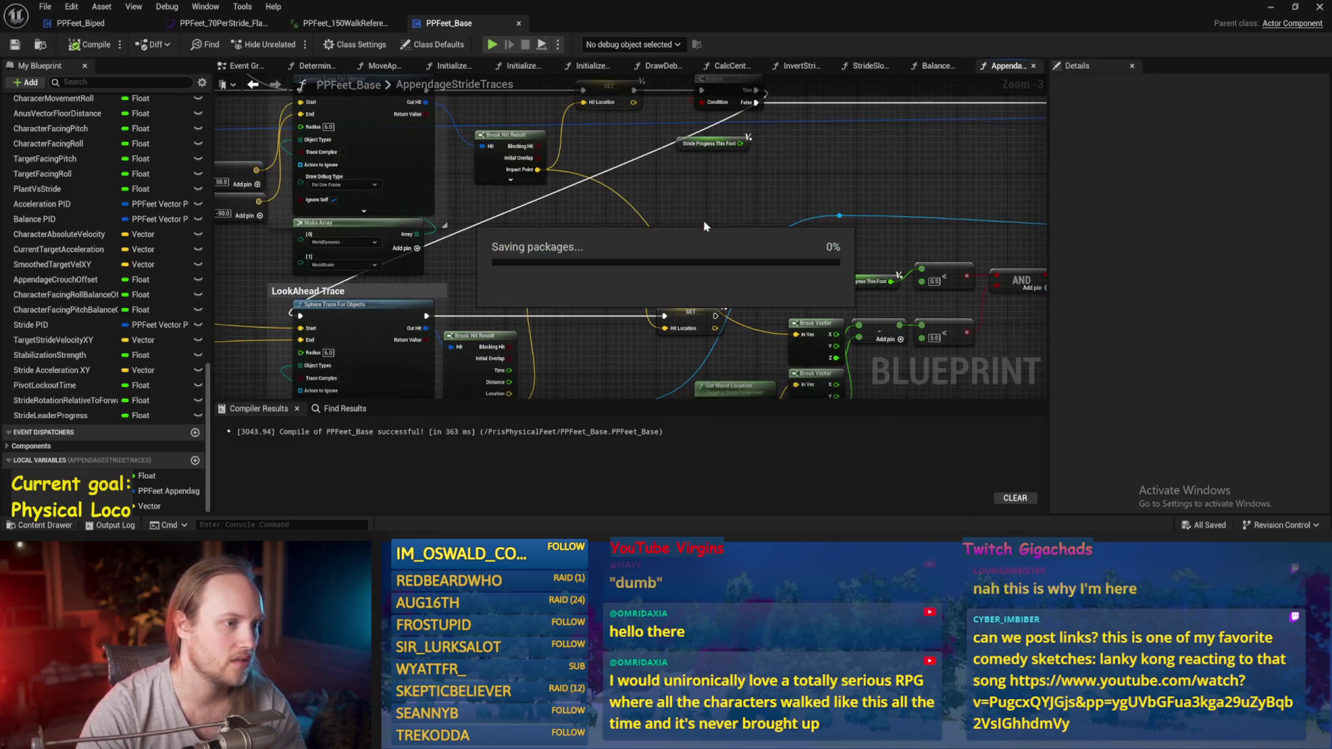
{"action": "mouse_move", "coordinate": [711, 147]}
{"action": "left_mouse_down"}
{"action": "mouse_move", "coordinate": [614, 215]}
{"action": "mouse_move", "coordinate": [650, 192]}
{"action": "left_mouse_up"}
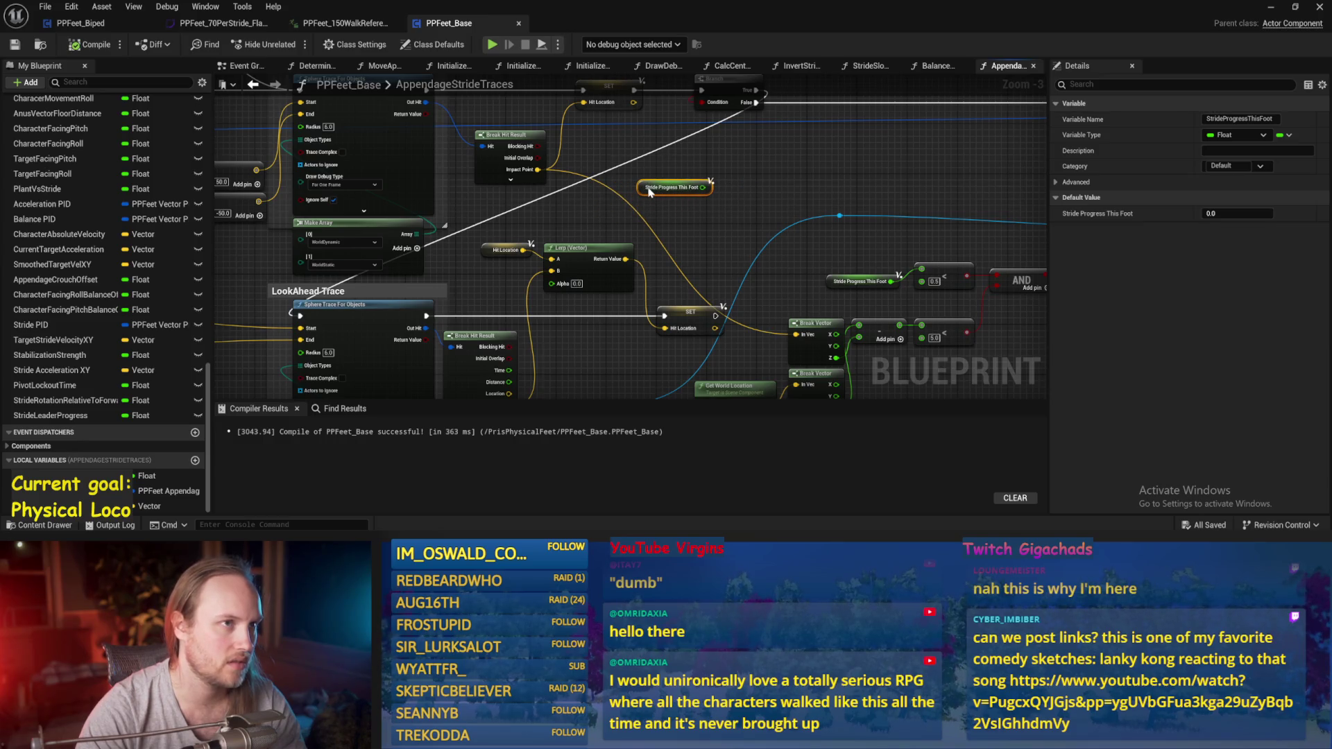
{"action": "mouse_move", "coordinate": [652, 194]}
{"action": "left_mouse_down"}
{"action": "mouse_move", "coordinate": [692, 222]}
{"action": "mouse_move", "coordinate": [650, 345]}
{"action": "mouse_move", "coordinate": [587, 375]}
{"action": "mouse_move", "coordinate": [573, 191]}
{"action": "mouse_move", "coordinate": [569, 351]}
{"action": "mouse_move", "coordinate": [440, 310]}
{"action": "mouse_move", "coordinate": [486, 326]}
{"action": "mouse_move", "coordinate": [604, 303]}
{"action": "mouse_move", "coordinate": [593, 314]}
{"action": "mouse_move", "coordinate": [662, 326]}
{"action": "mouse_move", "coordinate": [733, 283]}
{"action": "left_mouse_up"}
- Add a math node on Stride Progress and align it with the Stride Progress getter
{"action": "scroll", "coordinate": [486, 326], "scroll_direction": "up", "scroll_amount": 1}
{"action": "scroll", "coordinate": [603, 303], "scroll_direction": "up", "scroll_amount": 2}
{"action": "type", "text": "+"}
{"action": "key", "text": "Return"}
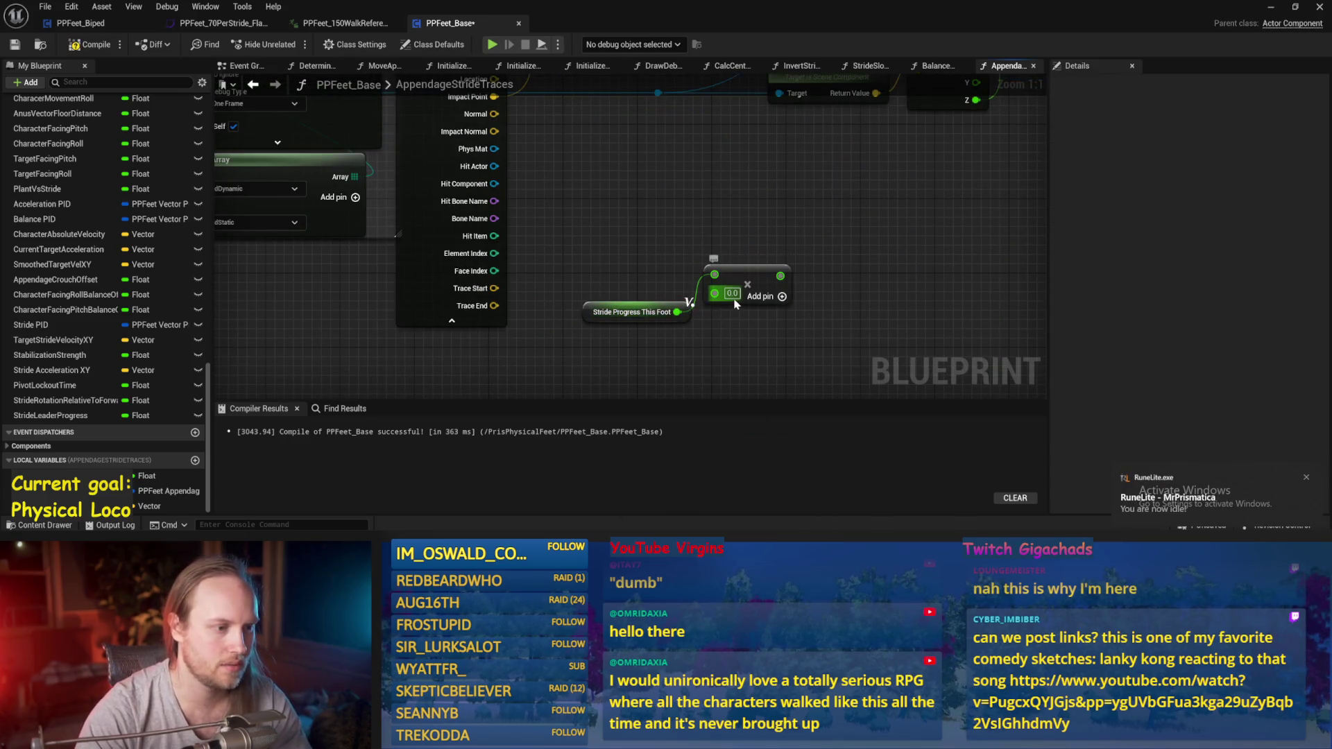
{"action": "left_click_drag", "start_coordinate": [743, 285], "coordinate": [744, 321]}
{"action": "left_click", "coordinate": [903, 305]}
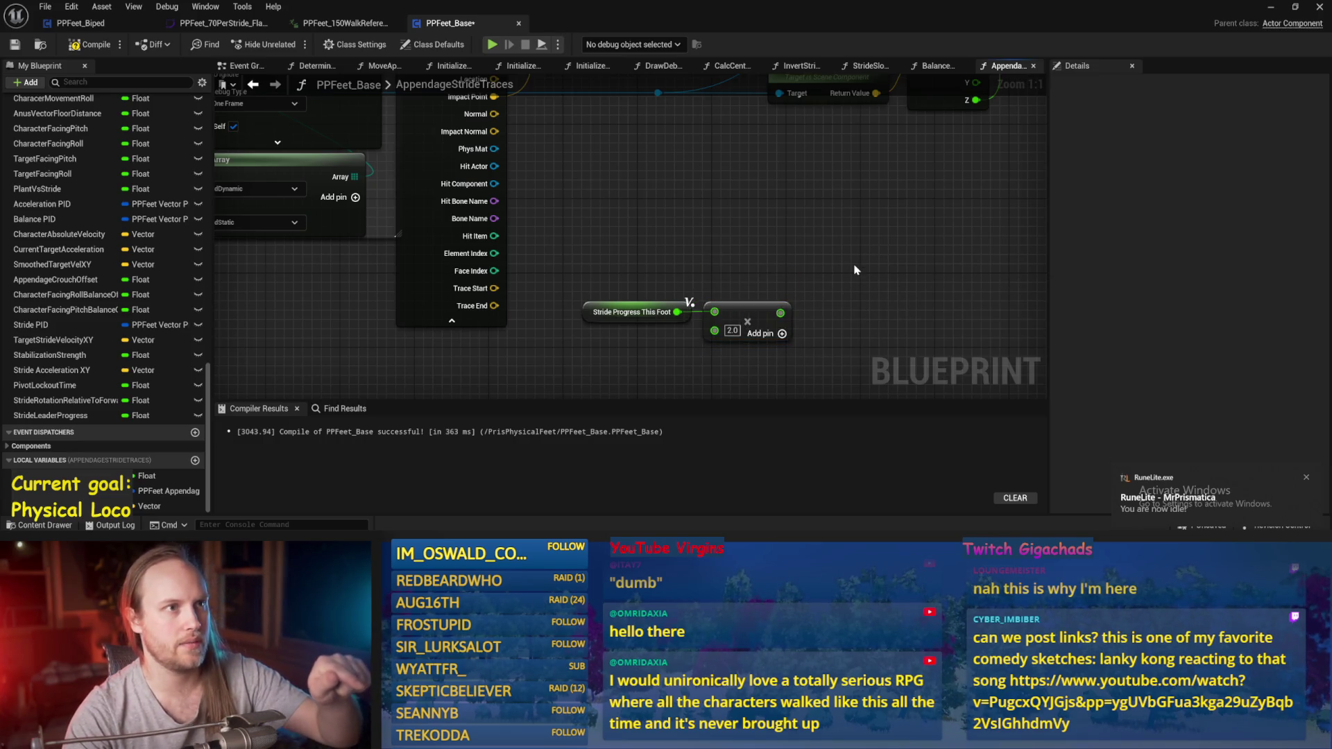
- Chain a subtract 1.0 node and a Clamp (Float) node after the multiply
{"action": "left_click_drag", "start_coordinate": [781, 313], "coordinate": [817, 314]}
{"action": "left_click", "coordinate": [846, 327]}
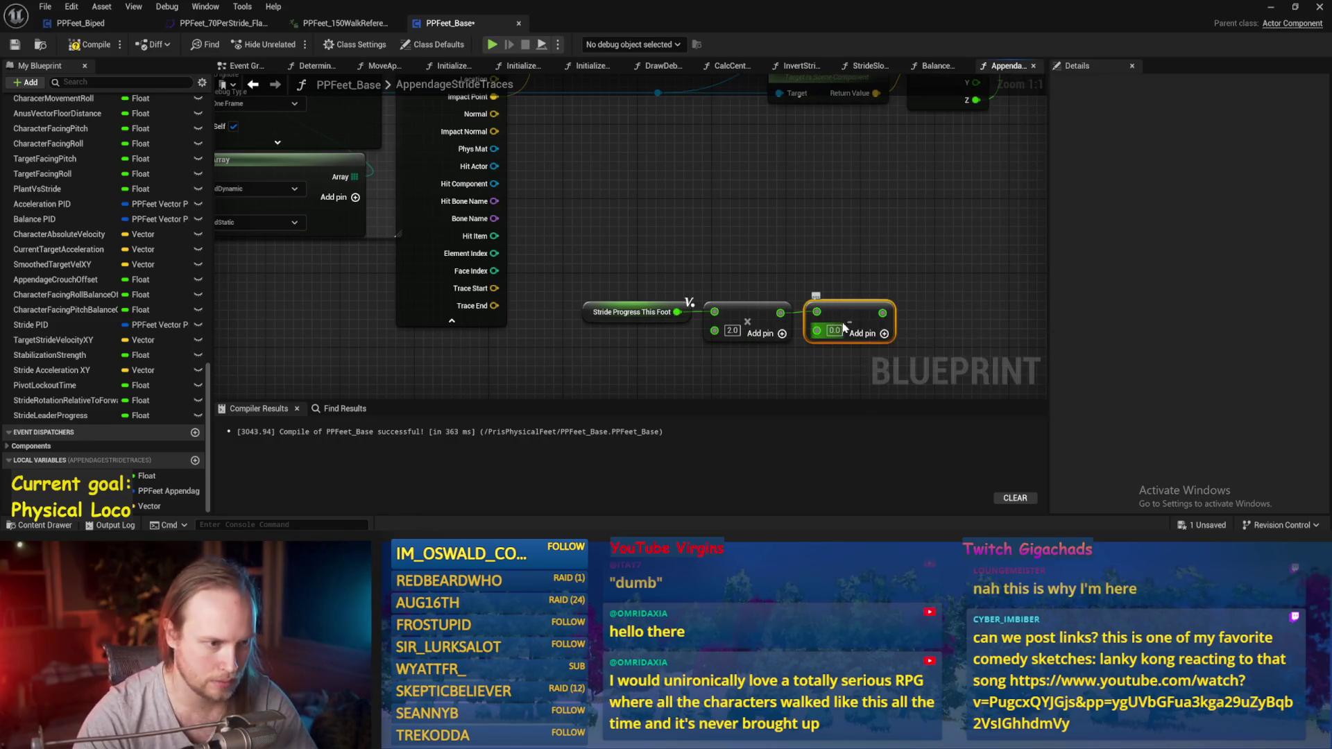
{"action": "type", "text": "1"}
{"action": "key", "text": "Return"}
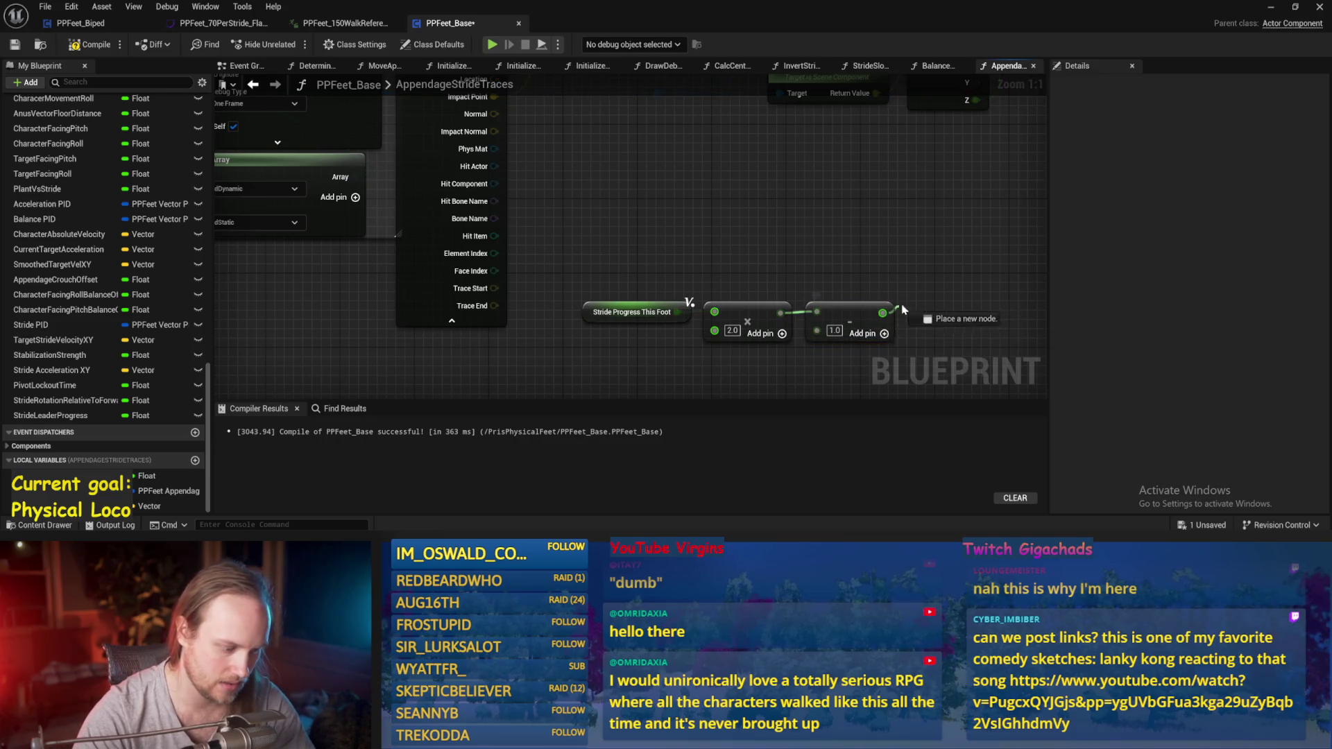
{"action": "left_click_drag", "start_coordinate": [882, 313], "coordinate": [904, 309]}
{"action": "type", "text": "clamp"}
{"action": "key", "text": "Return"}
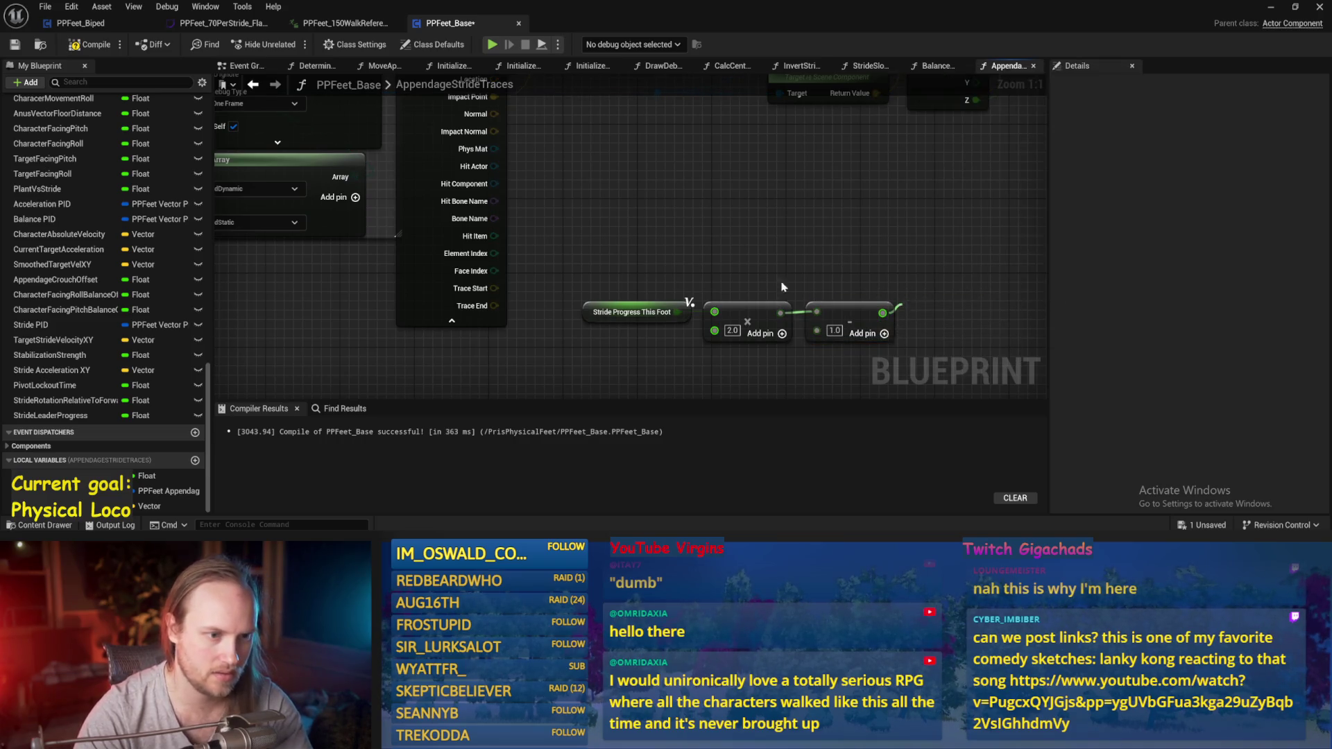
- Select the math nodes under the Step Progress for dis foot comment and save
{"action": "scroll", "coordinate": [897, 295], "scroll_direction": "down", "scroll_amount": 2}
{"action": "left_click_drag", "start_coordinate": [898, 295], "coordinate": [562, 352]}
{"action": "scroll", "coordinate": [459, 246], "scroll_direction": "up", "scroll_amount": 1}
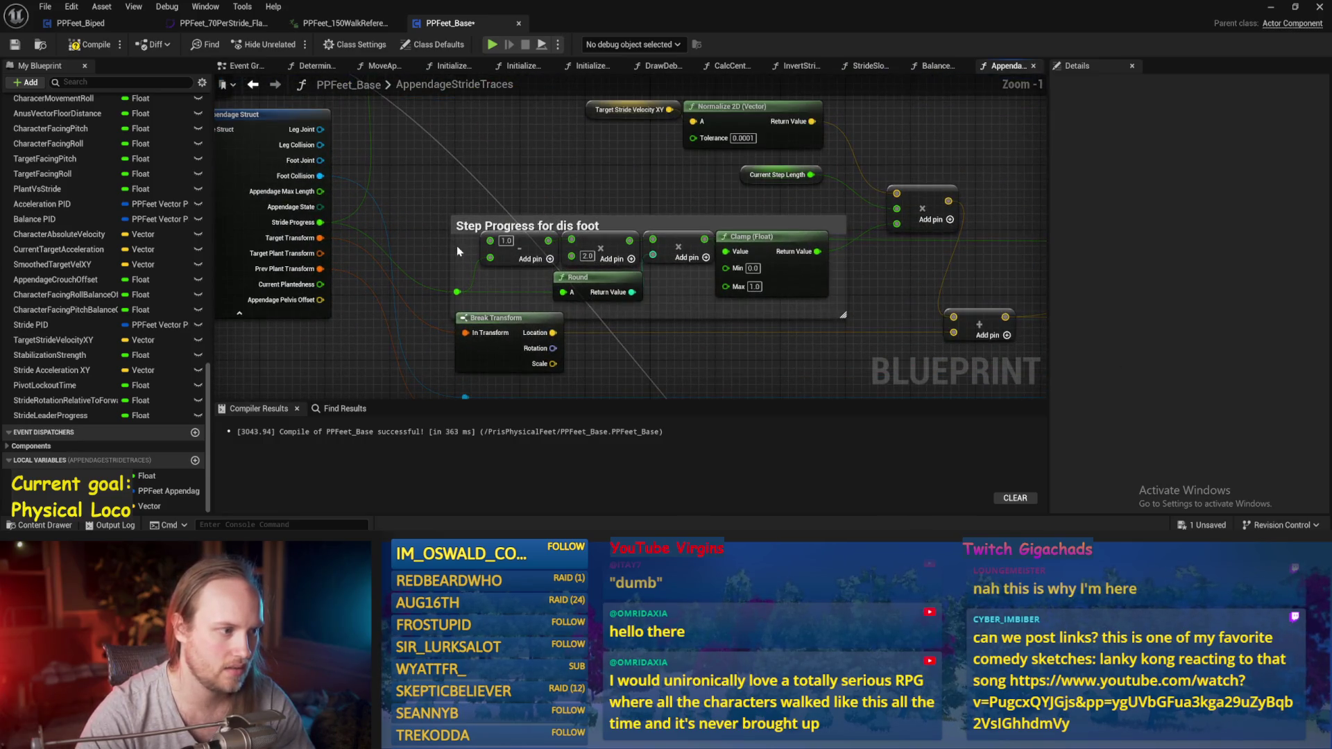
{"action": "mouse_move", "coordinate": [459, 246]}
{"action": "left_mouse_down"}
{"action": "mouse_move", "coordinate": [510, 255]}
{"action": "mouse_move", "coordinate": [486, 249]}
{"action": "left_mouse_up"}
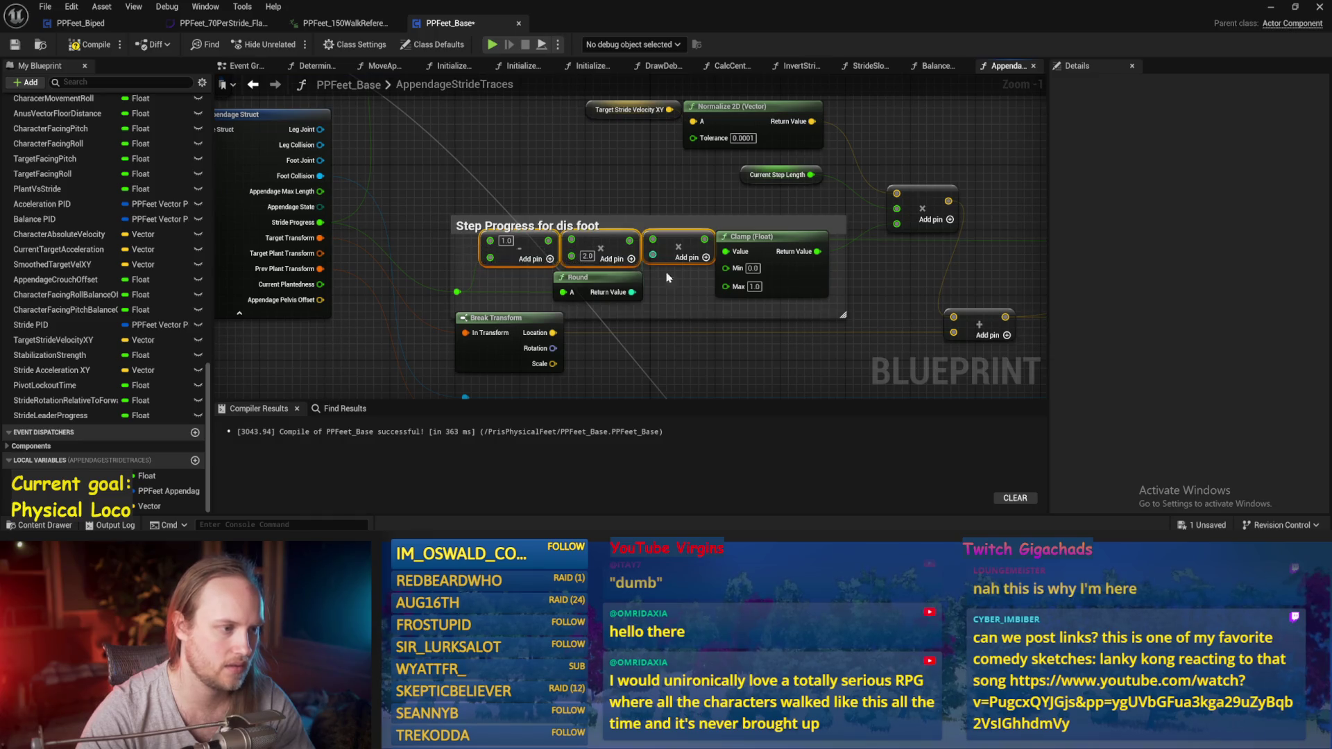
{"action": "mouse_move", "coordinate": [594, 164]}
{"action": "left_mouse_down"}
{"action": "mouse_move", "coordinate": [567, 180]}
{"action": "mouse_move", "coordinate": [532, 159]}
{"action": "left_mouse_up"}
{"action": "key", "text": "ctrl+s"}
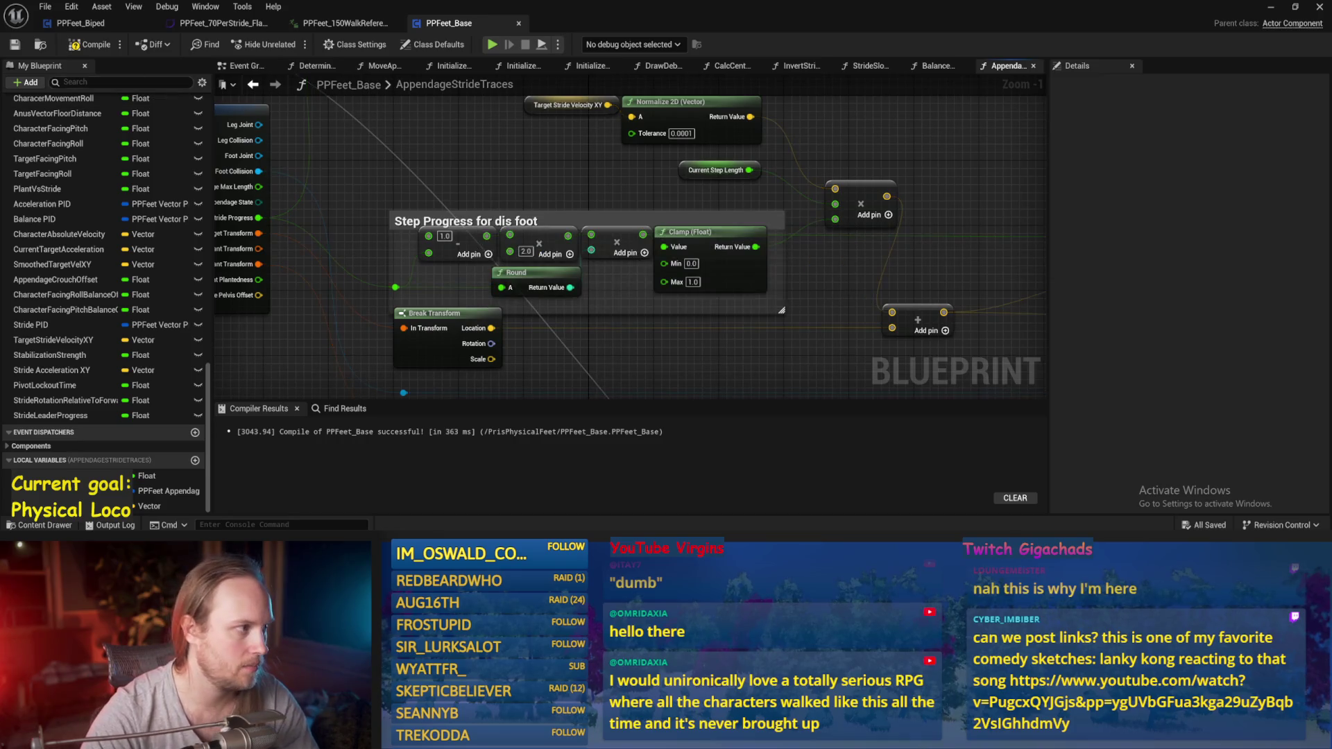
- Wire the Clamp result into the Lerp (Vector) Alpha pin
{"action": "scroll", "coordinate": [791, 350], "scroll_direction": "down", "scroll_amount": 2}
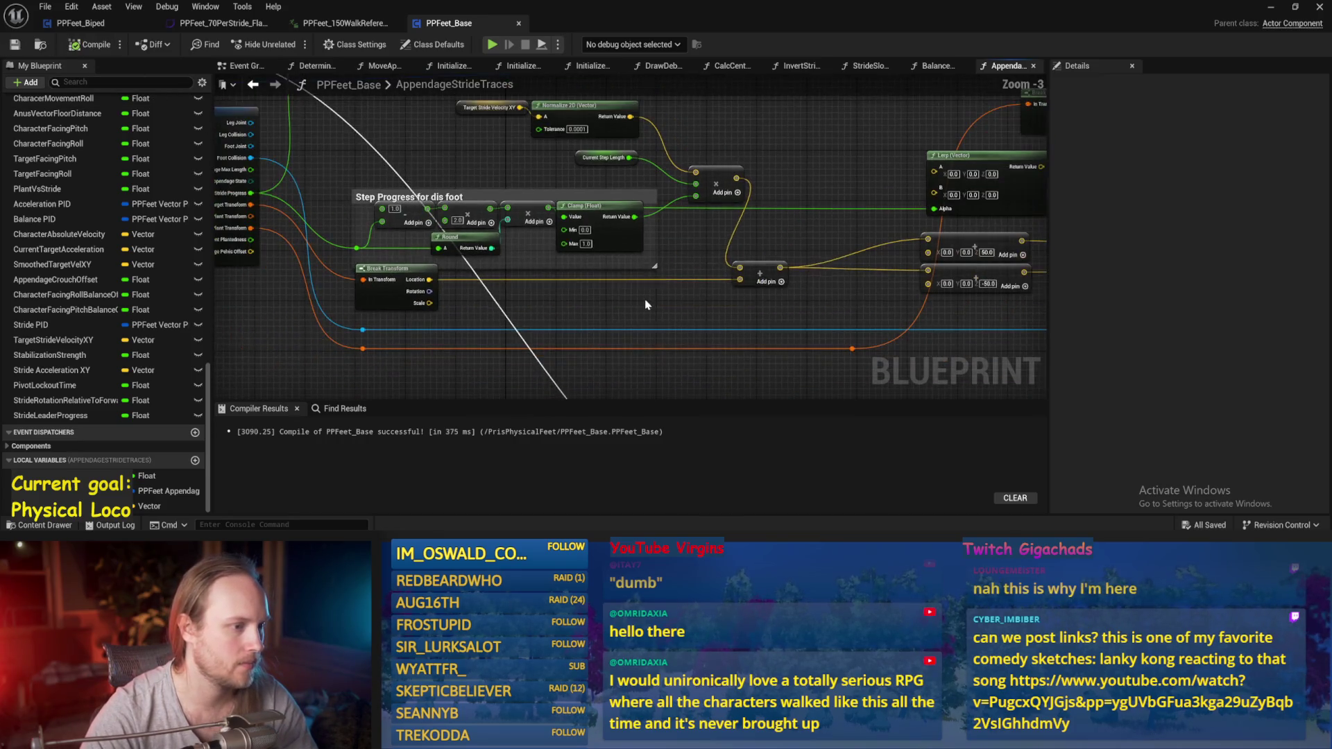
{"action": "left_click_drag", "start_coordinate": [844, 331], "coordinate": [530, 262]}
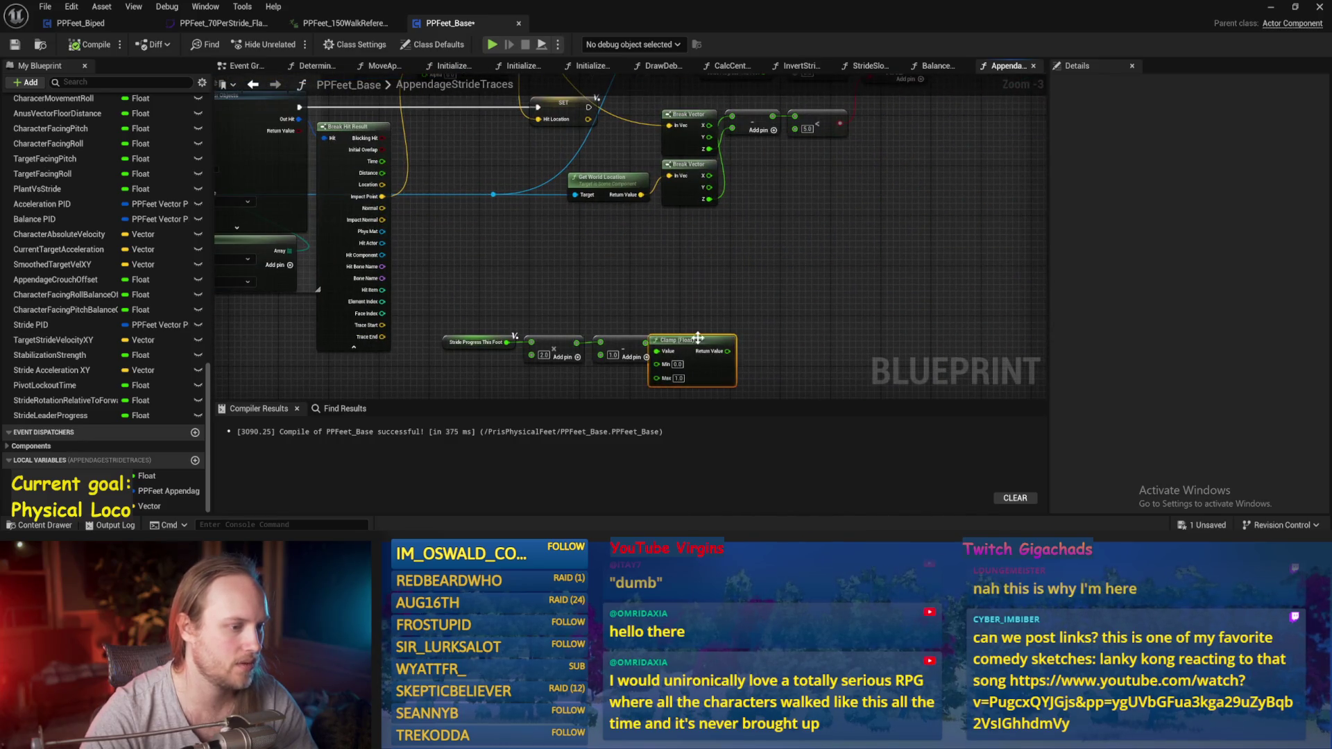
{"action": "scroll", "coordinate": [611, 135], "scroll_direction": "up", "scroll_amount": 1}
{"action": "mouse_move", "coordinate": [753, 352]}
{"action": "left_mouse_down"}
{"action": "mouse_move", "coordinate": [610, 135]}
{"action": "mouse_move", "coordinate": [529, 235]}
{"action": "mouse_move", "coordinate": [401, 165]}
{"action": "left_mouse_up"}
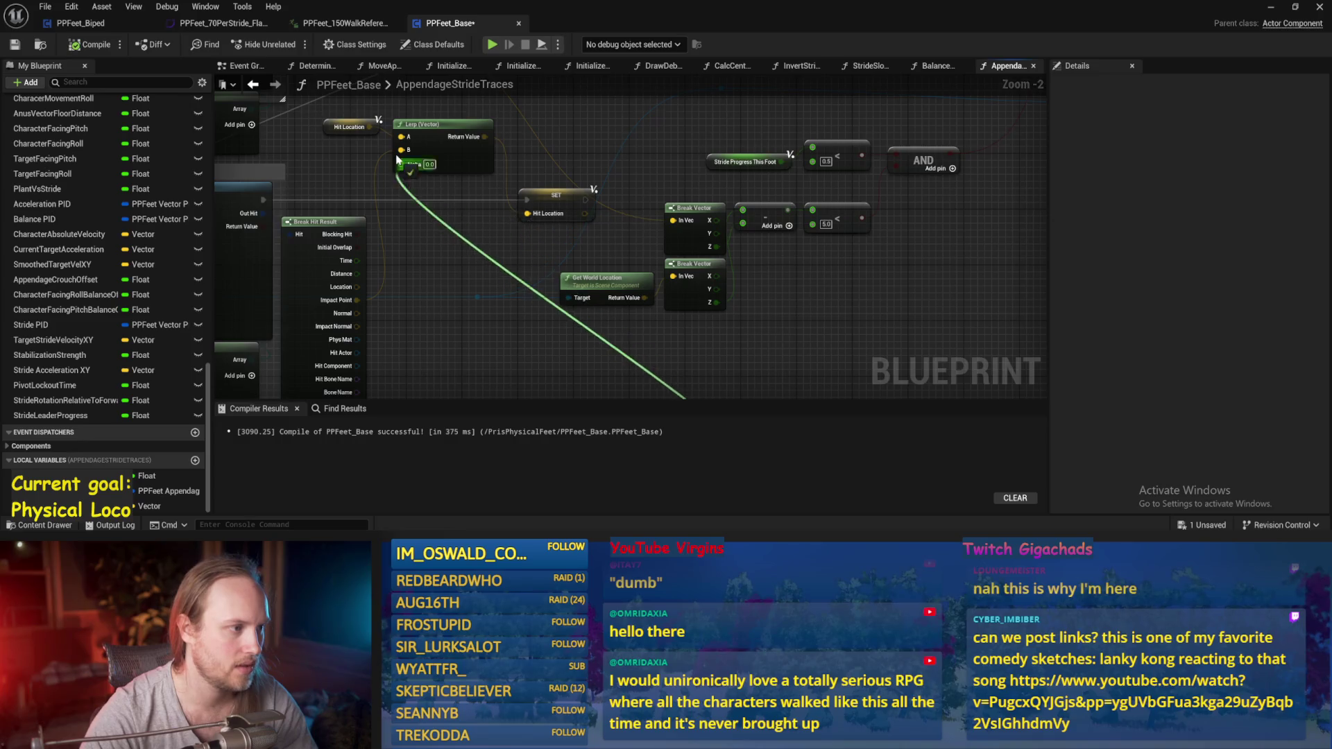
{"action": "left_click_drag", "start_coordinate": [579, 381], "coordinate": [732, 263]}
- Regroup the Stride Progress math nodes and Clamp together, then save and compile
{"action": "left_click_drag", "start_coordinate": [765, 338], "coordinate": [570, 371]}
{"action": "mouse_move", "coordinate": [697, 347]}
{"action": "left_mouse_down"}
{"action": "mouse_move", "coordinate": [513, 392]}
{"action": "mouse_move", "coordinate": [451, 318]}
{"action": "mouse_move", "coordinate": [466, 297]}
{"action": "left_mouse_up"}
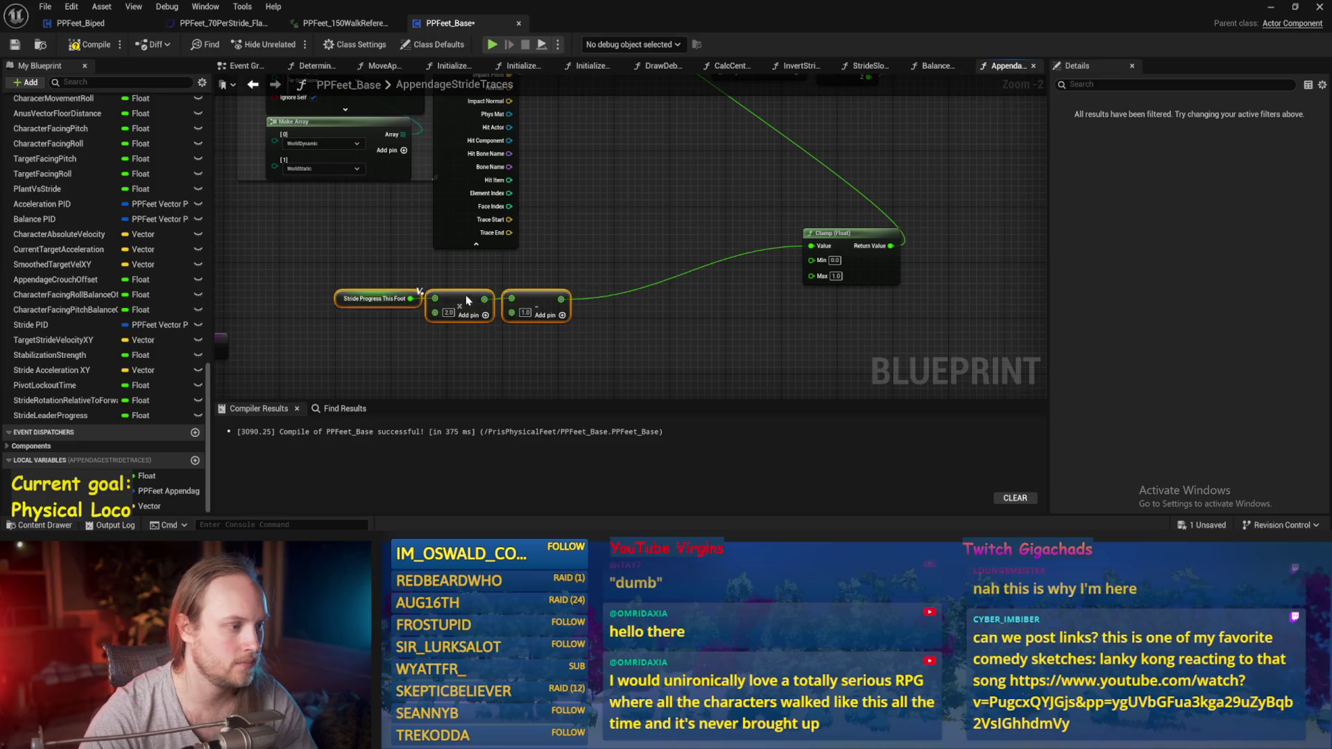
{"action": "left_click_drag", "start_coordinate": [850, 241], "coordinate": [624, 297]}
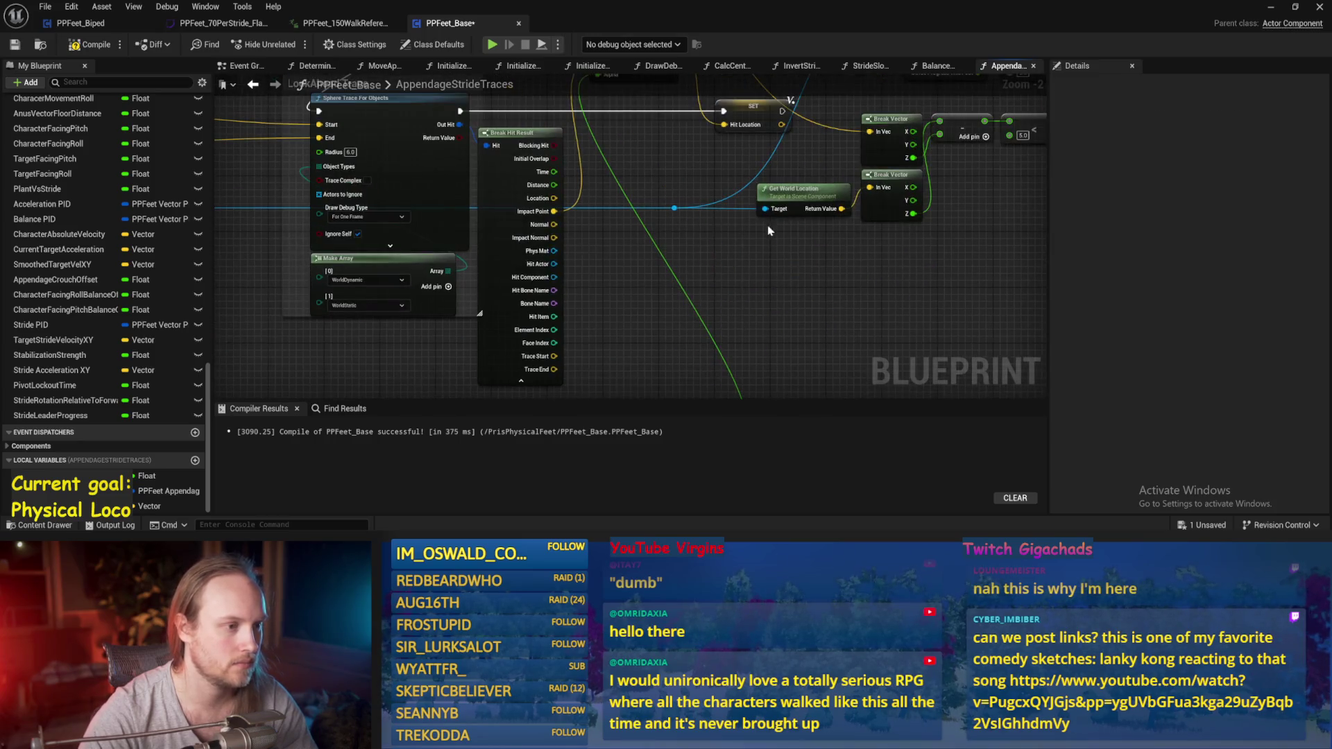
{"action": "key", "text": "ctrl+s"}
{"action": "left_click", "coordinate": [21, 47]}
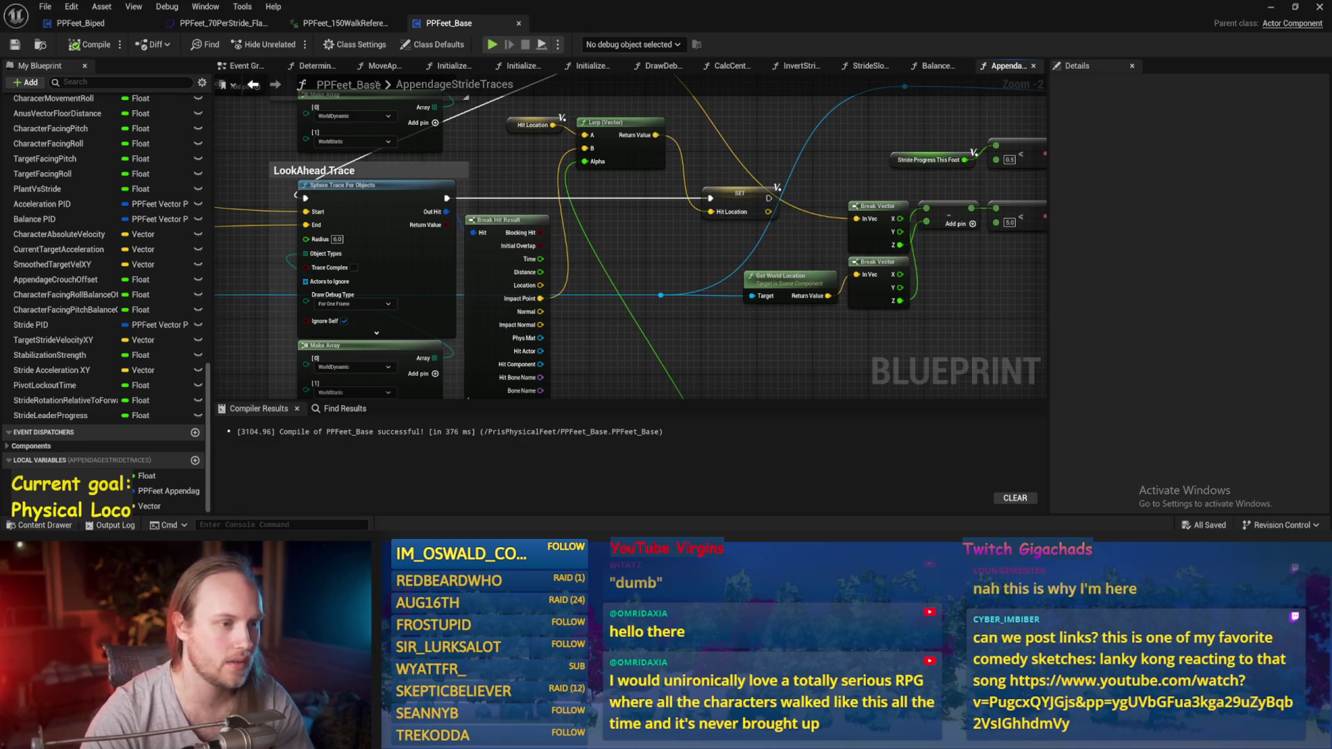
- Review the trace and Lerp (Vector) nodes, save, and compile PPFeet_Base
{"action": "left_click_drag", "start_coordinate": [730, 224], "coordinate": [780, 198]}
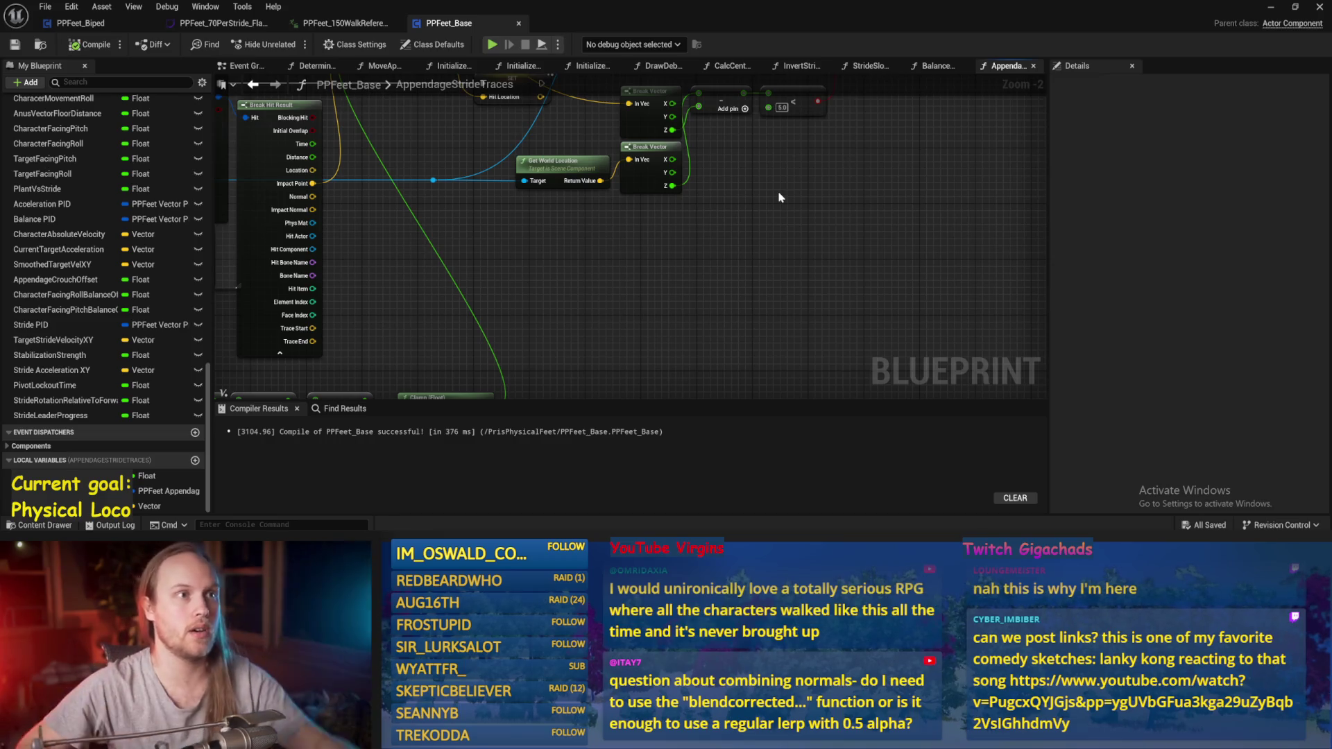
{"action": "left_click_drag", "start_coordinate": [780, 197], "coordinate": [812, 232]}
{"action": "key", "text": "ctrl+s"}
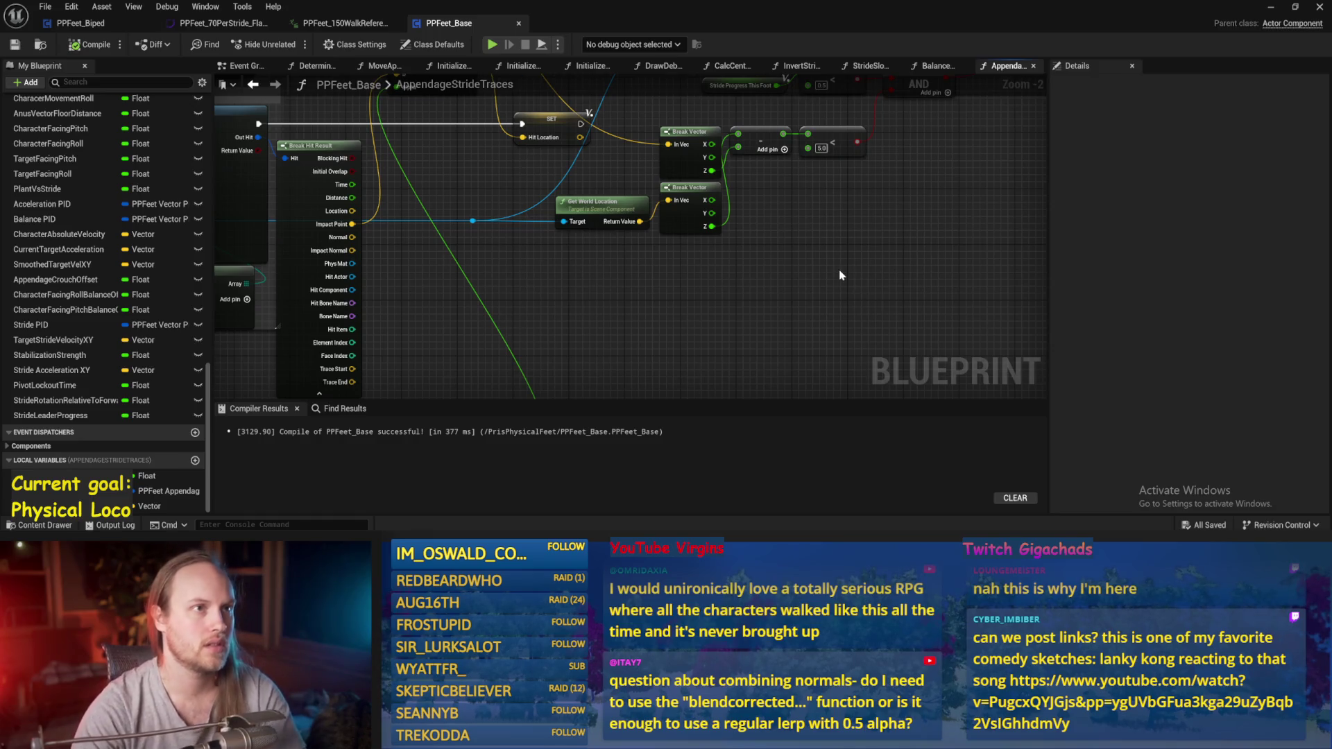
{"action": "mouse_move", "coordinate": [833, 221]}
{"action": "left_mouse_down"}
{"action": "mouse_move", "coordinate": [824, 261]}
{"action": "mouse_move", "coordinate": [839, 267]}
{"action": "left_mouse_up"}
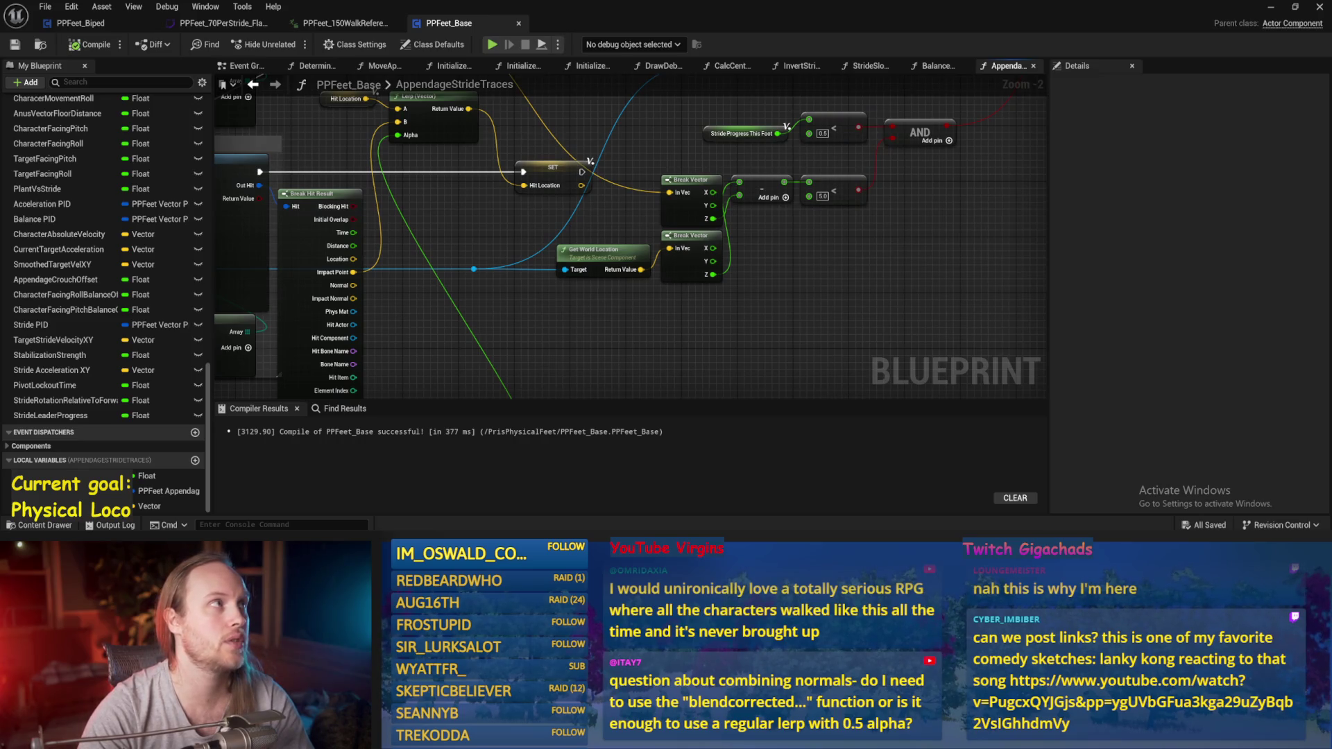
{"action": "left_click", "coordinate": [90, 44]}
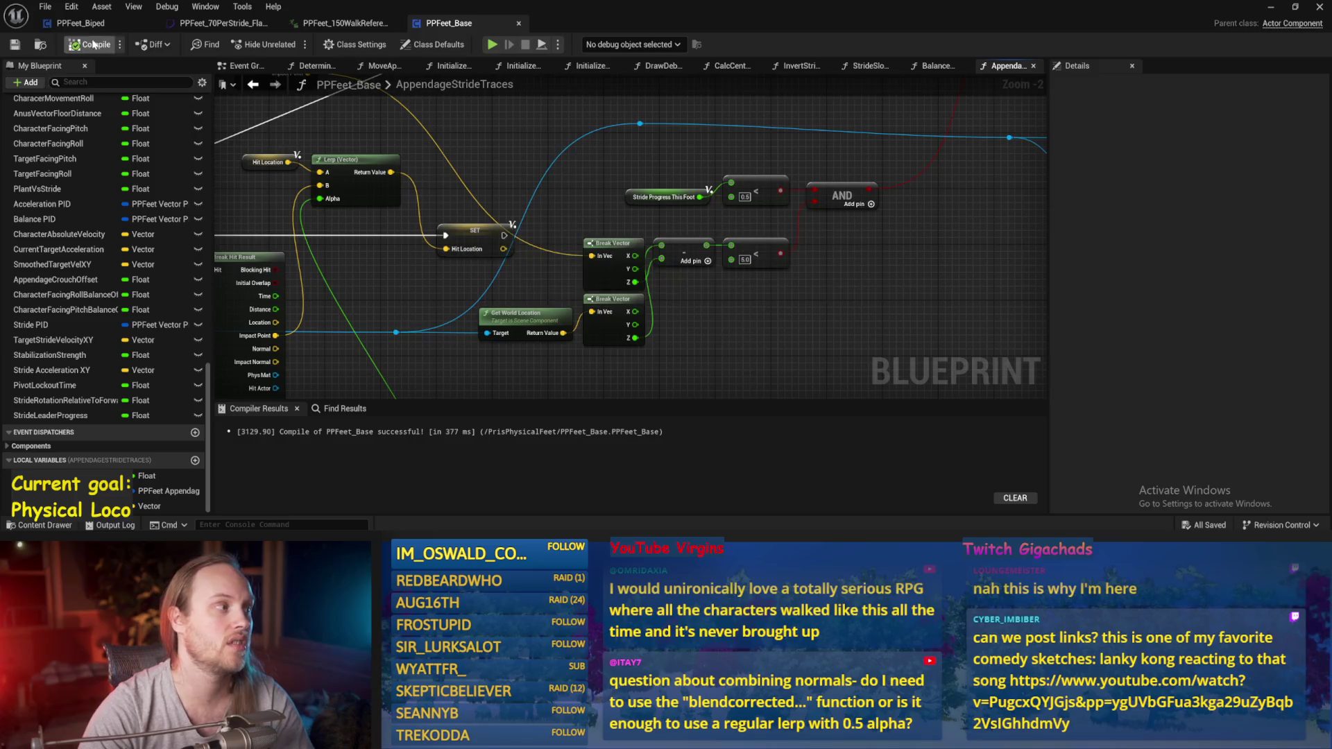
- Recompile PPFeet_Base from the Blueprint toolbar
{"action": "left_click", "coordinate": [14, 44]}
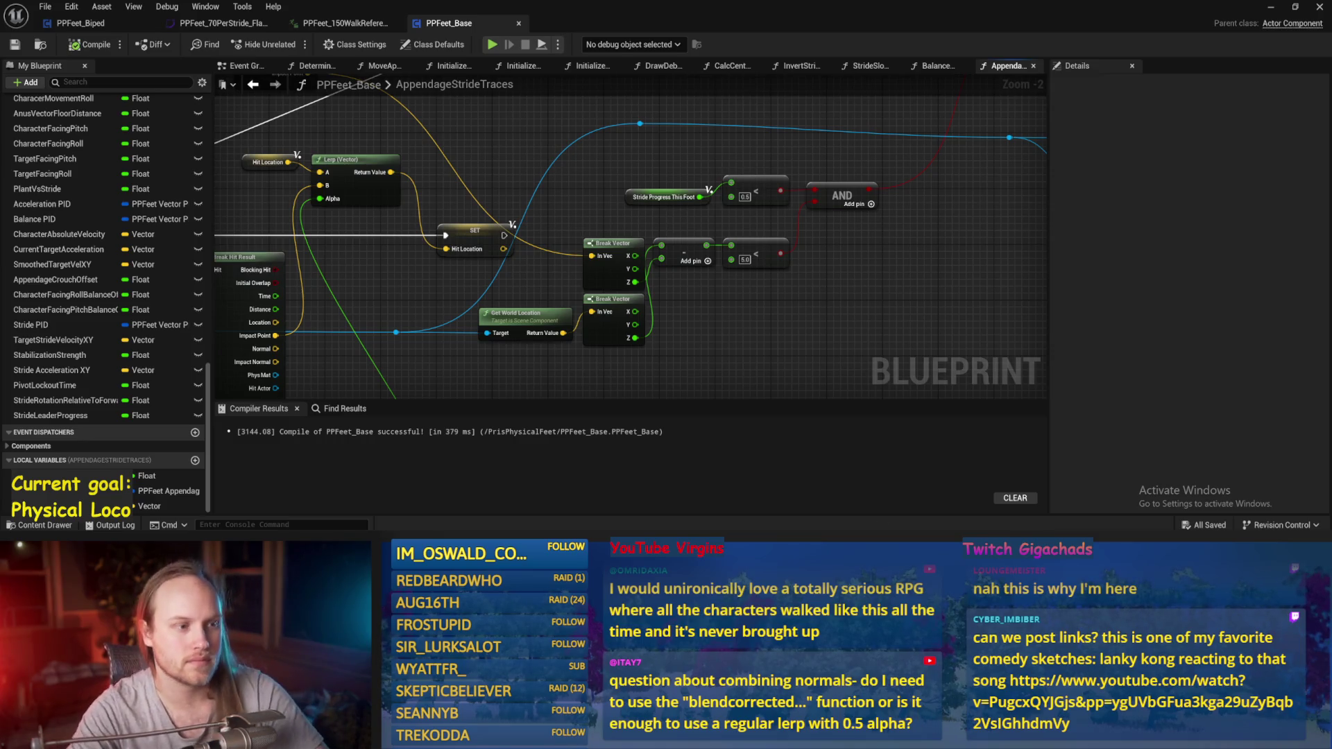
- Select the subtract and less-than comparison nodes and save
{"action": "left_click_drag", "start_coordinate": [885, 263], "coordinate": [796, 227]}
{"action": "key", "text": "ctrl+s"}
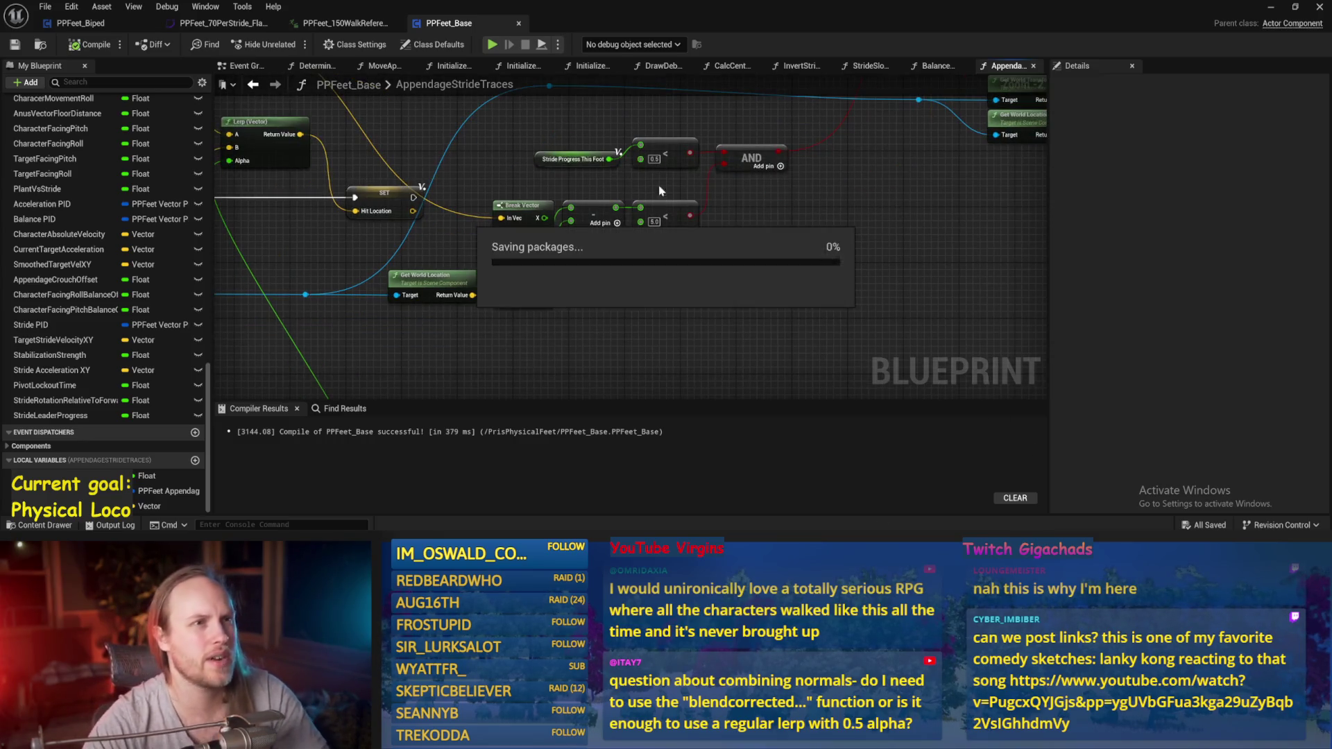
{"action": "left_click_drag", "start_coordinate": [774, 347], "coordinate": [727, 324]}
{"action": "left_click_drag", "start_coordinate": [618, 243], "coordinate": [553, 200]}
{"action": "key", "text": "ctrl+s"}
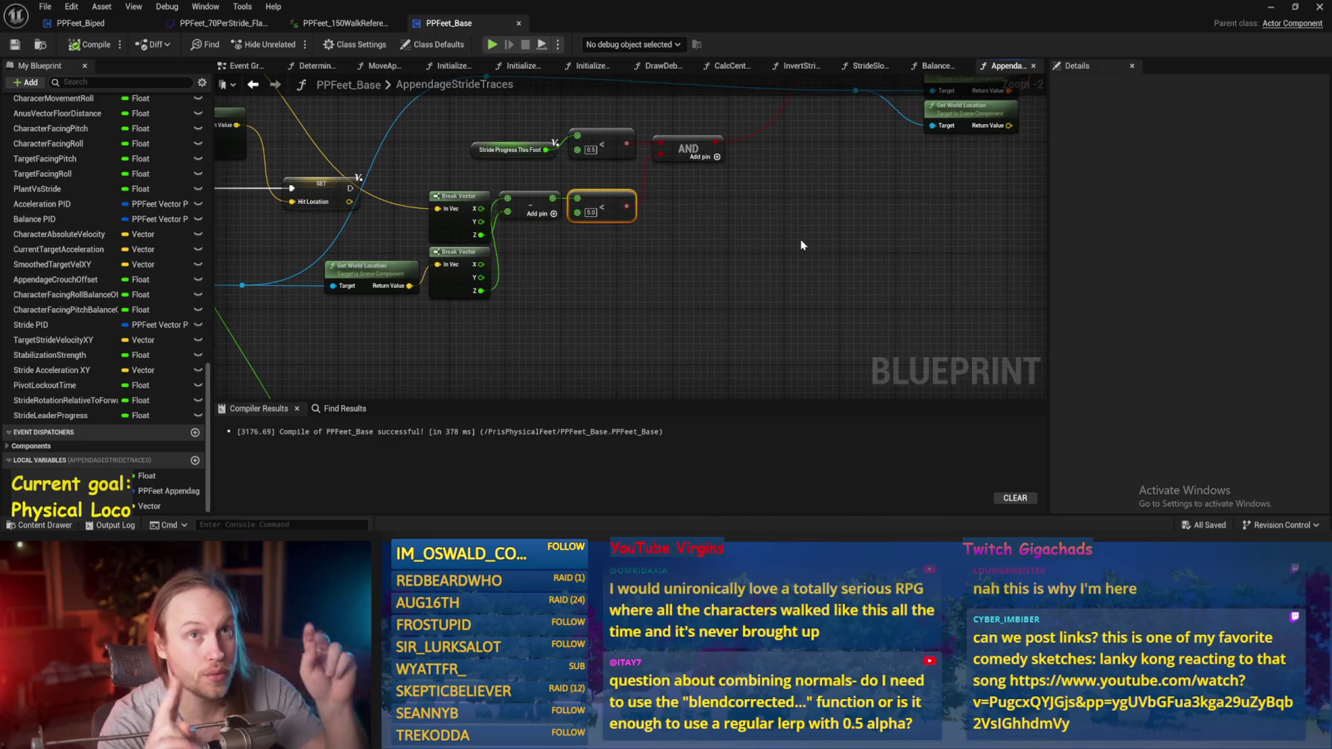
- Nudge the Stride Progress This Foot getter into line above the comparisons and save
{"action": "left_click_drag", "start_coordinate": [802, 250], "coordinate": [802, 324]}
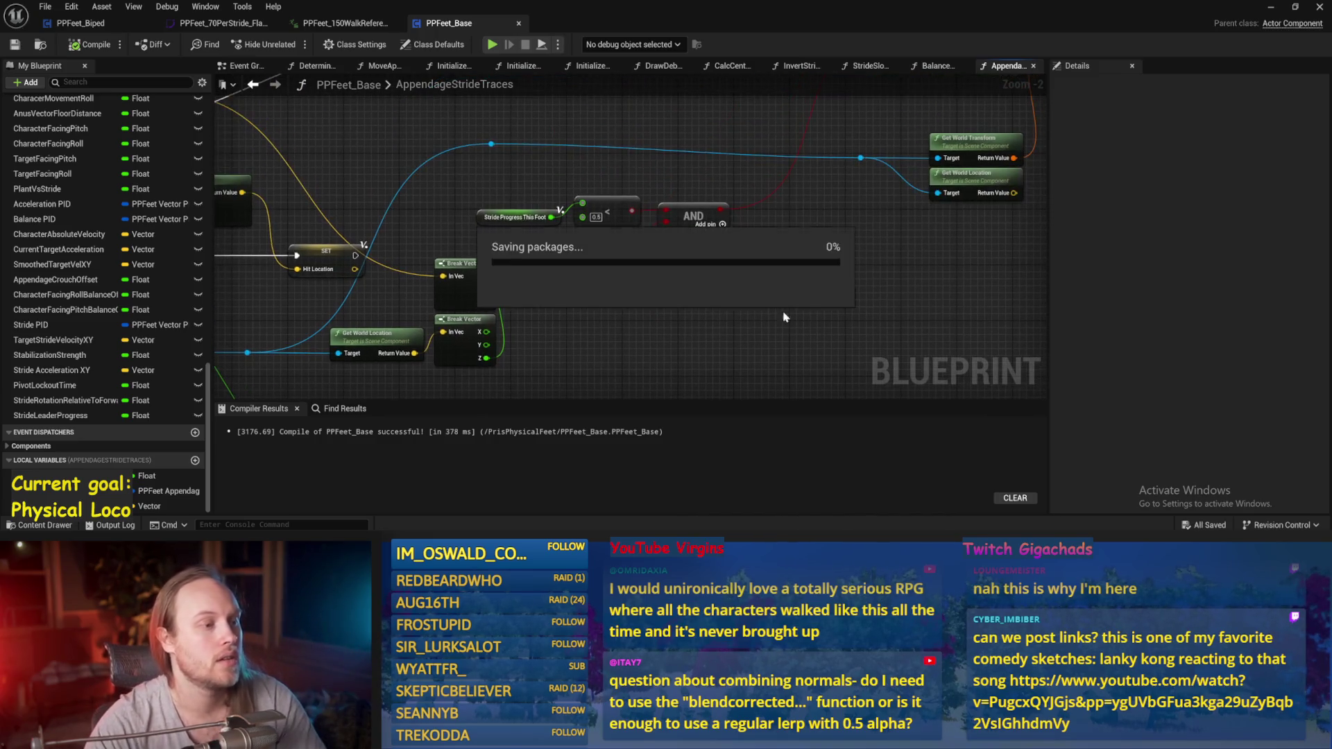
{"action": "left_click", "coordinate": [505, 218]}
{"action": "left_click_drag", "start_coordinate": [484, 221], "coordinate": [493, 209]}
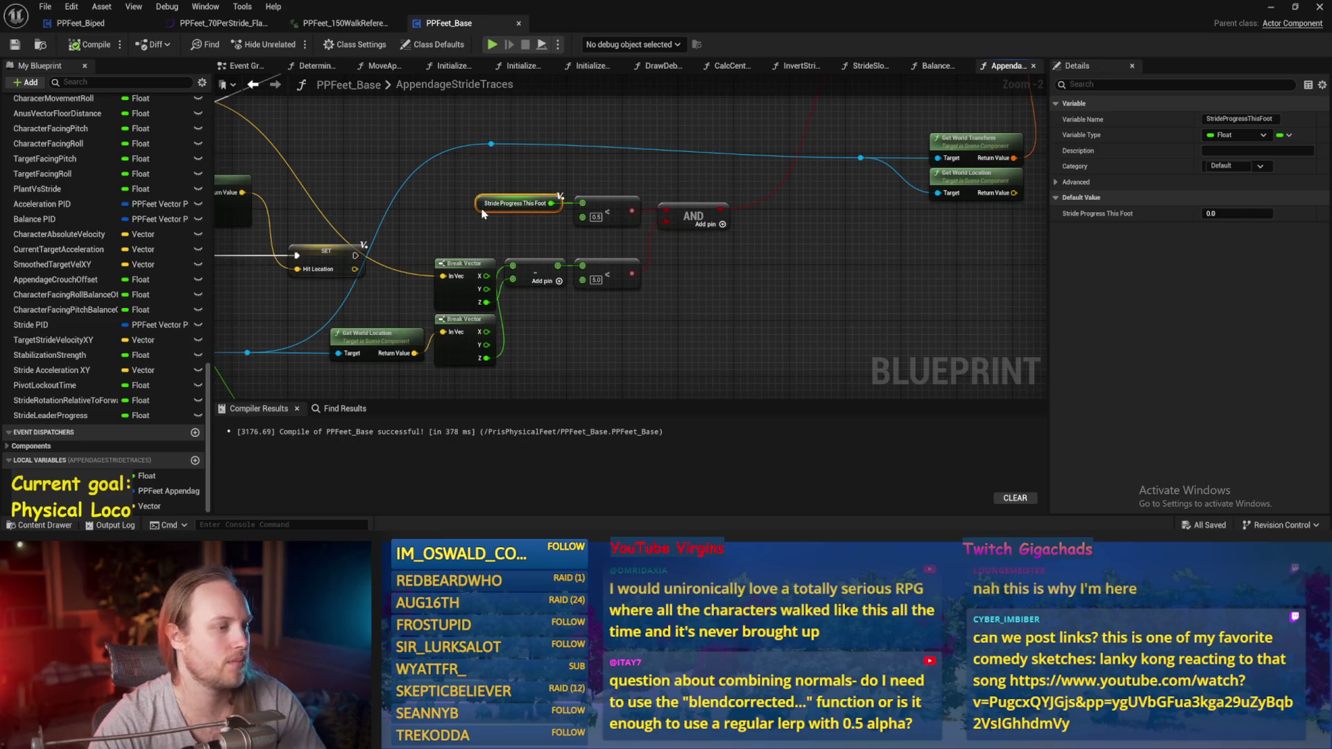
{"action": "key", "text": "ctrl+s"}
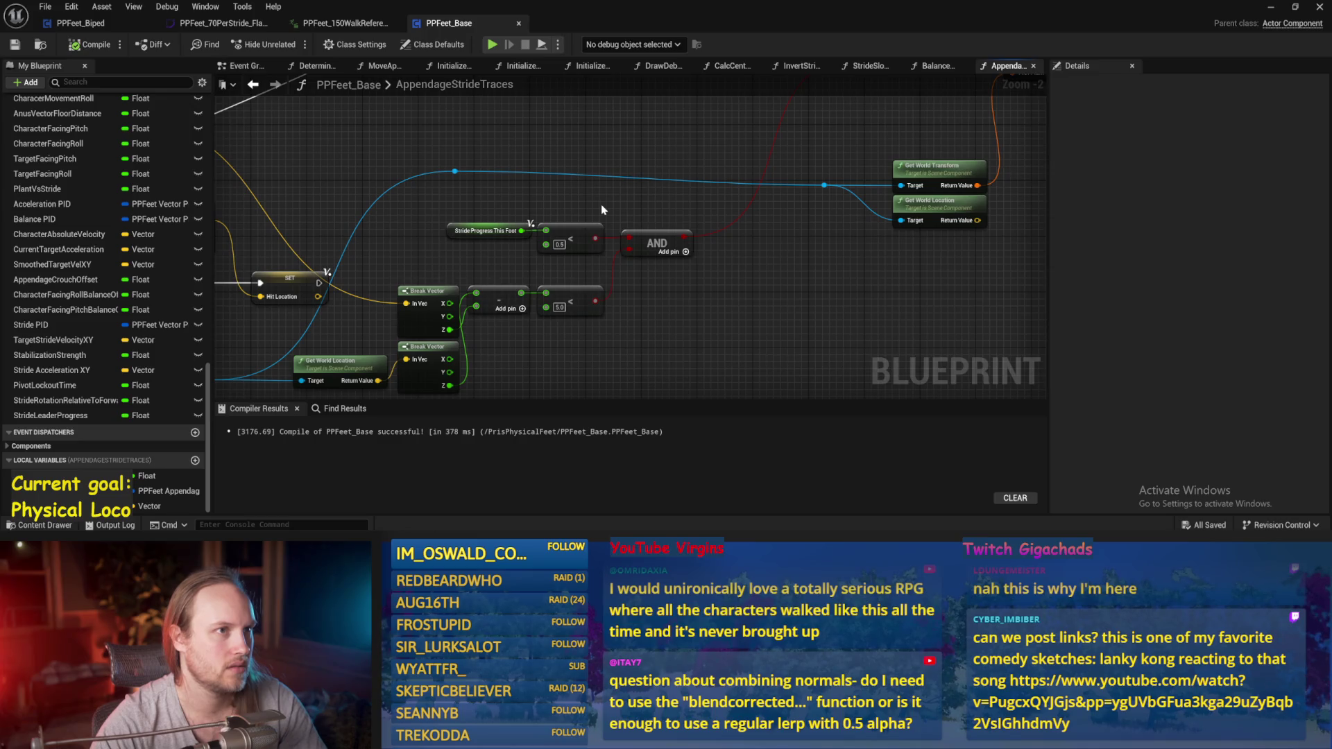
{"action": "left_click_drag", "start_coordinate": [601, 205], "coordinate": [584, 235]}
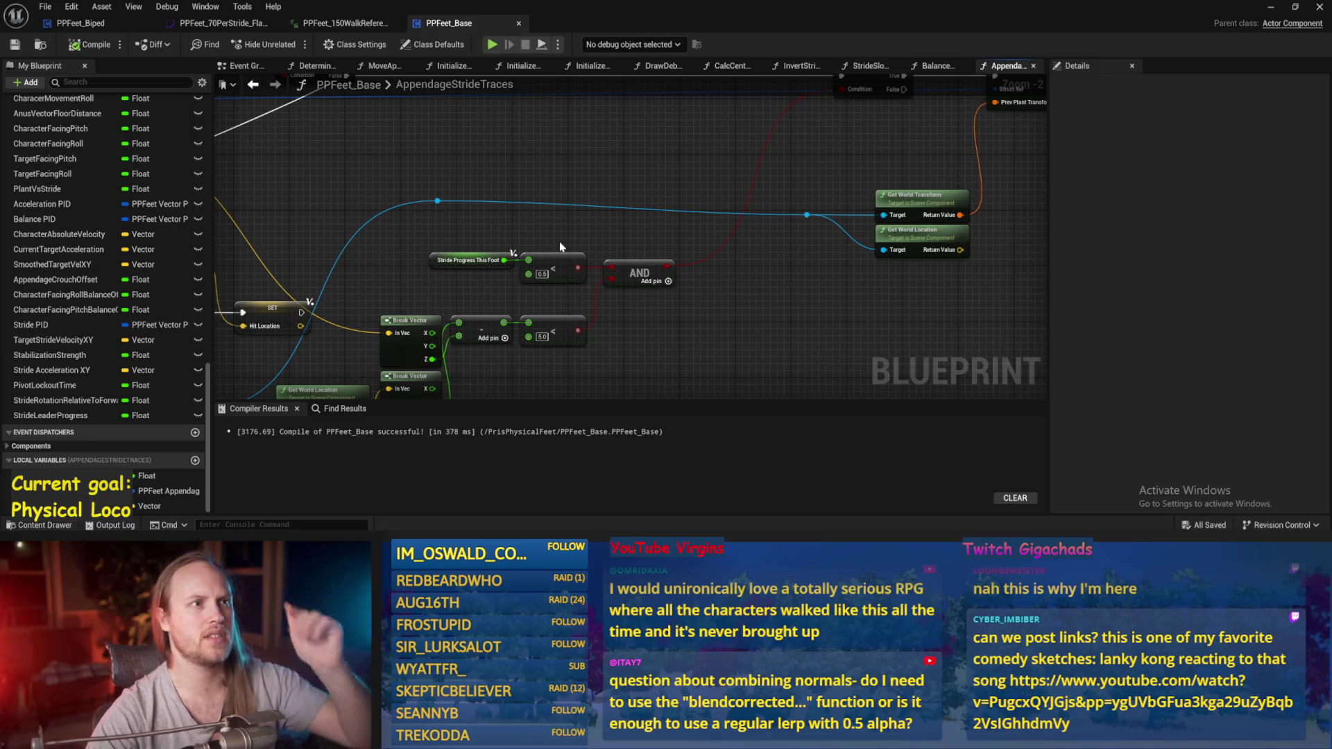
{"action": "left_click_drag", "start_coordinate": [780, 357], "coordinate": [745, 304]}
{"action": "key", "text": "alt+Tab"}
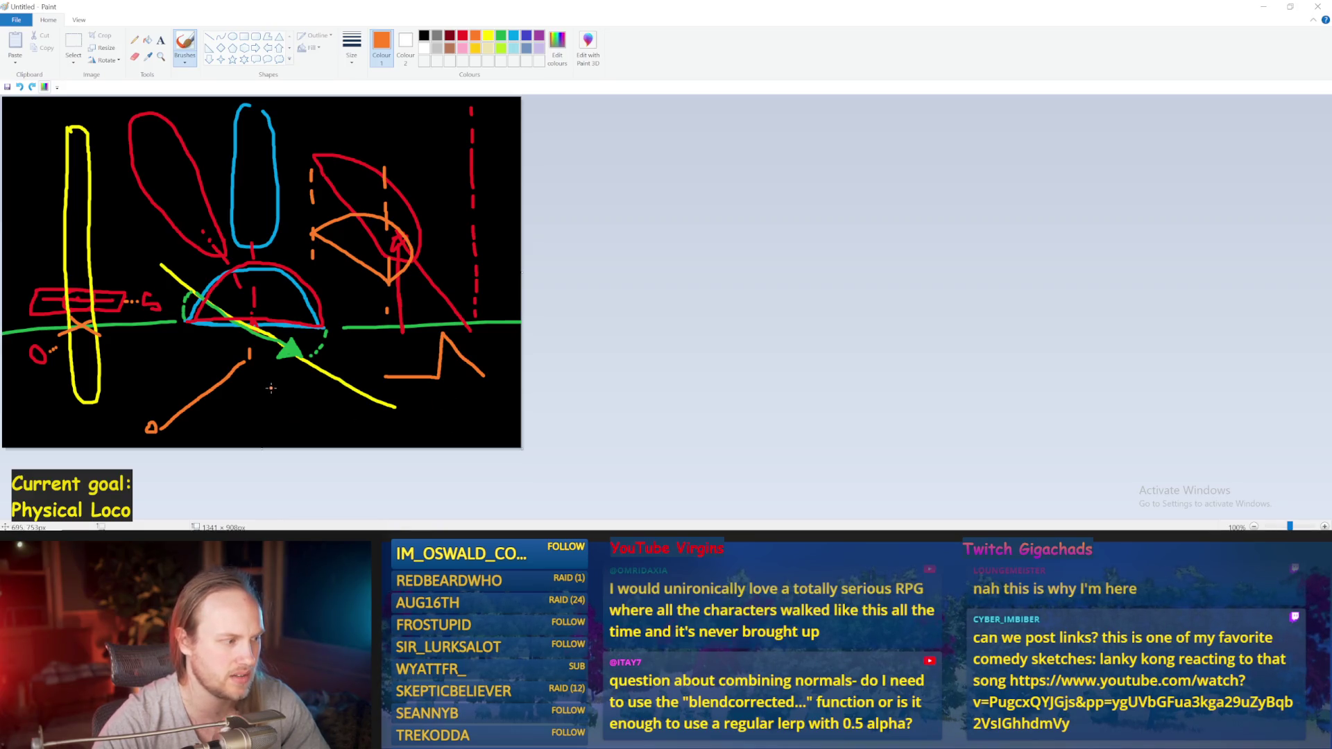
- Draw an orange vertical stroke below the hit point and dismiss the Save As prompt
{"action": "mouse_move", "coordinate": [265, 384]}
{"action": "left_mouse_down"}
{"action": "mouse_move", "coordinate": [265, 404]}
{"action": "mouse_move", "coordinate": [314, 423]}
{"action": "left_mouse_up"}
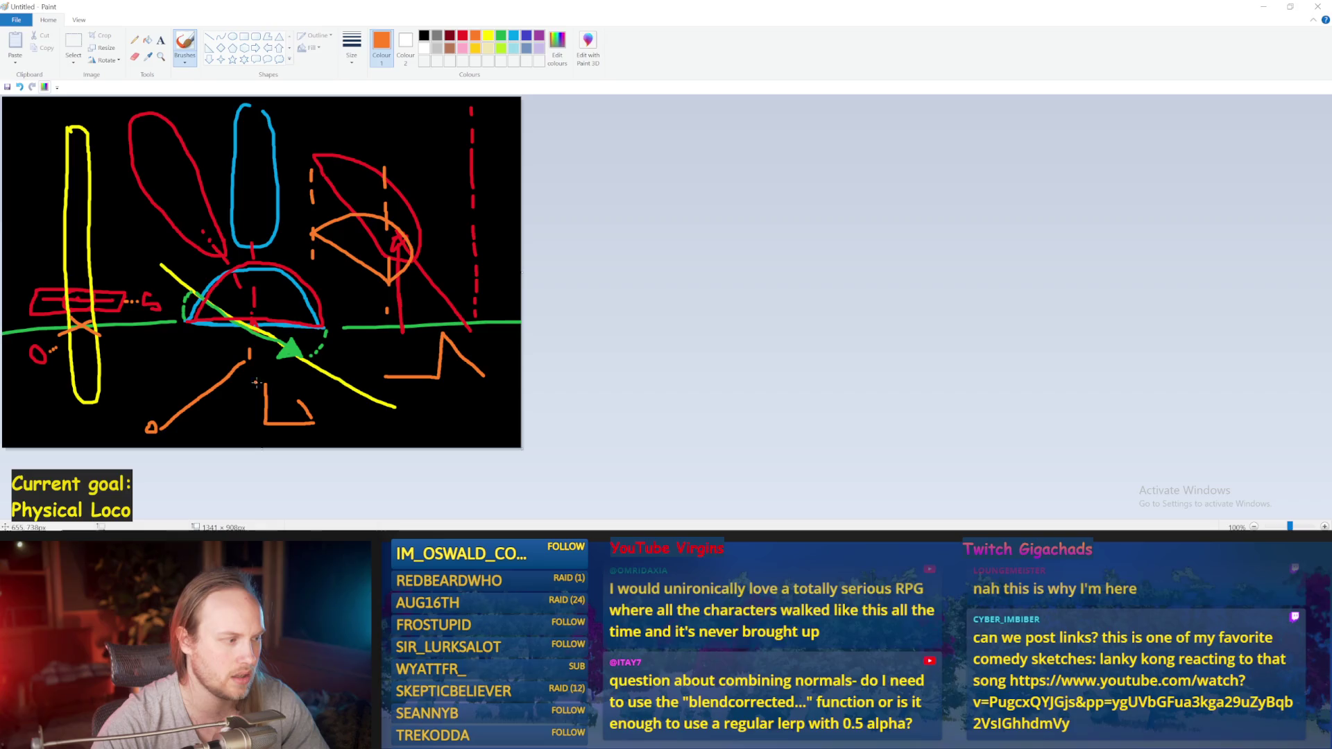
{"action": "key", "text": "ctrl+s"}
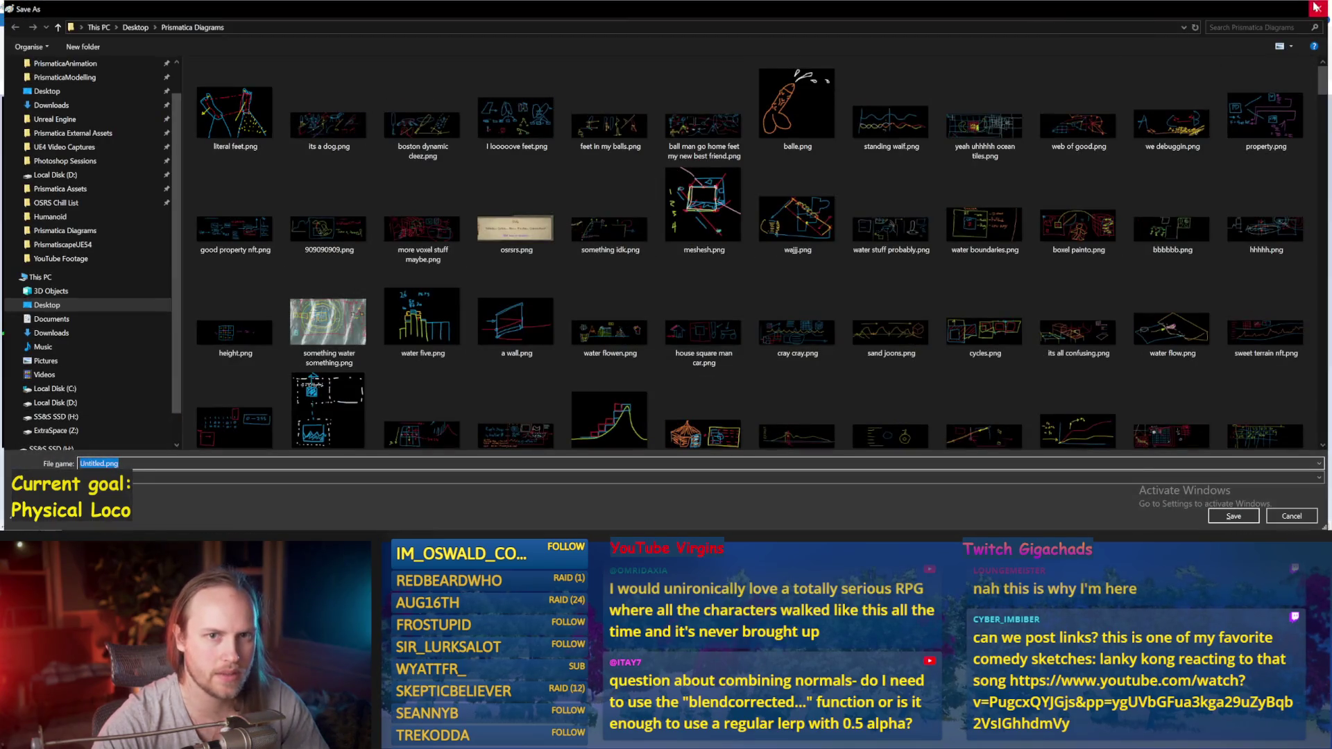
{"action": "left_click", "coordinate": [1317, 7]}
- Undo the extra orange strokes, minimize Paint, and save the blueprint
{"action": "key", "text": "ctrl+z"}
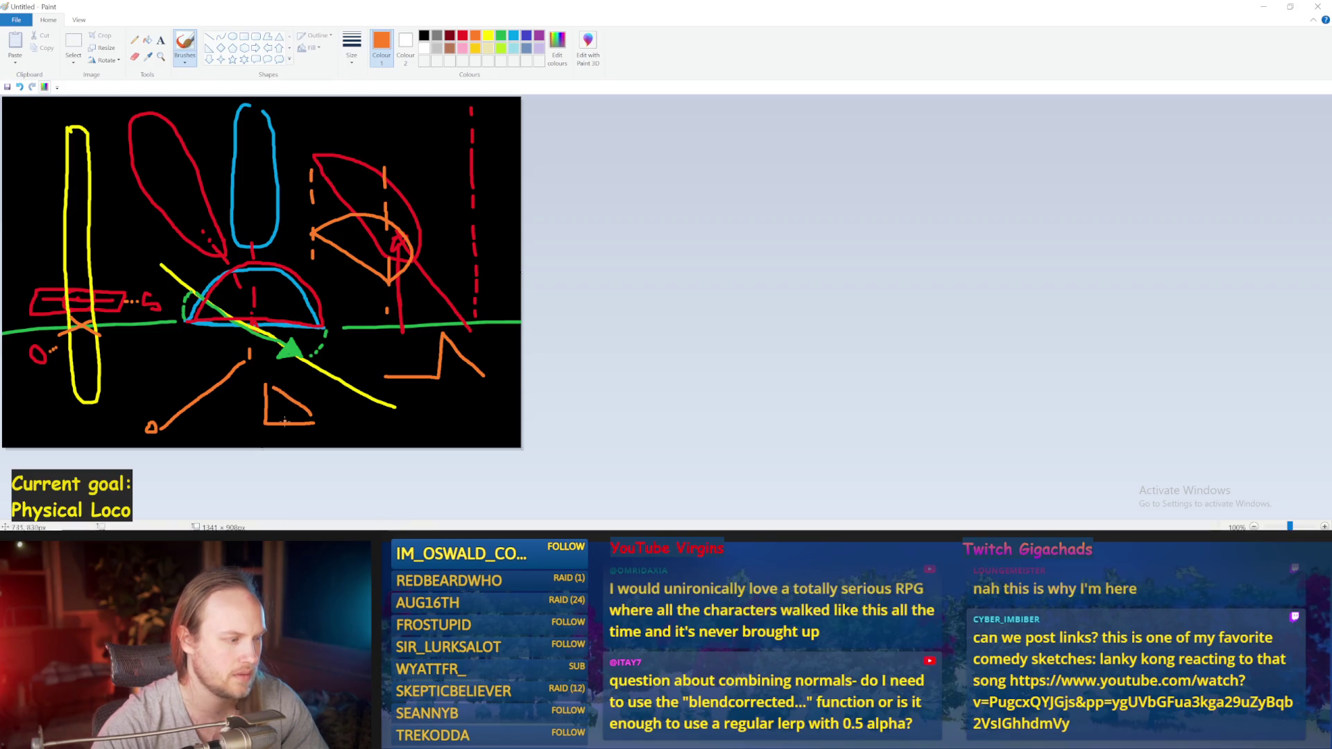
{"action": "key", "text": "ctrl+z"}
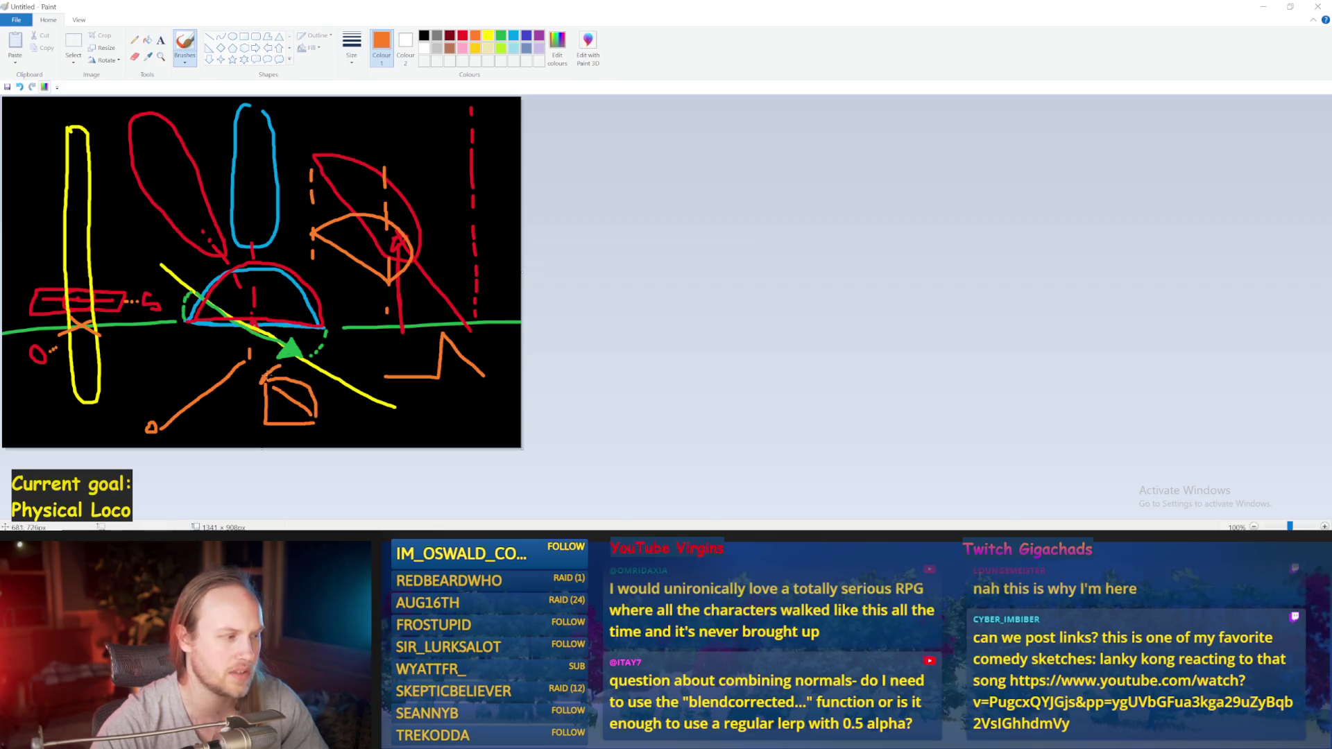
{"action": "key", "text": "ctrl+z"}
{"action": "key", "text": "ctrl+z"}
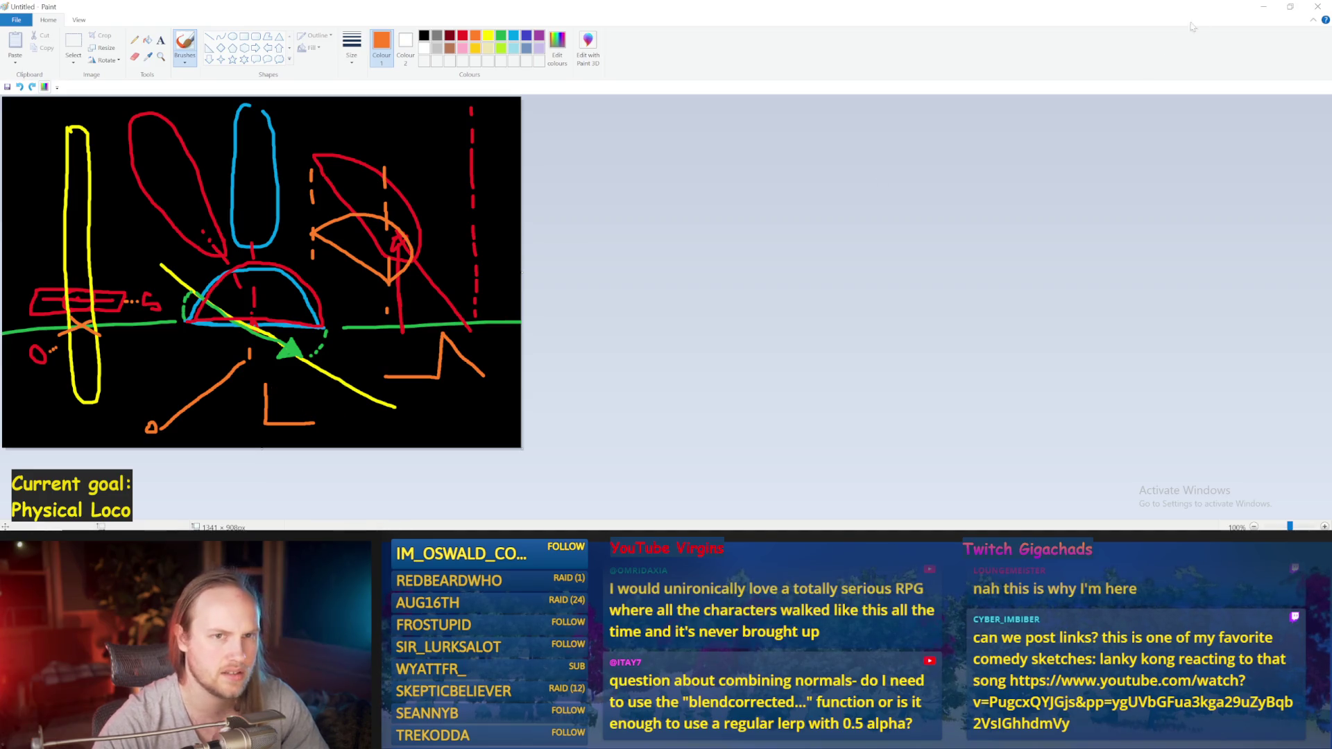
{"action": "left_click", "coordinate": [1263, 6]}
{"action": "key", "text": "ctrl+s"}
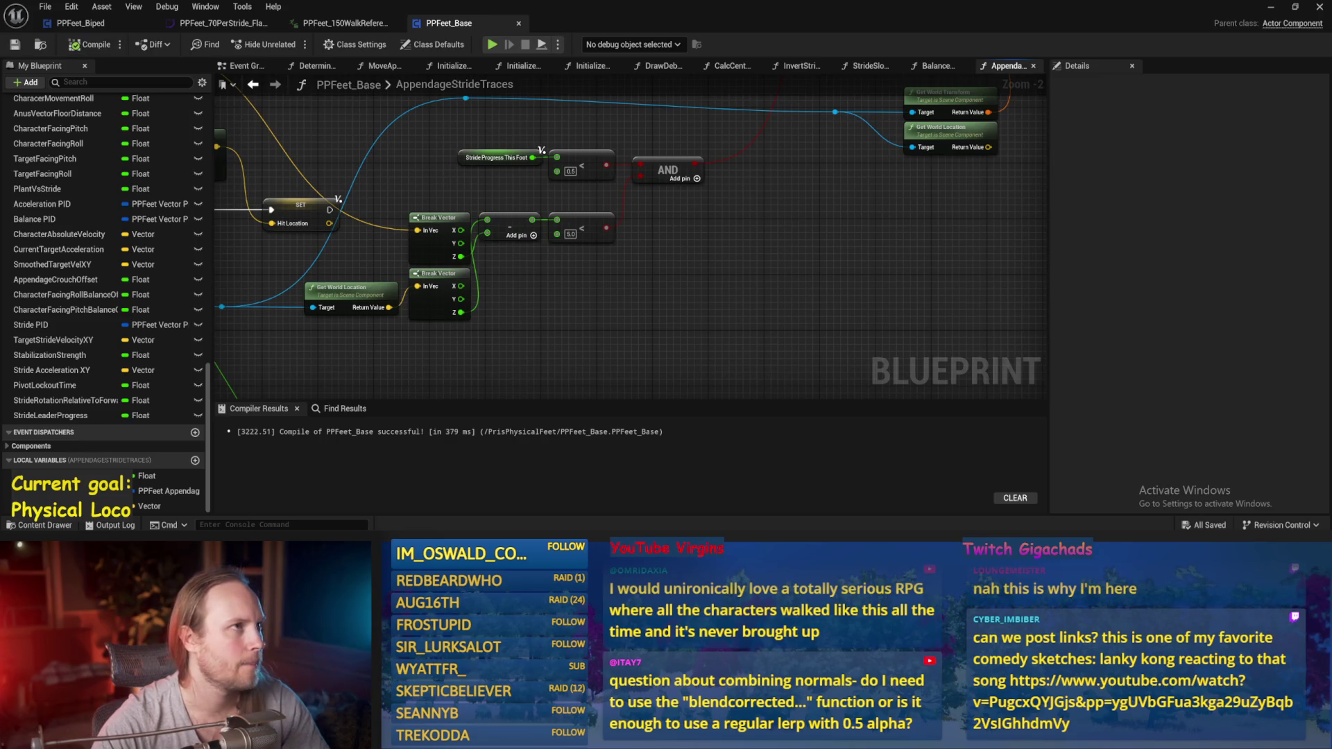
- Straighten the blue wire by aligning its left reroute point with Q
{"action": "mouse_move", "coordinate": [757, 237]}
{"action": "left_mouse_down"}
{"action": "mouse_move", "coordinate": [678, 283]}
{"action": "mouse_move", "coordinate": [617, 273]}
{"action": "left_mouse_up"}
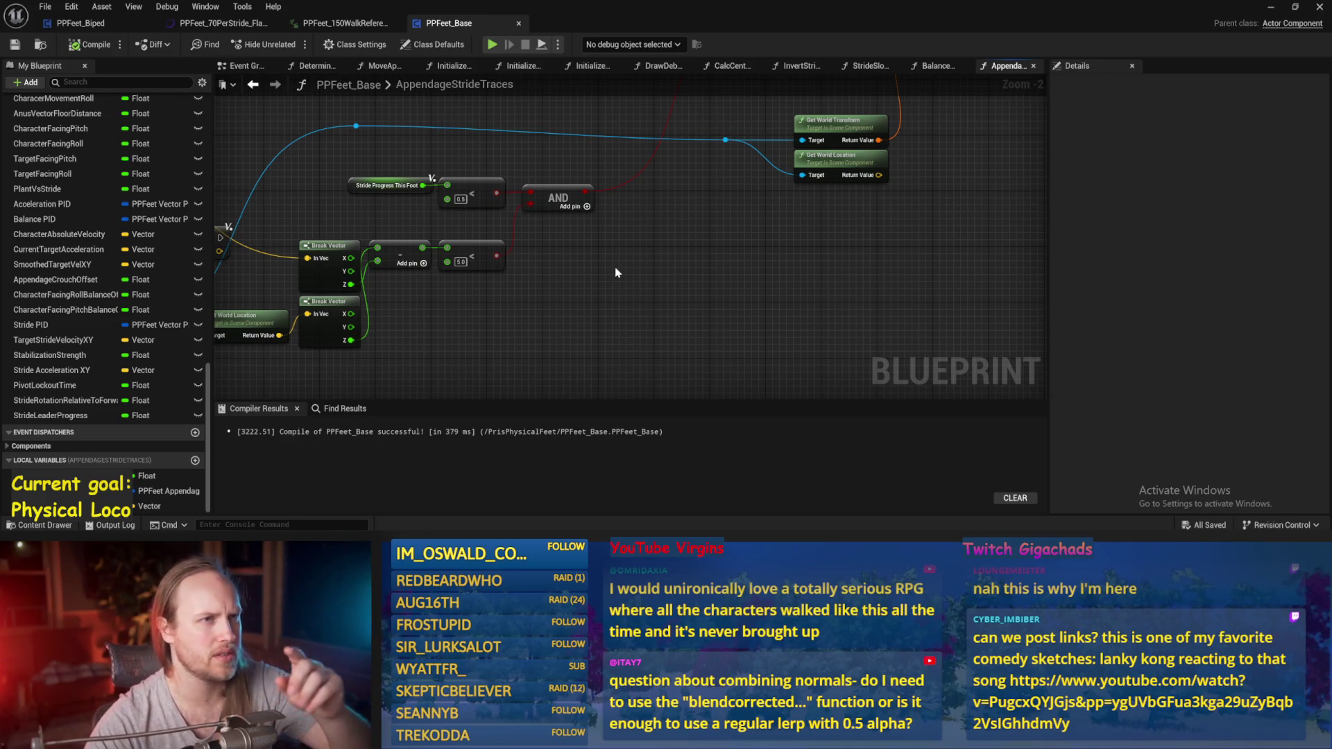
{"action": "left_click_drag", "start_coordinate": [553, 303], "coordinate": [628, 352]}
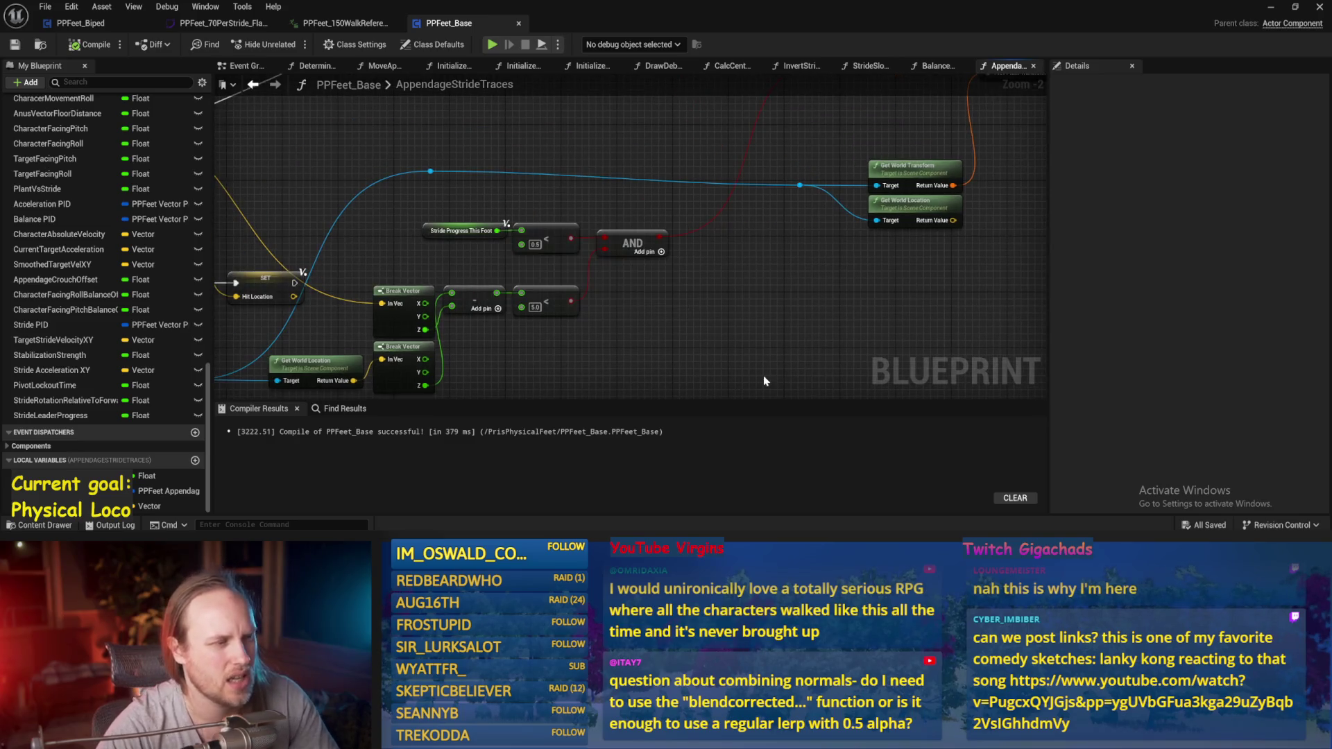
{"action": "left_click_drag", "start_coordinate": [714, 336], "coordinate": [726, 368]}
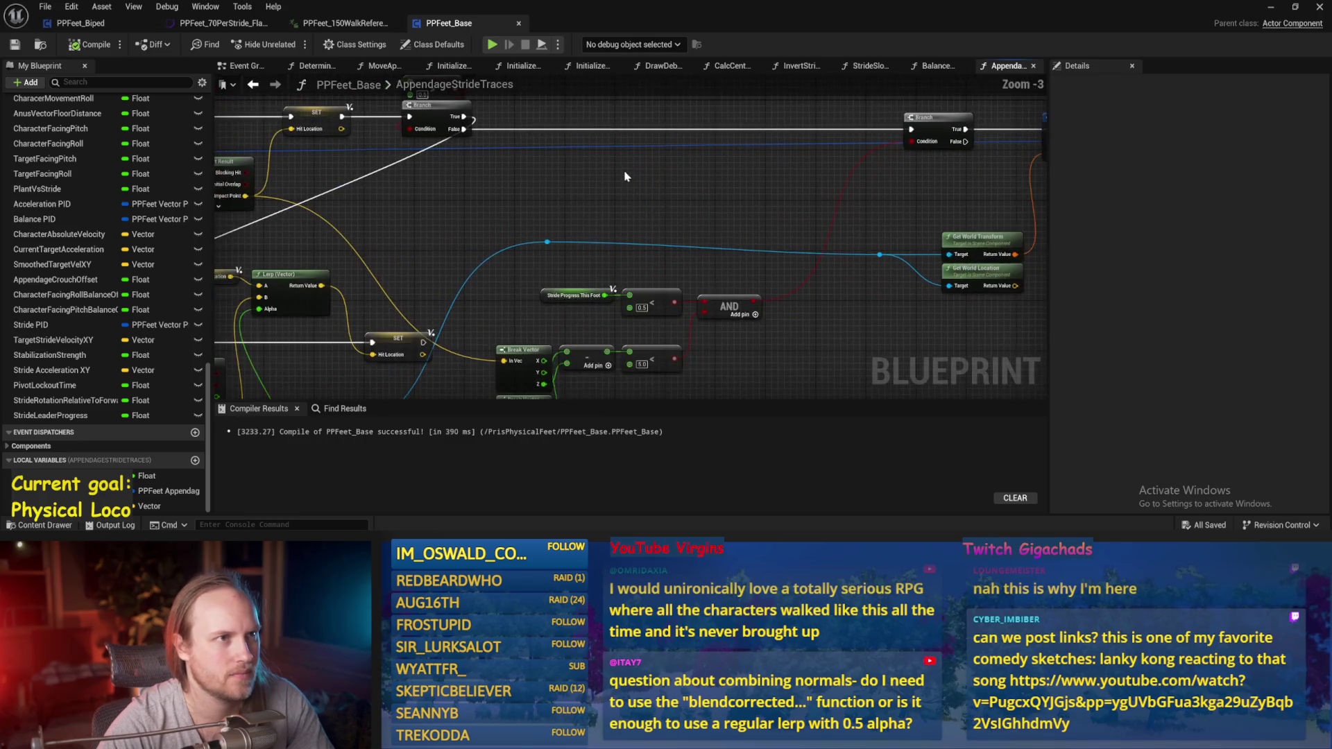
{"action": "scroll", "coordinate": [704, 178], "scroll_direction": "down", "scroll_amount": 2}
{"action": "scroll", "coordinate": [902, 249], "scroll_direction": "up", "scroll_amount": 2}
{"action": "left_click", "coordinate": [798, 202]}
{"action": "left_click", "coordinate": [467, 186]}
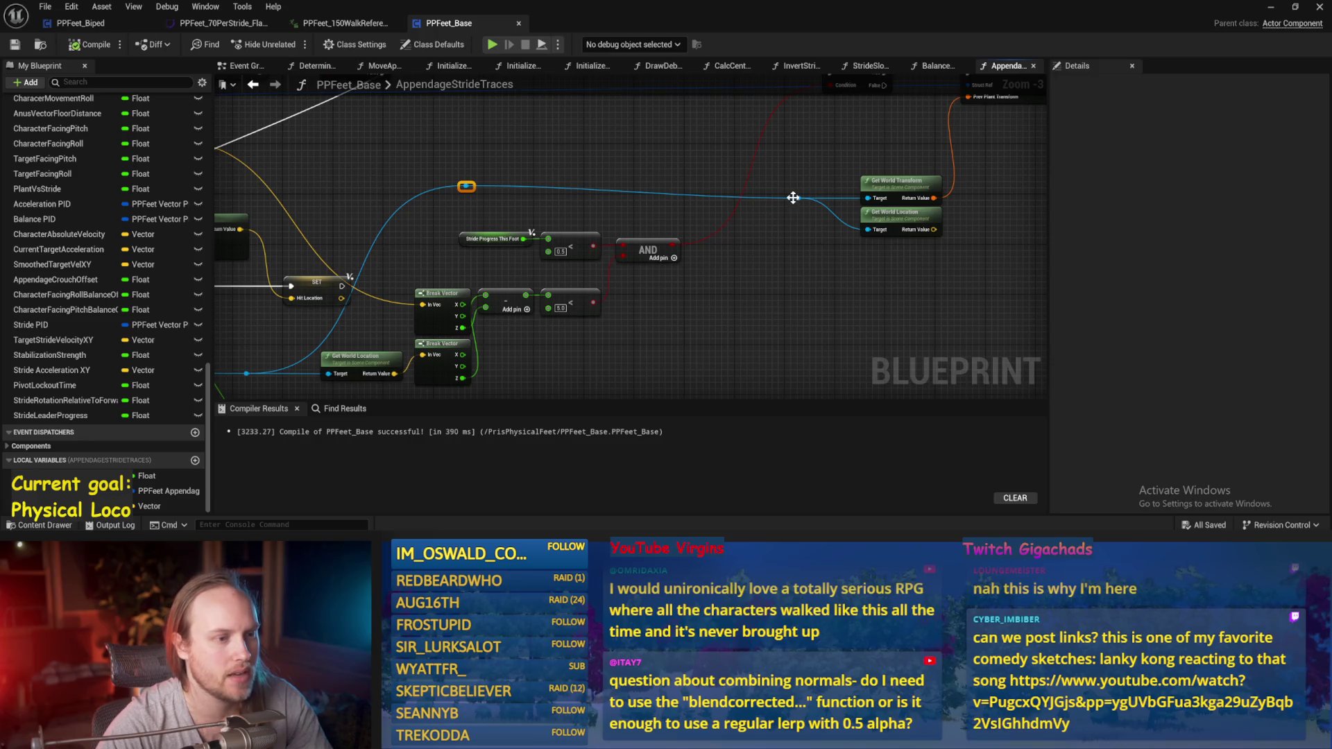
{"action": "key", "text": "q"}
- Compile PPFeet_Base with F7 and save it
{"action": "scroll", "coordinate": [793, 197], "scroll_direction": "down", "scroll_amount": 1}
{"action": "scroll", "coordinate": [671, 216], "scroll_direction": "up", "scroll_amount": 1}
{"action": "key", "text": "F7"}
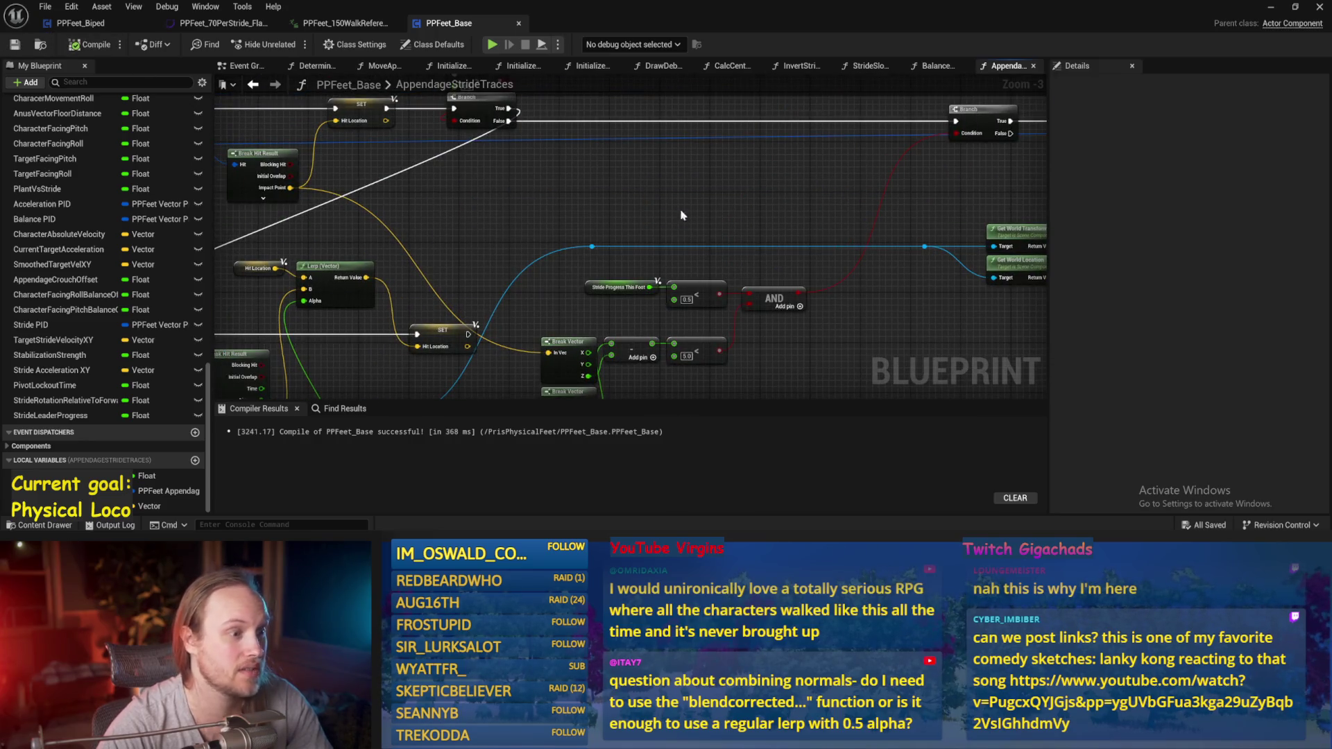
{"action": "left_click_drag", "start_coordinate": [699, 179], "coordinate": [714, 140]}
{"action": "key", "text": "ctrl+s"}
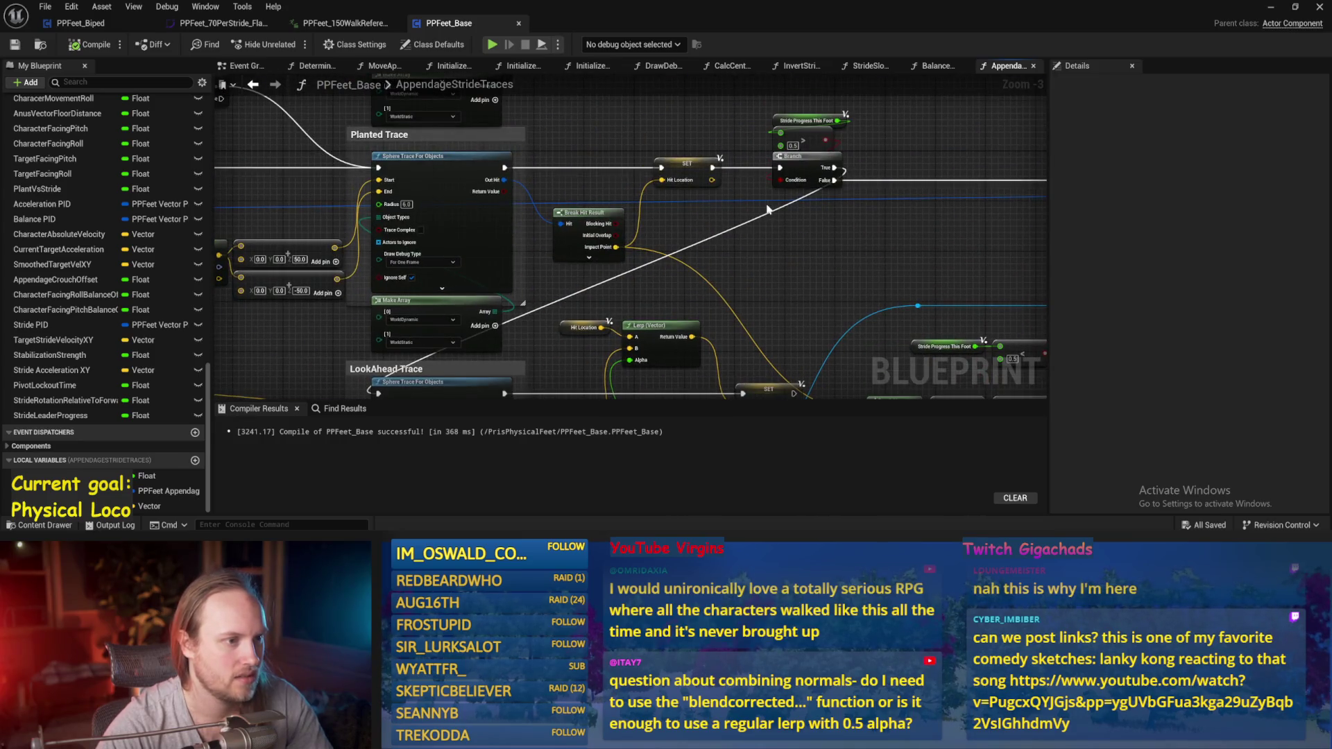
- Add two reroute points on the white wire beside the Branch node
{"action": "scroll", "coordinate": [768, 209], "scroll_direction": "down", "scroll_amount": 1}
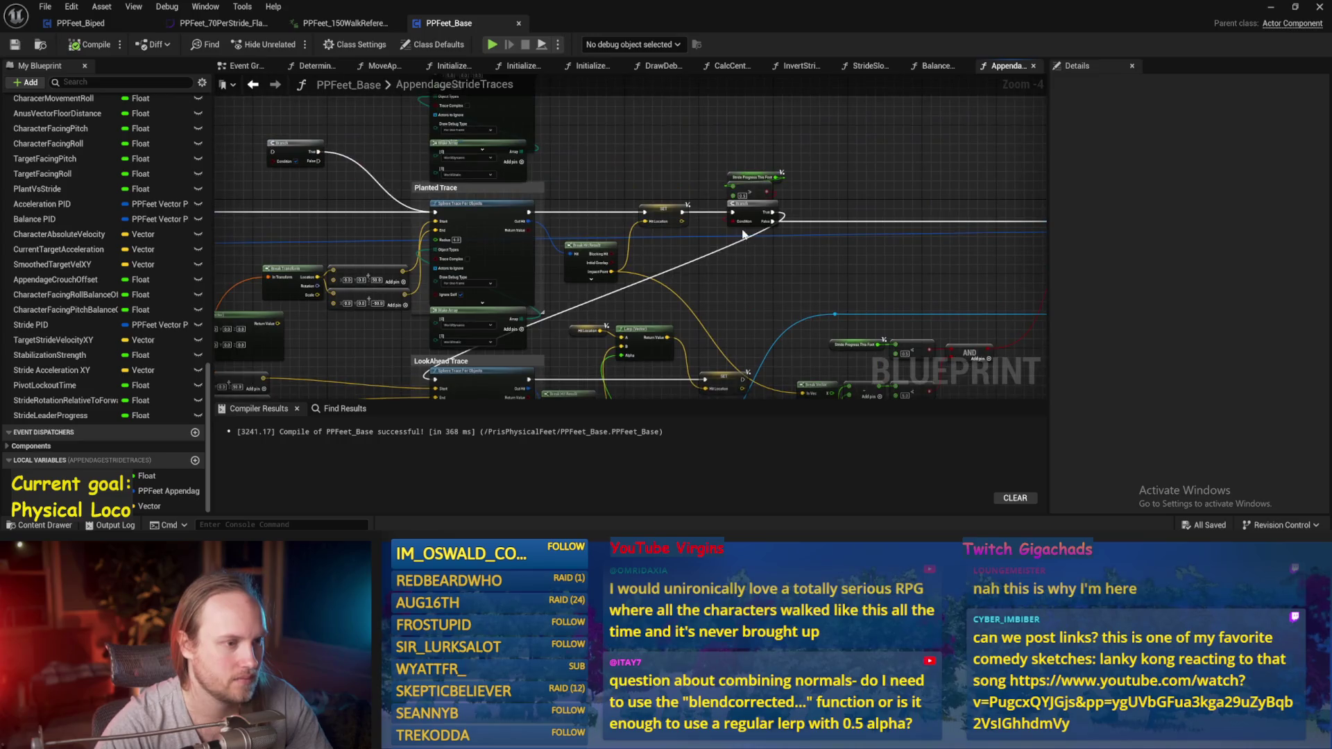
{"action": "double_click", "coordinate": [747, 240]}
{"action": "left_click_drag", "start_coordinate": [747, 240], "coordinate": [801, 248]}
{"action": "left_click", "coordinate": [715, 262]}
{"action": "double_click", "coordinate": [710, 256]}
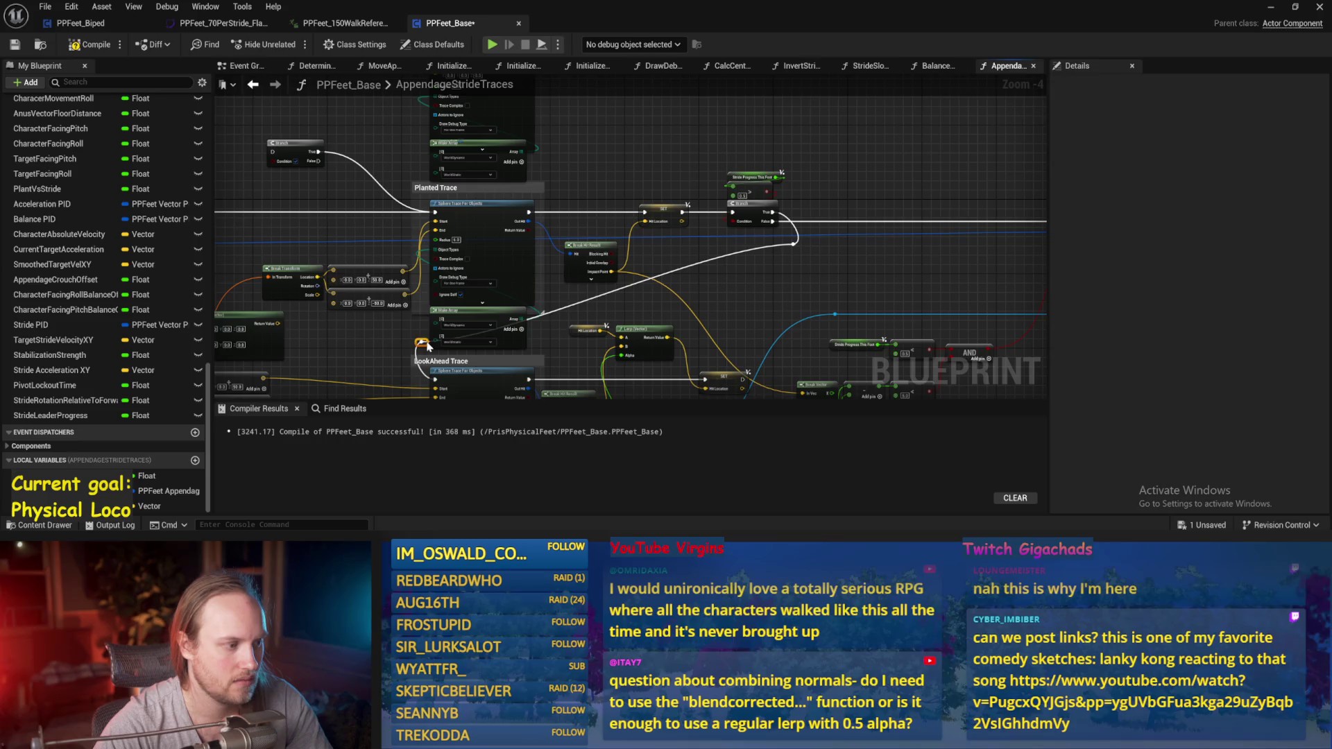
- Add a reroute point on the LookAhead Trace exec wire
{"action": "scroll", "coordinate": [350, 375], "scroll_direction": "up", "scroll_amount": 3}
{"action": "left_click", "coordinate": [569, 252]}
{"action": "scroll", "coordinate": [689, 173], "scroll_direction": "down", "scroll_amount": 2}
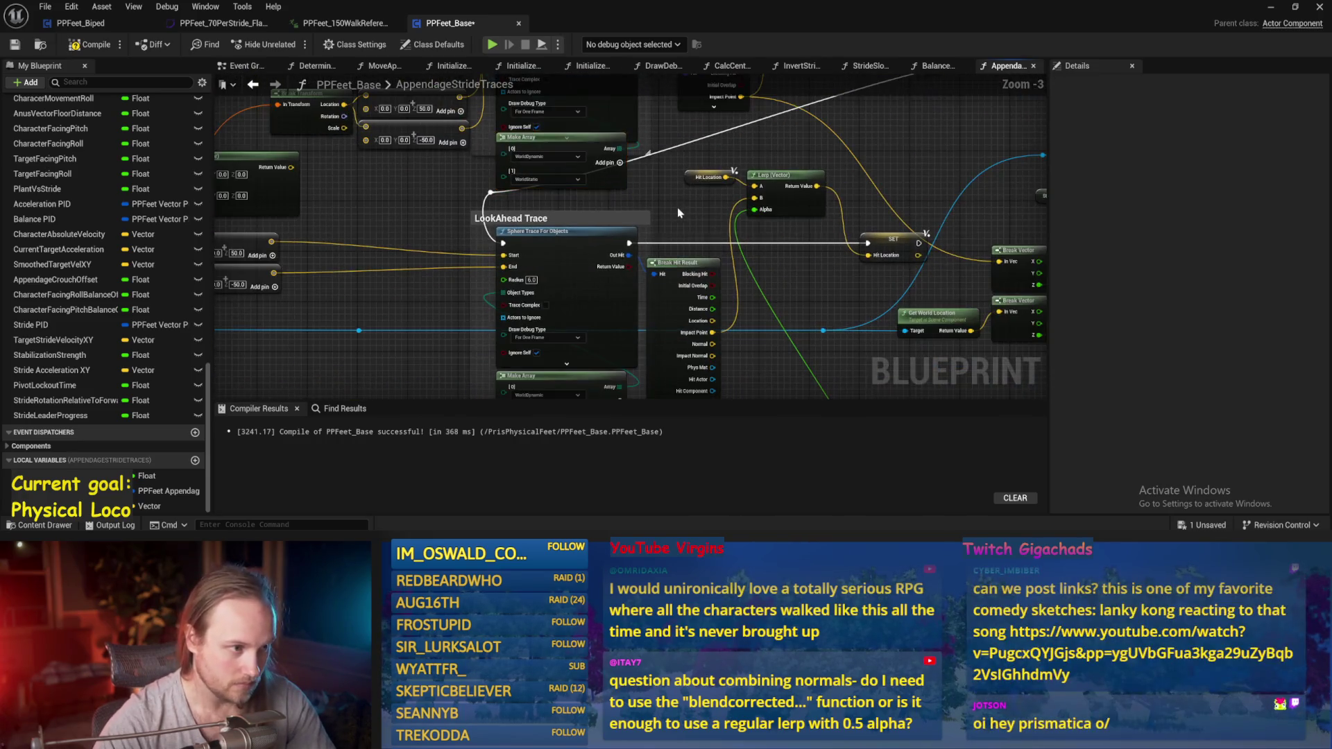
{"action": "mouse_move", "coordinate": [688, 179]}
{"action": "left_mouse_down"}
{"action": "mouse_move", "coordinate": [745, 187]}
{"action": "mouse_move", "coordinate": [739, 263]}
{"action": "mouse_move", "coordinate": [773, 278]}
{"action": "mouse_move", "coordinate": [749, 294]}
{"action": "mouse_move", "coordinate": [768, 303]}
{"action": "left_mouse_up"}
{"action": "double_click", "coordinate": [698, 168]}
- Move the Lerp and Hit Location nodes lower, level the reroute with Q, and save
{"action": "left_click_drag", "start_coordinate": [826, 237], "coordinate": [732, 260]}
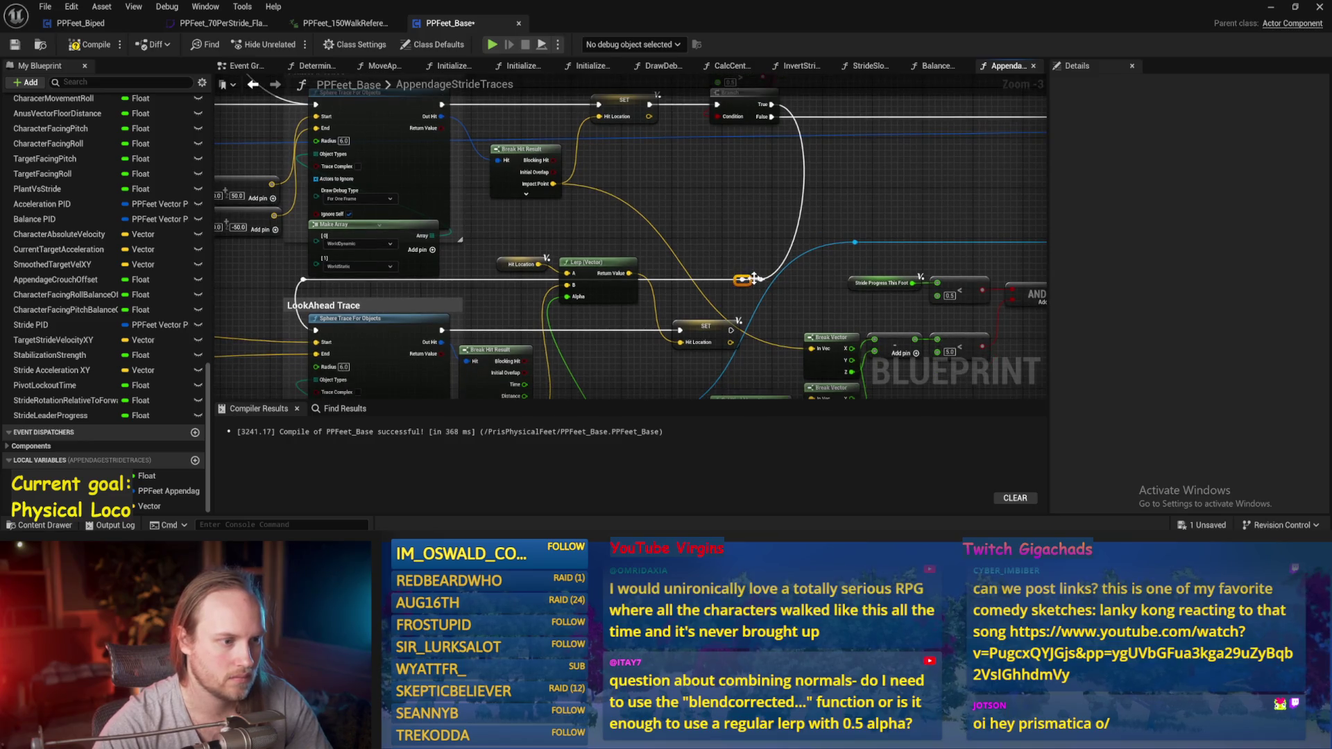
{"action": "mouse_move", "coordinate": [633, 219]}
{"action": "left_mouse_down"}
{"action": "mouse_move", "coordinate": [619, 133]}
{"action": "mouse_move", "coordinate": [485, 190]}
{"action": "left_mouse_up"}
{"action": "left_click_drag", "start_coordinate": [586, 207], "coordinate": [605, 289]}
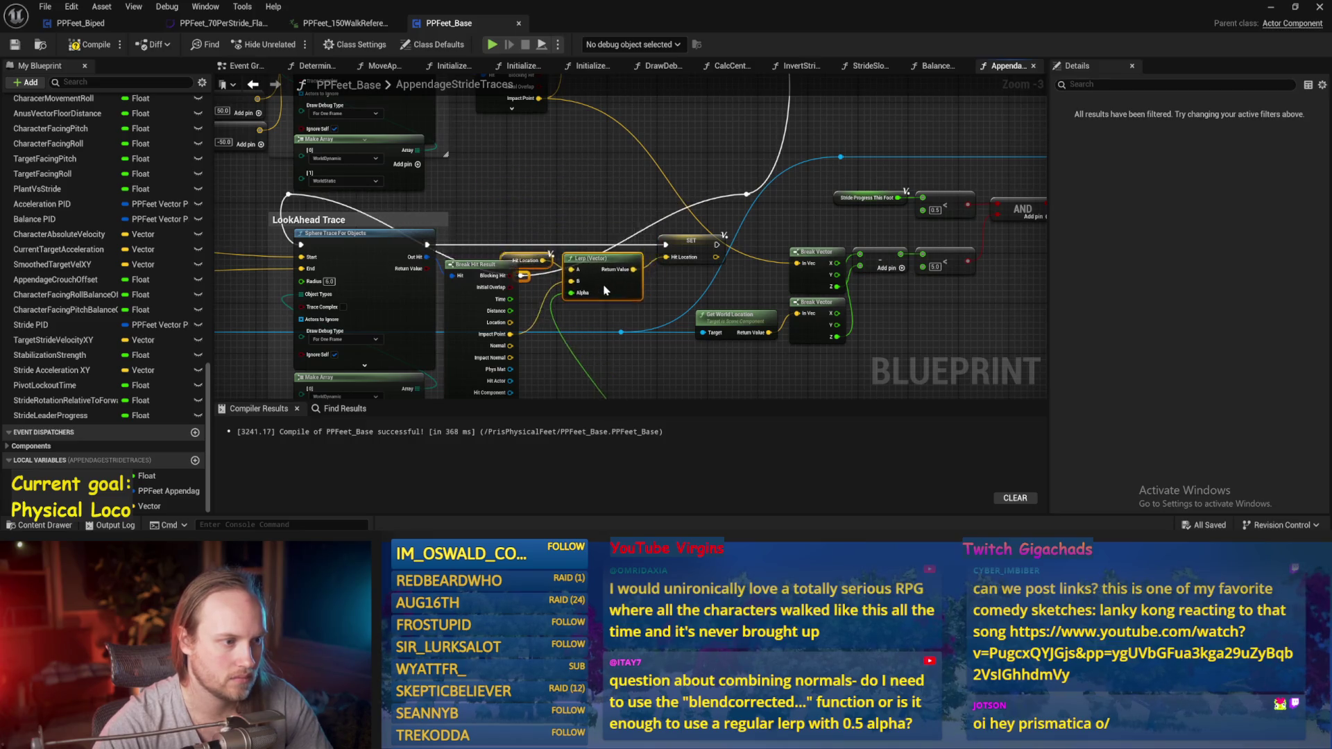
{"action": "left_click", "coordinate": [584, 210]}
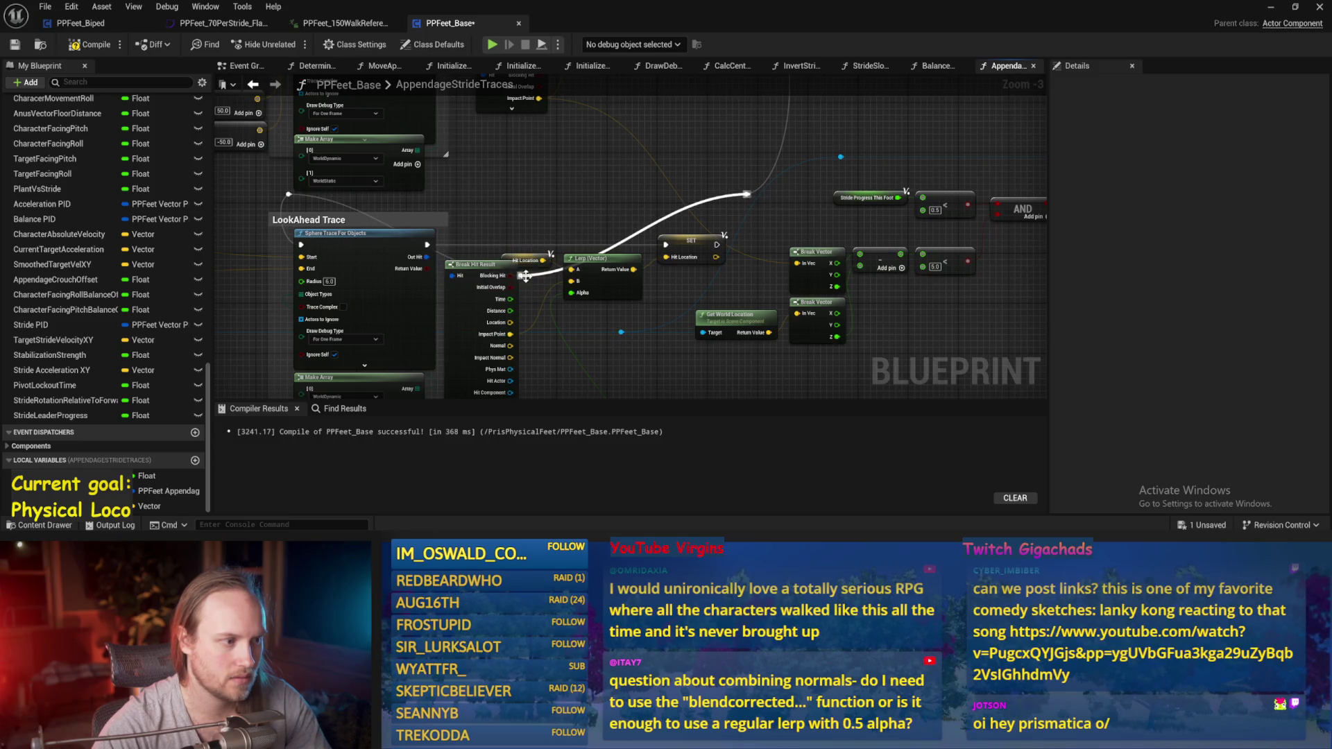
{"action": "key", "text": "q"}
{"action": "scroll", "coordinate": [580, 287], "scroll_direction": "up", "scroll_amount": 2}
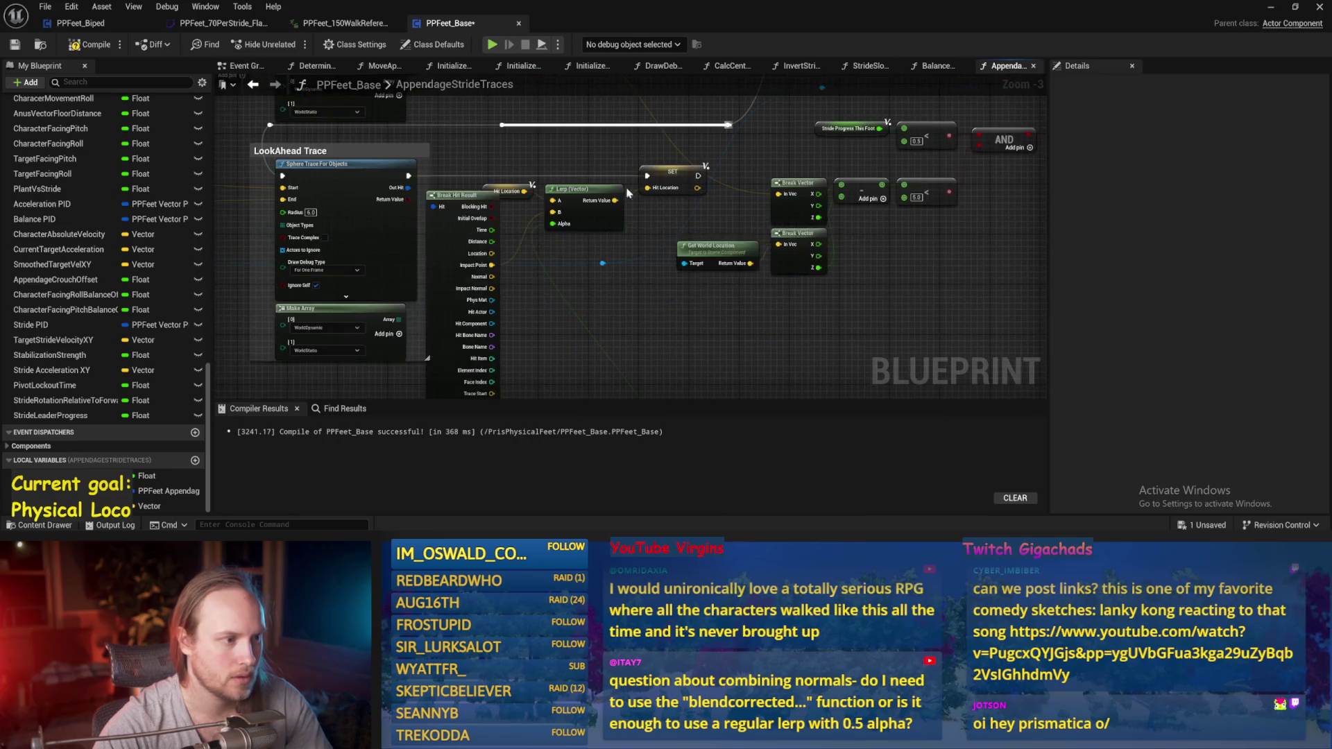
{"action": "key", "text": "ctrl+s"}
- Collapse Break Hit Result's advanced output pins and save
{"action": "scroll", "coordinate": [556, 198], "scroll_direction": "down", "scroll_amount": 2}
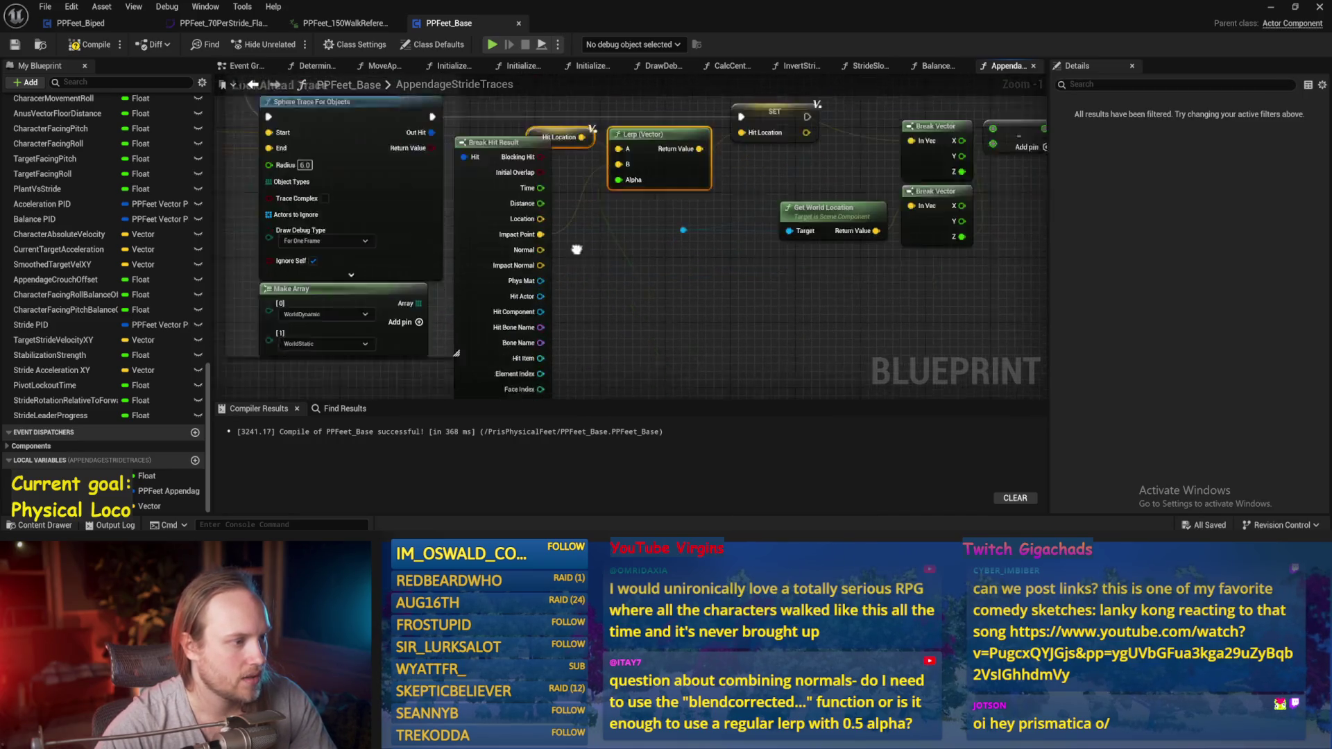
{"action": "left_click", "coordinate": [526, 369]}
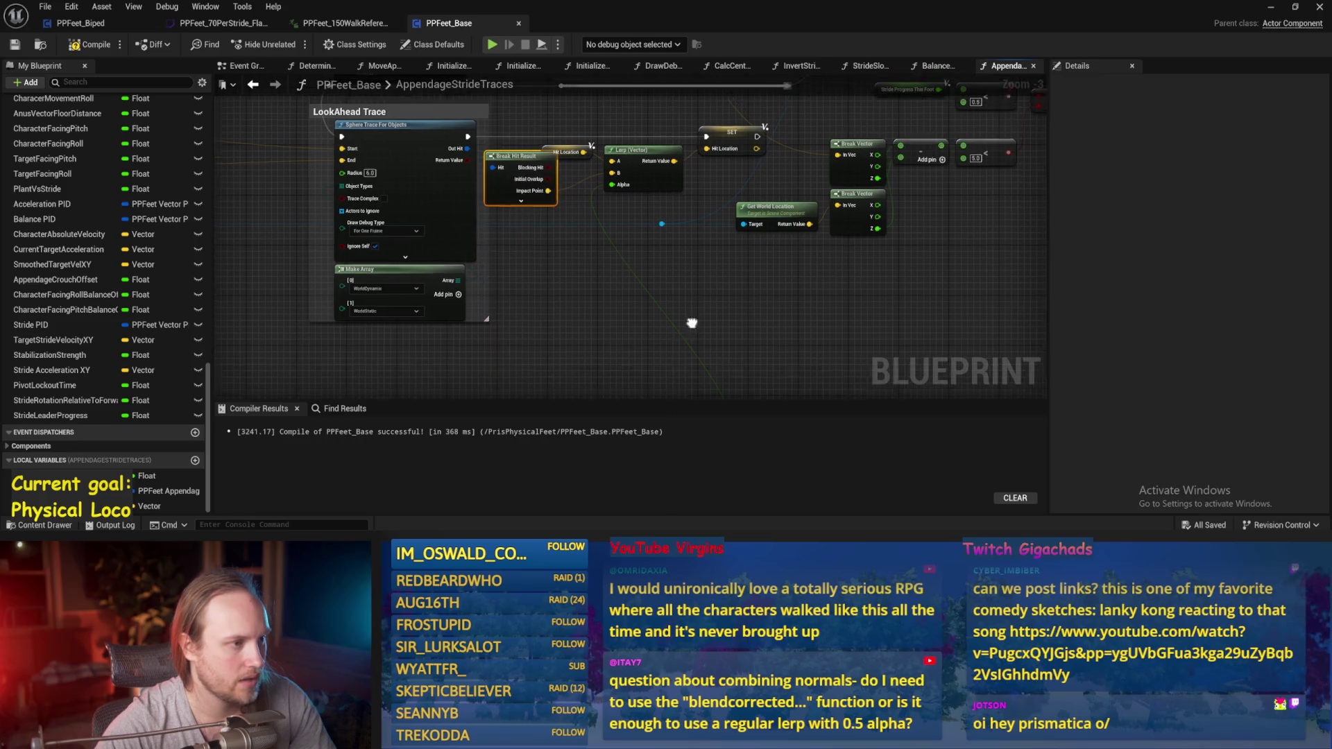
{"action": "key", "text": "ctrl+s"}
- Shift the SET Hit Location node over and save
{"action": "scroll", "coordinate": [541, 236], "scroll_direction": "up", "scroll_amount": 2}
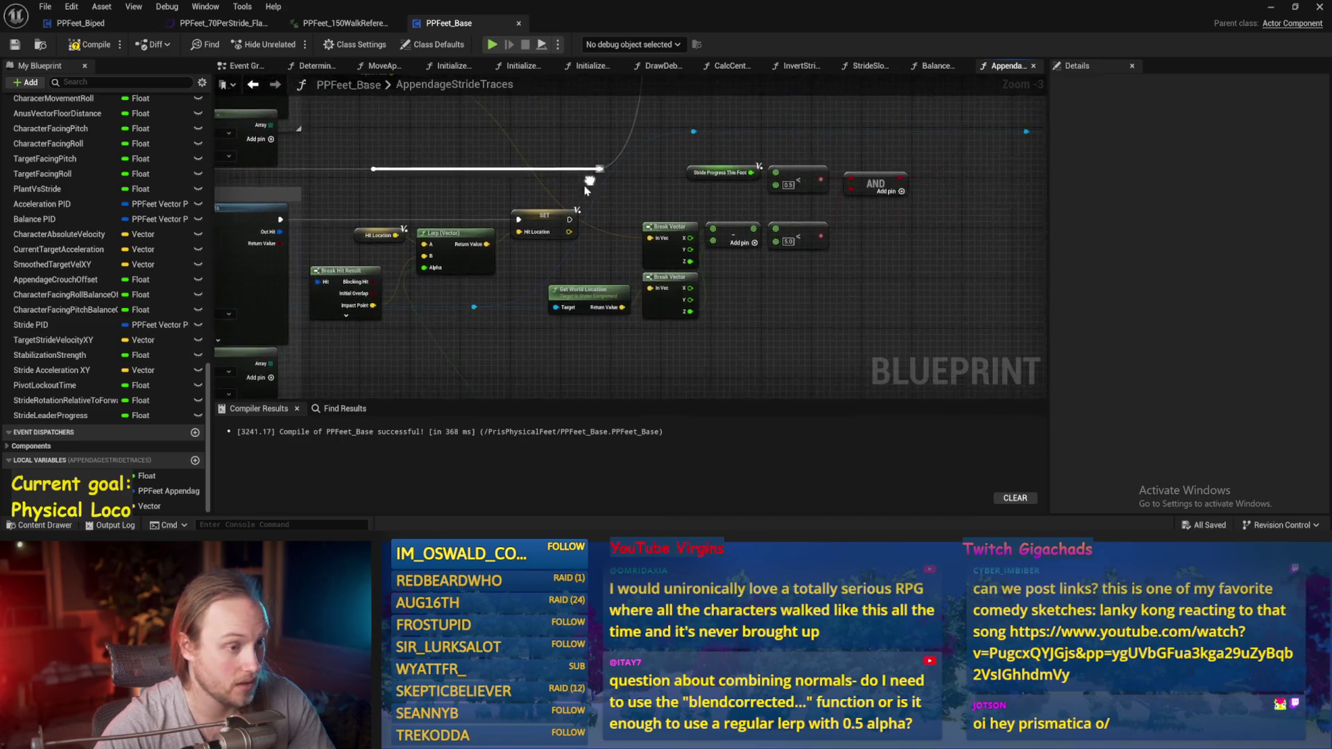
{"action": "mouse_move", "coordinate": [549, 227]}
{"action": "left_mouse_down"}
{"action": "mouse_move", "coordinate": [555, 292]}
{"action": "mouse_move", "coordinate": [598, 294]}
{"action": "mouse_move", "coordinate": [590, 286]}
{"action": "mouse_move", "coordinate": [766, 208]}
{"action": "mouse_move", "coordinate": [773, 115]}
{"action": "mouse_move", "coordinate": [735, 204]}
{"action": "mouse_move", "coordinate": [781, 217]}
{"action": "mouse_move", "coordinate": [912, 201]}
{"action": "mouse_move", "coordinate": [772, 187]}
{"action": "mouse_move", "coordinate": [401, 240]}
{"action": "mouse_move", "coordinate": [547, 253]}
{"action": "mouse_move", "coordinate": [764, 227]}
{"action": "mouse_move", "coordinate": [739, 212]}
{"action": "mouse_move", "coordinate": [745, 232]}
{"action": "mouse_move", "coordinate": [767, 231]}
{"action": "mouse_move", "coordinate": [753, 371]}
{"action": "left_mouse_up"}
{"action": "left_click", "coordinate": [576, 294]}
{"action": "scroll", "coordinate": [766, 208], "scroll_direction": "down", "scroll_amount": 4}
{"action": "scroll", "coordinate": [763, 212], "scroll_direction": "up", "scroll_amount": 4}
{"action": "scroll", "coordinate": [912, 201], "scroll_direction": "down", "scroll_amount": 1}
{"action": "scroll", "coordinate": [547, 253], "scroll_direction": "down", "scroll_amount": 2}
{"action": "scroll", "coordinate": [742, 232], "scroll_direction": "up", "scroll_amount": 2}
{"action": "scroll", "coordinate": [444, 222], "scroll_direction": "down", "scroll_amount": 2}
{"action": "key", "text": "ctrl+s"}
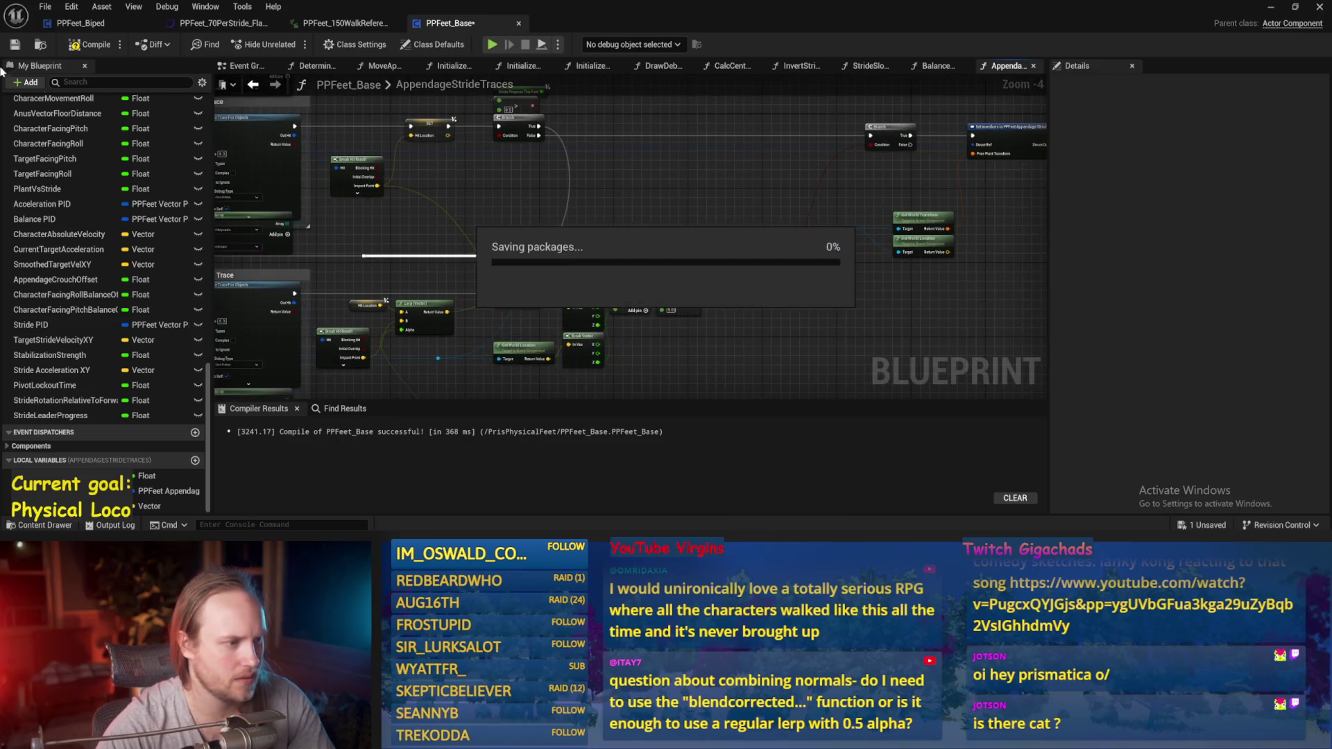
- Compile and save, then place a Hit Location getter near the Set members node
{"action": "left_click", "coordinate": [18, 45]}
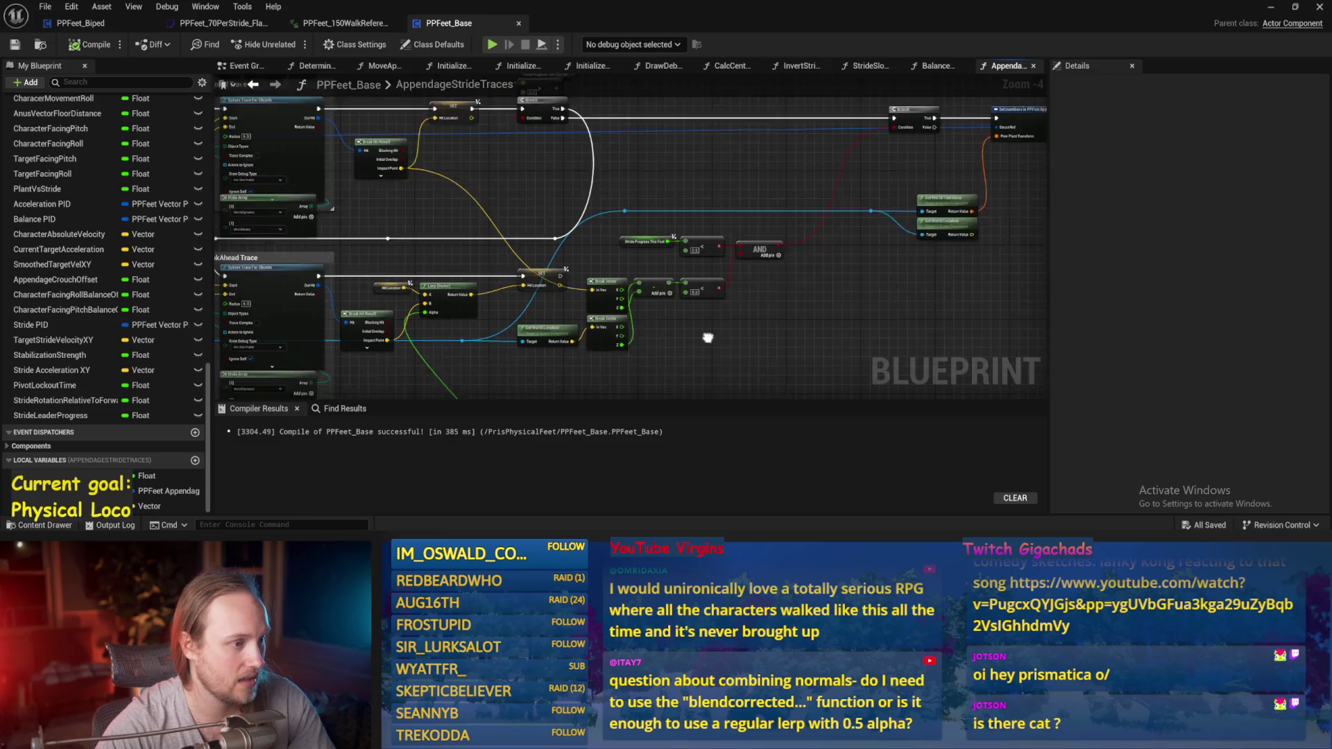
{"action": "key", "text": "ctrl+s"}
{"action": "mouse_move", "coordinate": [535, 352]}
{"action": "left_mouse_down"}
{"action": "mouse_move", "coordinate": [684, 310]}
{"action": "mouse_move", "coordinate": [891, 386]}
{"action": "left_mouse_up"}
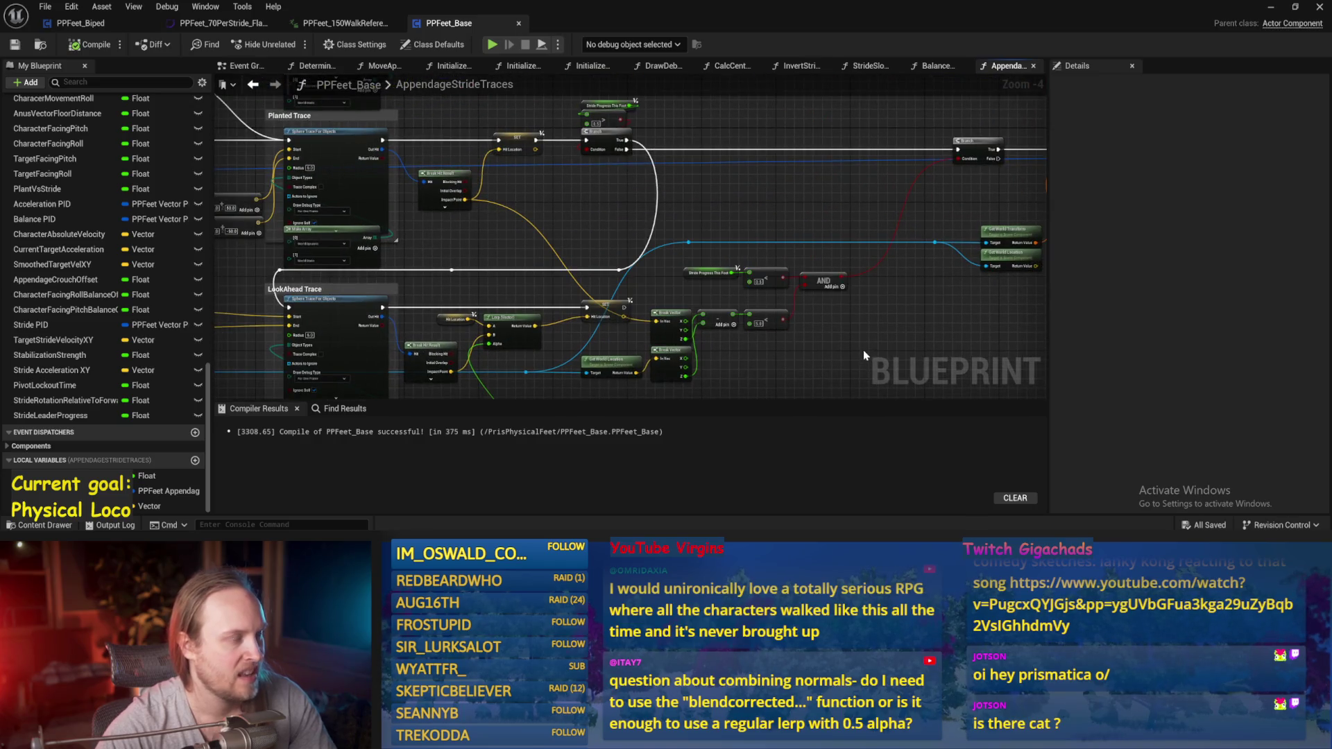
{"action": "left_click_drag", "start_coordinate": [726, 219], "coordinate": [609, 222]}
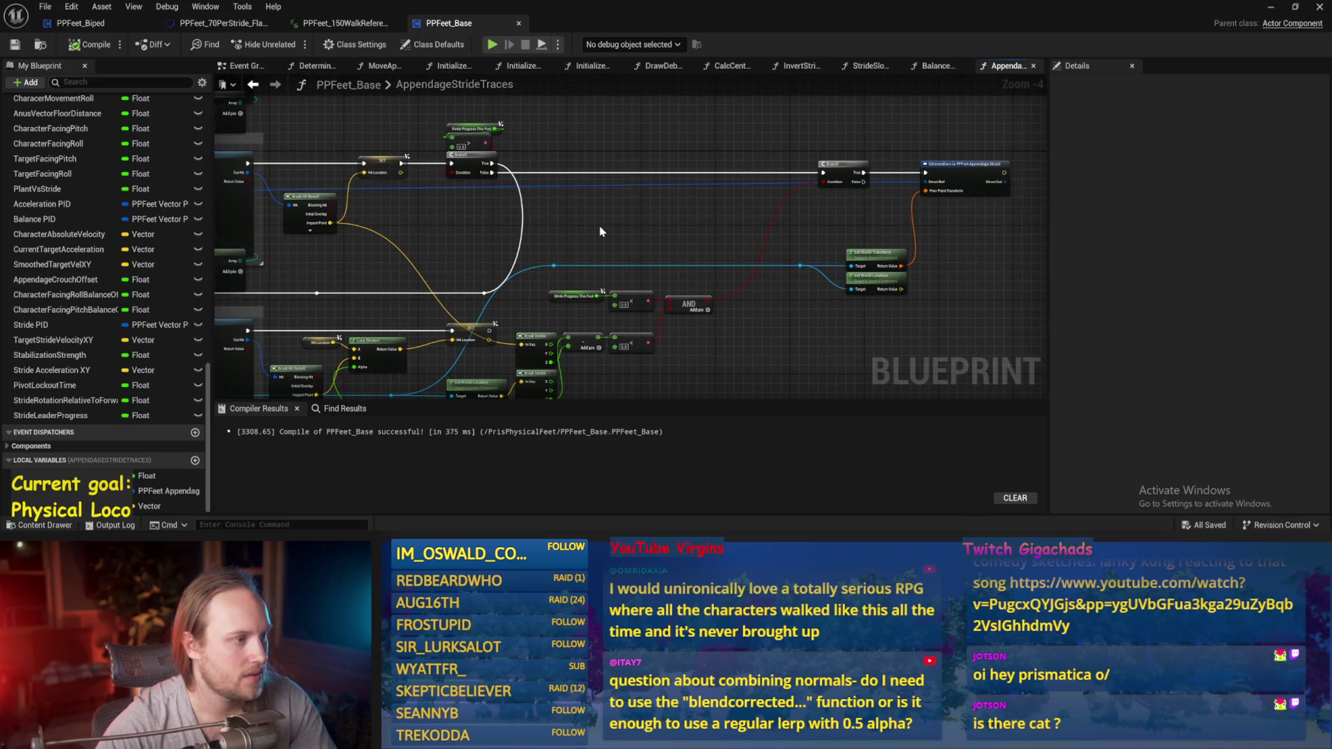
{"action": "right_click", "coordinate": [601, 231]}
{"action": "type", "text": "hit location"}
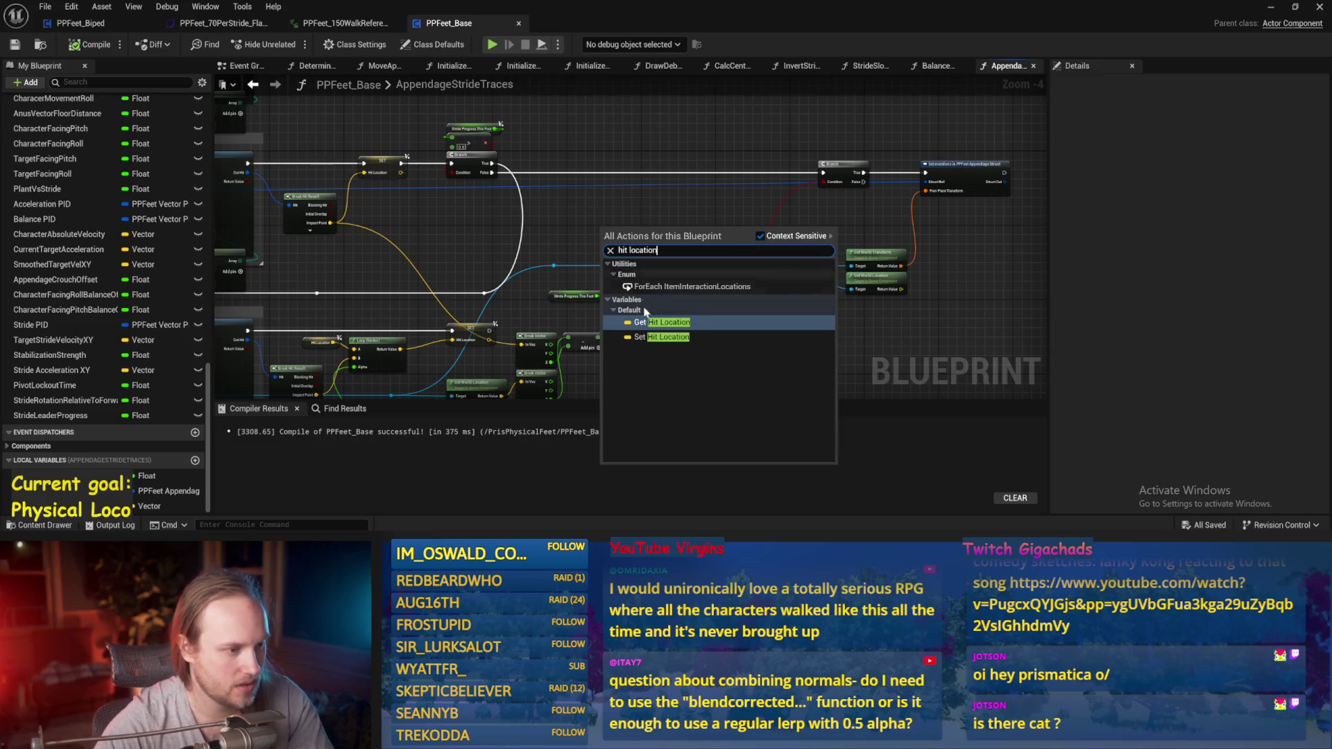
{"action": "key", "text": "Return"}
- Add a Sequence node after the Stride Progress SET and wire its exec
{"action": "mouse_move", "coordinate": [705, 233]}
{"action": "left_mouse_down"}
{"action": "mouse_move", "coordinate": [4, 310]}
{"action": "mouse_move", "coordinate": [239, 283]}
{"action": "mouse_move", "coordinate": [490, 322]}
{"action": "mouse_move", "coordinate": [429, 176]}
{"action": "mouse_move", "coordinate": [487, 225]}
{"action": "mouse_move", "coordinate": [563, 224]}
{"action": "left_mouse_up"}
{"action": "left_click", "coordinate": [497, 209]}
{"action": "mouse_move", "coordinate": [492, 202]}
{"action": "left_mouse_down"}
{"action": "mouse_move", "coordinate": [319, 208]}
{"action": "mouse_move", "coordinate": [399, 227]}
{"action": "mouse_move", "coordinate": [476, 197]}
{"action": "left_mouse_up"}
{"action": "mouse_move", "coordinate": [494, 195]}
{"action": "left_mouse_down"}
{"action": "mouse_move", "coordinate": [767, 199]}
{"action": "mouse_move", "coordinate": [685, 359]}
{"action": "mouse_move", "coordinate": [584, 365]}
{"action": "mouse_move", "coordinate": [340, 196]}
{"action": "mouse_move", "coordinate": [471, 326]}
{"action": "left_mouse_up"}
{"action": "left_click", "coordinate": [584, 365]}
- Position the Hit Location getter beside the Sequence node and save
{"action": "scroll", "coordinate": [568, 245], "scroll_direction": "up", "scroll_amount": 2}
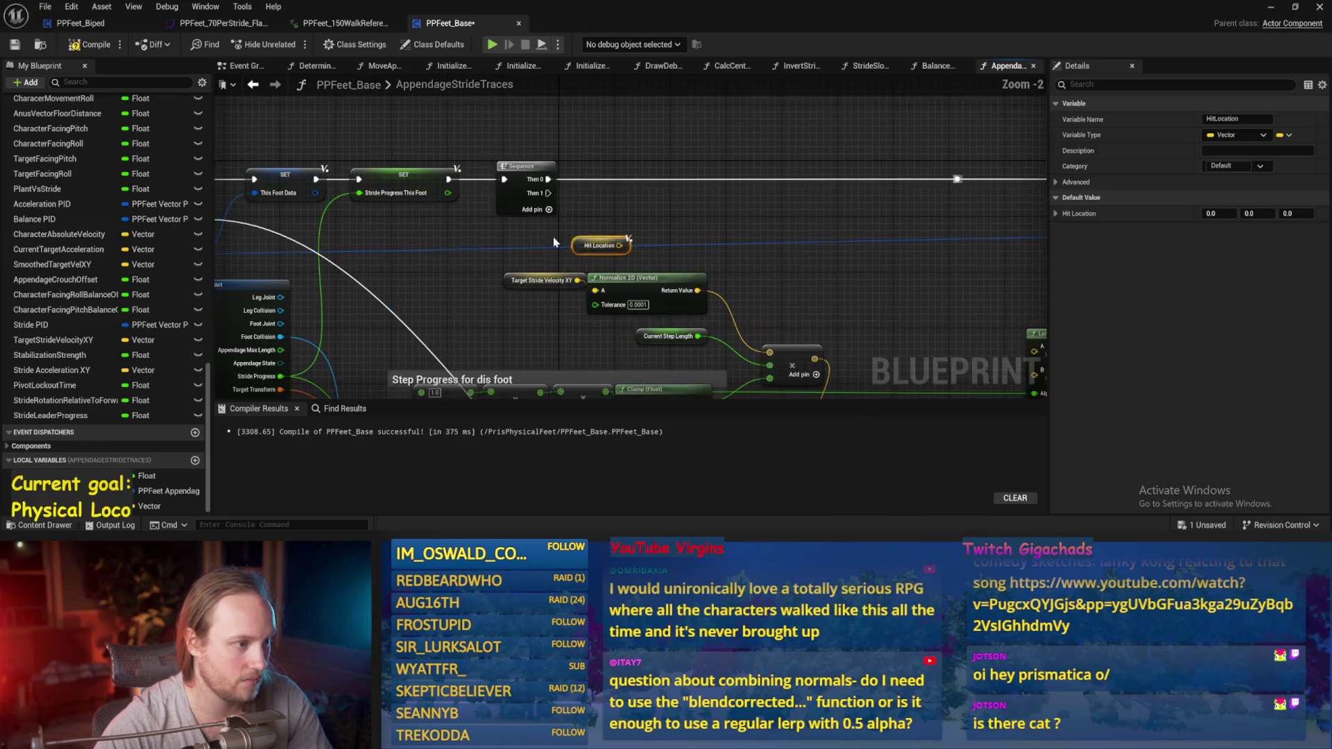
{"action": "left_click", "coordinate": [597, 212]}
{"action": "right_click", "coordinate": [550, 232]}
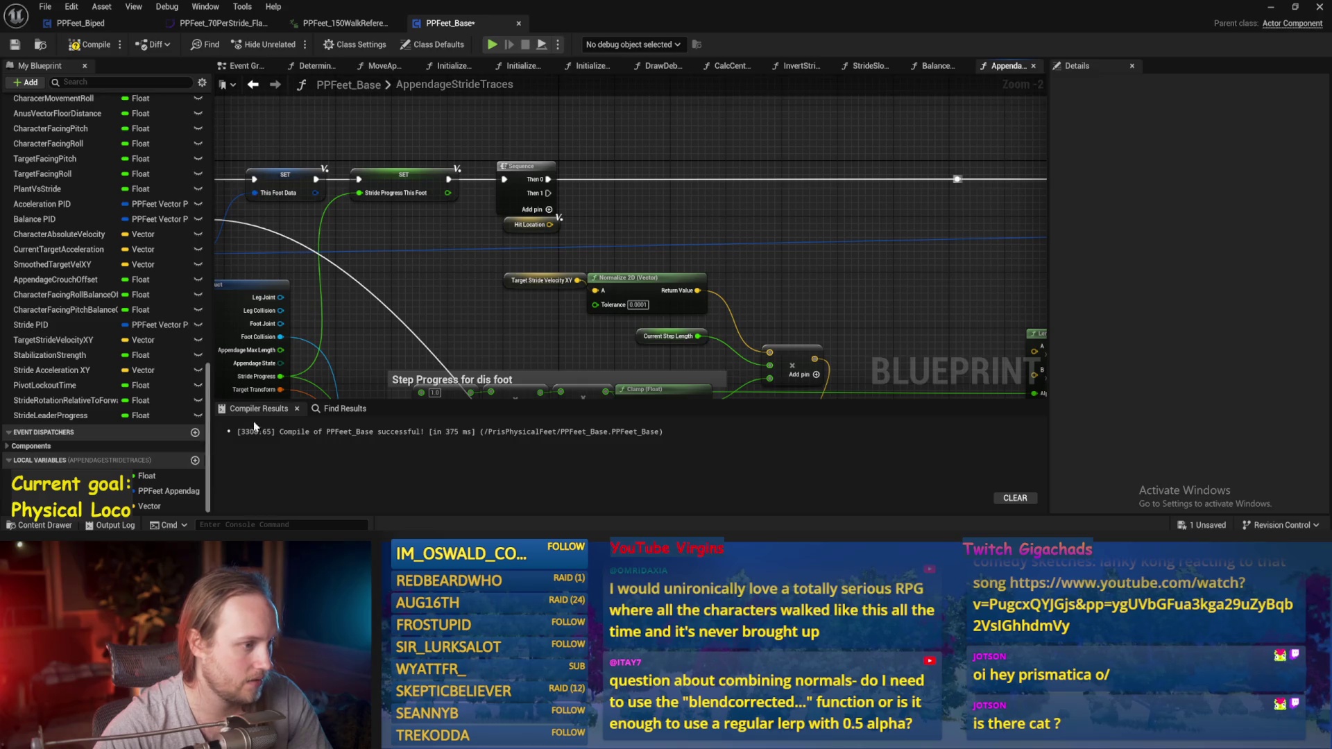
{"action": "scroll", "coordinate": [624, 278], "scroll_direction": "down", "scroll_amount": 2}
{"action": "key", "text": "ctrl+s"}
- Move the AppendageStrideTraces entry node left and save
{"action": "mouse_move", "coordinate": [496, 281]}
{"action": "left_mouse_down"}
{"action": "mouse_move", "coordinate": [464, 247]}
{"action": "mouse_move", "coordinate": [580, 290]}
{"action": "left_mouse_up"}
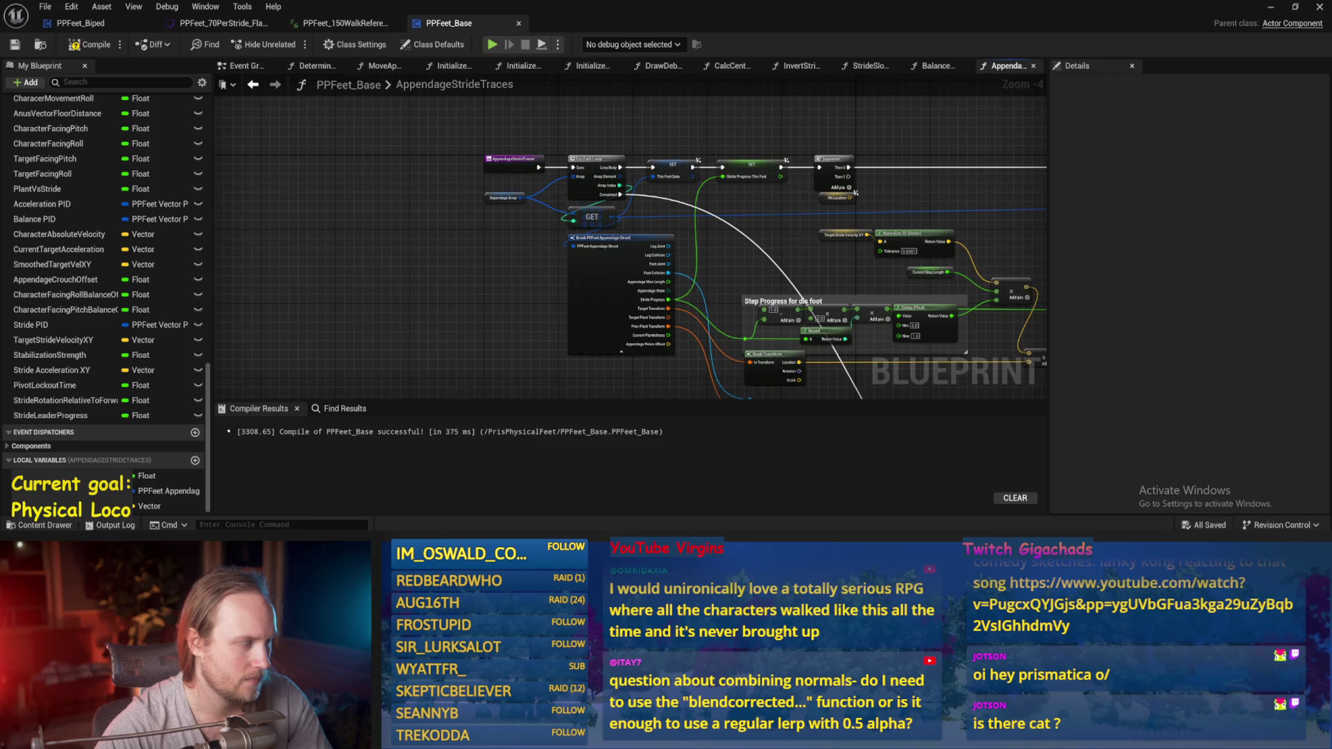
{"action": "left_click_drag", "start_coordinate": [475, 232], "coordinate": [514, 294]}
{"action": "left_click_drag", "start_coordinate": [521, 231], "coordinate": [404, 231]}
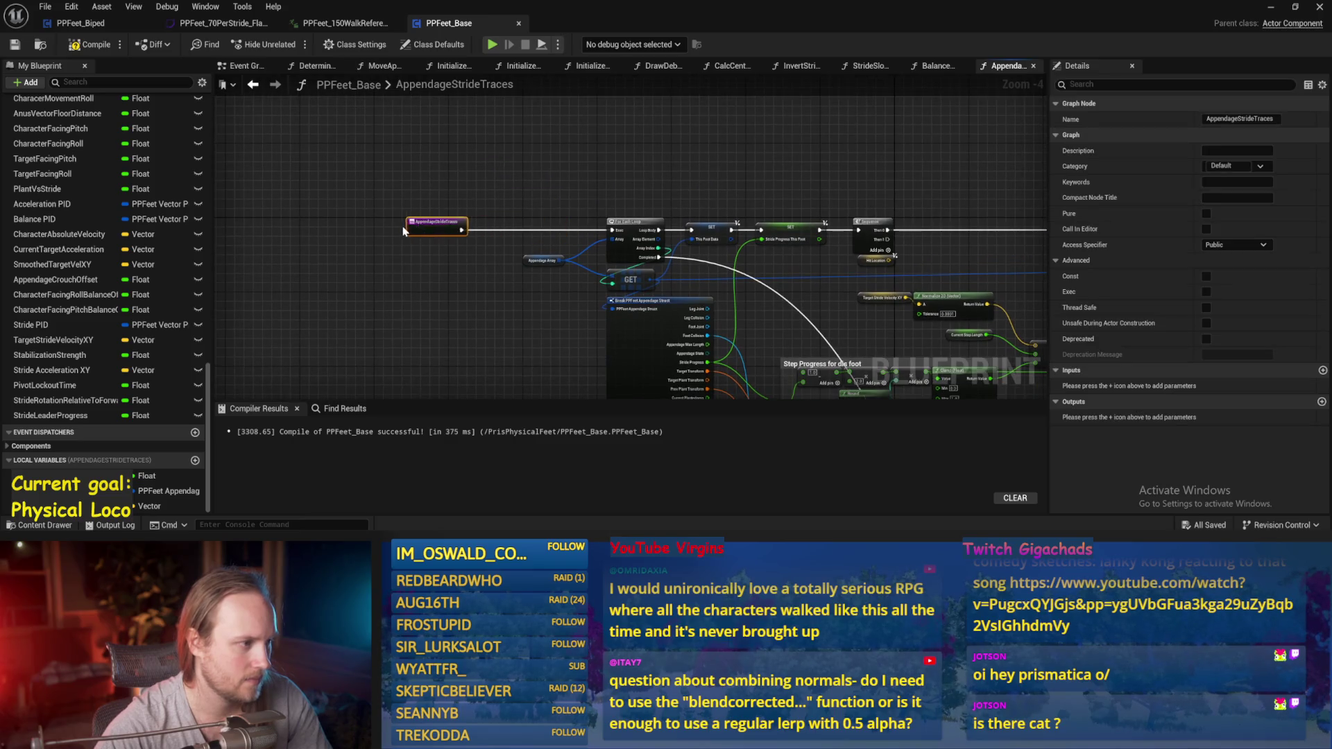
{"action": "left_click", "coordinate": [347, 212]}
{"action": "scroll", "coordinate": [592, 202], "scroll_direction": "up", "scroll_amount": 1}
{"action": "key", "text": "ctrl+s"}
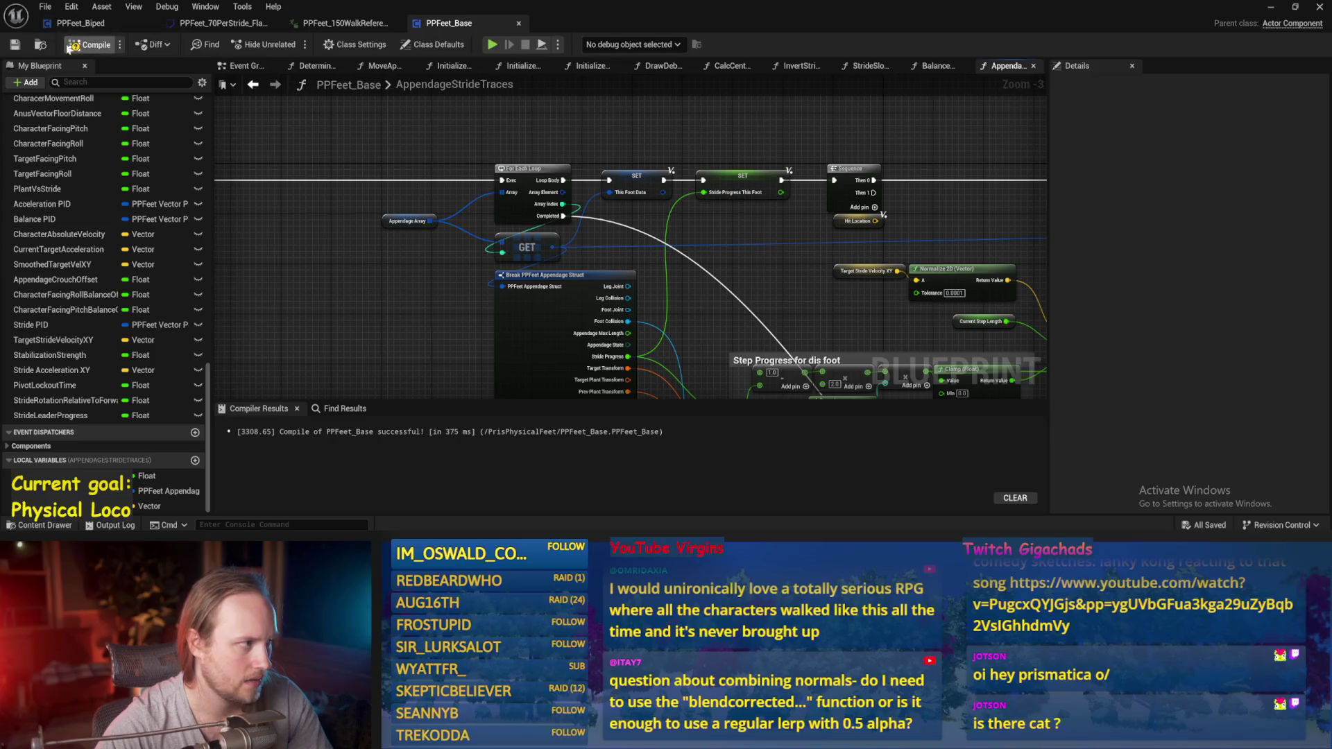
{"action": "left_click_drag", "start_coordinate": [590, 125], "coordinate": [564, 156]}
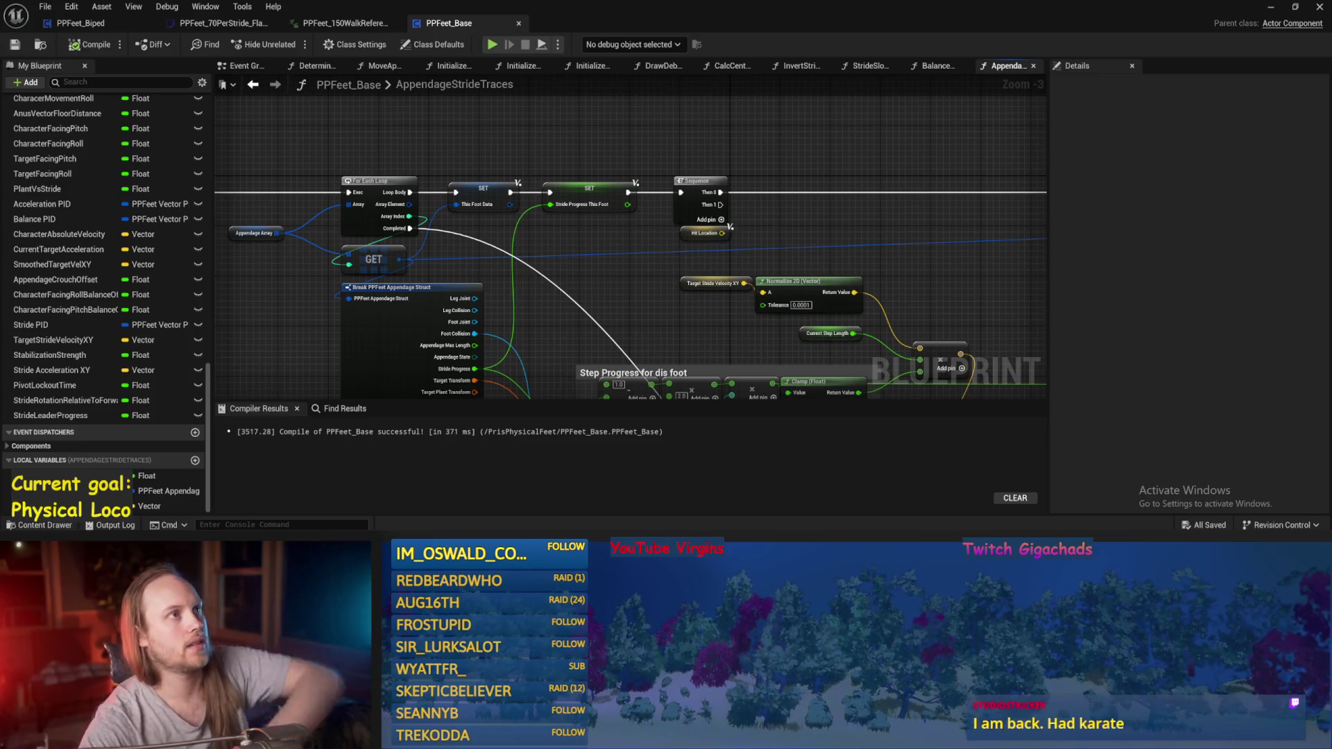
- Create local variable SlopeCalcLocations as a Vector array
{"action": "scroll", "coordinate": [639, 232], "scroll_direction": "up", "scroll_amount": 2}
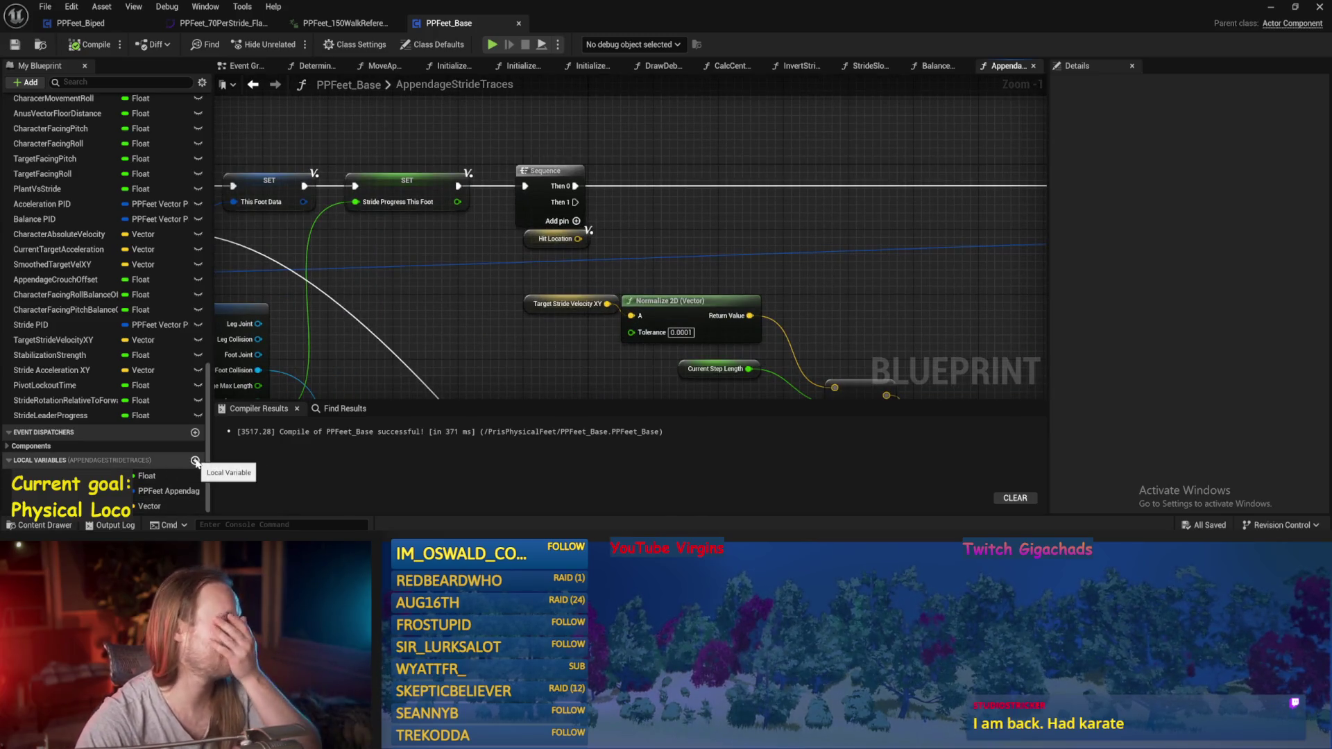
{"action": "left_click", "coordinate": [195, 461]}
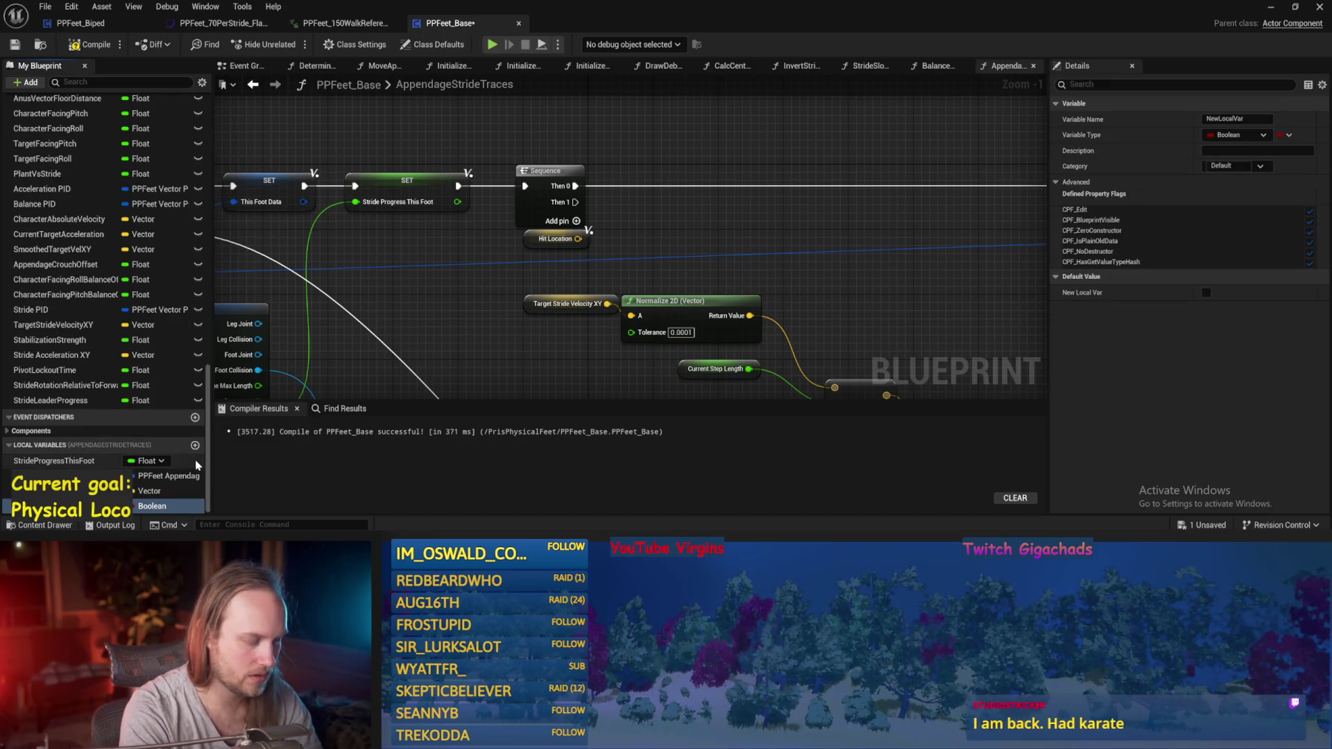
{"action": "type", "text": "SlopeCalcLocations"}
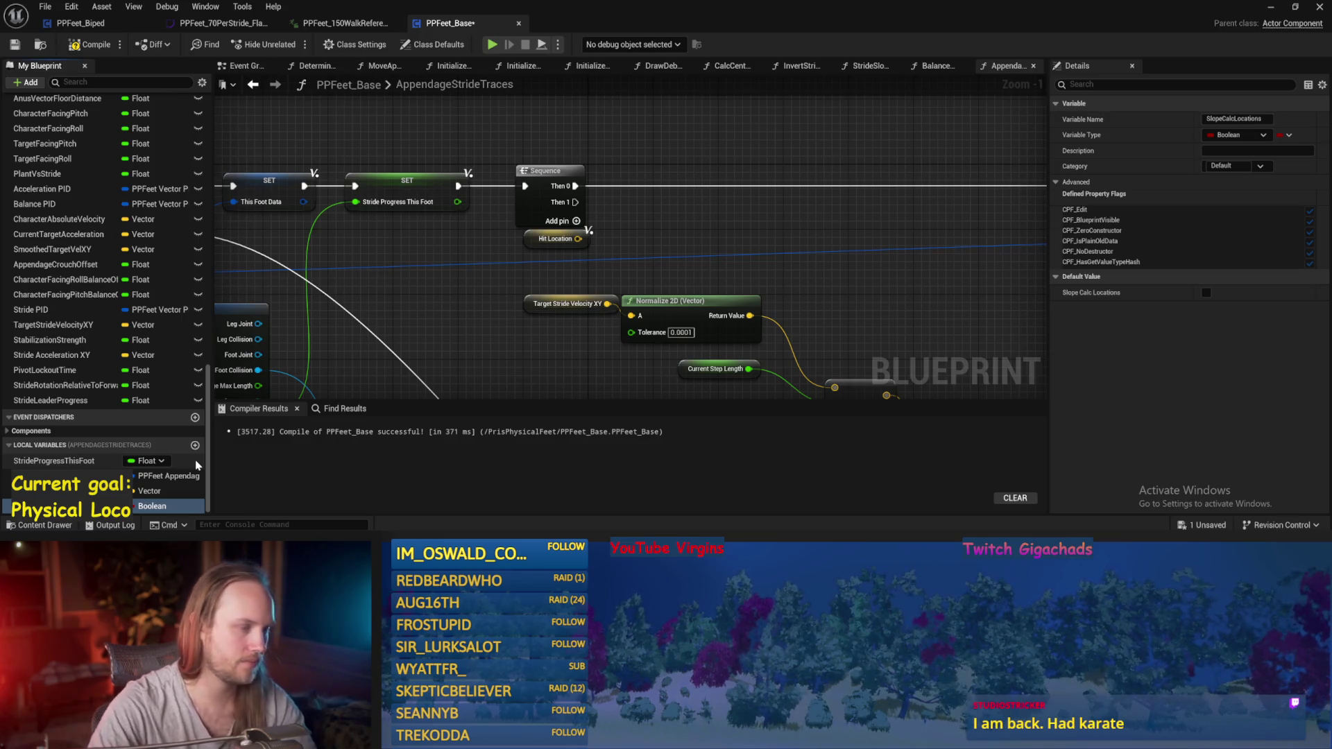
{"action": "key", "text": "Return"}
{"action": "left_click", "coordinate": [167, 508]}
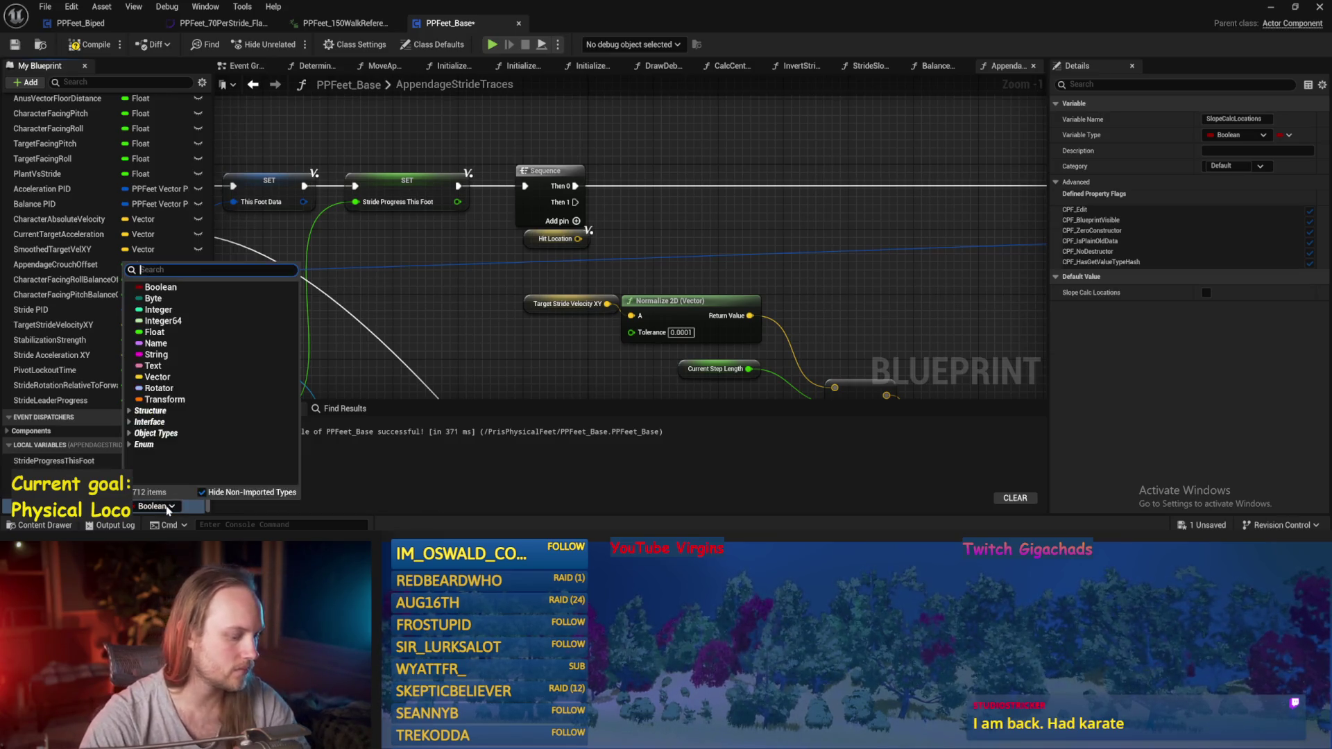
{"action": "type", "text": "vect"}
{"action": "key", "text": "Return"}
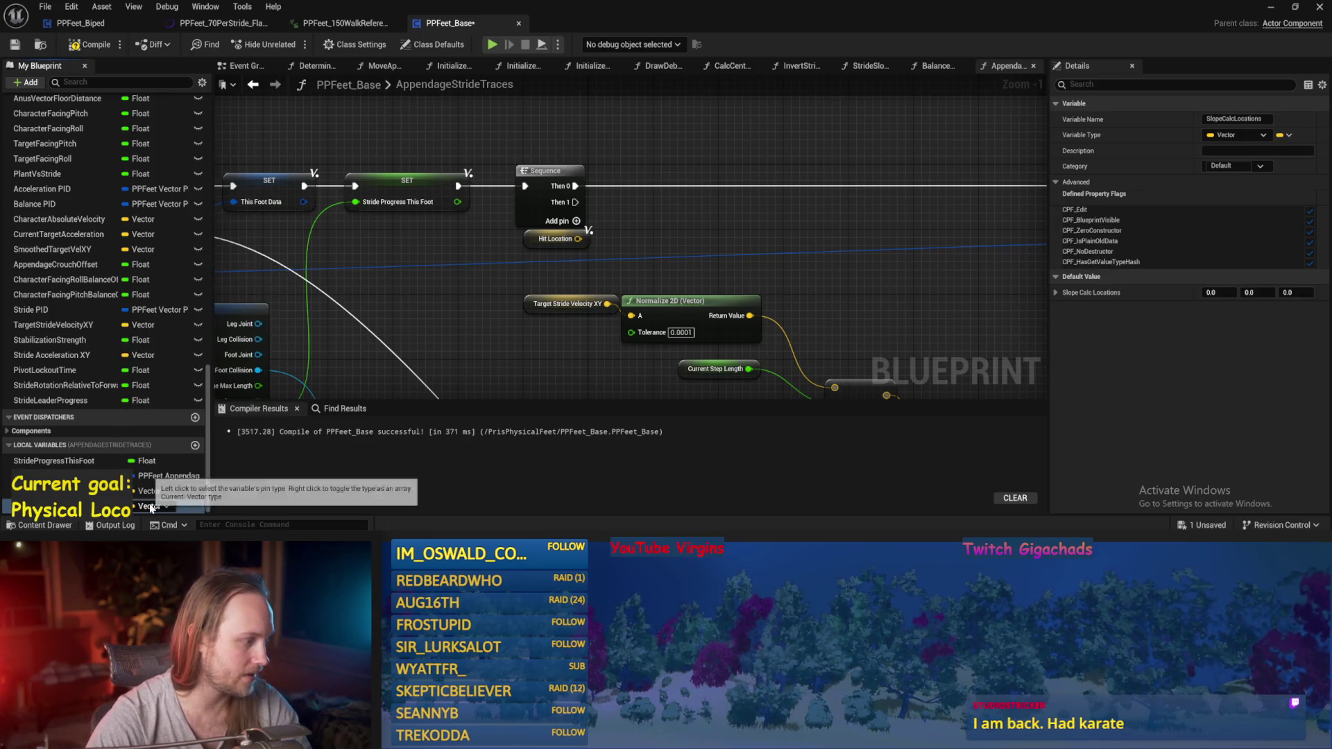
{"action": "right_click", "coordinate": [167, 508]}
- Add Hit Location to the Slope Calc Locations array from Sequence Then 1, then save
{"action": "mouse_move", "coordinate": [168, 506]}
{"action": "left_mouse_down"}
{"action": "mouse_move", "coordinate": [593, 309]}
{"action": "mouse_move", "coordinate": [665, 179]}
{"action": "mouse_move", "coordinate": [742, 209]}
{"action": "left_mouse_up"}
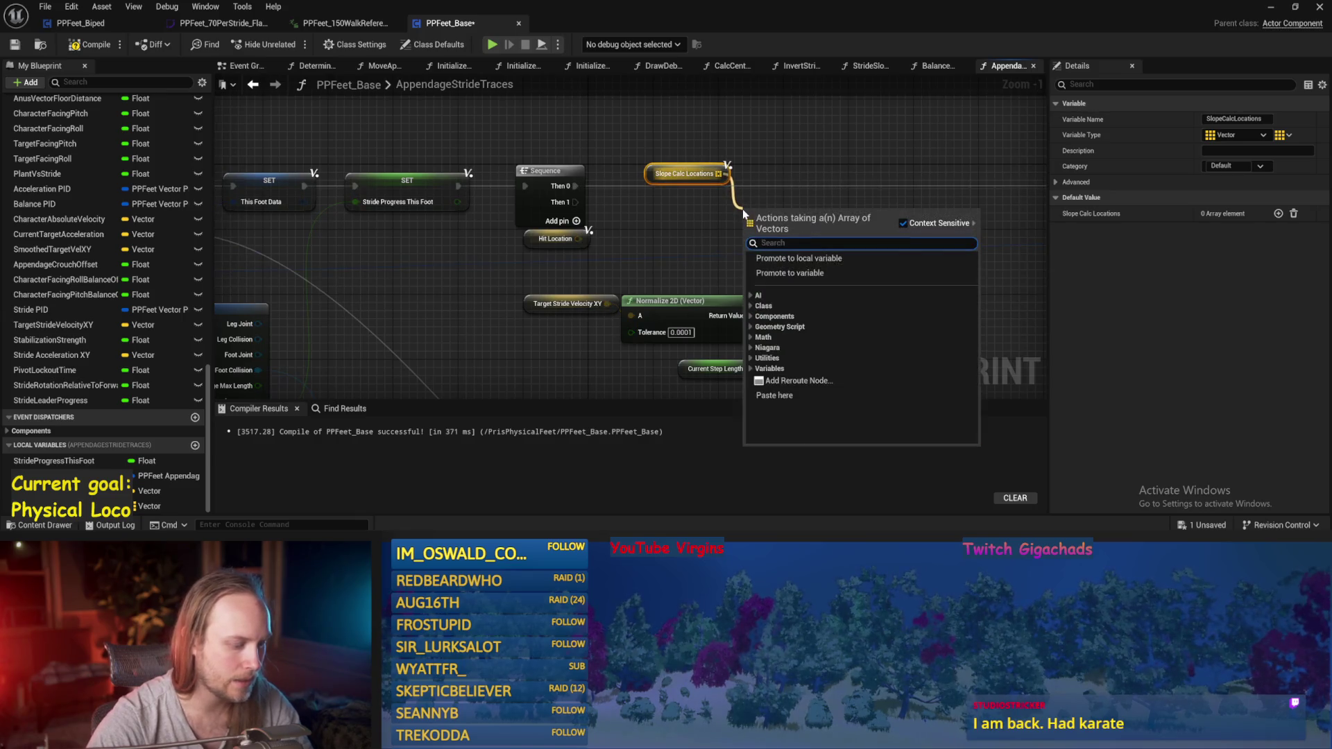
{"action": "left_click", "coordinate": [737, 233]}
{"action": "left_click_drag", "start_coordinate": [578, 238], "coordinate": [728, 247]}
{"action": "mouse_move", "coordinate": [575, 202]}
{"action": "left_mouse_down"}
{"action": "mouse_move", "coordinate": [744, 219]}
{"action": "mouse_move", "coordinate": [719, 210]}
{"action": "mouse_move", "coordinate": [684, 152]}
{"action": "left_mouse_up"}
{"action": "scroll", "coordinate": [550, 204], "scroll_direction": "down", "scroll_amount": 3}
{"action": "key", "text": "ctrl+s"}
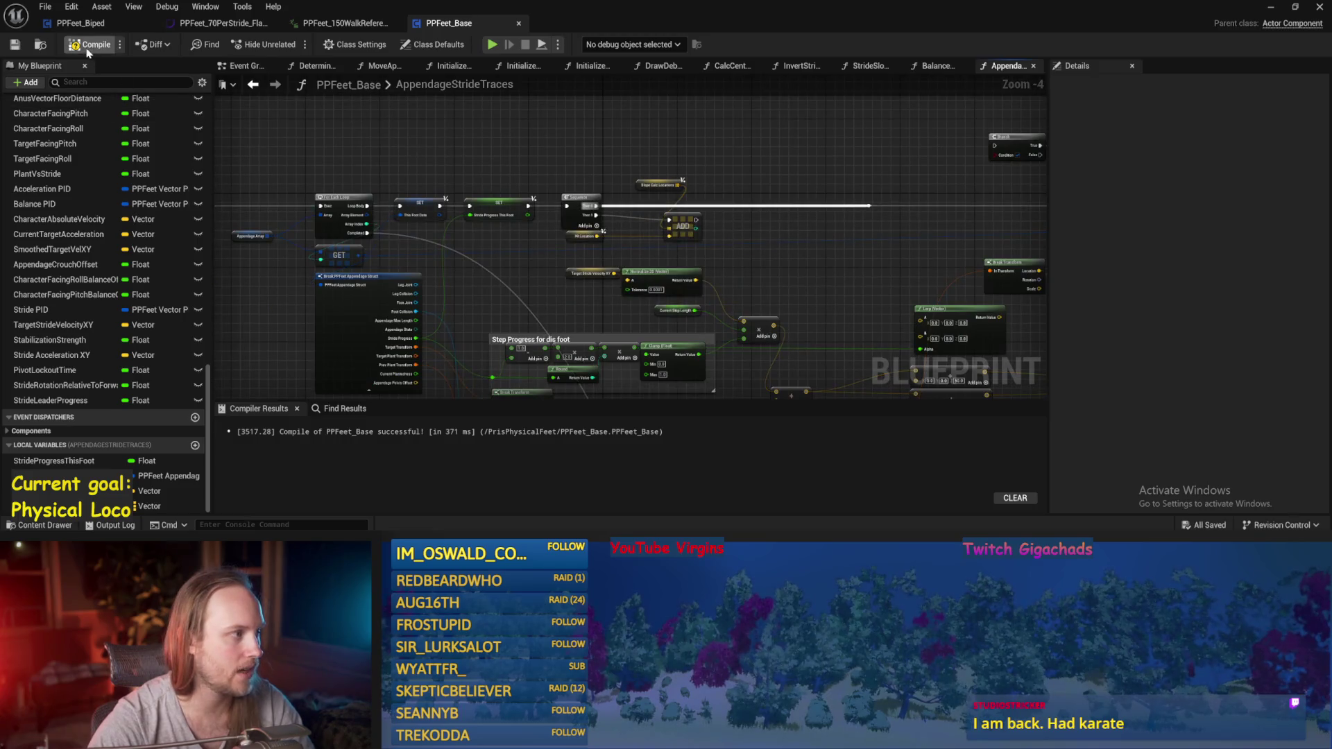
{"action": "left_click", "coordinate": [14, 45]}
{"action": "scroll", "coordinate": [687, 229], "scroll_direction": "up", "scroll_amount": 2}
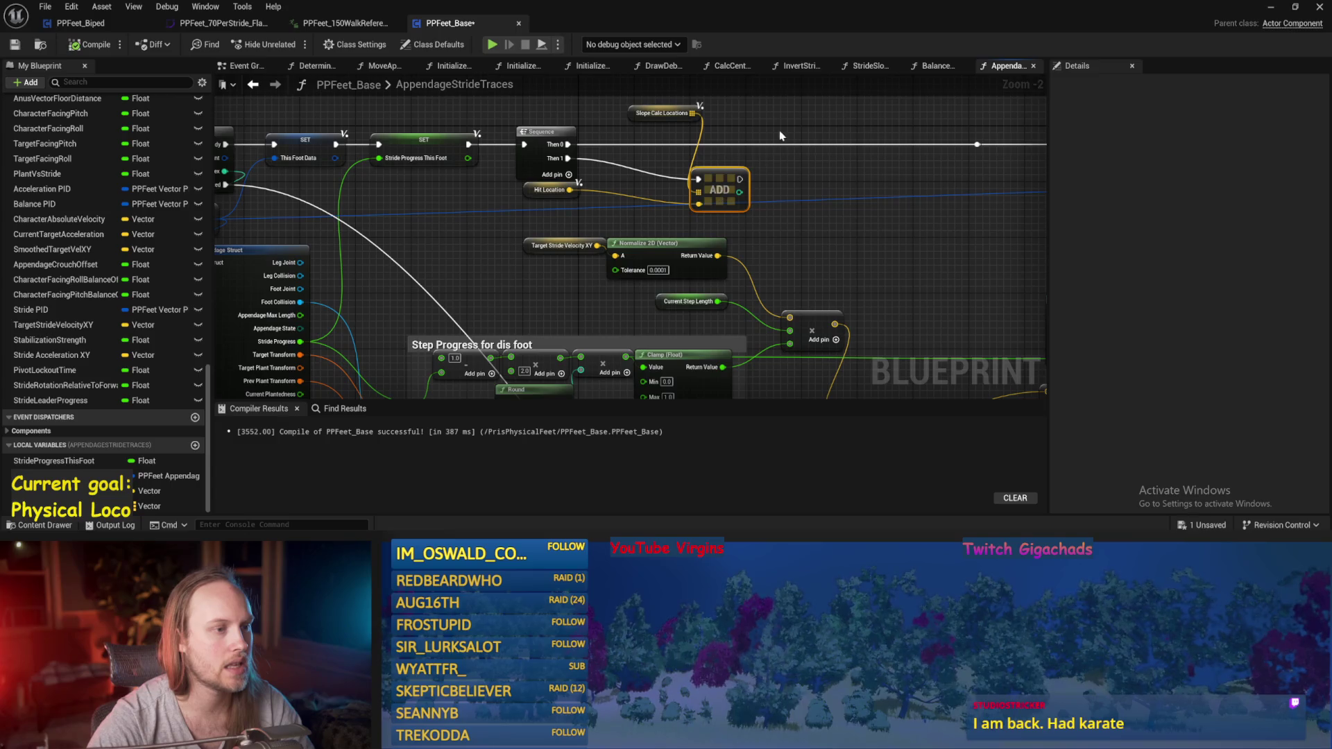
- Place the Slope Calc Locations getter beside the ADD node, then save and compile
{"action": "left_click_drag", "start_coordinate": [642, 119], "coordinate": [607, 209]}
{"action": "left_click_drag", "start_coordinate": [720, 196], "coordinate": [722, 175]}
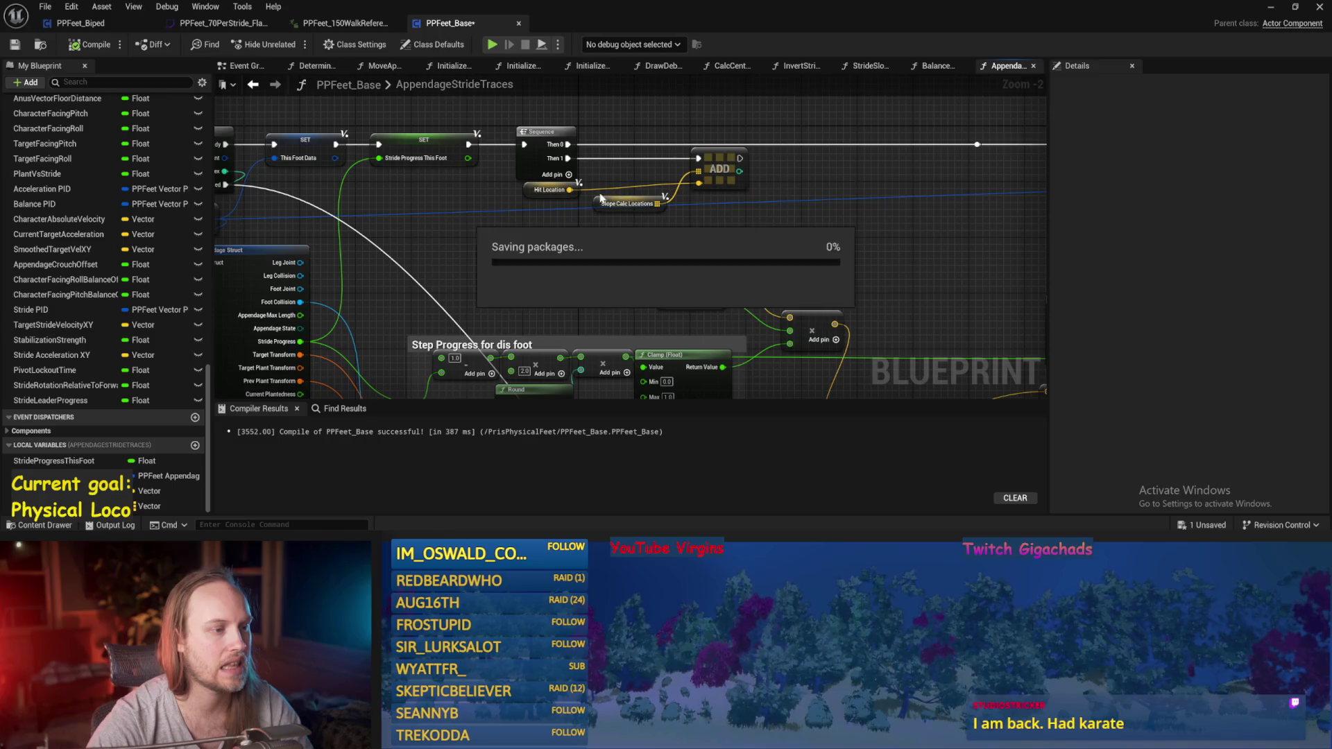
{"action": "left_click_drag", "start_coordinate": [628, 203], "coordinate": [628, 176]}
{"action": "scroll", "coordinate": [907, 258], "scroll_direction": "up", "scroll_amount": 1}
{"action": "key", "text": "ctrl+s"}
{"action": "key", "text": "F7"}
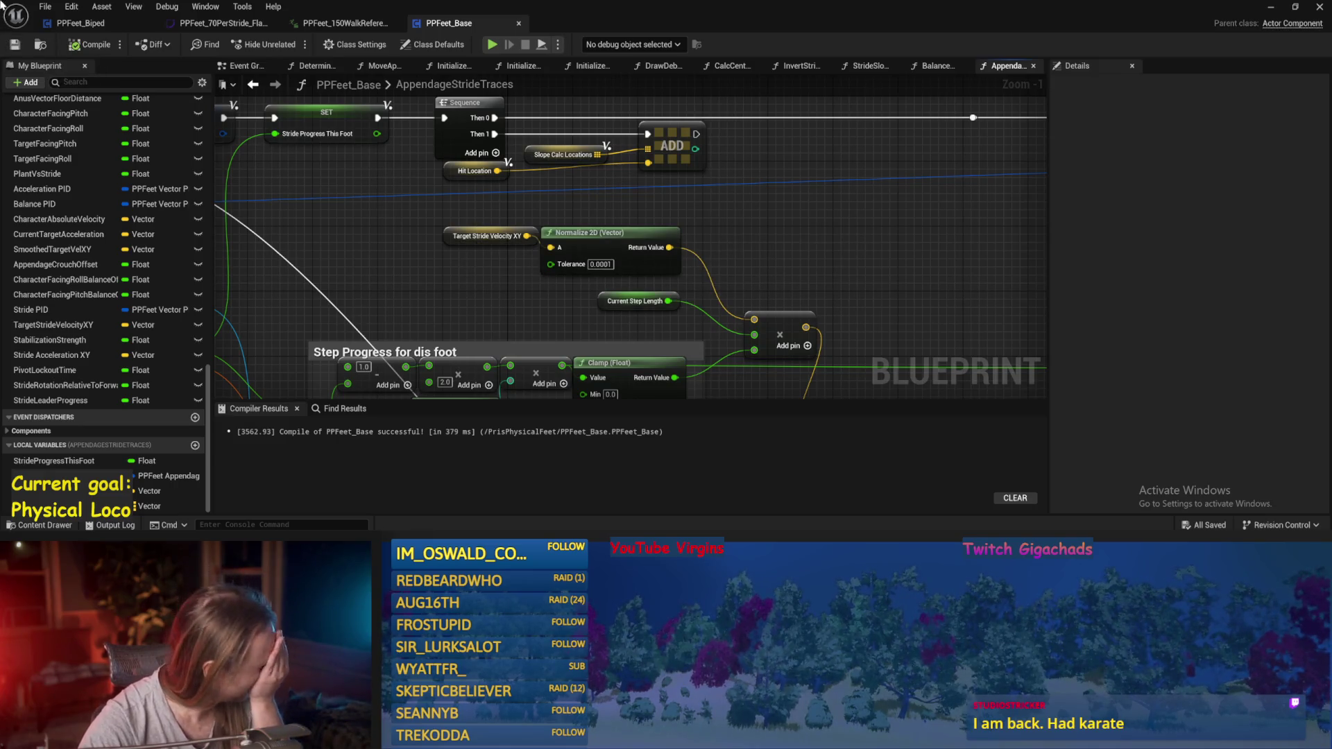
- Line up the ADD, Slope Calc Locations and Hit Location nodes and save
{"action": "left_click", "coordinate": [712, 203]}
{"action": "left_click_drag", "start_coordinate": [712, 202], "coordinate": [729, 202]}
{"action": "left_click_drag", "start_coordinate": [610, 206], "coordinate": [610, 201]}
{"action": "left_click", "coordinate": [758, 192], "text": "ctrl"}
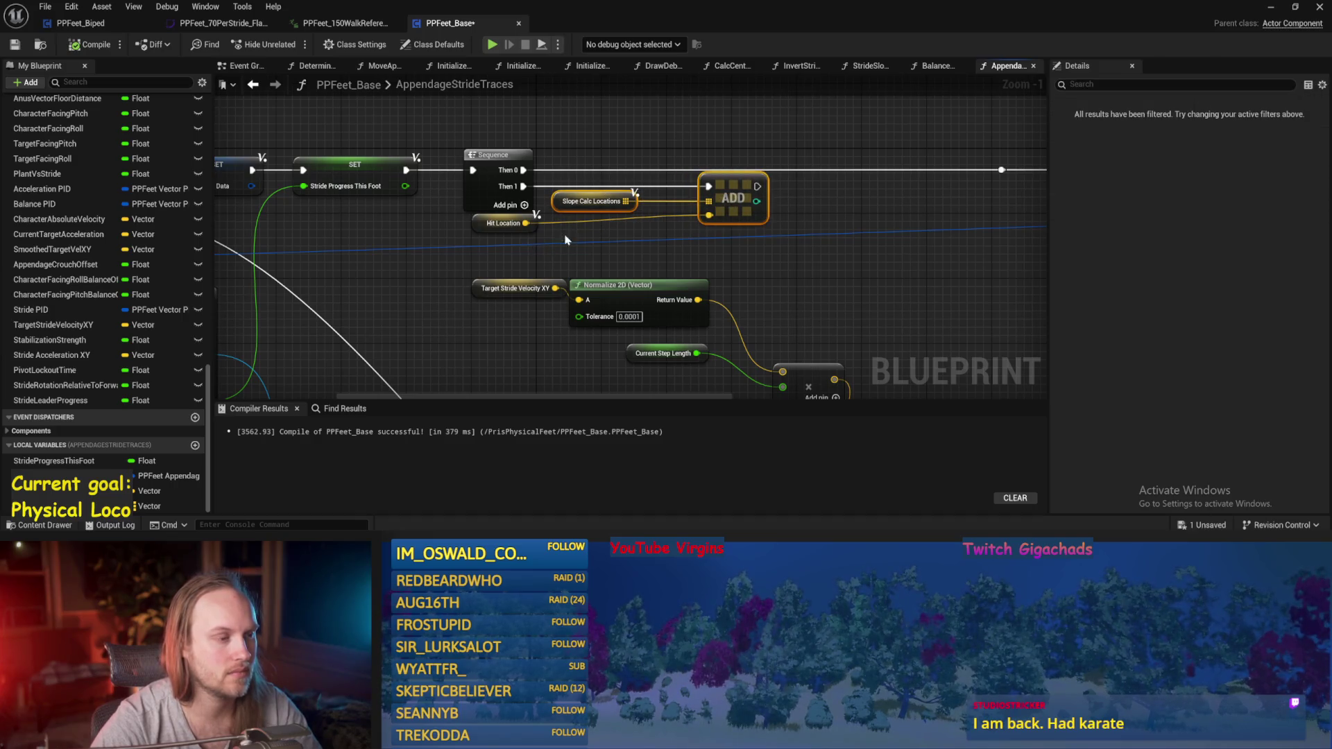
{"action": "left_click_drag", "start_coordinate": [490, 223], "coordinate": [572, 226]}
{"action": "left_click", "coordinate": [755, 282]}
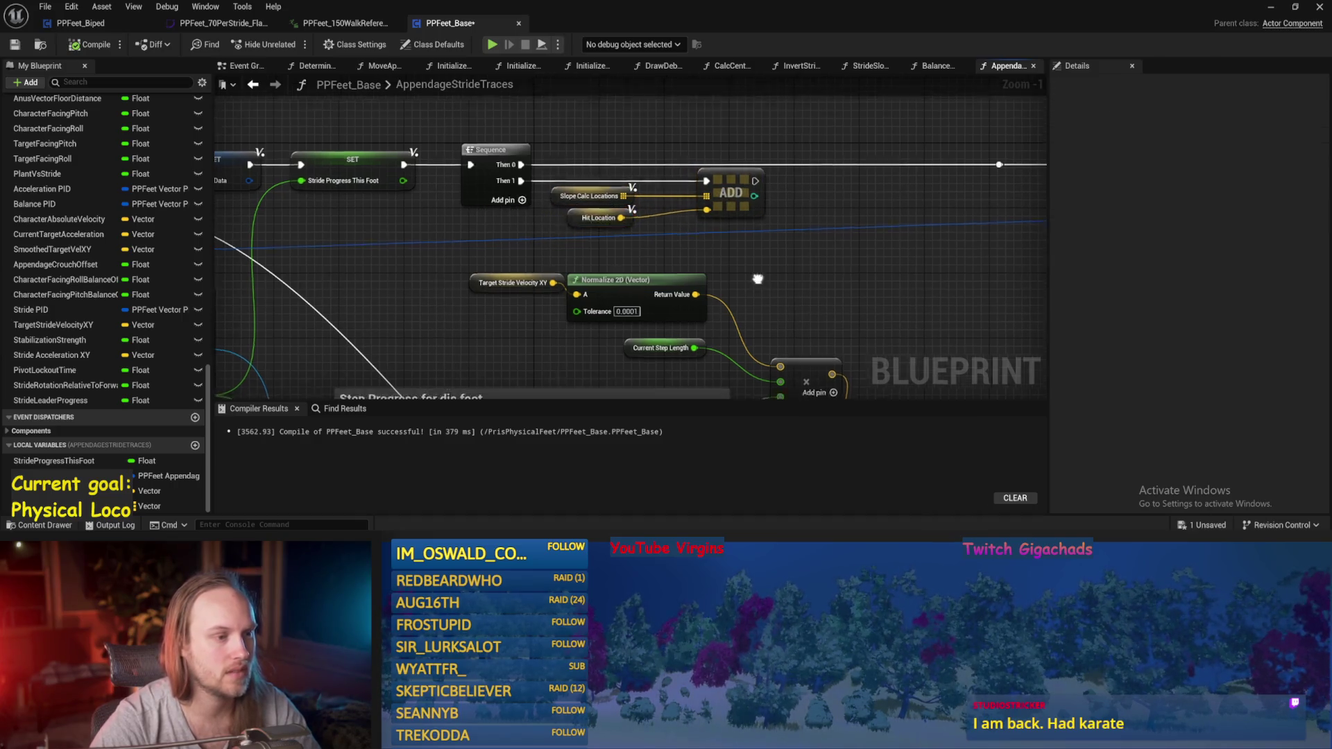
{"action": "scroll", "coordinate": [735, 261], "scroll_direction": "down", "scroll_amount": 4}
{"action": "key", "text": "ctrl+s"}
{"action": "scroll", "coordinate": [645, 229], "scroll_direction": "up", "scroll_amount": 3}
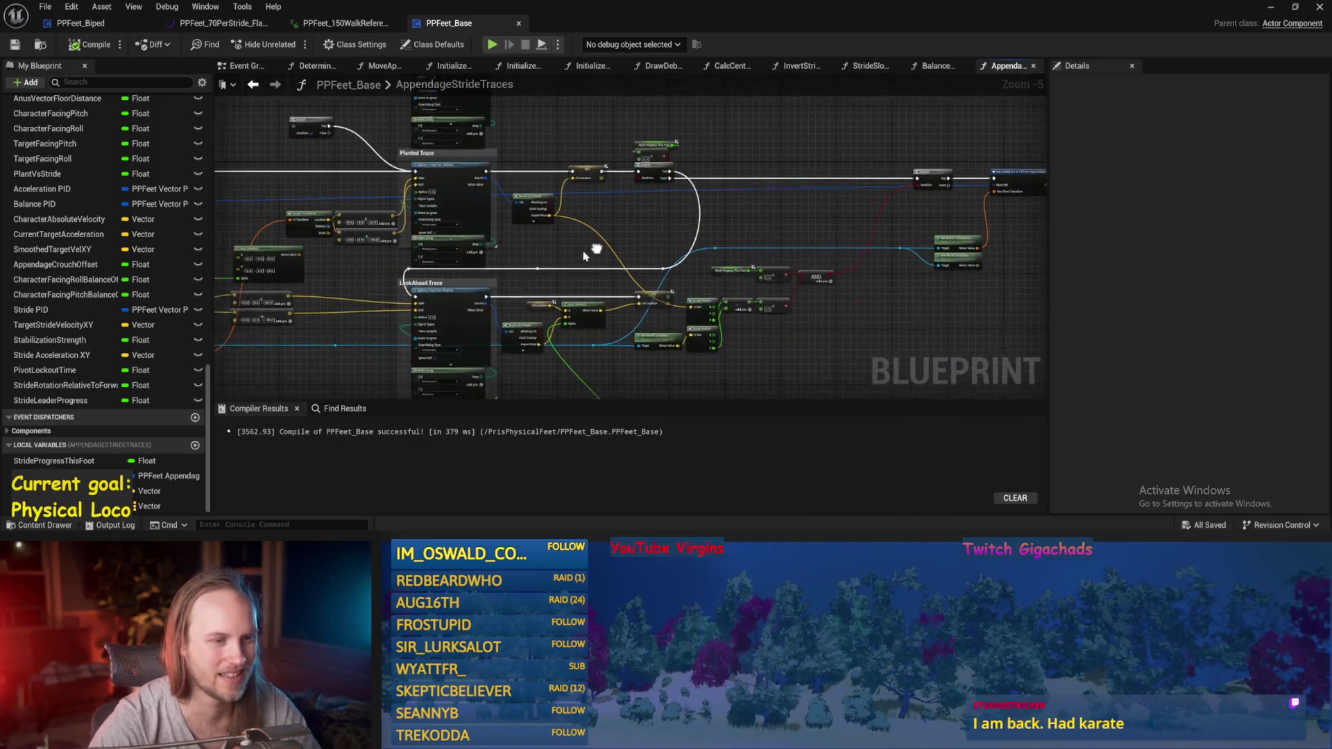
- Wire a This Foot Data getter into Struct Ref, save, compile and start play-testing
{"action": "mouse_move", "coordinate": [41, 476]}
{"action": "left_mouse_down"}
{"action": "mouse_move", "coordinate": [774, 246]}
{"action": "mouse_move", "coordinate": [868, 160]}
{"action": "left_mouse_up"}
{"action": "scroll", "coordinate": [809, 216], "scroll_direction": "up", "scroll_amount": 2}
{"action": "mouse_move", "coordinate": [770, 211]}
{"action": "left_mouse_down"}
{"action": "mouse_move", "coordinate": [850, 208]}
{"action": "mouse_move", "coordinate": [754, 115]}
{"action": "mouse_move", "coordinate": [677, 111]}
{"action": "mouse_move", "coordinate": [691, 196]}
{"action": "mouse_move", "coordinate": [670, 209]}
{"action": "left_mouse_up"}
{"action": "scroll", "coordinate": [772, 233], "scroll_direction": "down", "scroll_amount": 5}
{"action": "key", "text": "ctrl+s"}
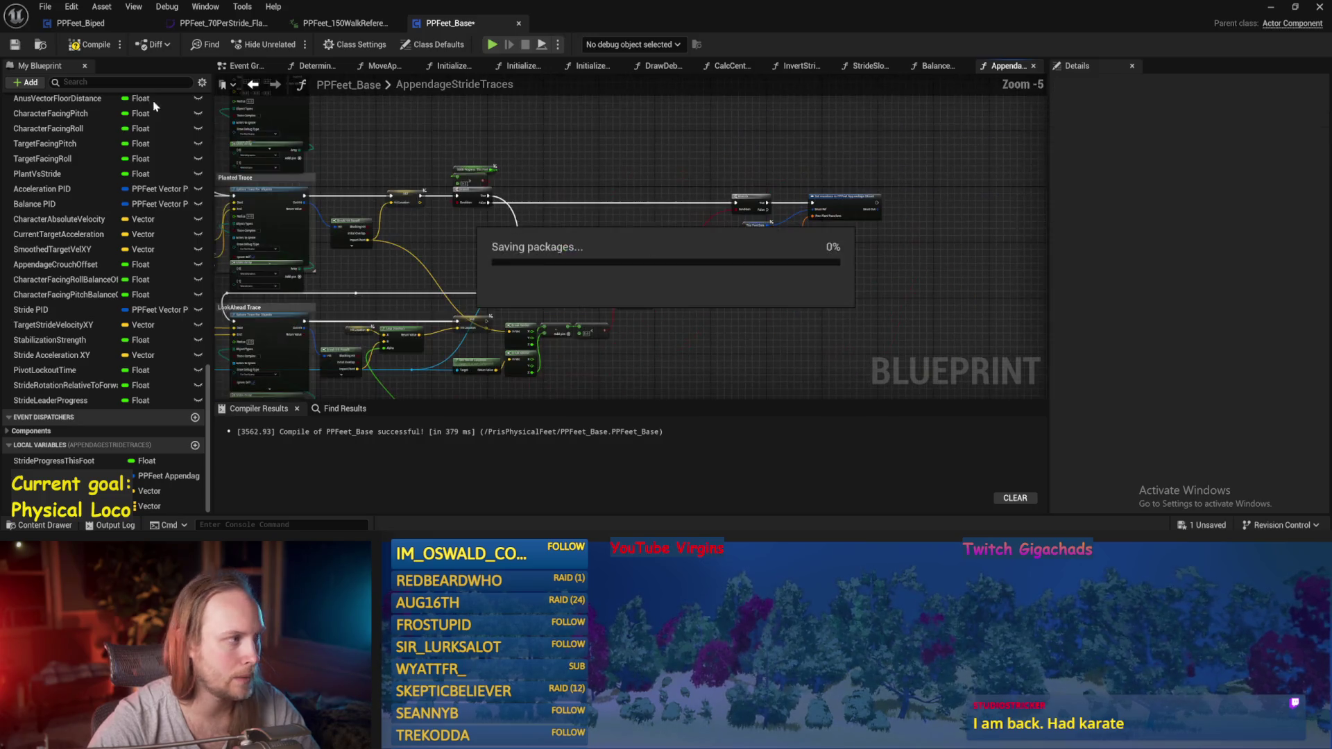
{"action": "left_click", "coordinate": [15, 44]}
{"action": "scroll", "coordinate": [681, 243], "scroll_direction": "up", "scroll_amount": 1}
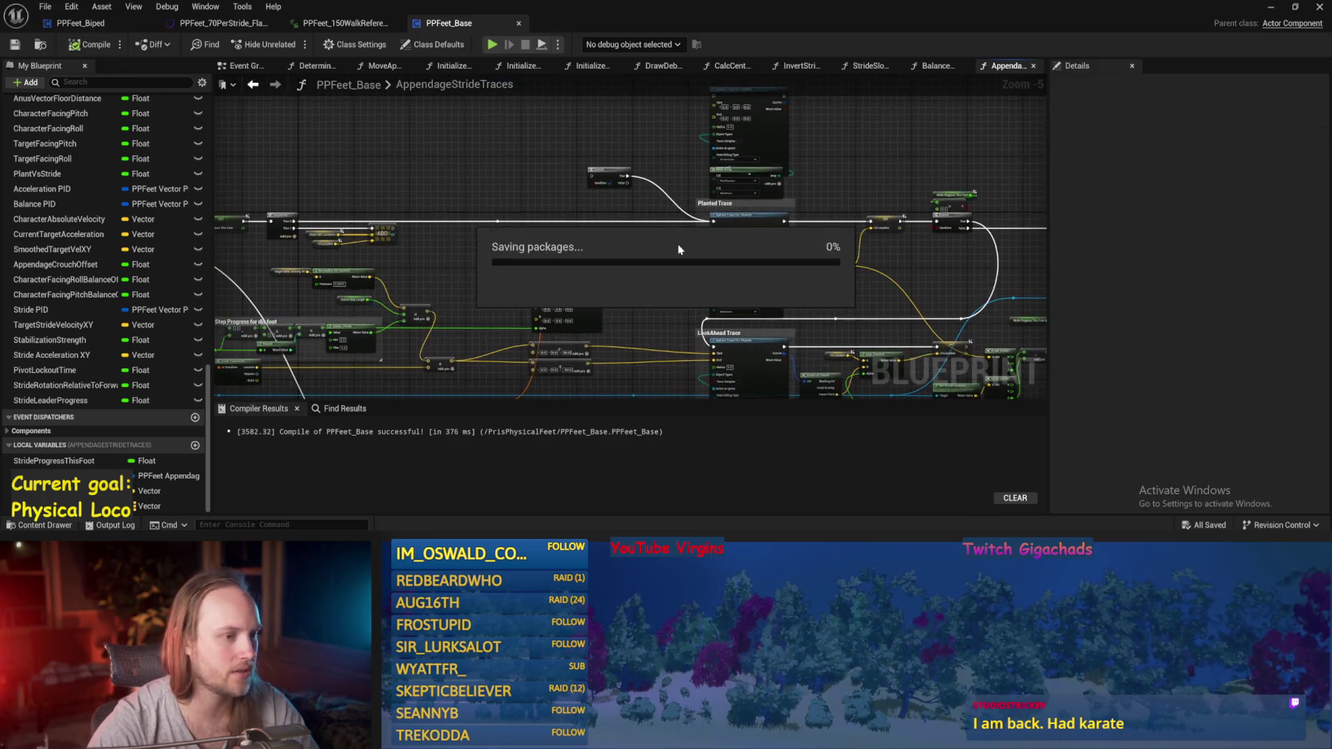
{"action": "left_click_drag", "start_coordinate": [566, 219], "coordinate": [809, 202]}
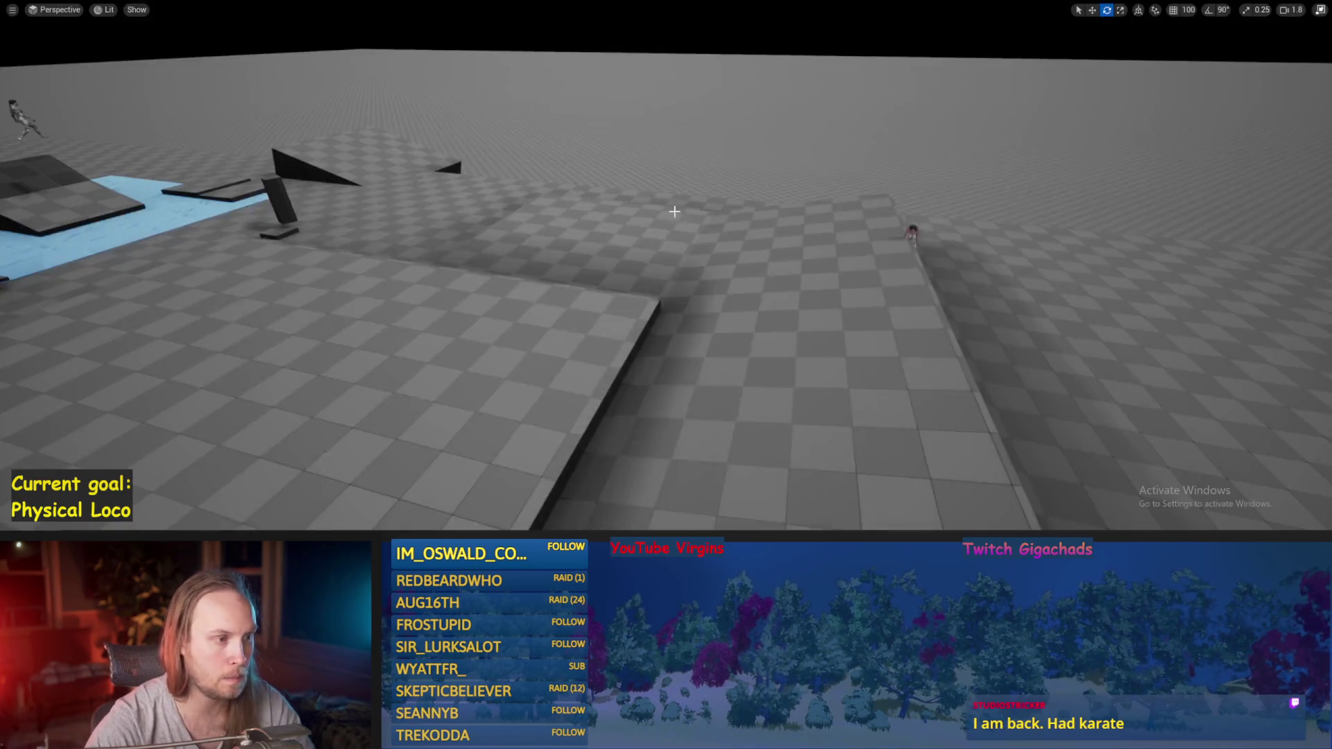
{"action": "left_click", "coordinate": [1271, 7]}
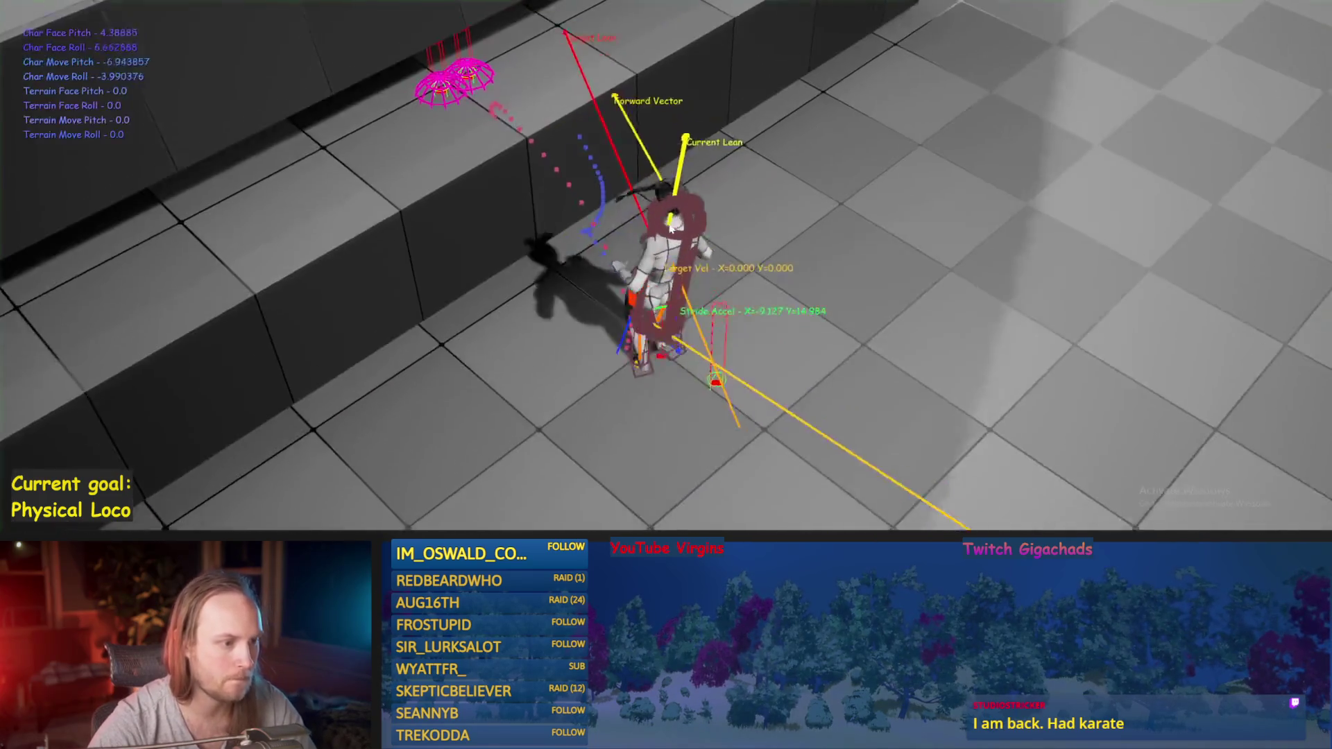
- Replay the character full-screen with F11, stop, then return to PPFeet_Base and save
{"action": "key", "text": "Escape"}
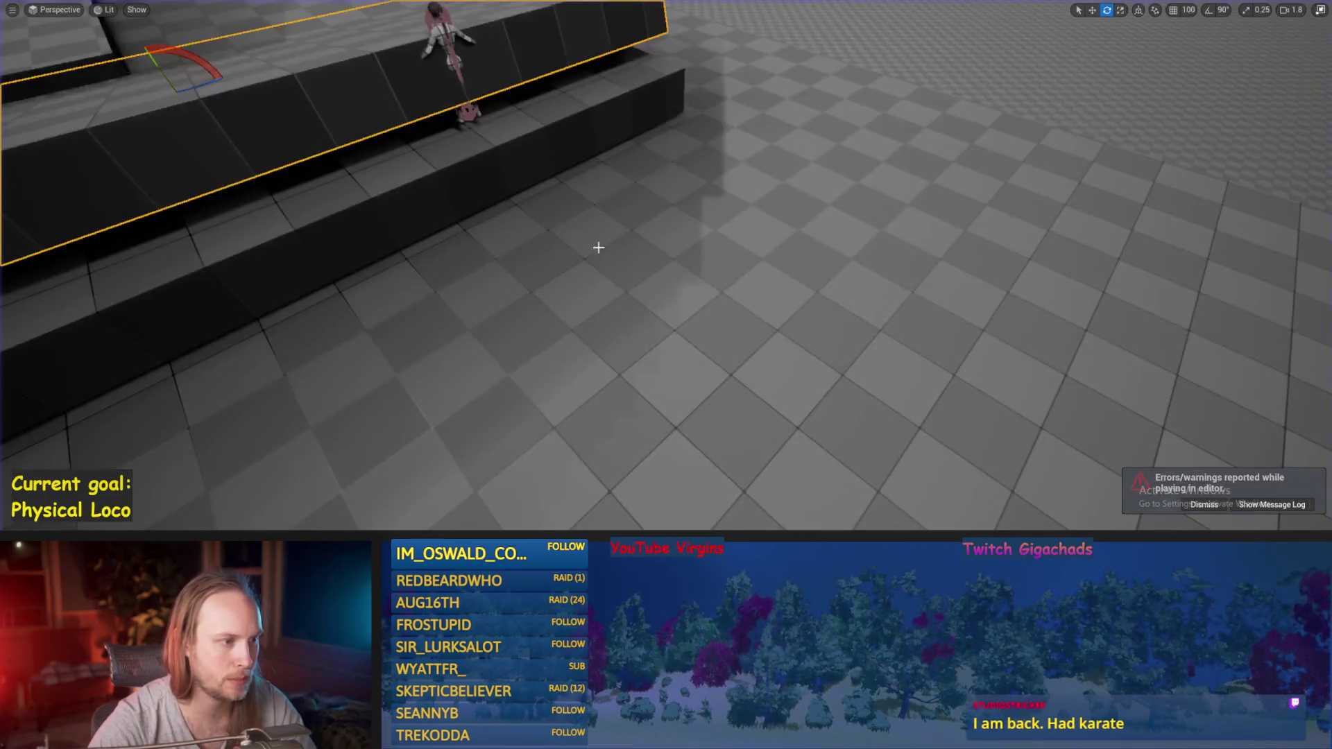
{"action": "scroll", "coordinate": [599, 248], "scroll_direction": "down", "scroll_amount": 5}
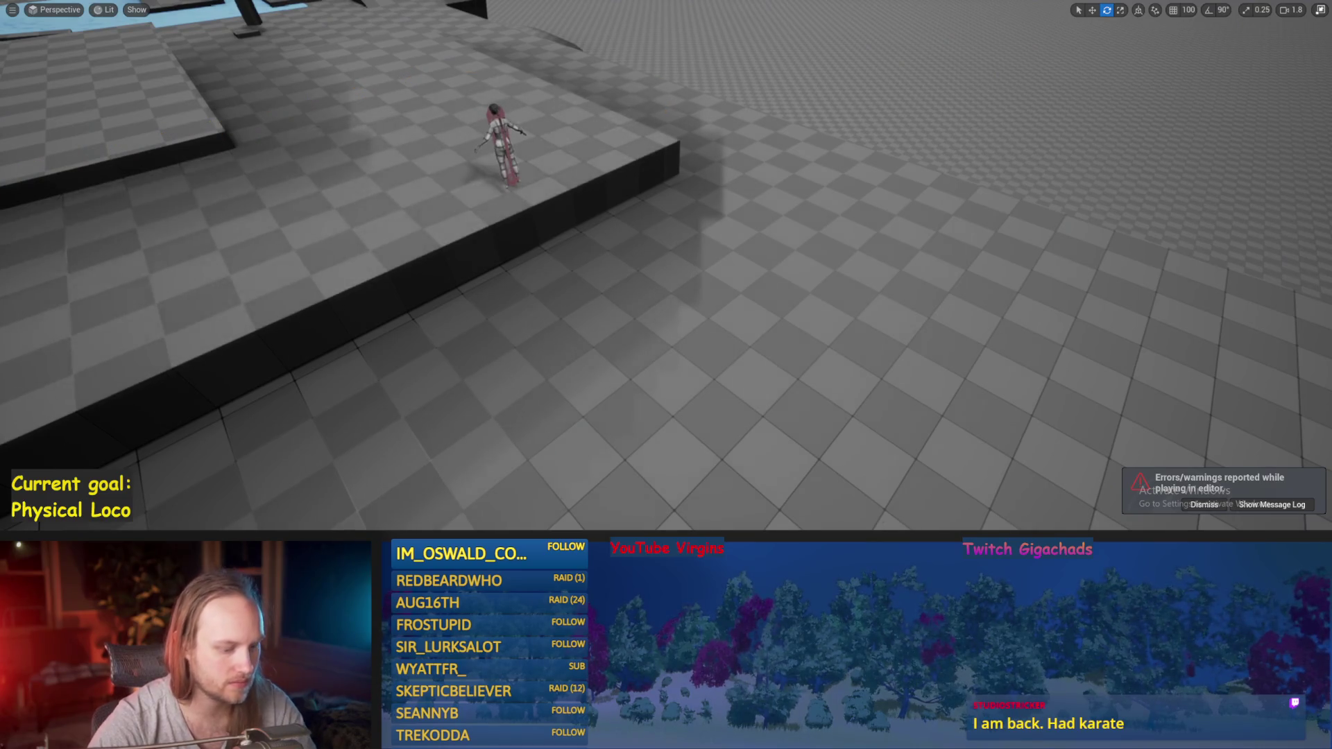
{"action": "key", "text": "alt+p"}
{"action": "key", "text": "F11"}
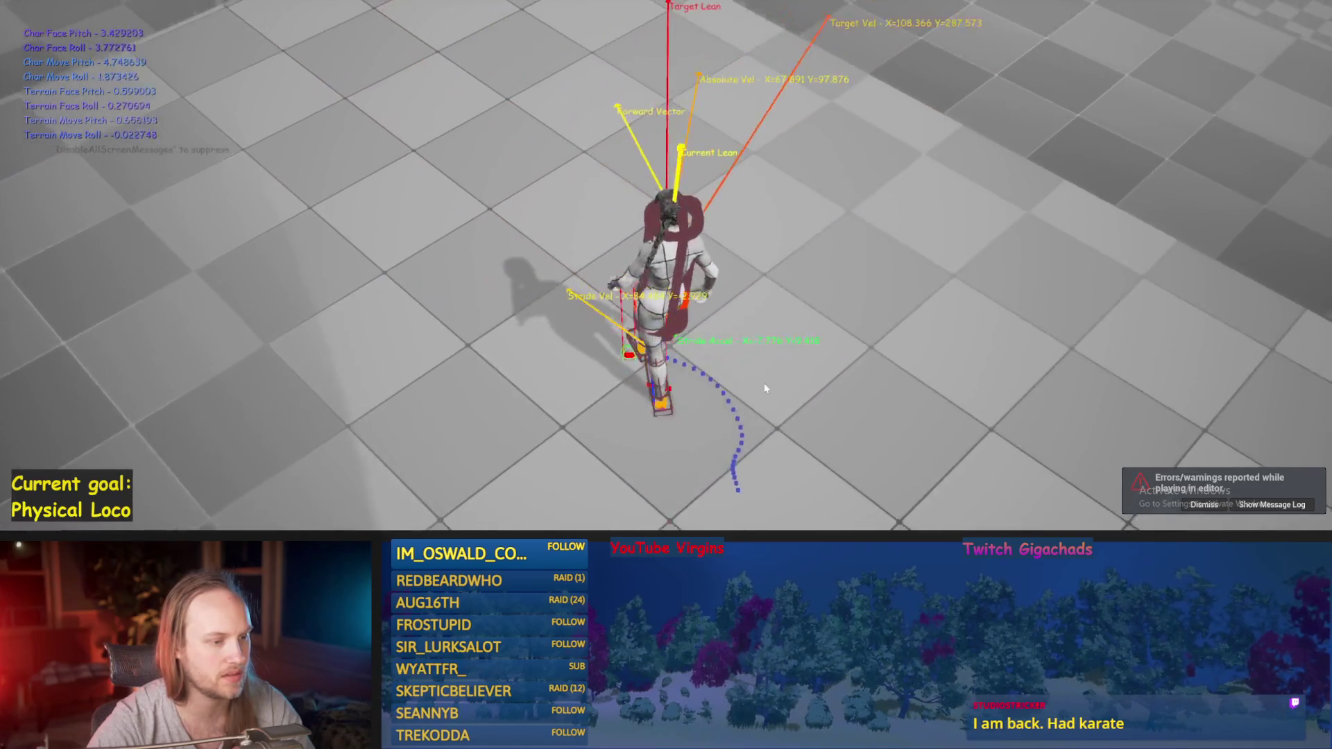
{"action": "key", "text": "Escape"}
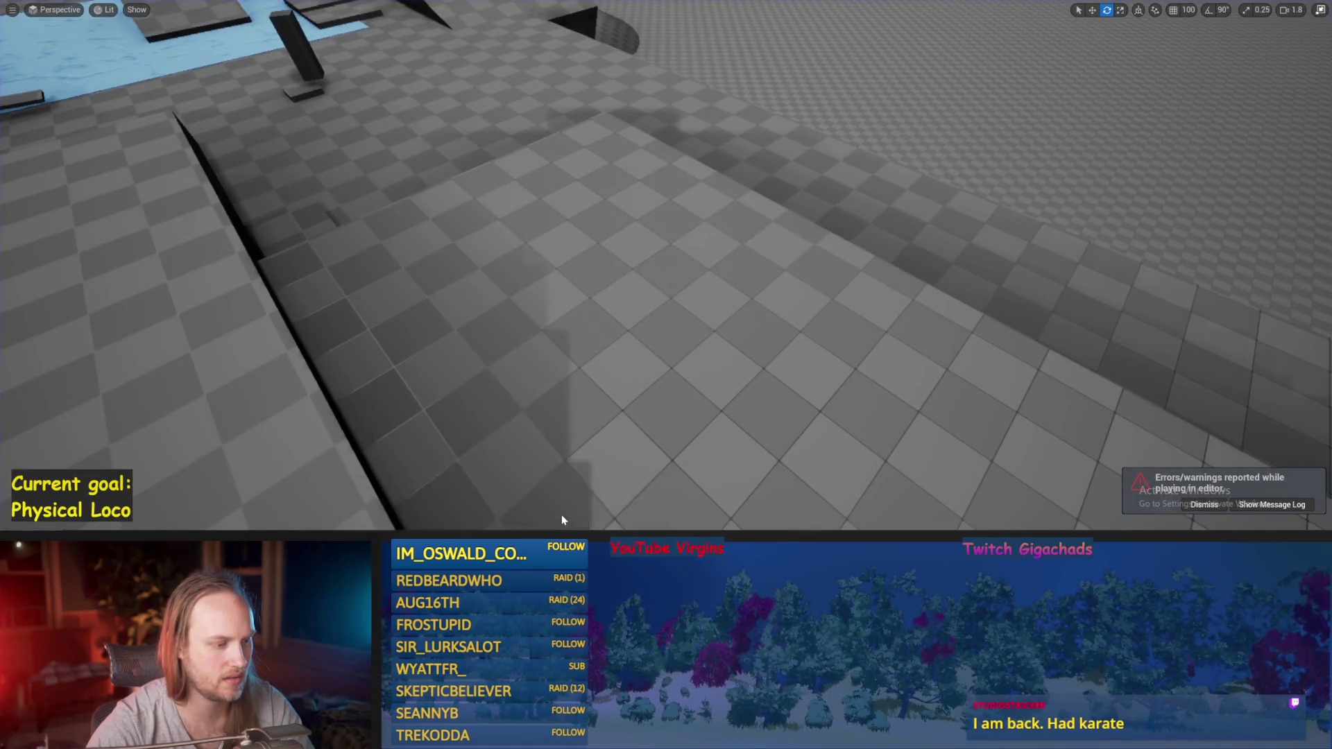
{"action": "key", "text": "alt+Tab"}
{"action": "key", "text": "ctrl+s"}
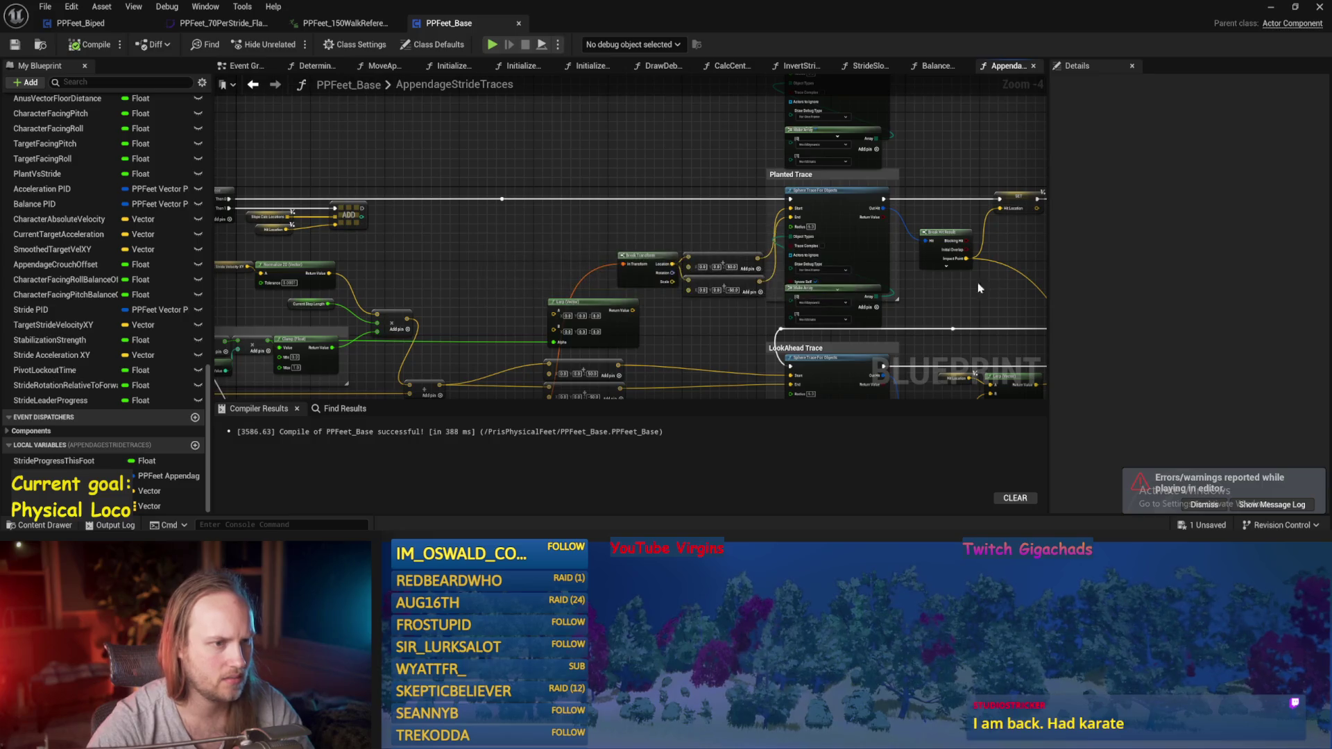
- Pan through the SET, Branch, AND and Break Vector nodes to review the trace logic
{"action": "left_click_drag", "start_coordinate": [990, 285], "coordinate": [608, 276]}
{"action": "scroll", "coordinate": [931, 251], "scroll_direction": "up", "scroll_amount": 2}
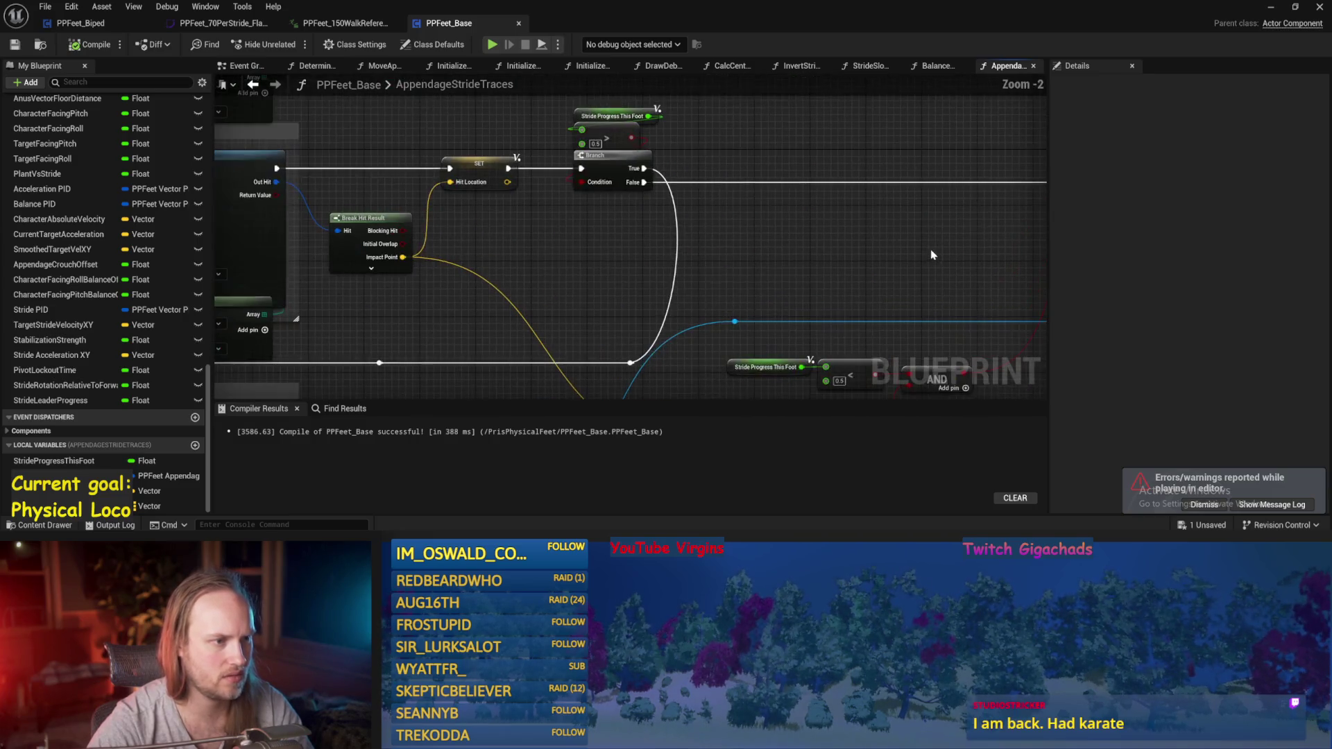
{"action": "mouse_move", "coordinate": [686, 154]}
{"action": "left_mouse_down"}
{"action": "mouse_move", "coordinate": [609, 188]}
{"action": "mouse_move", "coordinate": [519, 190]}
{"action": "left_mouse_up"}
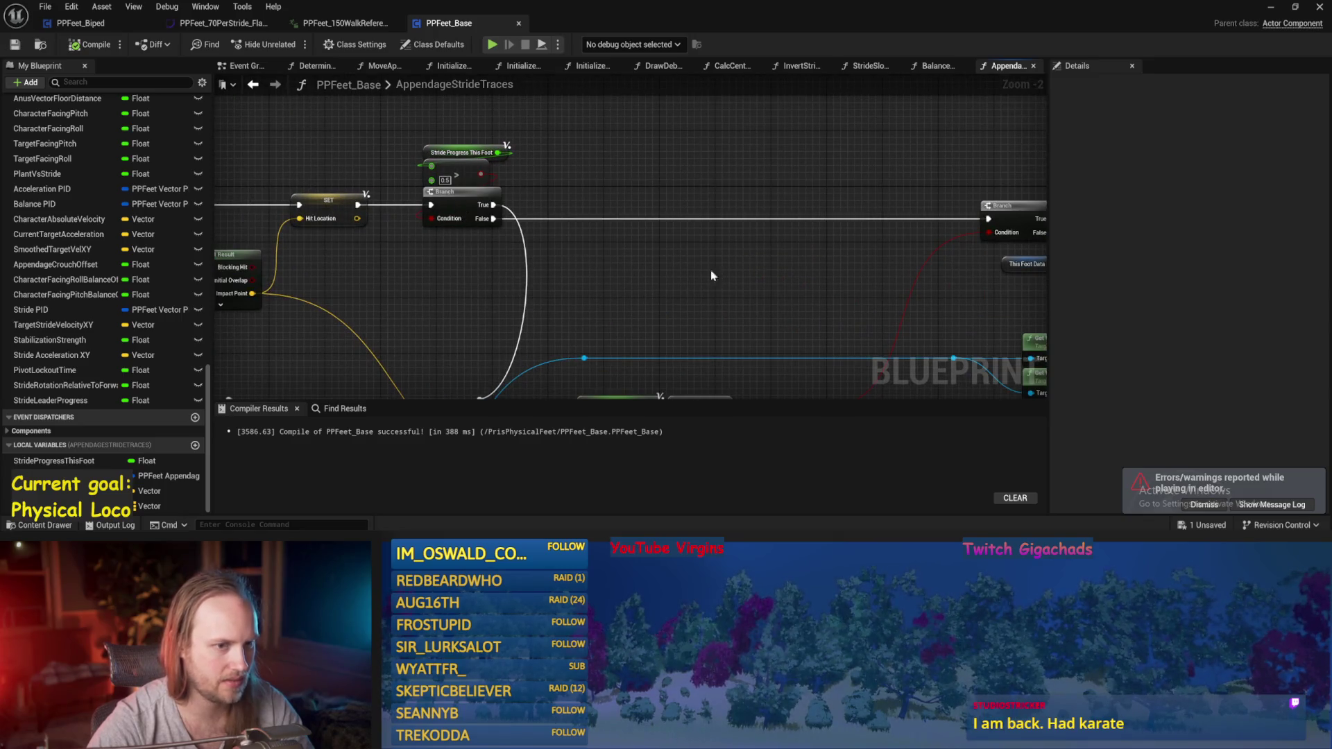
{"action": "left_click_drag", "start_coordinate": [674, 269], "coordinate": [533, 271]}
{"action": "left_click_drag", "start_coordinate": [795, 169], "coordinate": [697, 150]}
{"action": "mouse_move", "coordinate": [796, 144]}
{"action": "left_mouse_down"}
{"action": "mouse_move", "coordinate": [726, 196]}
{"action": "mouse_move", "coordinate": [590, 203]}
{"action": "left_mouse_up"}
{"action": "left_click_drag", "start_coordinate": [461, 259], "coordinate": [505, 183]}
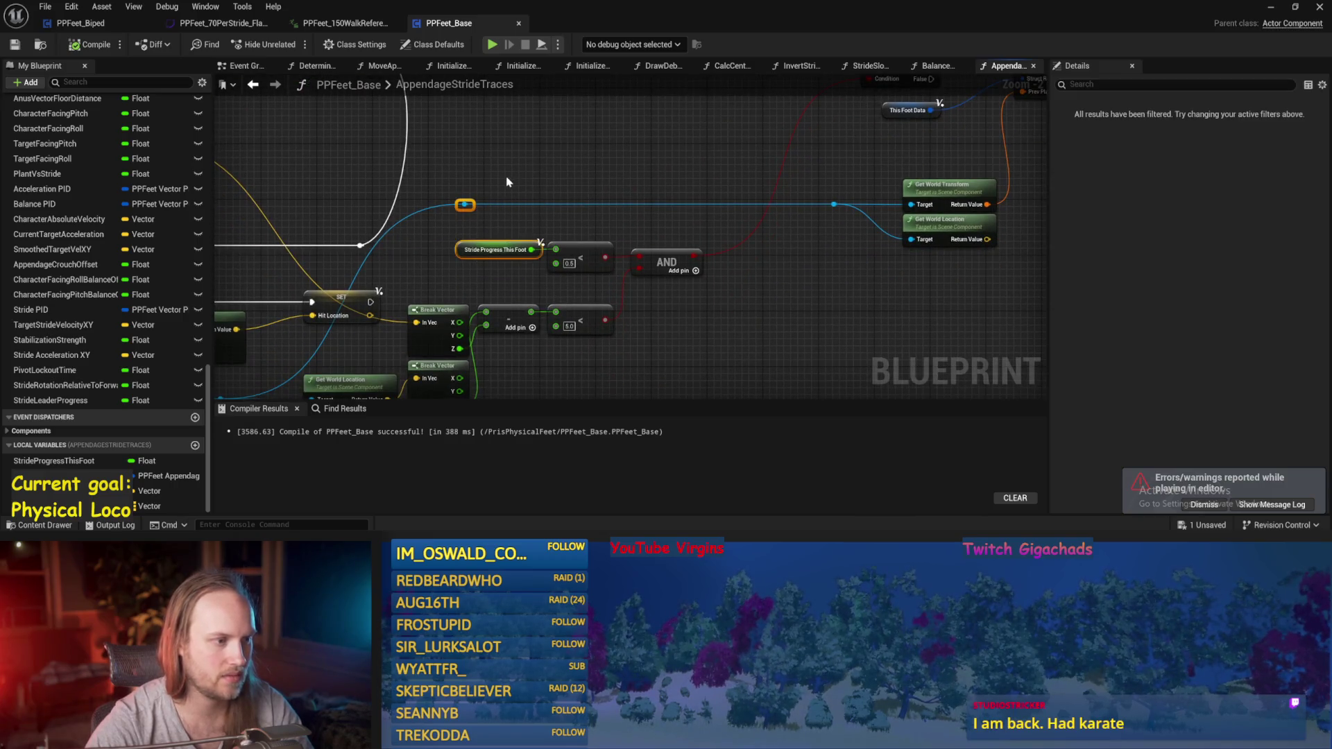
{"action": "key", "text": "alt+Left"}
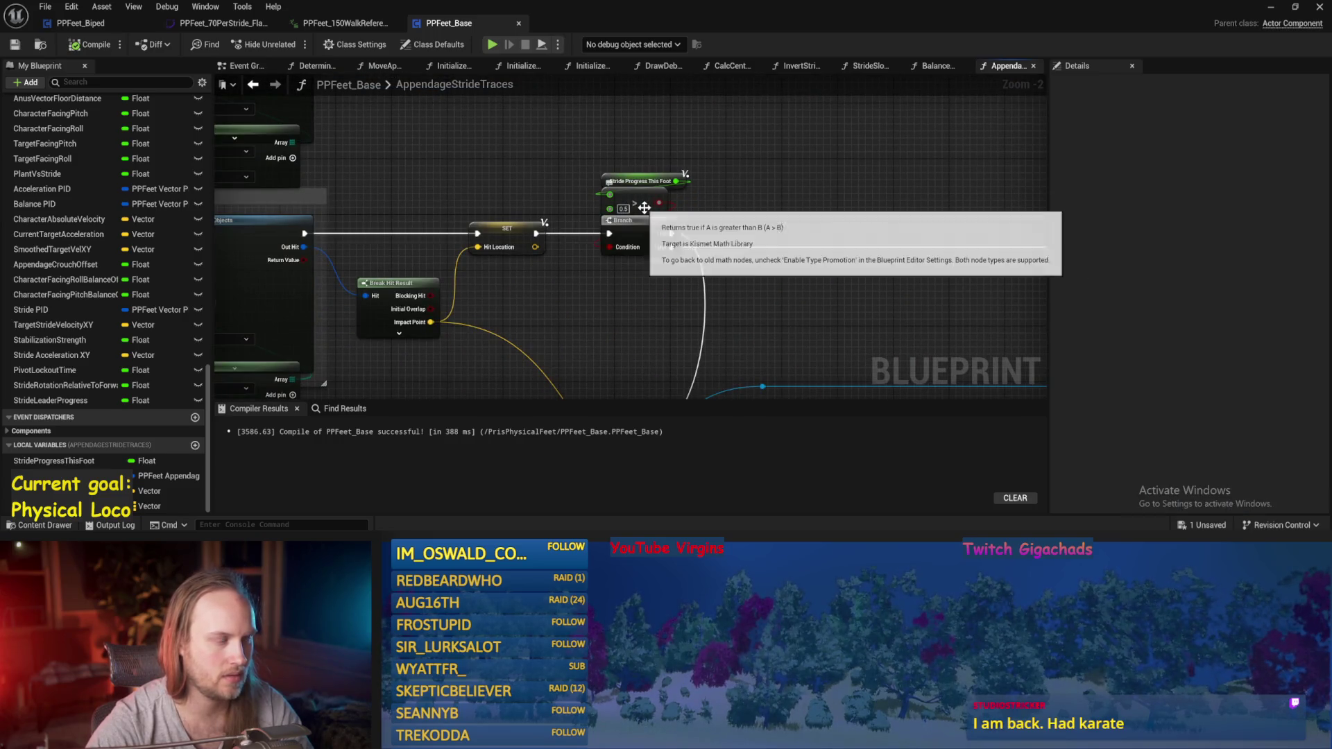
{"action": "scroll", "coordinate": [637, 203], "scroll_direction": "up", "scroll_amount": 1}
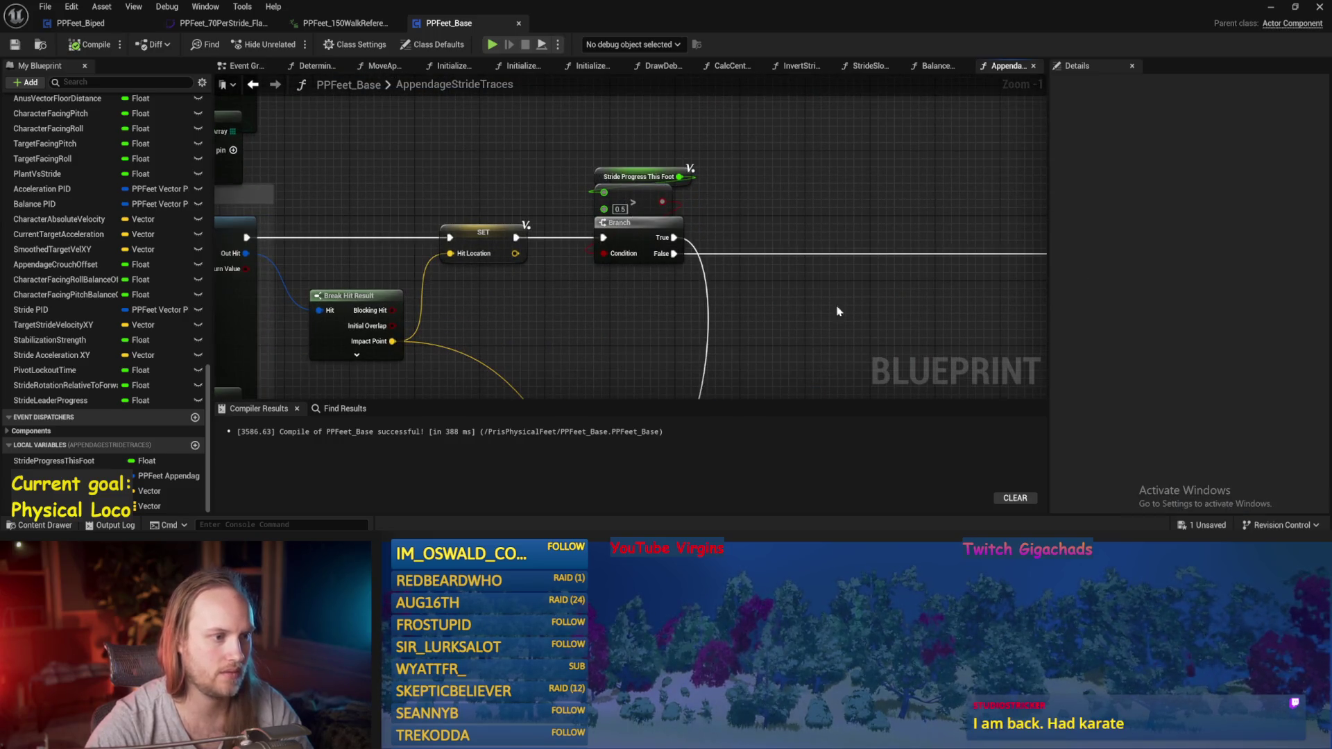
{"action": "scroll", "coordinate": [572, 241], "scroll_direction": "down", "scroll_amount": 1}
- Paste a copy of the sphere trace and Make Array nodes above Planted Trace
{"action": "left_click_drag", "start_coordinate": [851, 254], "coordinate": [977, 281]}
{"action": "mouse_move", "coordinate": [740, 269]}
{"action": "left_mouse_down"}
{"action": "mouse_move", "coordinate": [949, 378]}
{"action": "mouse_move", "coordinate": [745, 299]}
{"action": "mouse_move", "coordinate": [877, 302]}
{"action": "left_mouse_up"}
{"action": "scroll", "coordinate": [619, 274], "scroll_direction": "down", "scroll_amount": 1}
{"action": "mouse_move", "coordinate": [666, 263]}
{"action": "left_mouse_down"}
{"action": "mouse_move", "coordinate": [694, 277]}
{"action": "mouse_move", "coordinate": [723, 237]}
{"action": "mouse_move", "coordinate": [709, 298]}
{"action": "mouse_move", "coordinate": [444, 208]}
{"action": "mouse_move", "coordinate": [622, 286]}
{"action": "mouse_move", "coordinate": [213, 292]}
{"action": "left_mouse_up"}
{"action": "left_click_drag", "start_coordinate": [922, 340], "coordinate": [766, 338]}
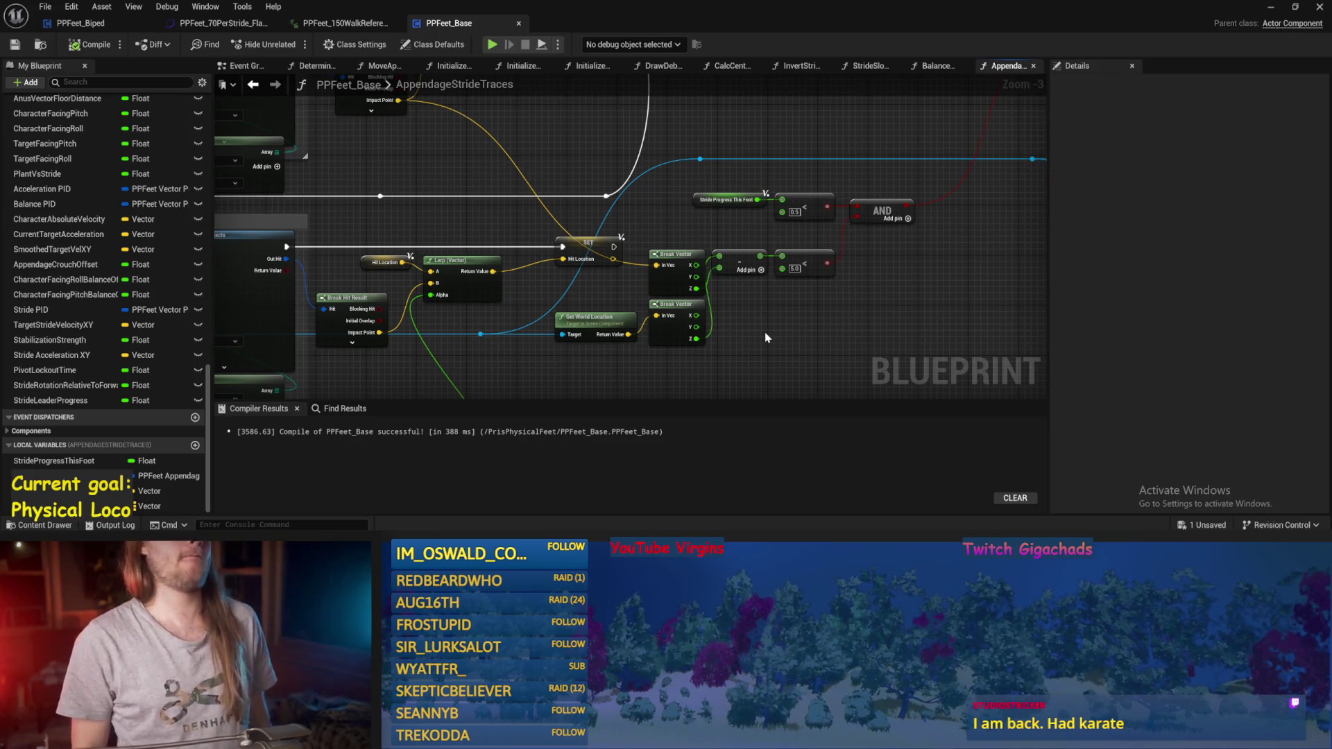
{"action": "mouse_move", "coordinate": [768, 335]}
{"action": "left_mouse_down"}
{"action": "mouse_move", "coordinate": [821, 217]}
{"action": "mouse_move", "coordinate": [989, 217]}
{"action": "left_mouse_up"}
{"action": "scroll", "coordinate": [683, 277], "scroll_direction": "down", "scroll_amount": 1}
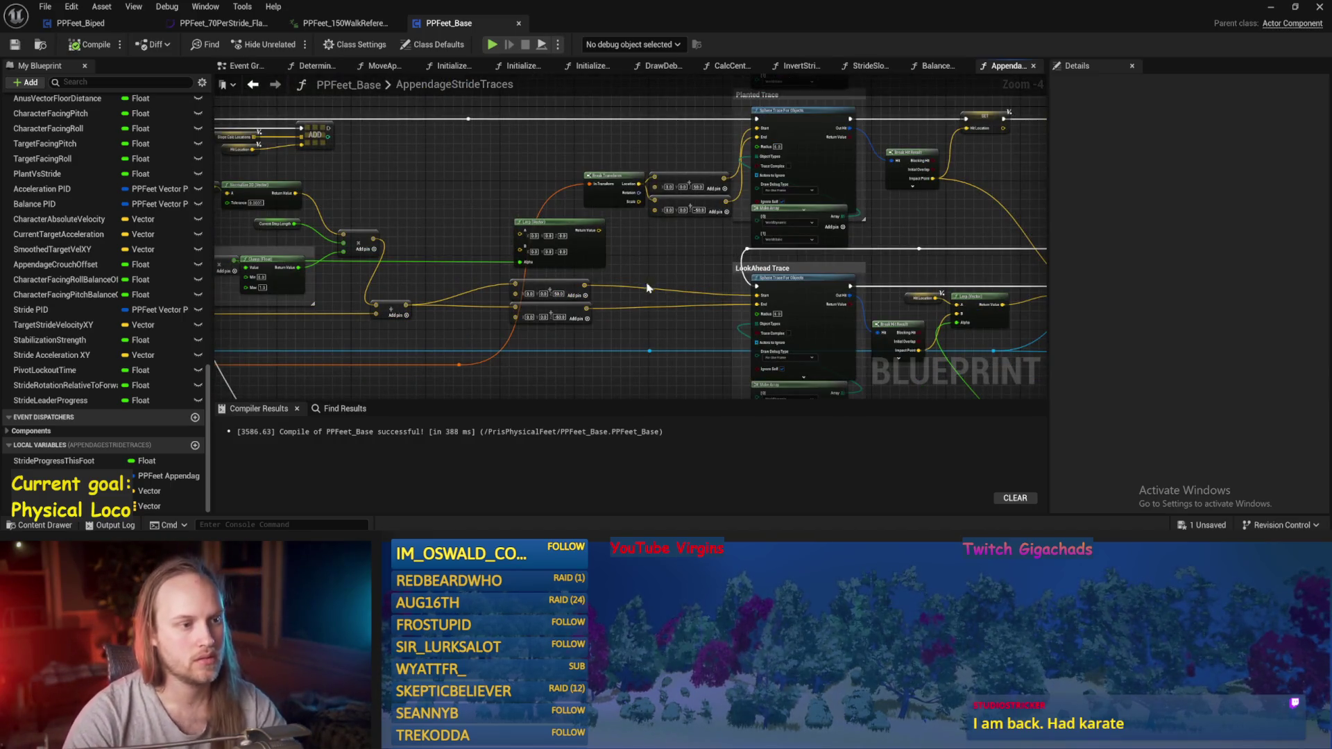
{"action": "left_click_drag", "start_coordinate": [647, 286], "coordinate": [575, 321]}
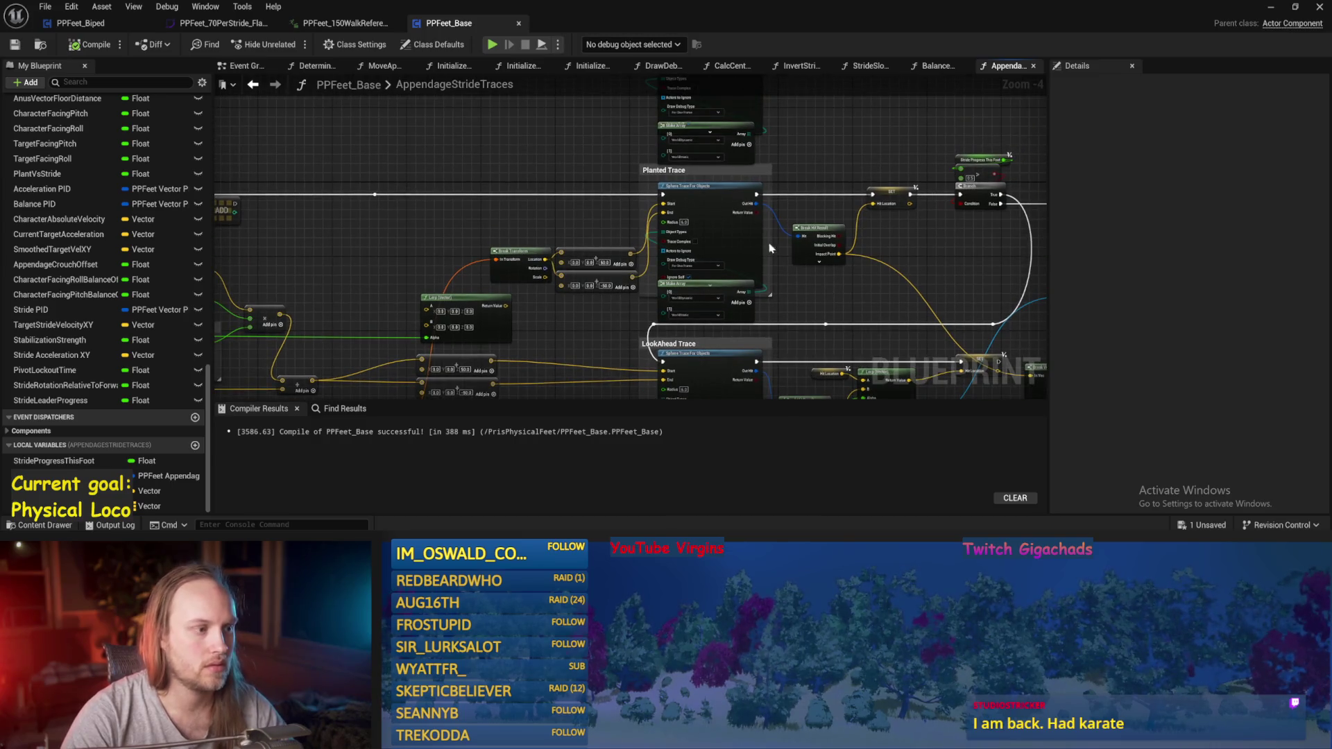
{"action": "key", "text": "ctrl+v"}
{"action": "left_click_drag", "start_coordinate": [684, 217], "coordinate": [685, 163]}
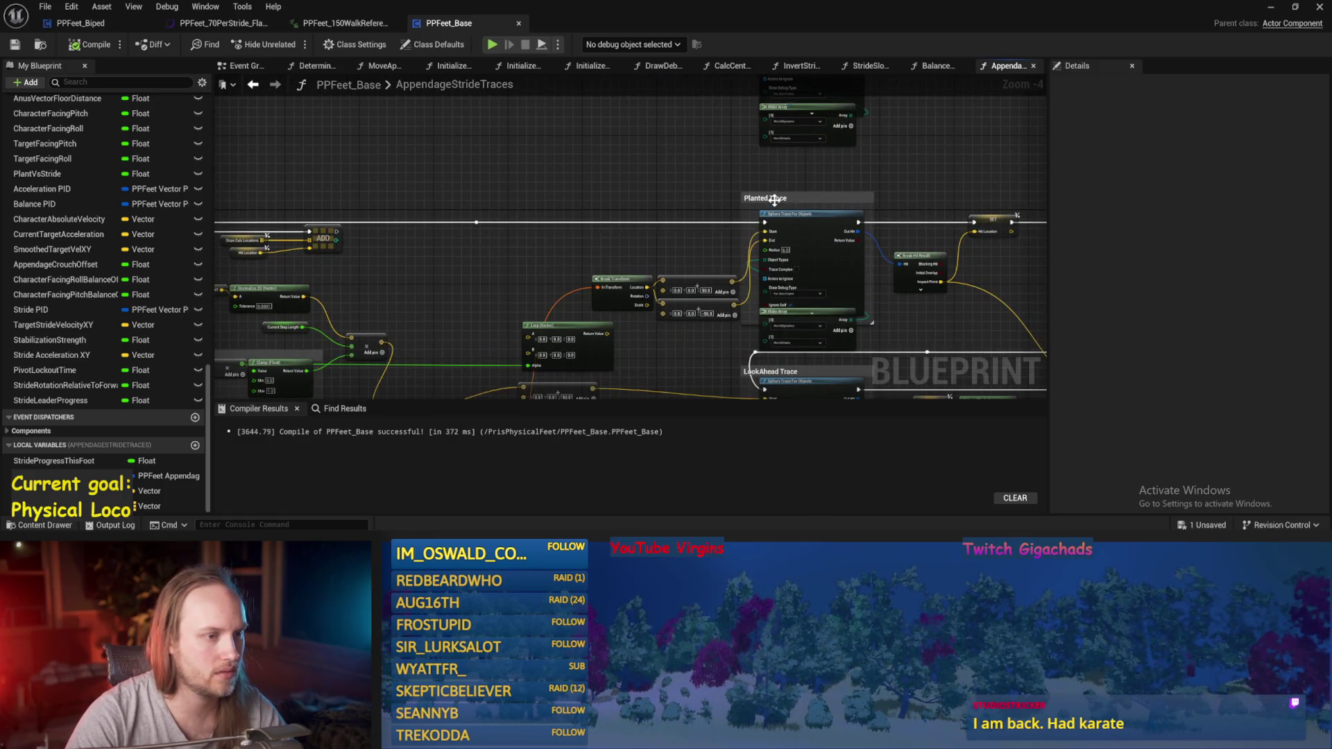
- Rename the Planted Trace comment to Prev Plant Trace, then save and compile
{"action": "left_click", "coordinate": [757, 193]}
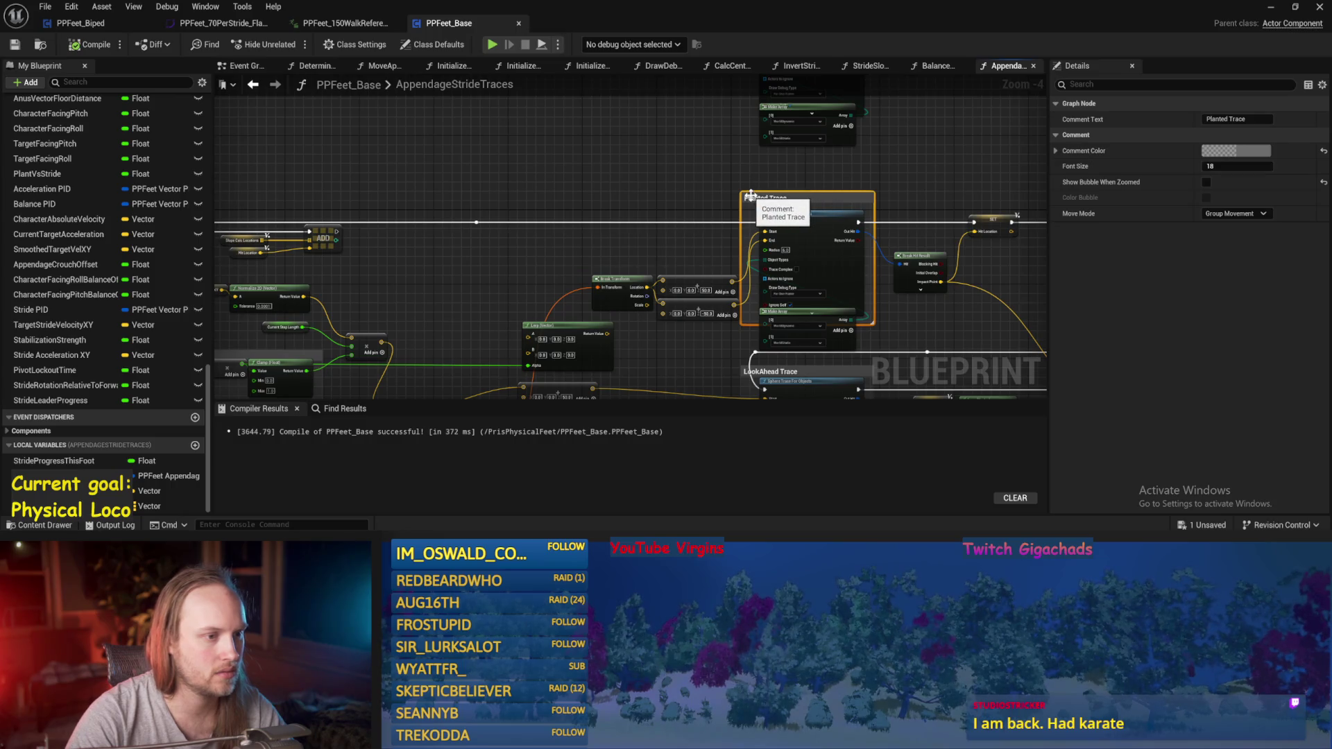
{"action": "double_click", "coordinate": [752, 197]}
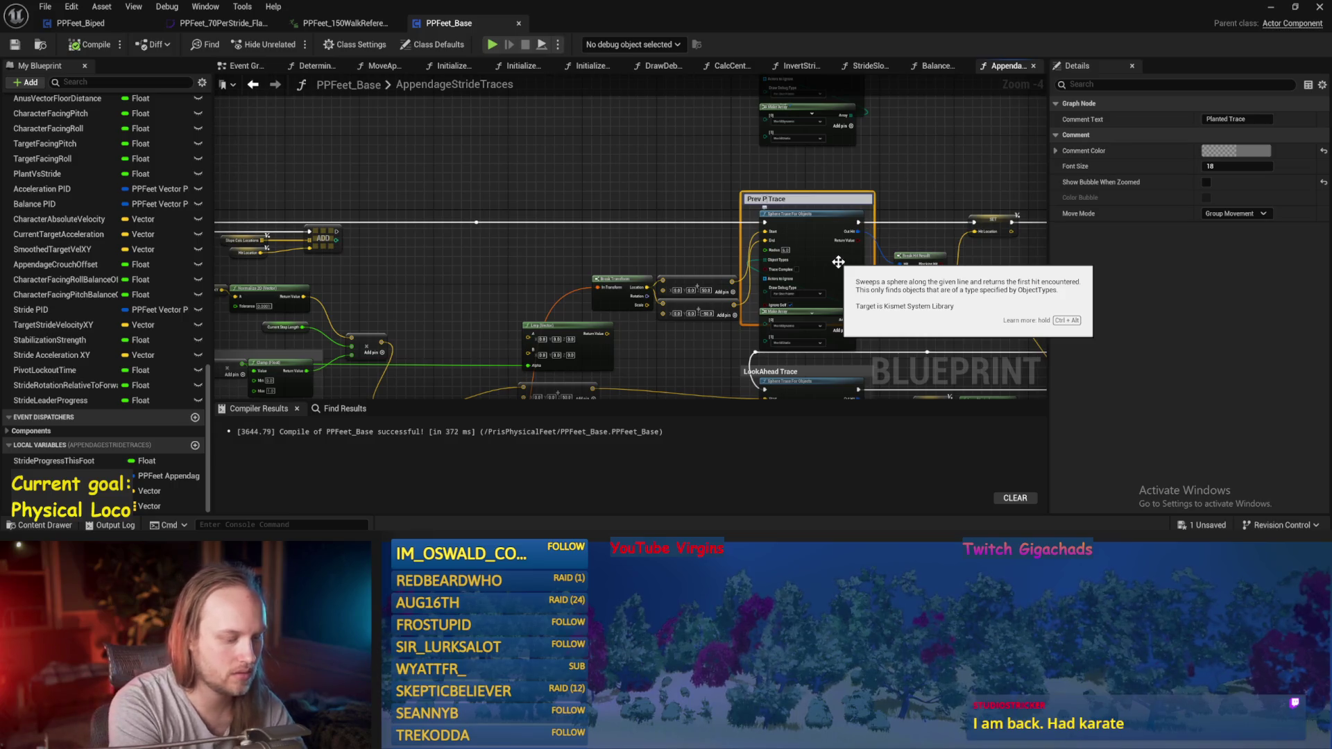
{"action": "left_click", "coordinate": [748, 246]}
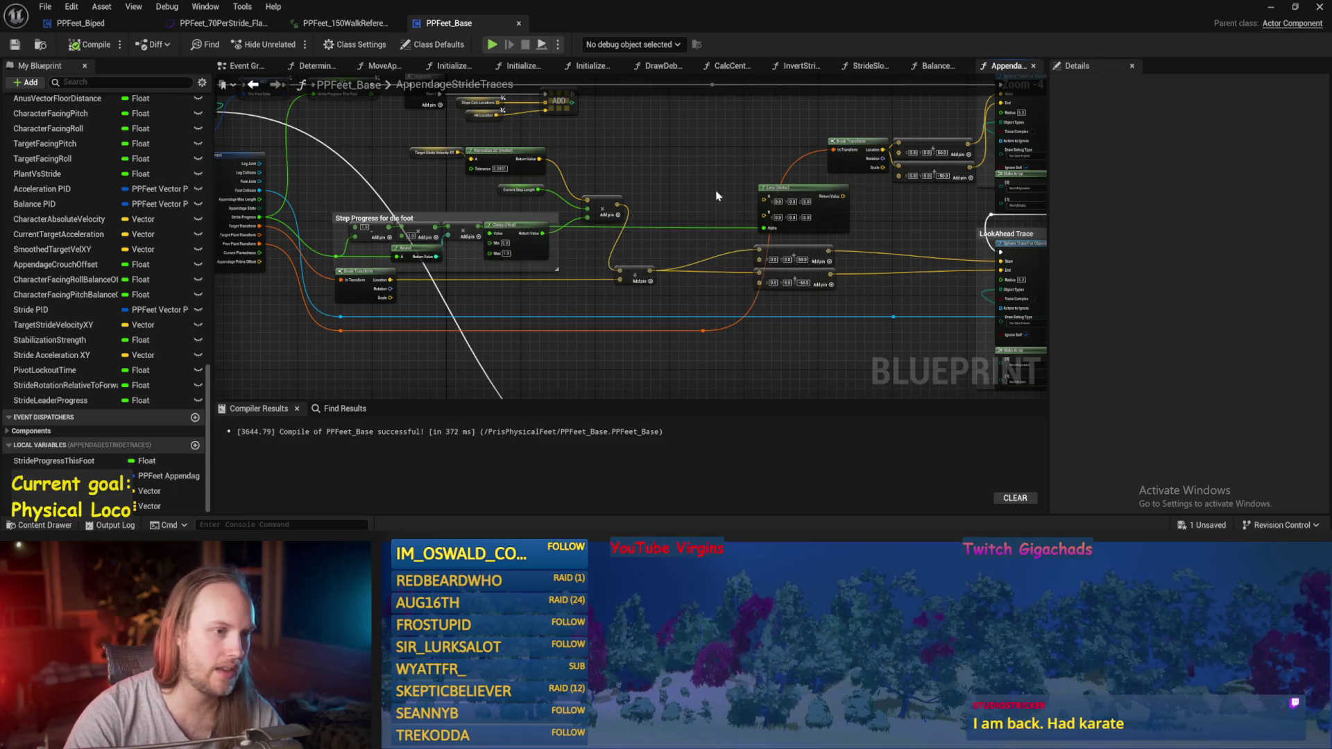
{"action": "left_click_drag", "start_coordinate": [717, 203], "coordinate": [482, 325]}
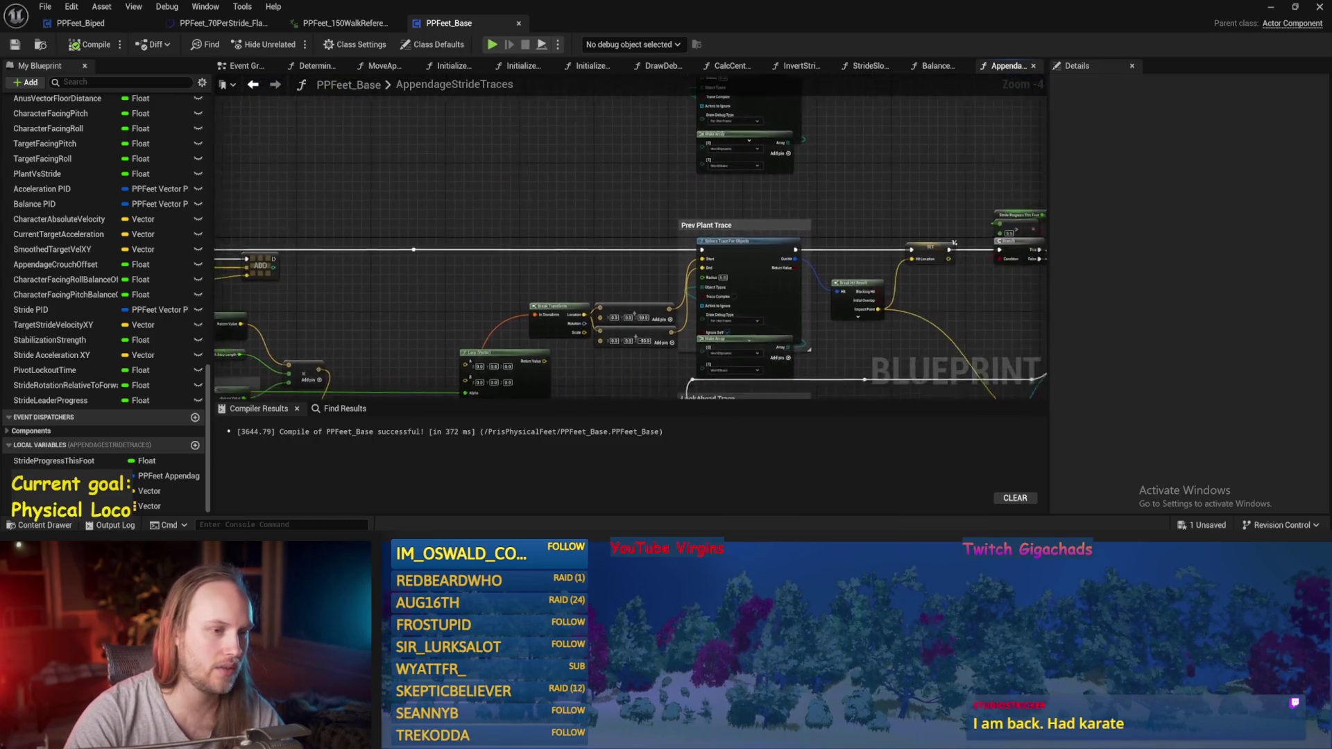
{"action": "key", "text": "ctrl+s"}
{"action": "left_click", "coordinate": [16, 48]}
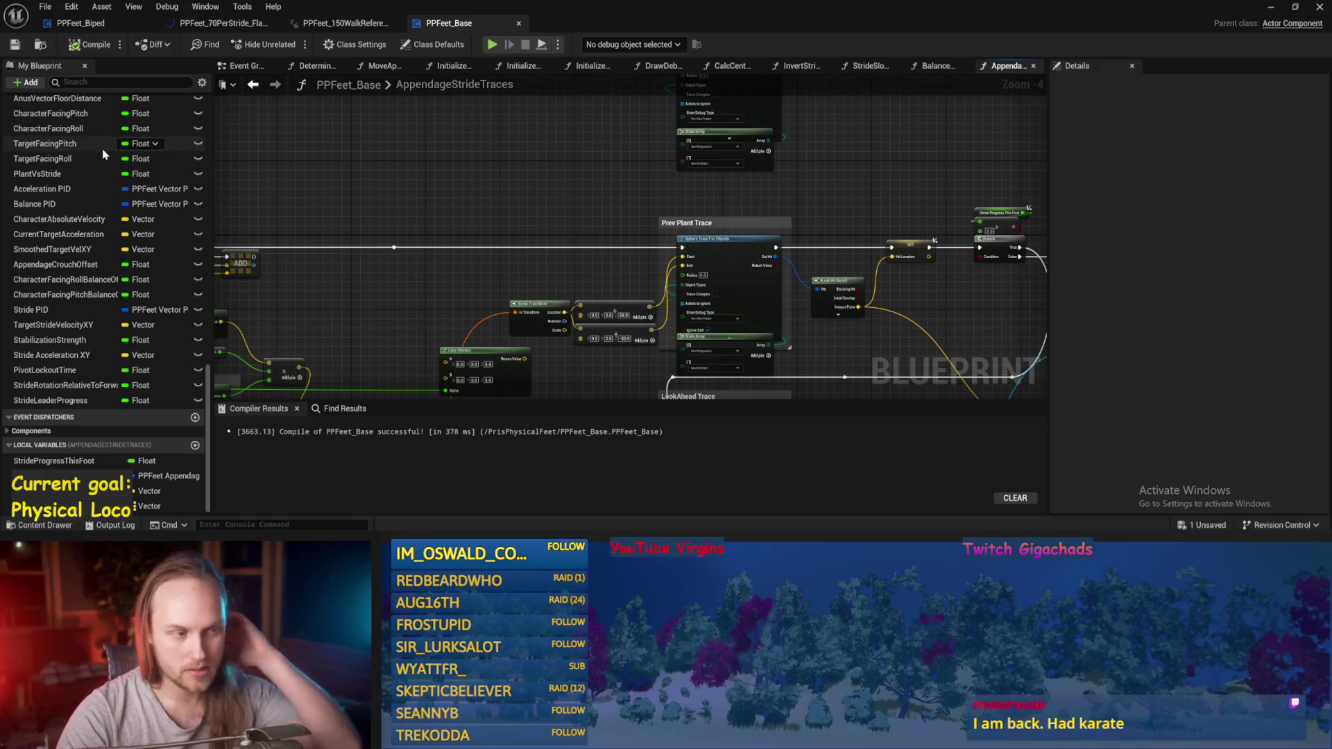
- Extend the SET node's execution wire toward the Prev Plant Trace section
{"action": "left_click_drag", "start_coordinate": [357, 226], "coordinate": [476, 210]}
{"action": "left_click_drag", "start_coordinate": [669, 205], "coordinate": [405, 208]}
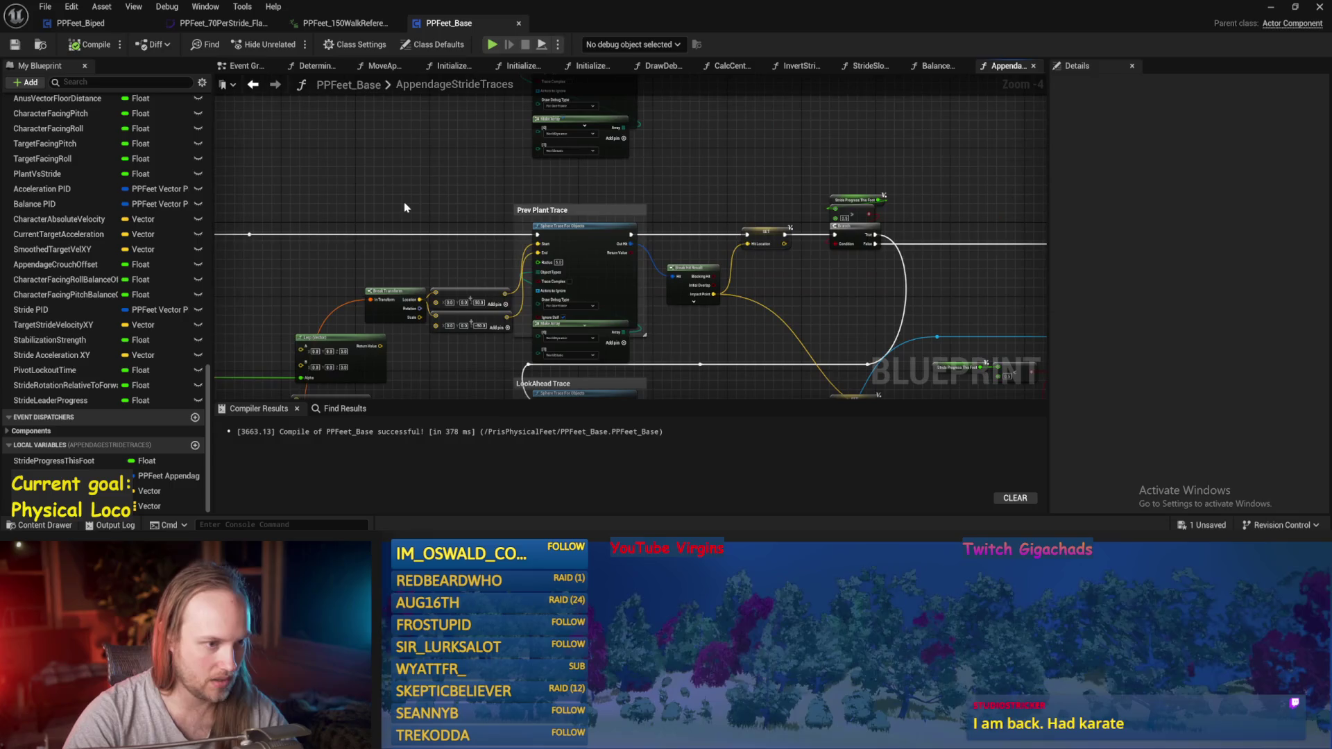
{"action": "left_click_drag", "start_coordinate": [907, 288], "coordinate": [769, 228]}
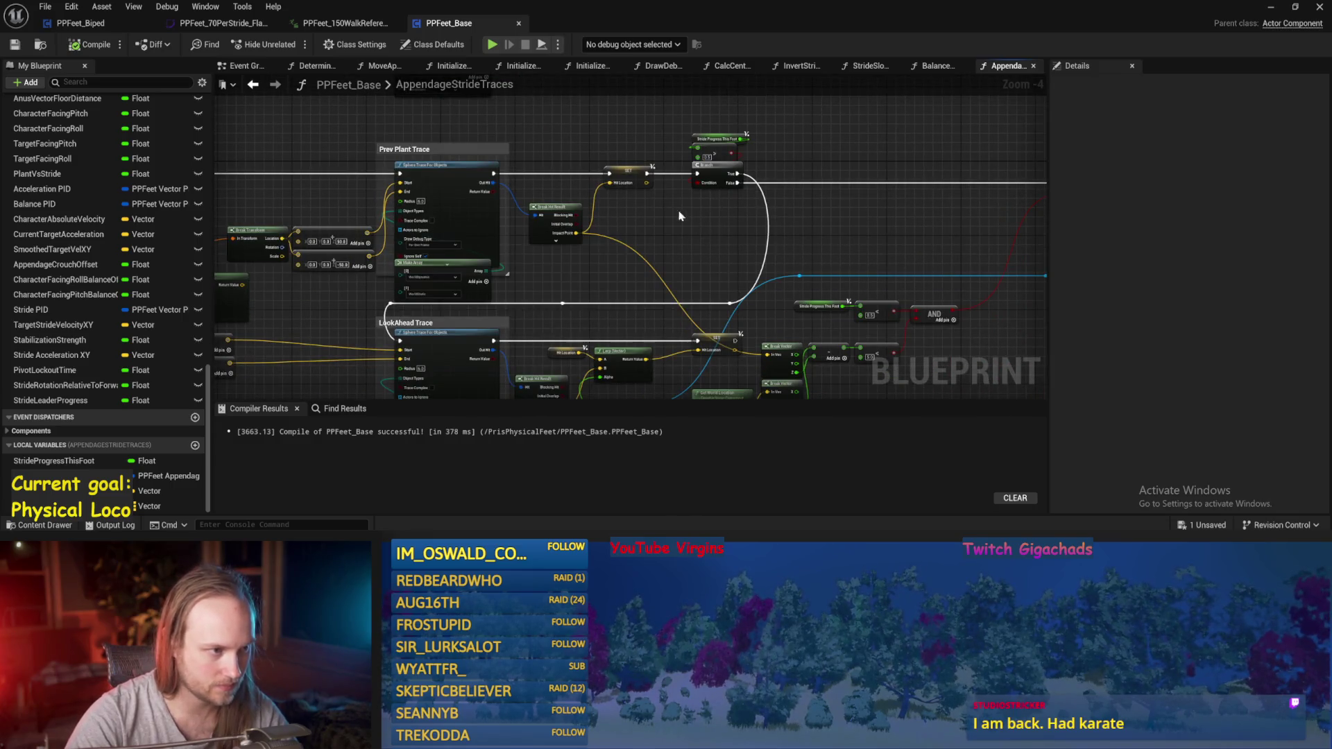
{"action": "left_click_drag", "start_coordinate": [687, 220], "coordinate": [740, 218]}
{"action": "mouse_move", "coordinate": [700, 172]}
{"action": "left_mouse_down"}
{"action": "mouse_move", "coordinate": [654, 291]}
{"action": "mouse_move", "coordinate": [465, 310]}
{"action": "mouse_move", "coordinate": [616, 303]}
{"action": "left_mouse_up"}
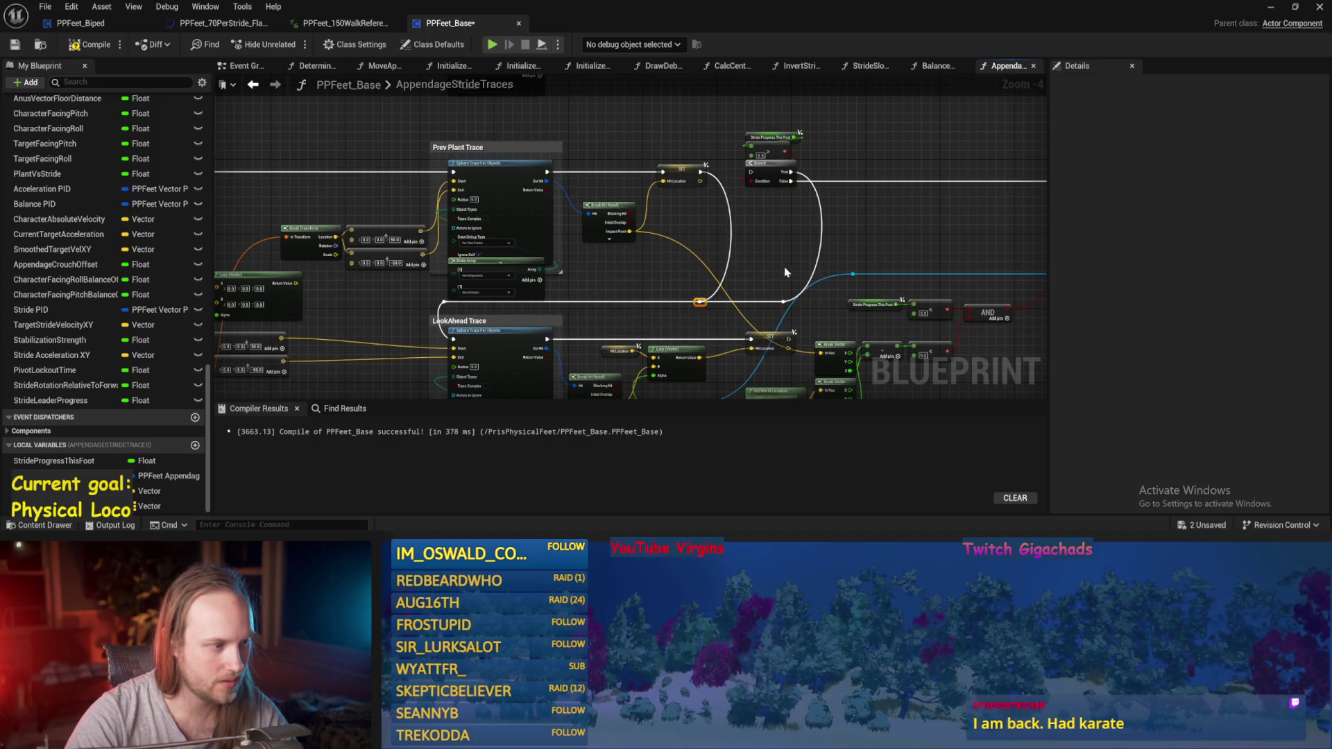
{"action": "left_click_drag", "start_coordinate": [503, 157], "coordinate": [690, 273]}
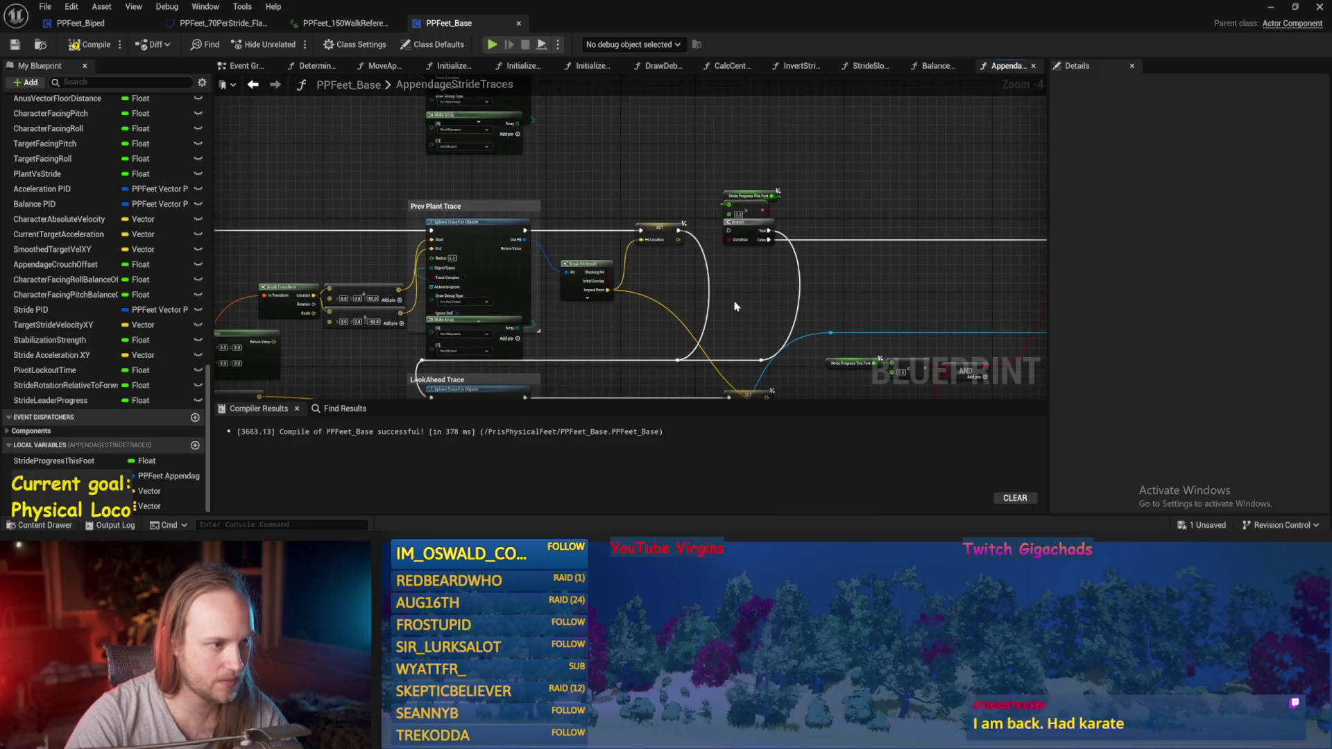
- Move the Branch and Stride Progress nodes left and wire the reroute knot into the Branch
{"action": "scroll", "coordinate": [677, 319], "scroll_direction": "up", "scroll_amount": 1}
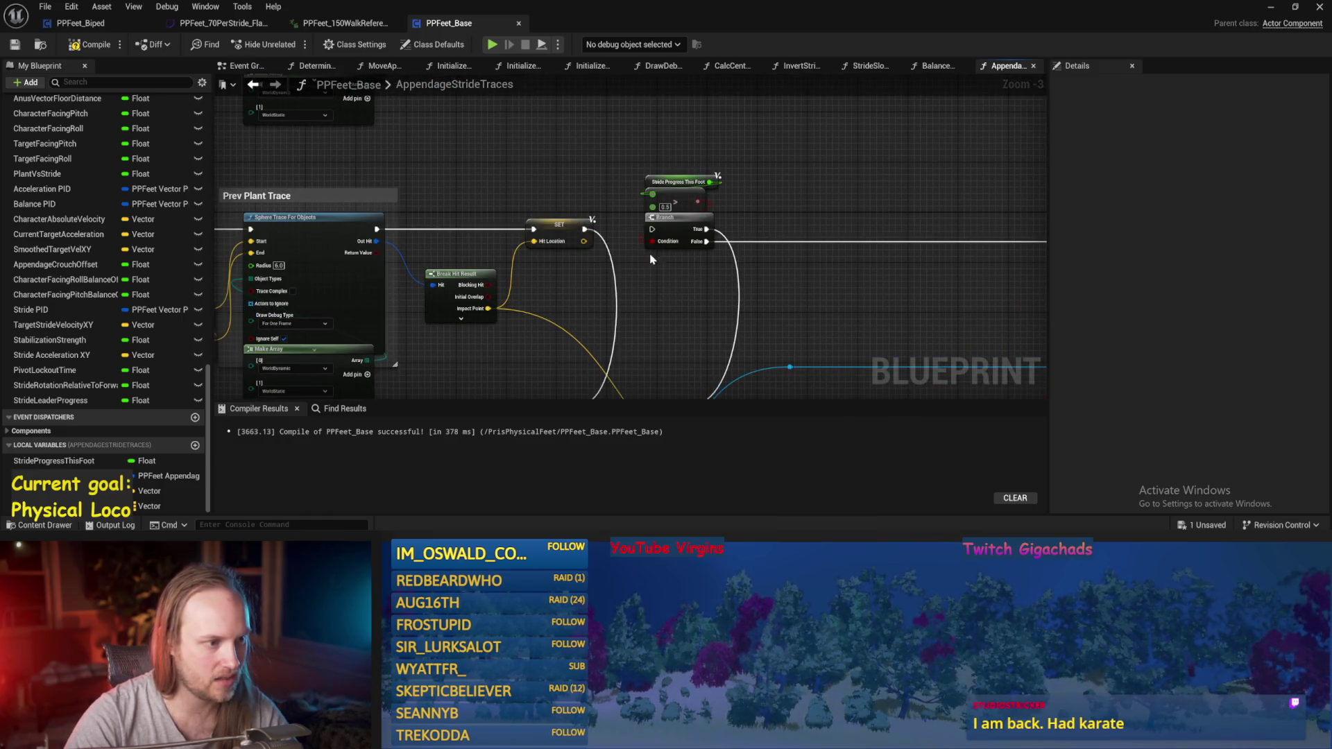
{"action": "scroll", "coordinate": [652, 258], "scroll_direction": "down", "scroll_amount": 3}
{"action": "scroll", "coordinate": [526, 258], "scroll_direction": "up", "scroll_amount": 1}
{"action": "mouse_move", "coordinate": [525, 259]}
{"action": "left_mouse_down"}
{"action": "mouse_move", "coordinate": [770, 214]}
{"action": "mouse_move", "coordinate": [466, 196]}
{"action": "left_mouse_up"}
{"action": "scroll", "coordinate": [467, 196], "scroll_direction": "up", "scroll_amount": 2}
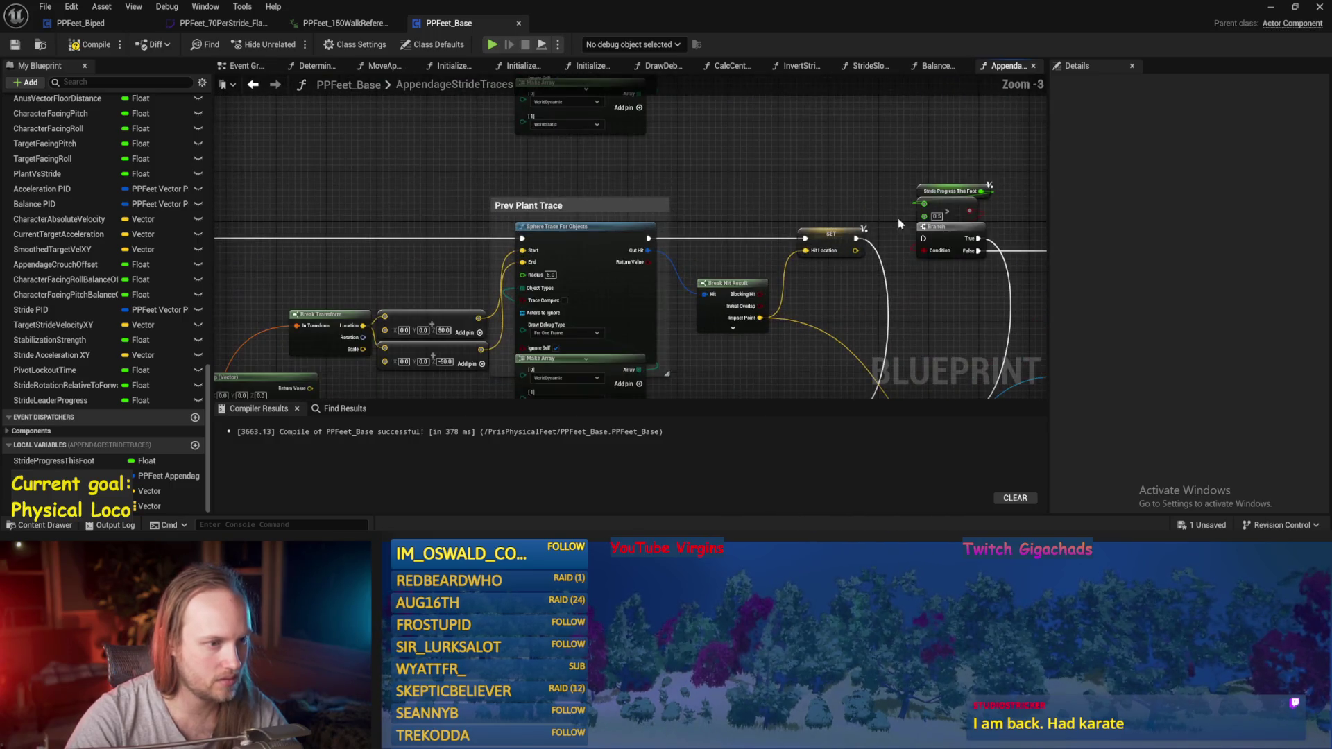
{"action": "left_click", "coordinate": [947, 243]}
{"action": "left_click_drag", "start_coordinate": [947, 258], "coordinate": [714, 232]}
{"action": "mouse_move", "coordinate": [698, 185]}
{"action": "left_mouse_down"}
{"action": "mouse_move", "coordinate": [496, 219]}
{"action": "mouse_move", "coordinate": [523, 192]}
{"action": "mouse_move", "coordinate": [540, 205]}
{"action": "mouse_move", "coordinate": [523, 223]}
{"action": "left_mouse_up"}
{"action": "left_click", "coordinate": [409, 220]}
{"action": "left_click_drag", "start_coordinate": [360, 234], "coordinate": [749, 234]}
- Delete the Lerp (Vector) node and save the blueprint
{"action": "mouse_move", "coordinate": [539, 274]}
{"action": "left_mouse_down"}
{"action": "mouse_move", "coordinate": [516, 312]}
{"action": "mouse_move", "coordinate": [768, 182]}
{"action": "mouse_move", "coordinate": [729, 111]}
{"action": "left_mouse_up"}
{"action": "scroll", "coordinate": [625, 137], "scroll_direction": "down", "scroll_amount": 2}
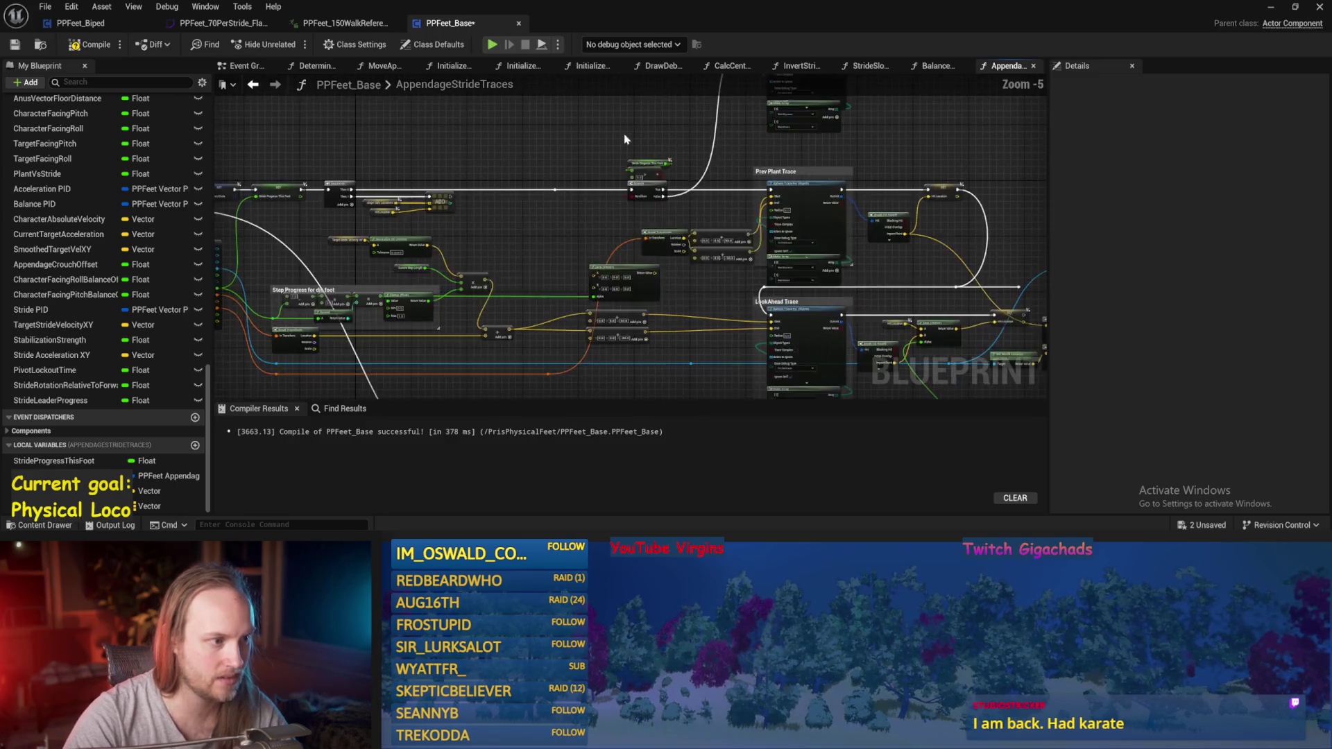
{"action": "scroll", "coordinate": [609, 247], "scroll_direction": "up", "scroll_amount": 1}
{"action": "key", "text": "ctrl+s"}
{"action": "left_click", "coordinate": [660, 276]}
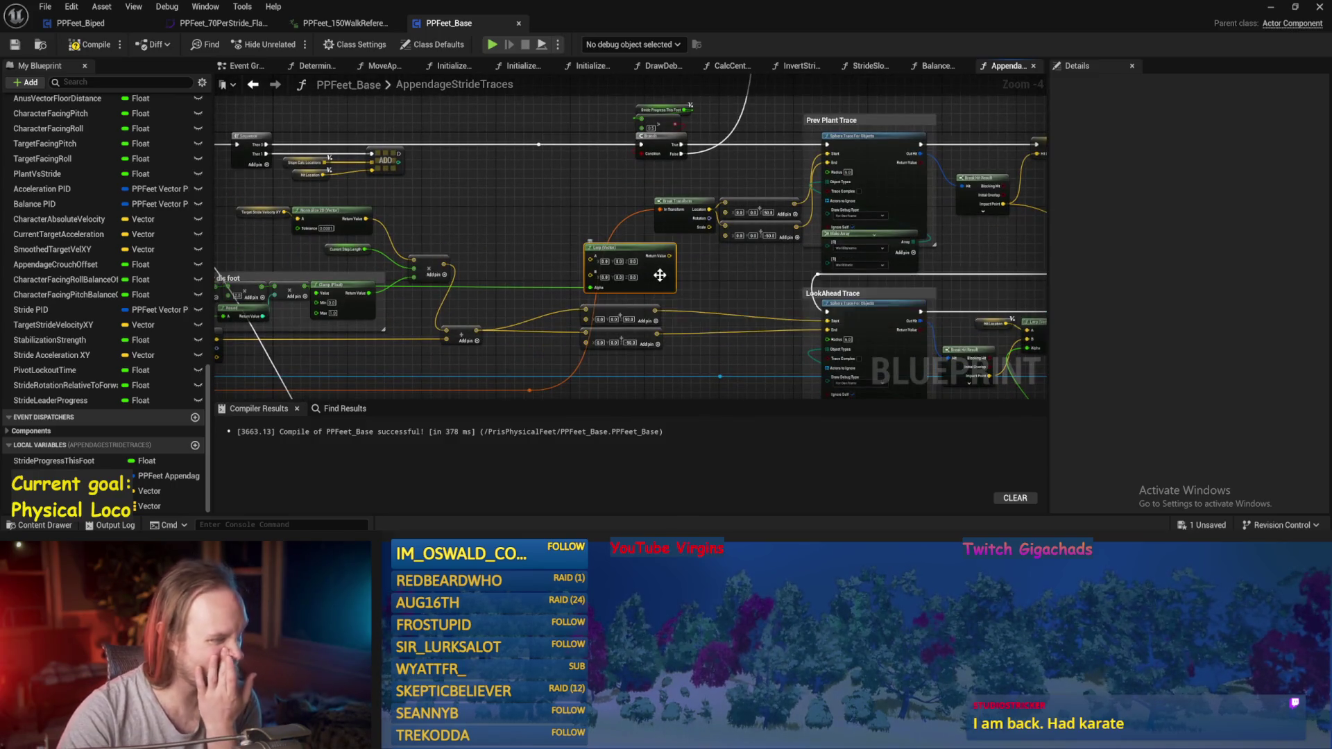
{"action": "key", "text": "Delete"}
{"action": "left_click_drag", "start_coordinate": [555, 220], "coordinate": [709, 249]}
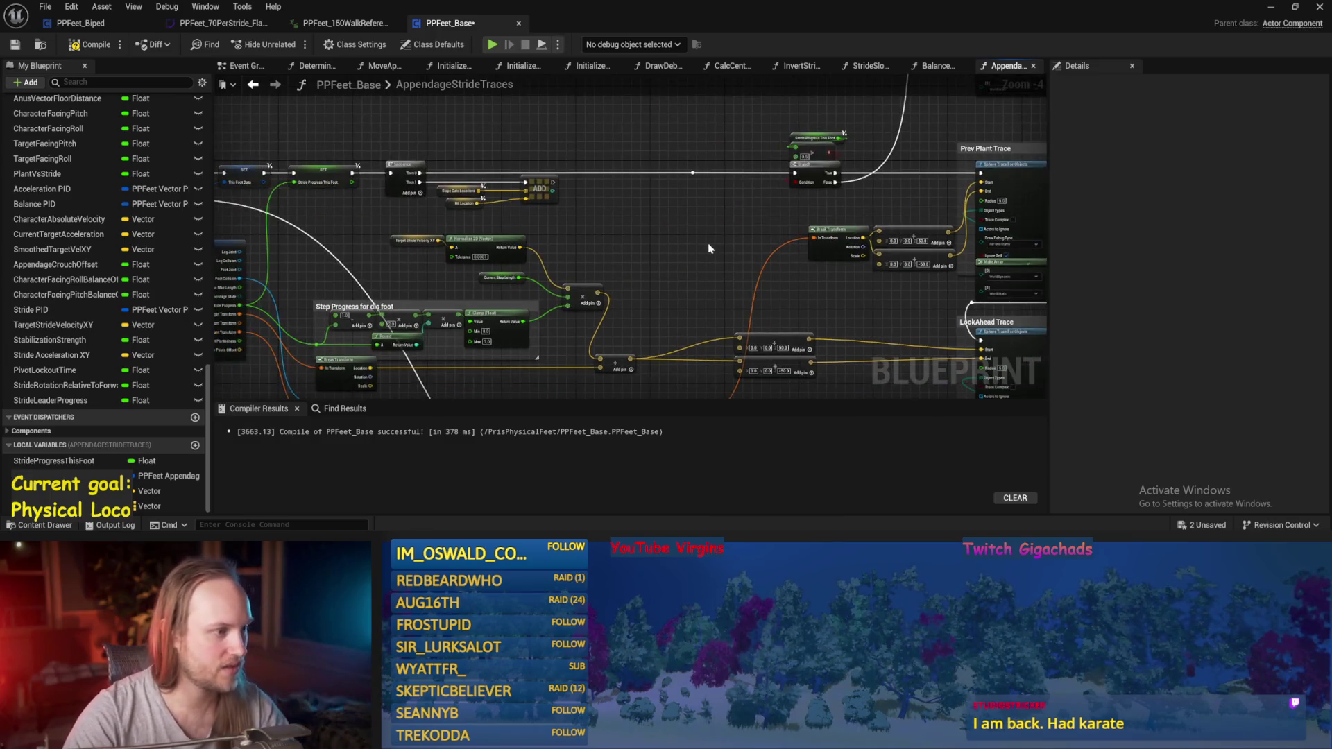
{"action": "key", "text": "ctrl+s"}
{"action": "mouse_move", "coordinate": [240, 350]}
{"action": "left_mouse_down"}
{"action": "mouse_move", "coordinate": [311, 312]}
{"action": "mouse_move", "coordinate": [336, 171]}
{"action": "left_mouse_up"}
{"action": "scroll", "coordinate": [311, 311], "scroll_direction": "up", "scroll_amount": 1}
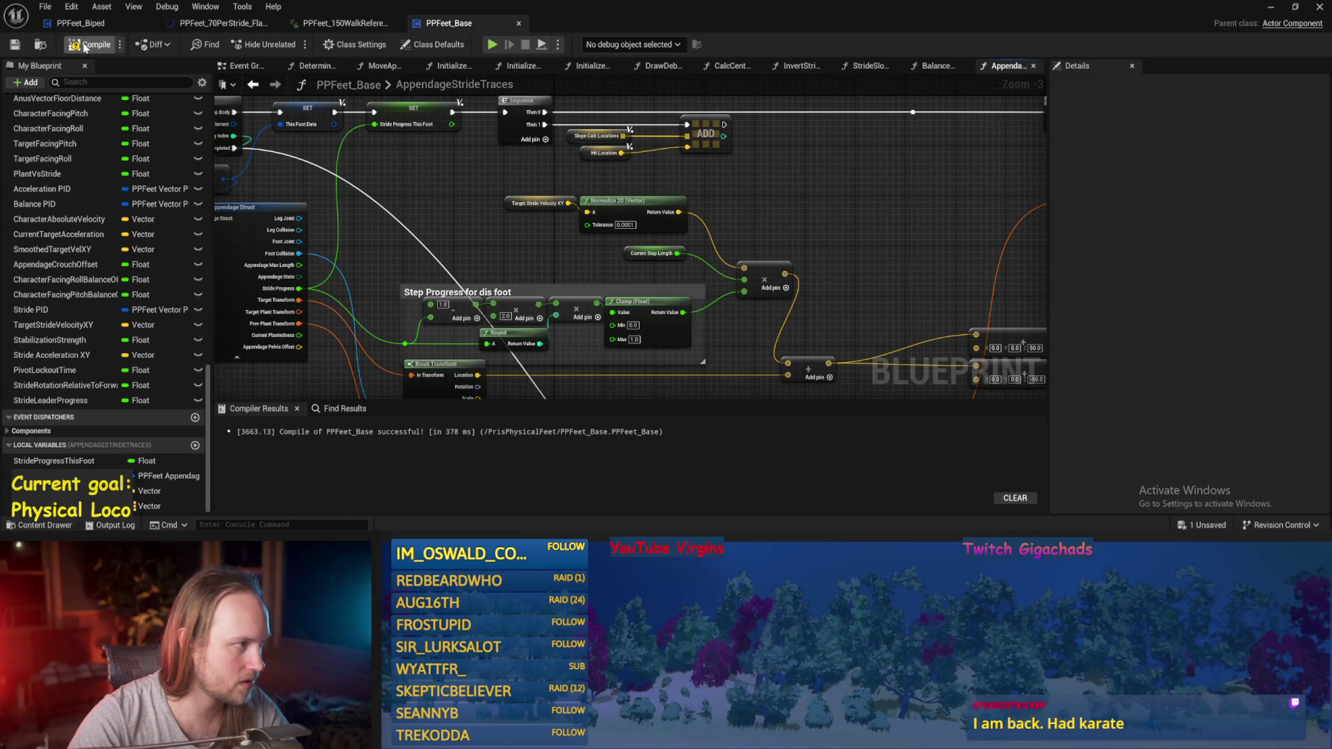
- Add a Get World Location node off the collision reference
{"action": "mouse_move", "coordinate": [300, 254]}
{"action": "left_mouse_down"}
{"action": "mouse_move", "coordinate": [416, 208]}
{"action": "mouse_move", "coordinate": [350, 301]}
{"action": "mouse_move", "coordinate": [490, 285]}
{"action": "left_mouse_up"}
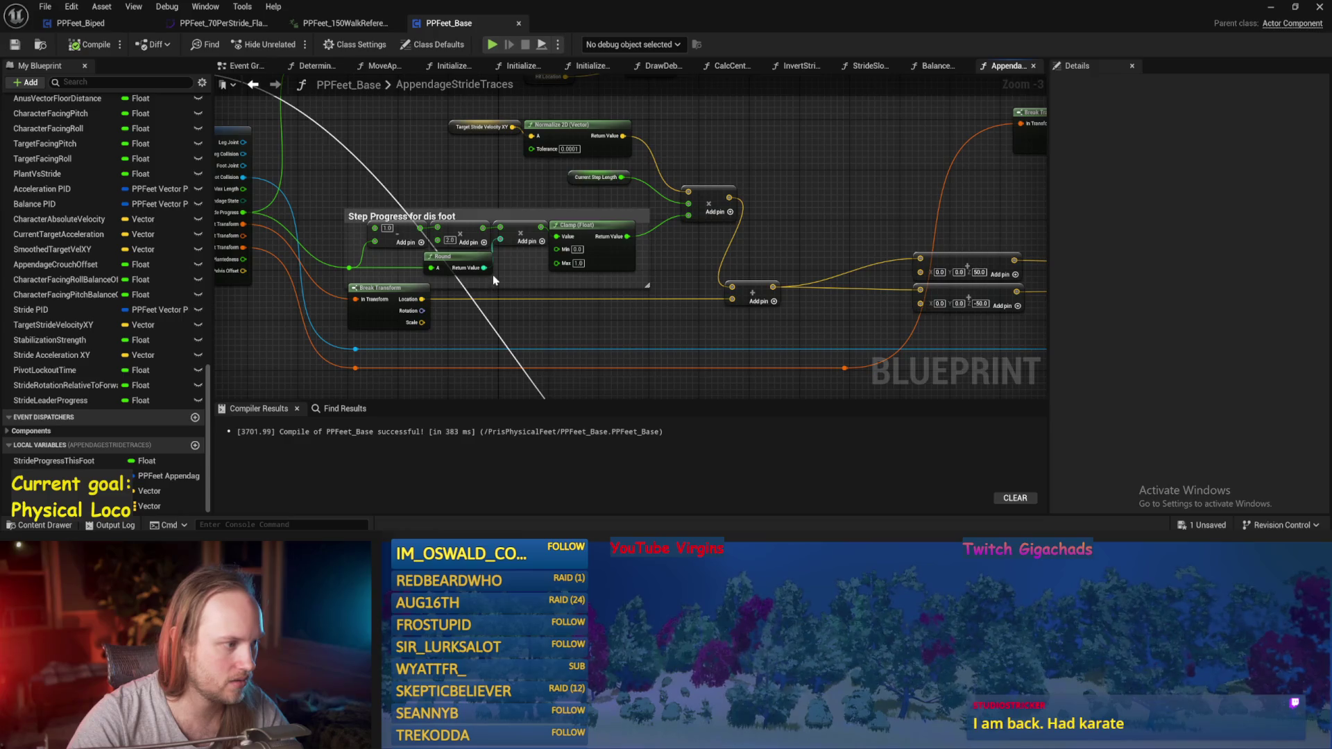
{"action": "scroll", "coordinate": [492, 274], "scroll_direction": "down", "scroll_amount": 2}
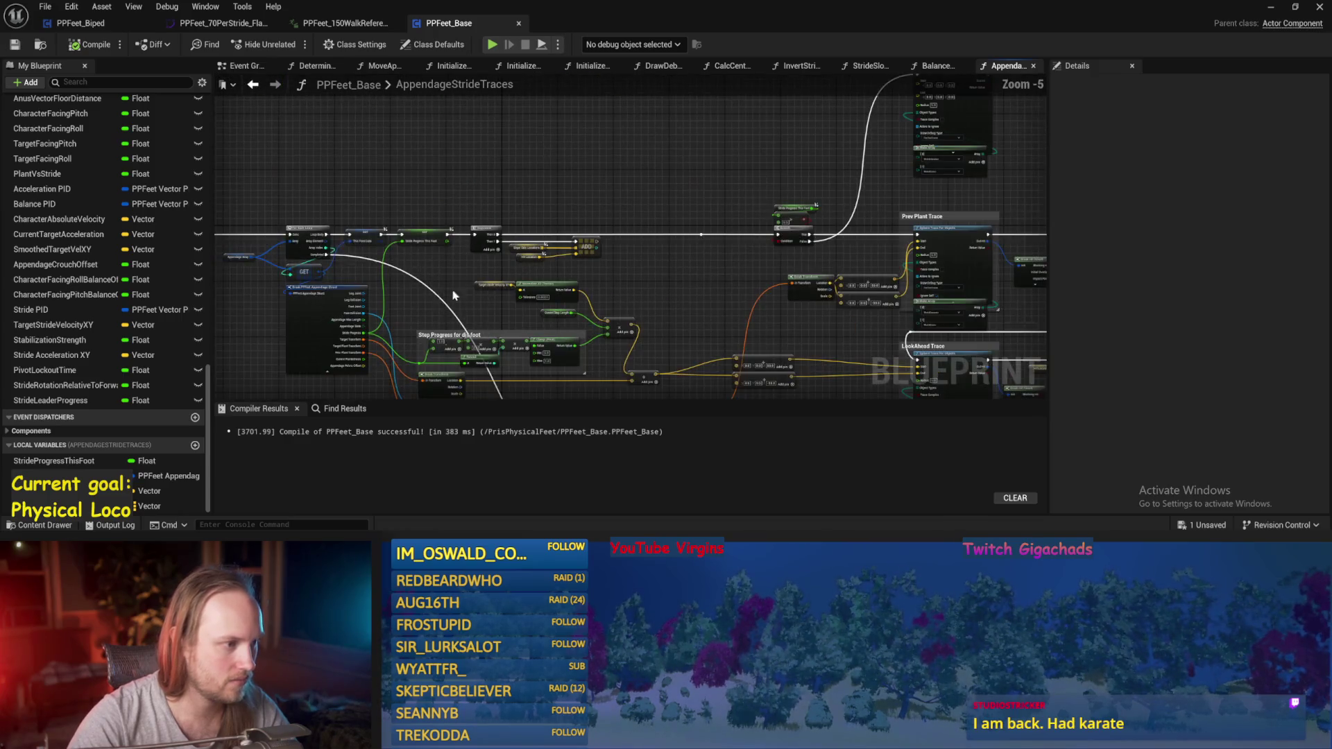
{"action": "mouse_move", "coordinate": [370, 316]}
{"action": "left_mouse_down"}
{"action": "mouse_move", "coordinate": [683, 119]}
{"action": "mouse_move", "coordinate": [677, 131]}
{"action": "left_mouse_up"}
{"action": "type", "text": "get location"}
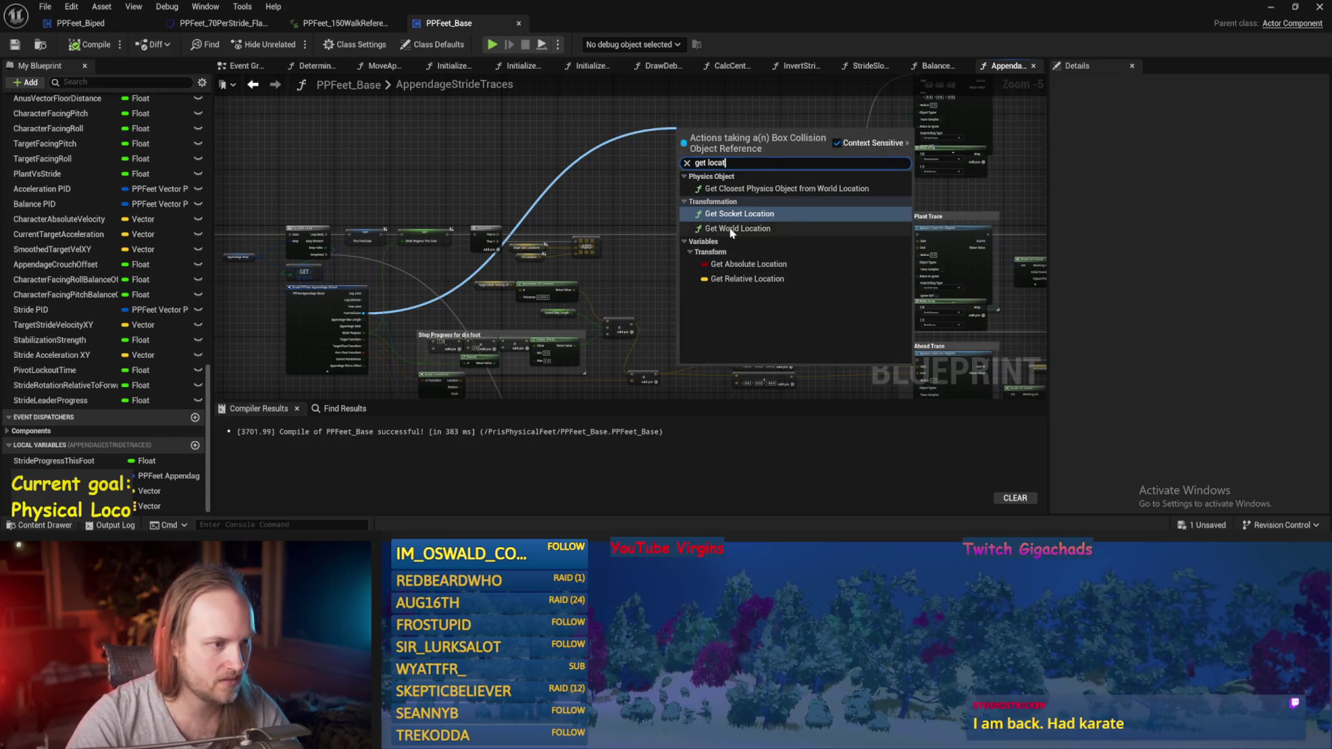
{"action": "left_click", "coordinate": [732, 236]}
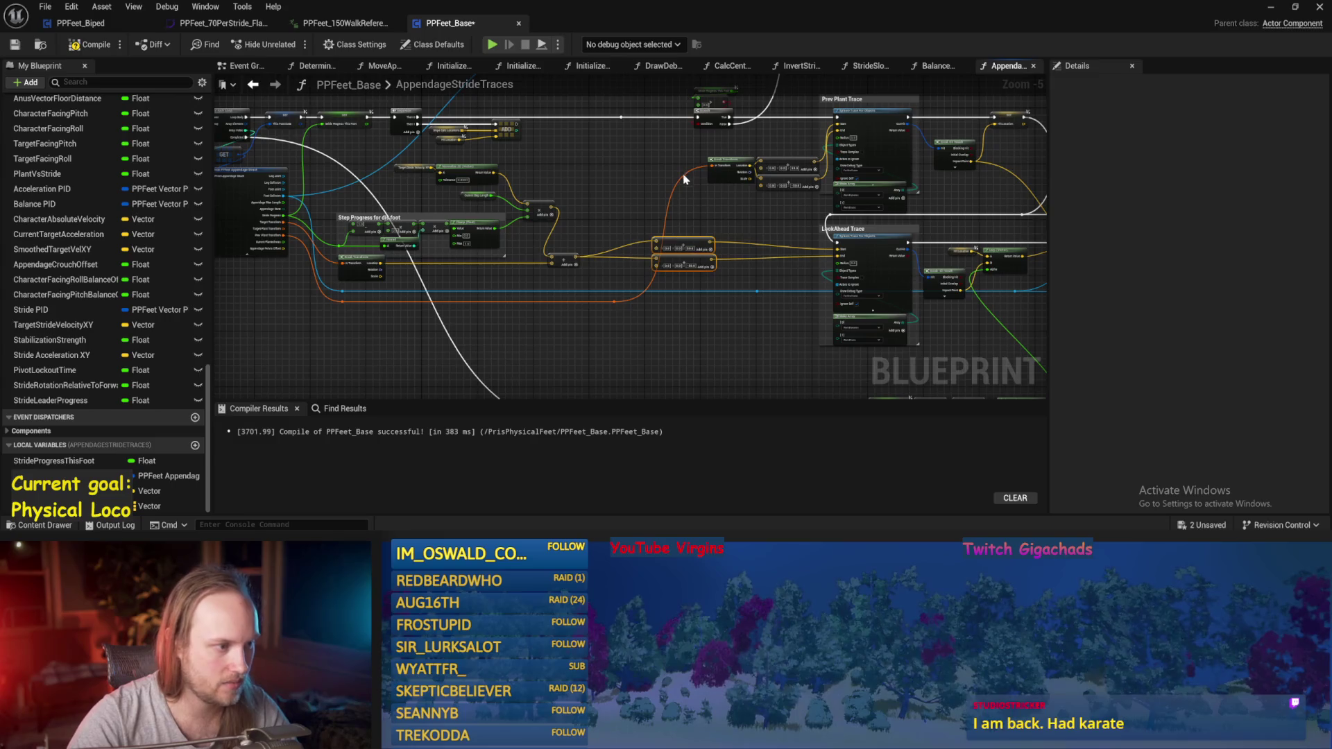
- Paste two vector Add nodes fed by the world location into the trace start, add a reroute, and save
{"action": "scroll", "coordinate": [634, 174], "scroll_direction": "up", "scroll_amount": 2}
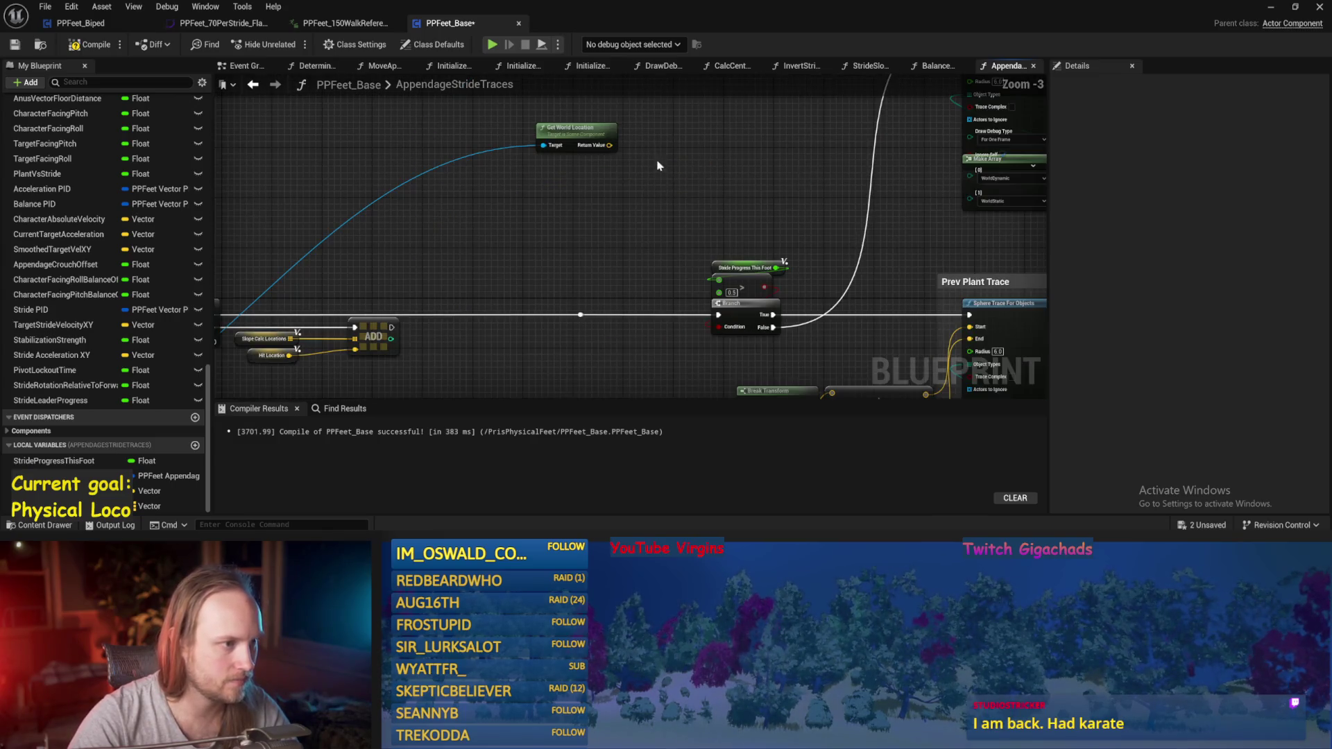
{"action": "key", "text": "ctrl+v"}
{"action": "left_click_drag", "start_coordinate": [575, 209], "coordinate": [540, 232]}
{"action": "left_click_drag", "start_coordinate": [576, 242], "coordinate": [540, 231]}
{"action": "mouse_move", "coordinate": [669, 210]}
{"action": "left_mouse_down"}
{"action": "mouse_move", "coordinate": [902, 132]}
{"action": "mouse_move", "coordinate": [710, 247]}
{"action": "mouse_move", "coordinate": [521, 225]}
{"action": "mouse_move", "coordinate": [711, 129]}
{"action": "left_mouse_up"}
{"action": "scroll", "coordinate": [710, 199], "scroll_direction": "down", "scroll_amount": 2}
{"action": "double_click", "coordinate": [511, 203]}
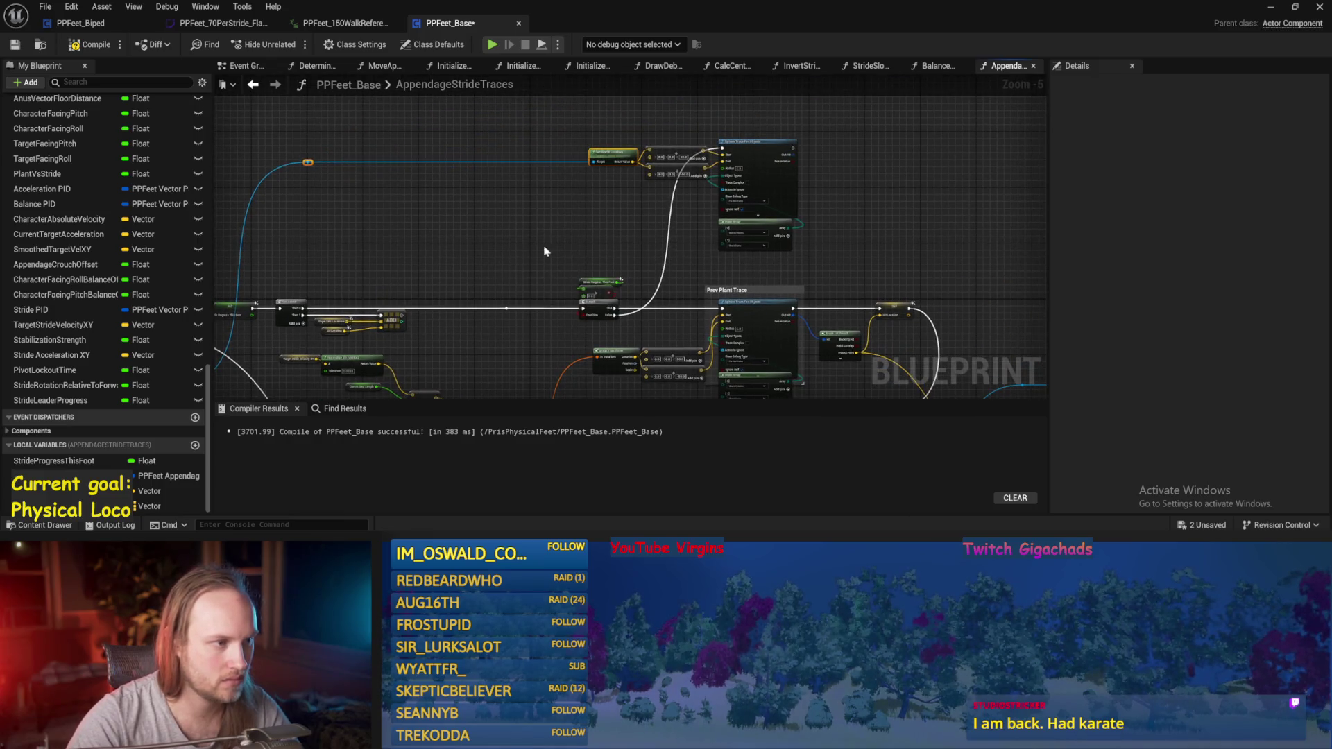
{"action": "key", "text": "ctrl+s"}
{"action": "scroll", "coordinate": [534, 257], "scroll_direction": "up", "scroll_amount": 3}
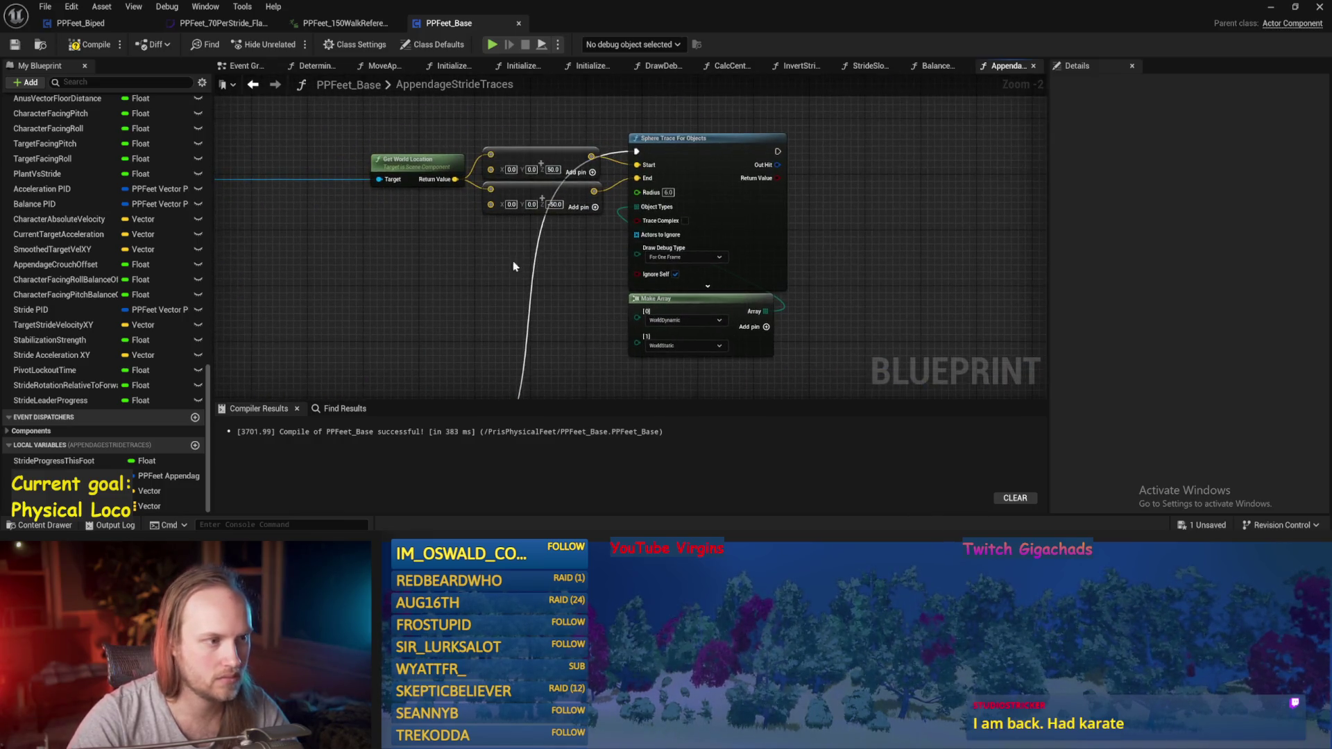
{"action": "scroll", "coordinate": [838, 169], "scroll_direction": "down", "scroll_amount": 2}
- Review the Prev Plant and LookAhead Trace area and save the blueprint
{"action": "mouse_move", "coordinate": [871, 207]}
{"action": "left_mouse_down"}
{"action": "mouse_move", "coordinate": [746, 179]}
{"action": "mouse_move", "coordinate": [751, 190]}
{"action": "left_mouse_up"}
{"action": "mouse_move", "coordinate": [836, 224]}
{"action": "left_mouse_down"}
{"action": "mouse_move", "coordinate": [713, 292]}
{"action": "mouse_move", "coordinate": [772, 314]}
{"action": "mouse_move", "coordinate": [393, 308]}
{"action": "mouse_move", "coordinate": [768, 298]}
{"action": "mouse_move", "coordinate": [1029, 323]}
{"action": "left_mouse_up"}
{"action": "key", "text": "ctrl+s"}
{"action": "mouse_move", "coordinate": [925, 286]}
{"action": "left_mouse_down"}
{"action": "mouse_move", "coordinate": [580, 282]}
{"action": "mouse_move", "coordinate": [760, 318]}
{"action": "left_mouse_up"}
{"action": "mouse_move", "coordinate": [795, 272]}
{"action": "left_mouse_down"}
{"action": "mouse_move", "coordinate": [629, 359]}
{"action": "mouse_move", "coordinate": [748, 275]}
{"action": "left_mouse_up"}
{"action": "scroll", "coordinate": [794, 304], "scroll_direction": "down", "scroll_amount": 1}
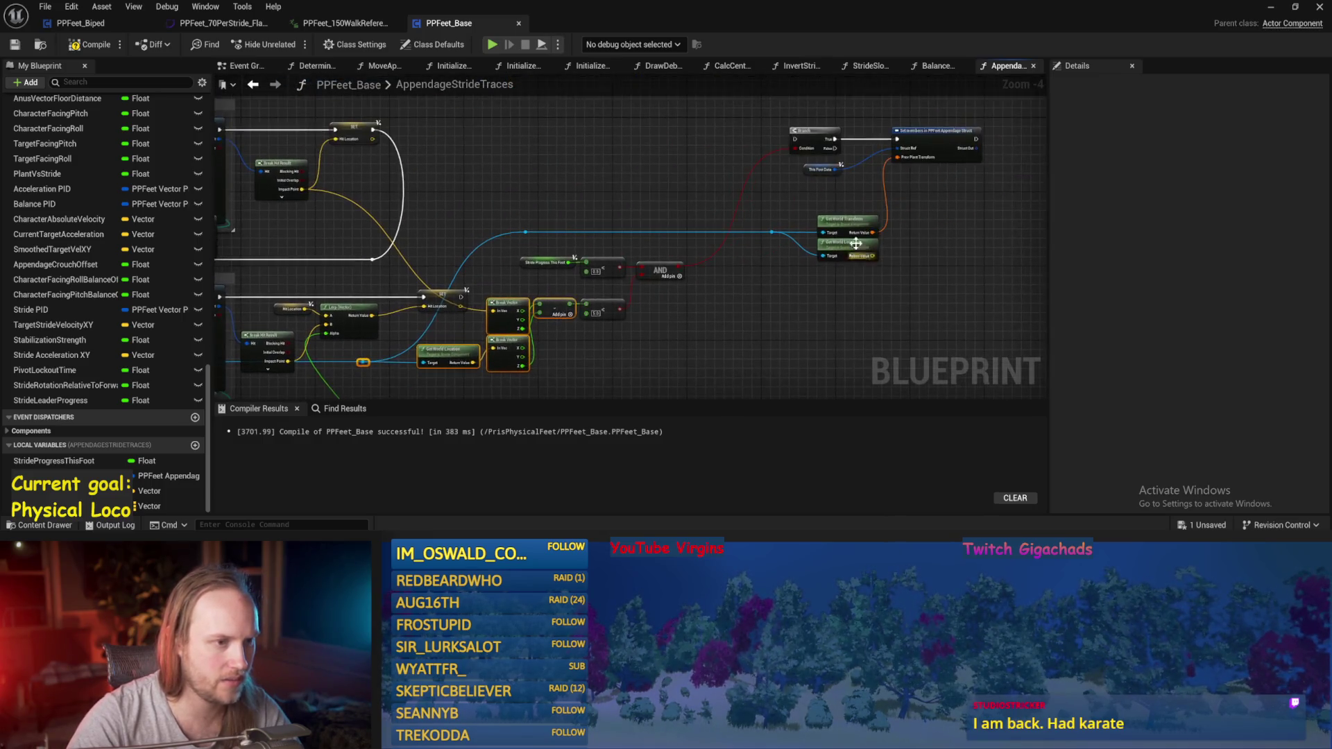
{"action": "left_click_drag", "start_coordinate": [956, 131], "coordinate": [666, 335]}
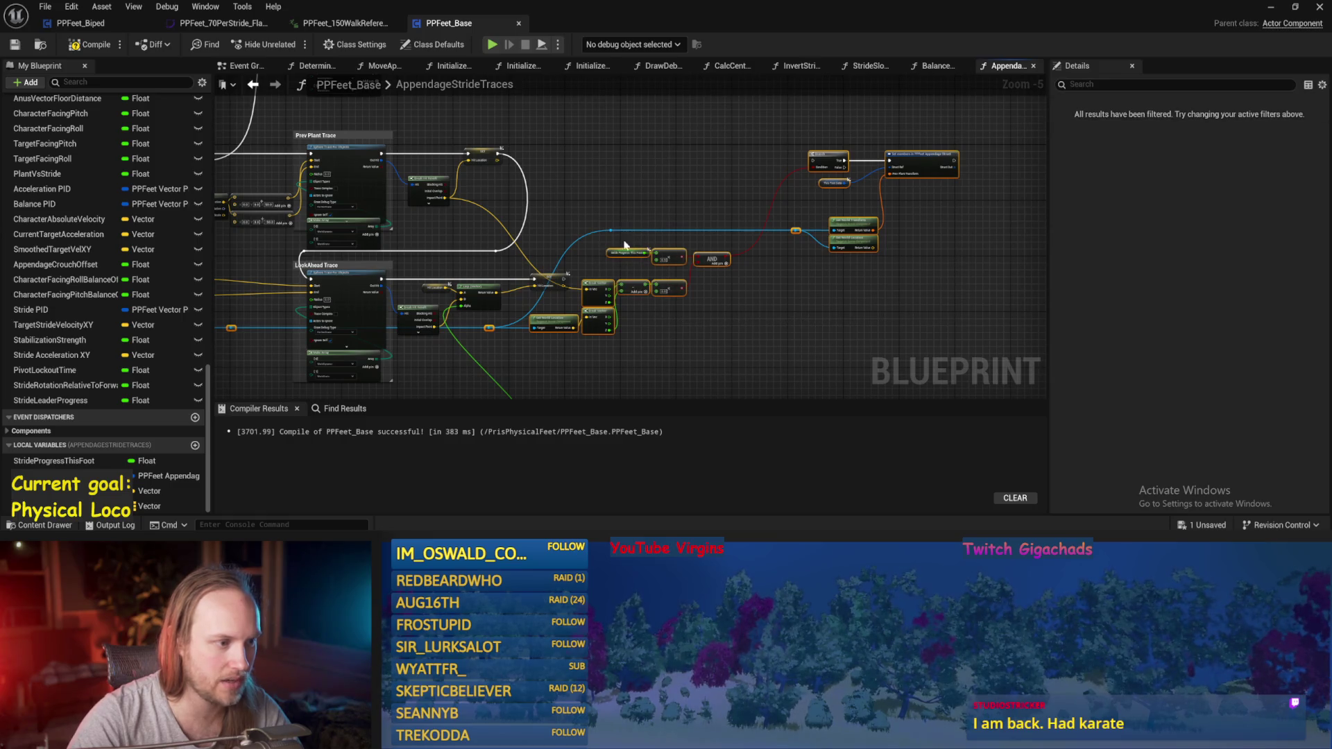
{"action": "mouse_move", "coordinate": [622, 209]}
{"action": "left_mouse_down"}
{"action": "mouse_move", "coordinate": [653, 313]}
{"action": "mouse_move", "coordinate": [648, 104]}
{"action": "mouse_move", "coordinate": [587, 268]}
{"action": "mouse_move", "coordinate": [594, 242]}
{"action": "mouse_move", "coordinate": [768, 237]}
{"action": "mouse_move", "coordinate": [685, 242]}
{"action": "mouse_move", "coordinate": [651, 266]}
{"action": "mouse_move", "coordinate": [648, 238]}
{"action": "left_mouse_up"}
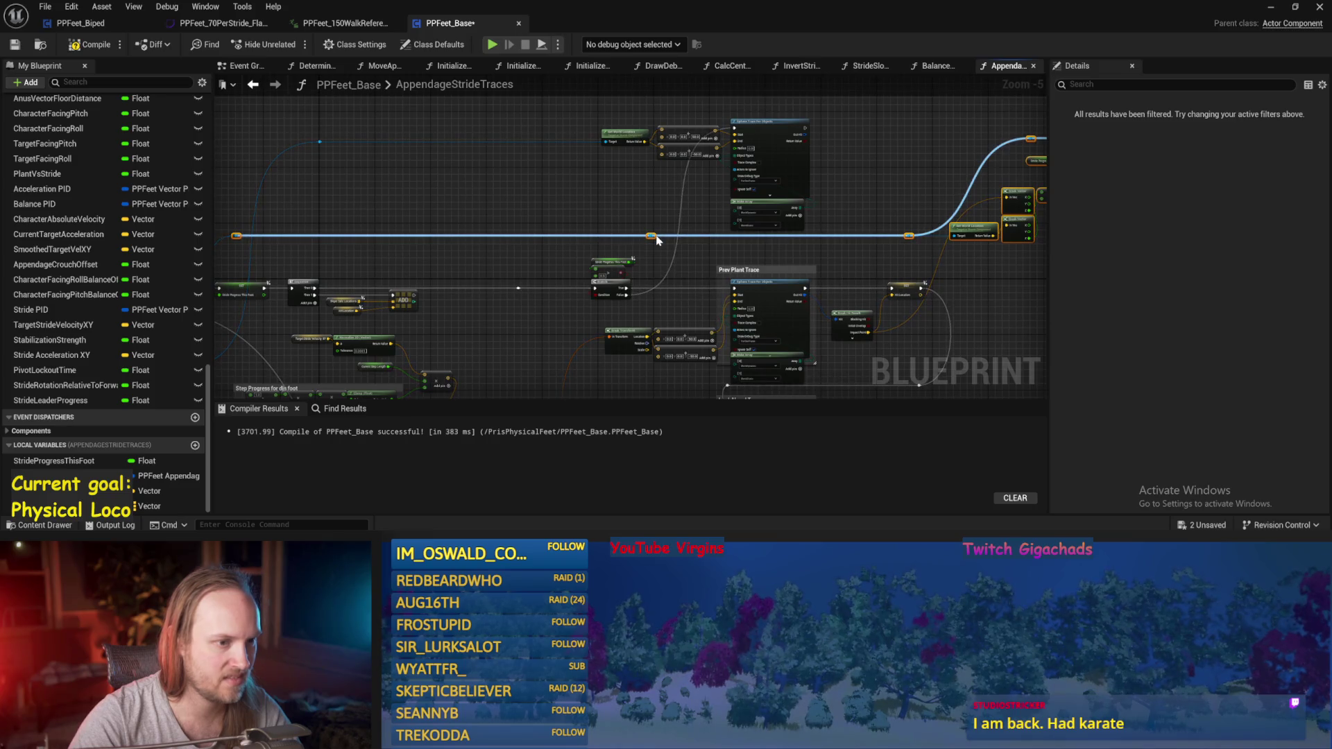
- Wire the reroute into the Get World Location Target input
{"action": "left_click_drag", "start_coordinate": [289, 223], "coordinate": [421, 213]}
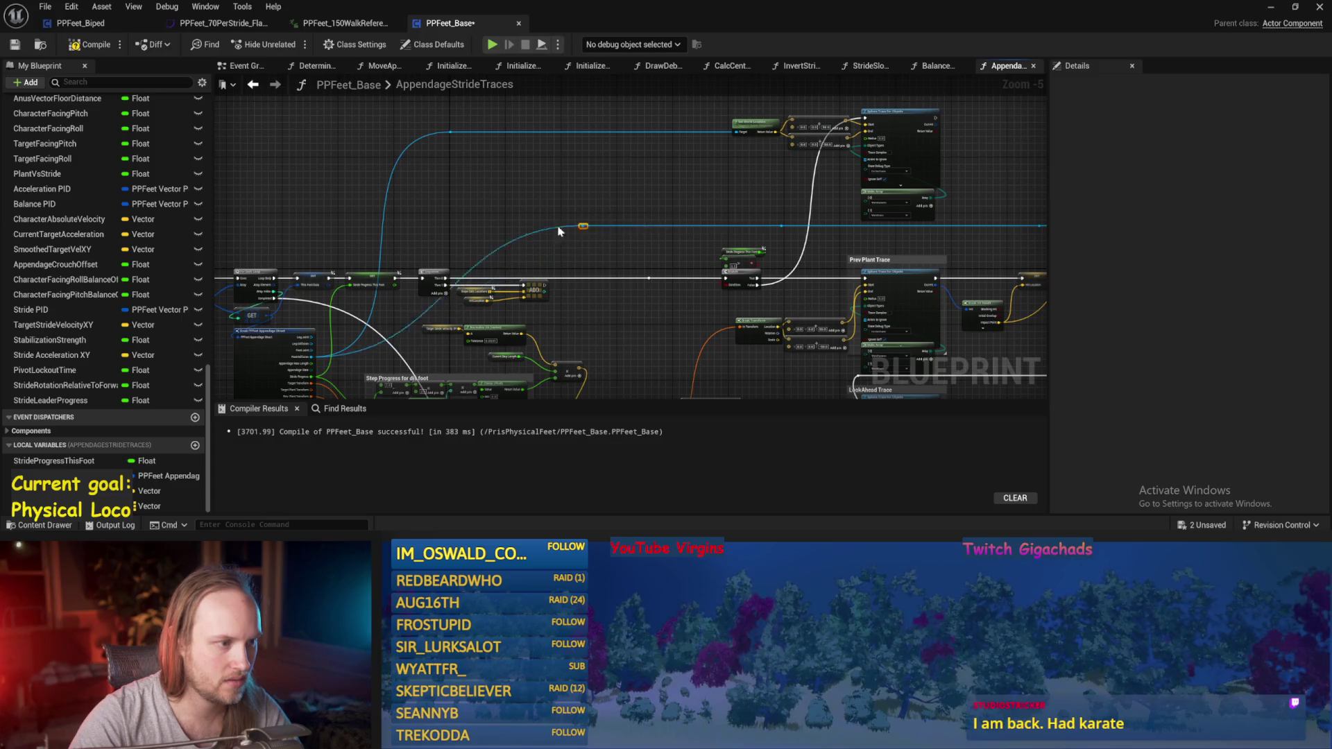
{"action": "scroll", "coordinate": [613, 230], "scroll_direction": "up", "scroll_amount": 3}
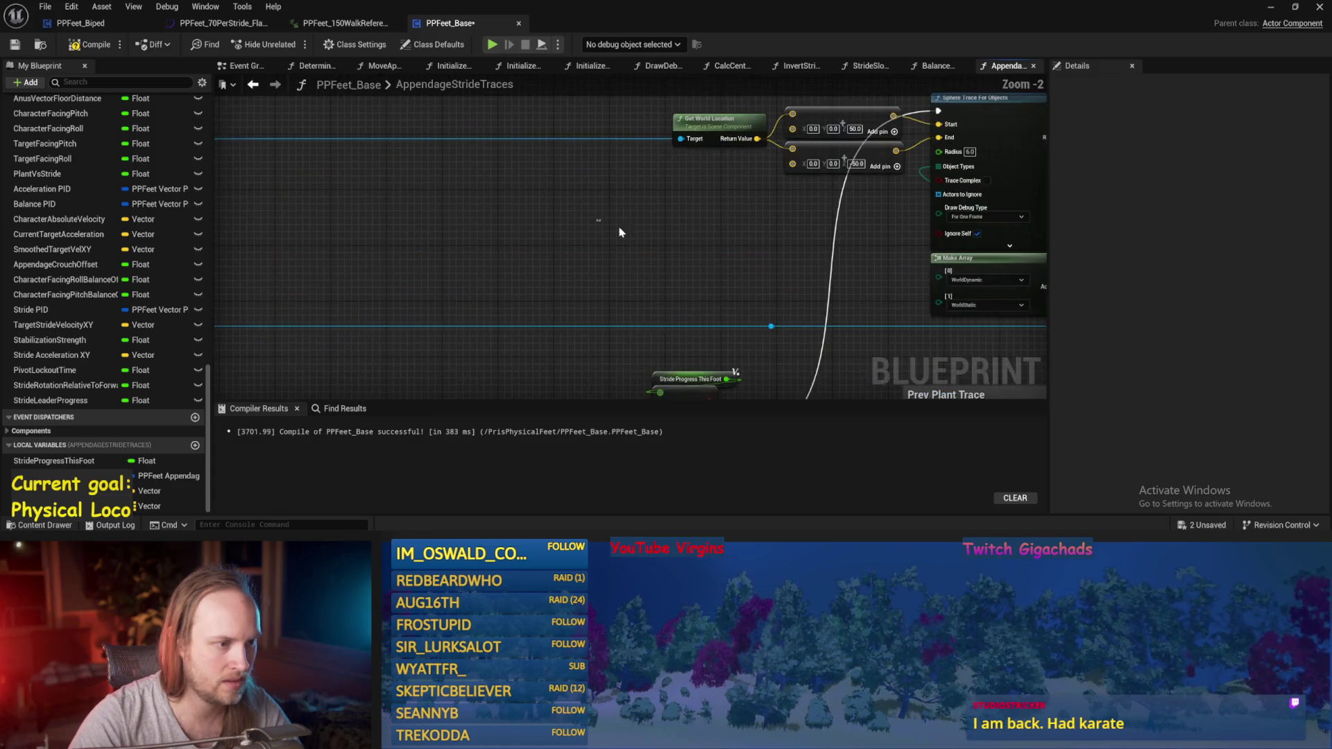
{"action": "left_click_drag", "start_coordinate": [765, 323], "coordinate": [682, 140]}
{"action": "scroll", "coordinate": [648, 210], "scroll_direction": "down", "scroll_amount": 3}
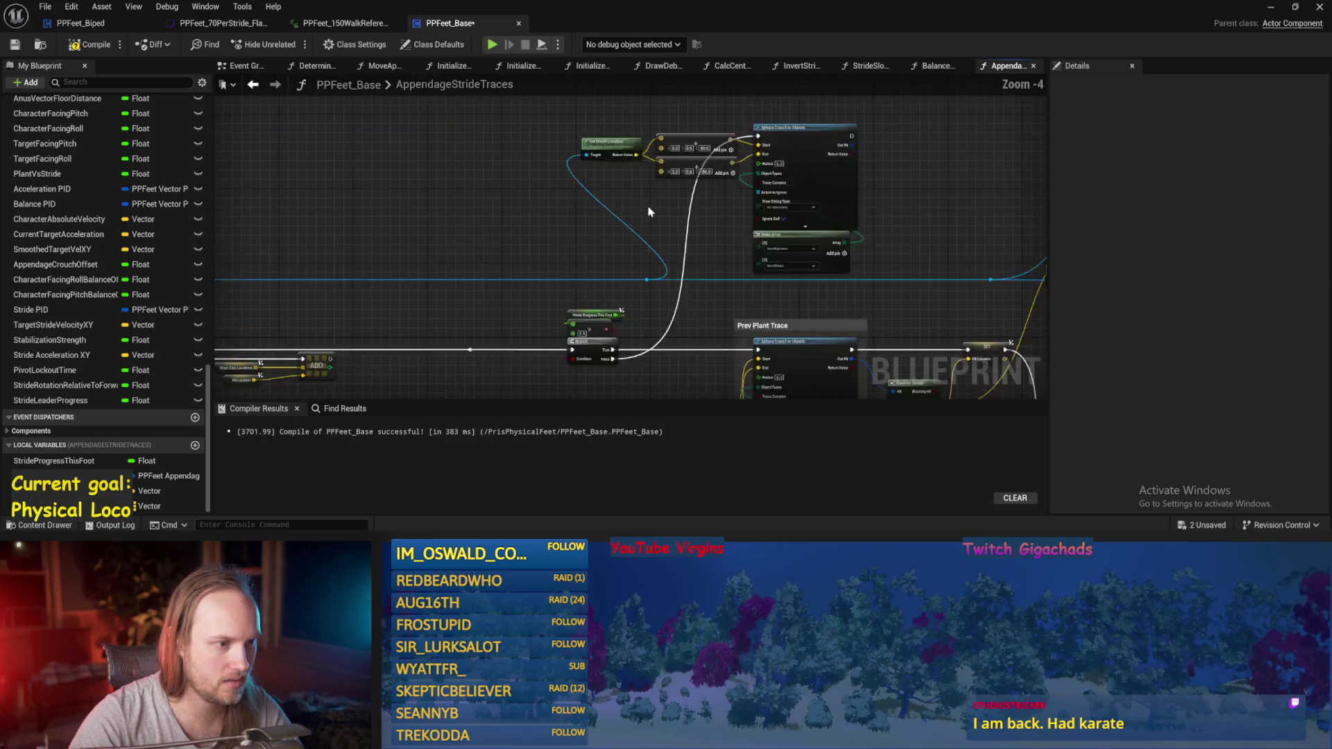
{"action": "left_click", "coordinate": [601, 217]}
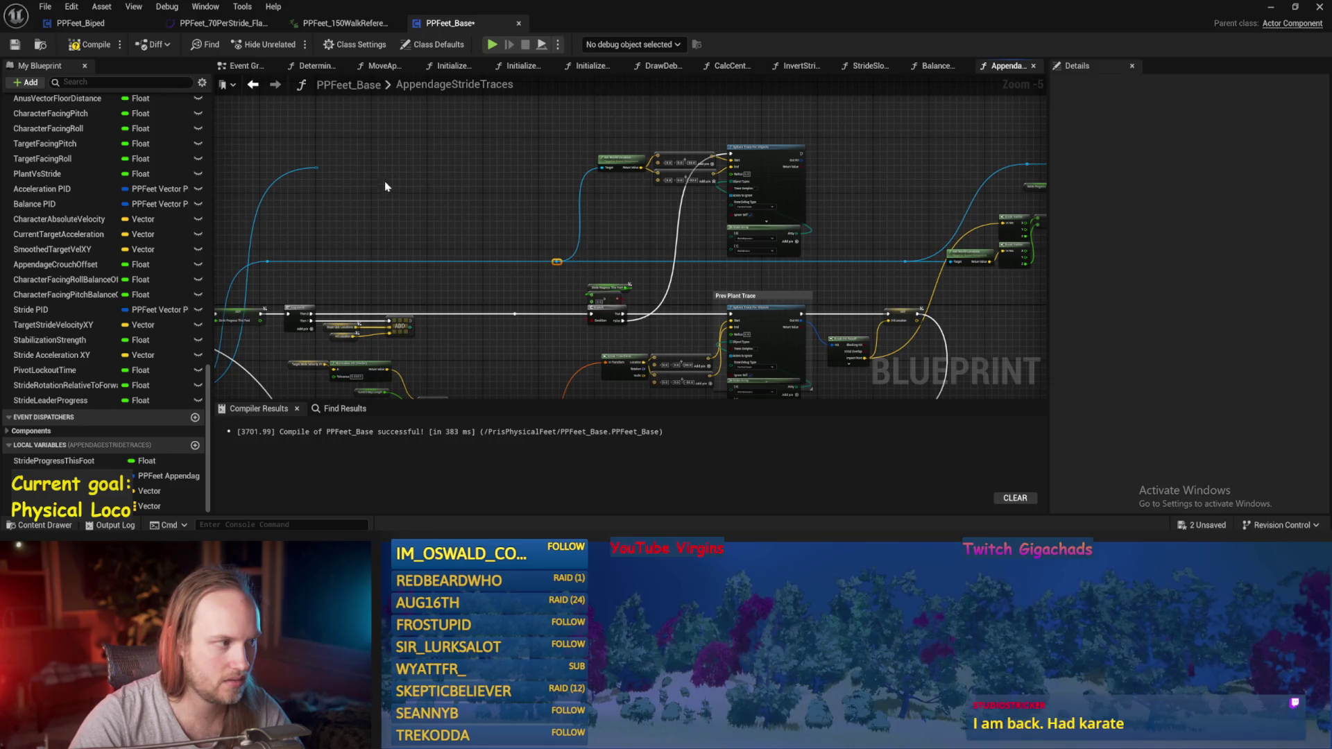
{"action": "scroll", "coordinate": [796, 229], "scroll_direction": "up", "scroll_amount": 3}
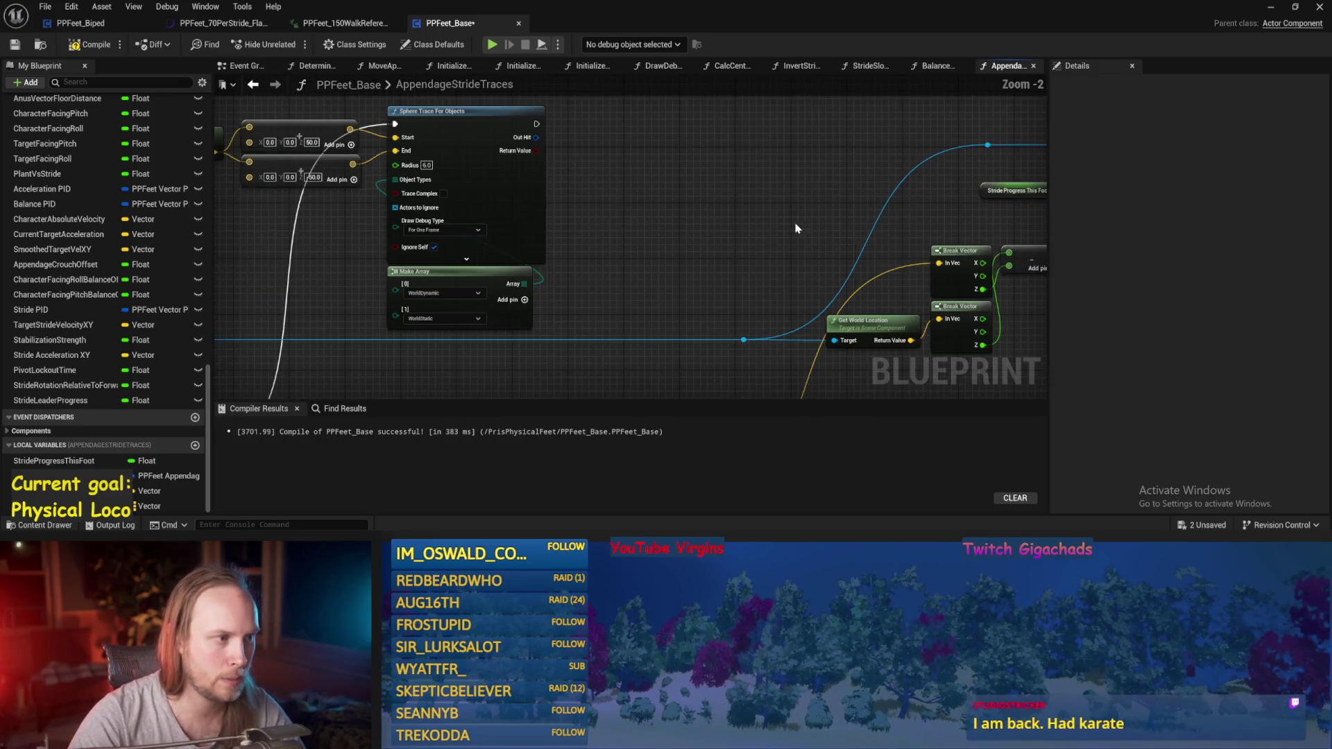
{"action": "scroll", "coordinate": [796, 228], "scroll_direction": "down", "scroll_amount": 2}
- Run the sphere trace's execution into the Branch and move the Branch and foot data nodes lower
{"action": "mouse_move", "coordinate": [446, 171]}
{"action": "left_mouse_down"}
{"action": "mouse_move", "coordinate": [952, 164]}
{"action": "mouse_move", "coordinate": [818, 113]}
{"action": "mouse_move", "coordinate": [821, 157]}
{"action": "left_mouse_up"}
{"action": "left_click_drag", "start_coordinate": [975, 141], "coordinate": [779, 306]}
{"action": "mouse_move", "coordinate": [843, 156]}
{"action": "left_mouse_down"}
{"action": "mouse_move", "coordinate": [823, 182]}
{"action": "mouse_move", "coordinate": [827, 156]}
{"action": "mouse_move", "coordinate": [478, 346]}
{"action": "left_mouse_up"}
{"action": "mouse_move", "coordinate": [517, 305]}
{"action": "left_mouse_down"}
{"action": "mouse_move", "coordinate": [525, 389]}
{"action": "mouse_move", "coordinate": [532, 379]}
{"action": "left_mouse_up"}
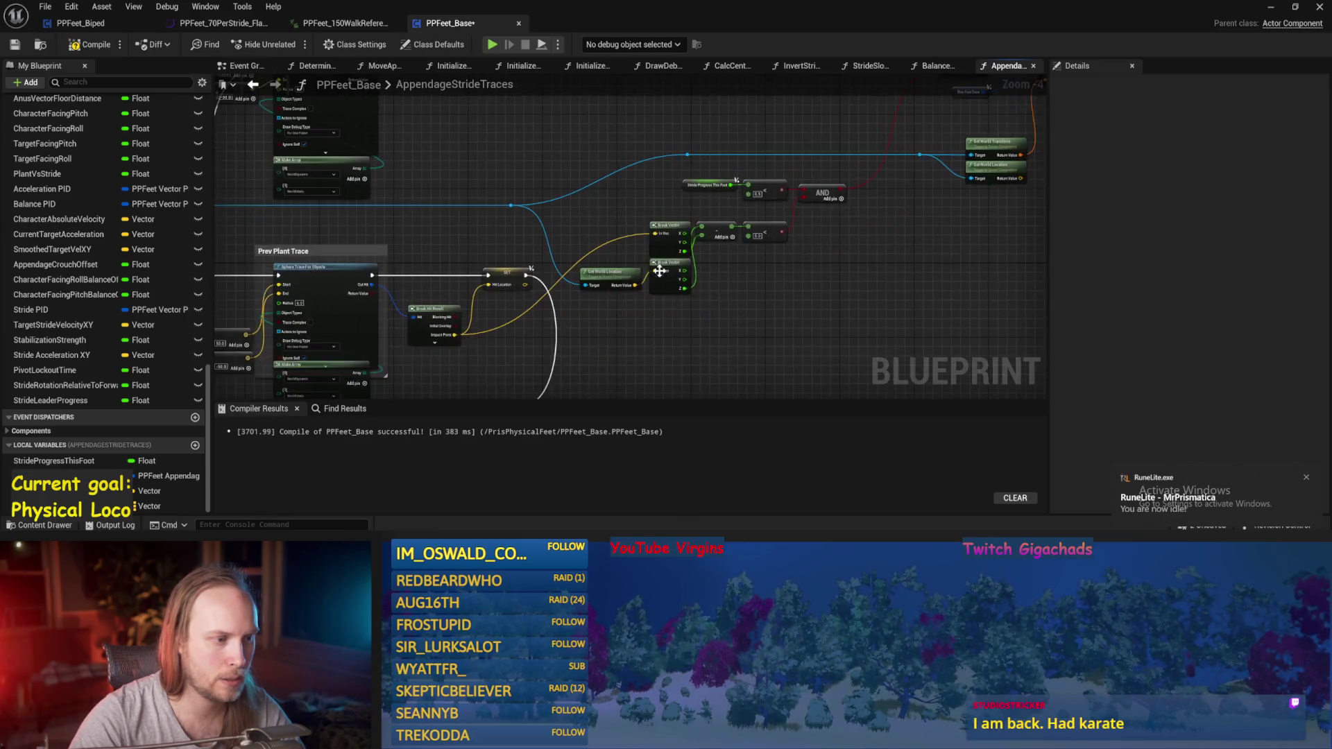
{"action": "scroll", "coordinate": [619, 260], "scroll_direction": "up", "scroll_amount": 2}
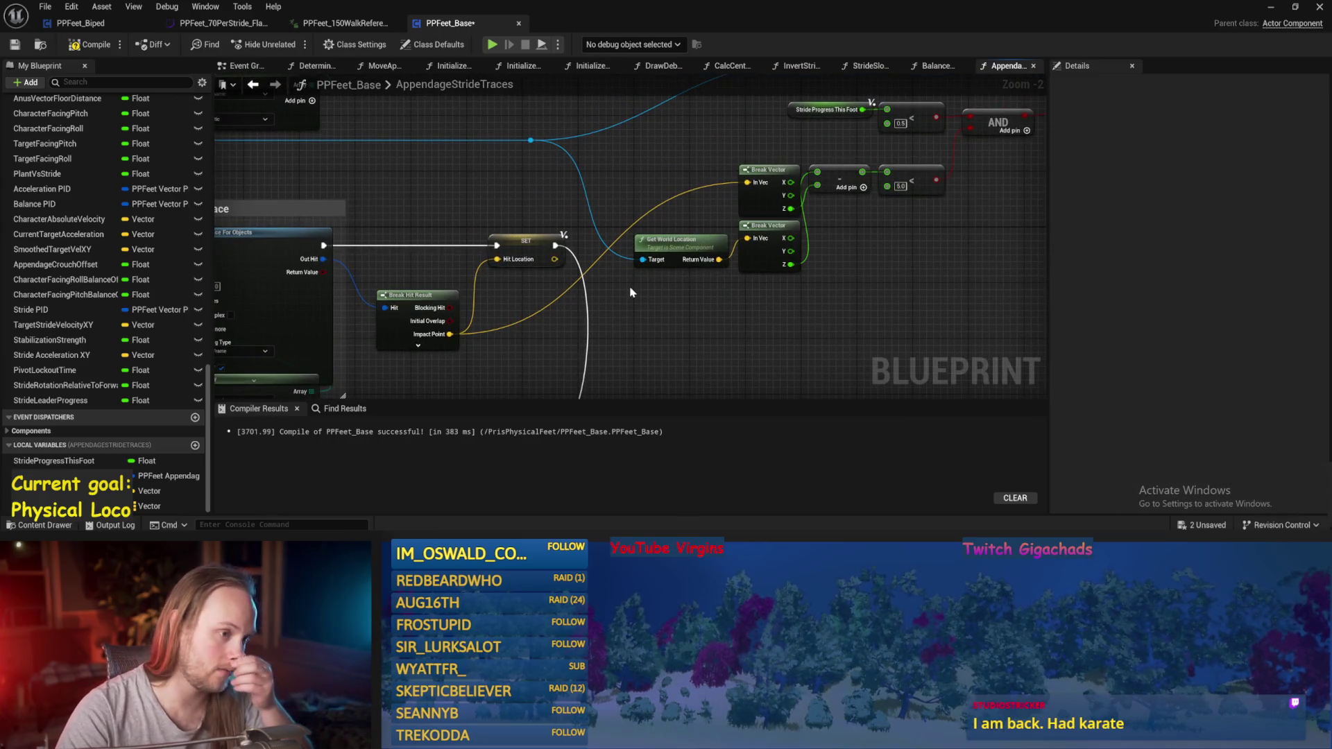
{"action": "mouse_move", "coordinate": [631, 291]}
{"action": "left_mouse_down"}
{"action": "mouse_move", "coordinate": [425, 210]}
{"action": "mouse_move", "coordinate": [453, 259]}
{"action": "left_mouse_up"}
- Break the new trace's Out Hit and store its Impact Point in a SET Hit Location node
{"action": "type", "text": "break hit"}
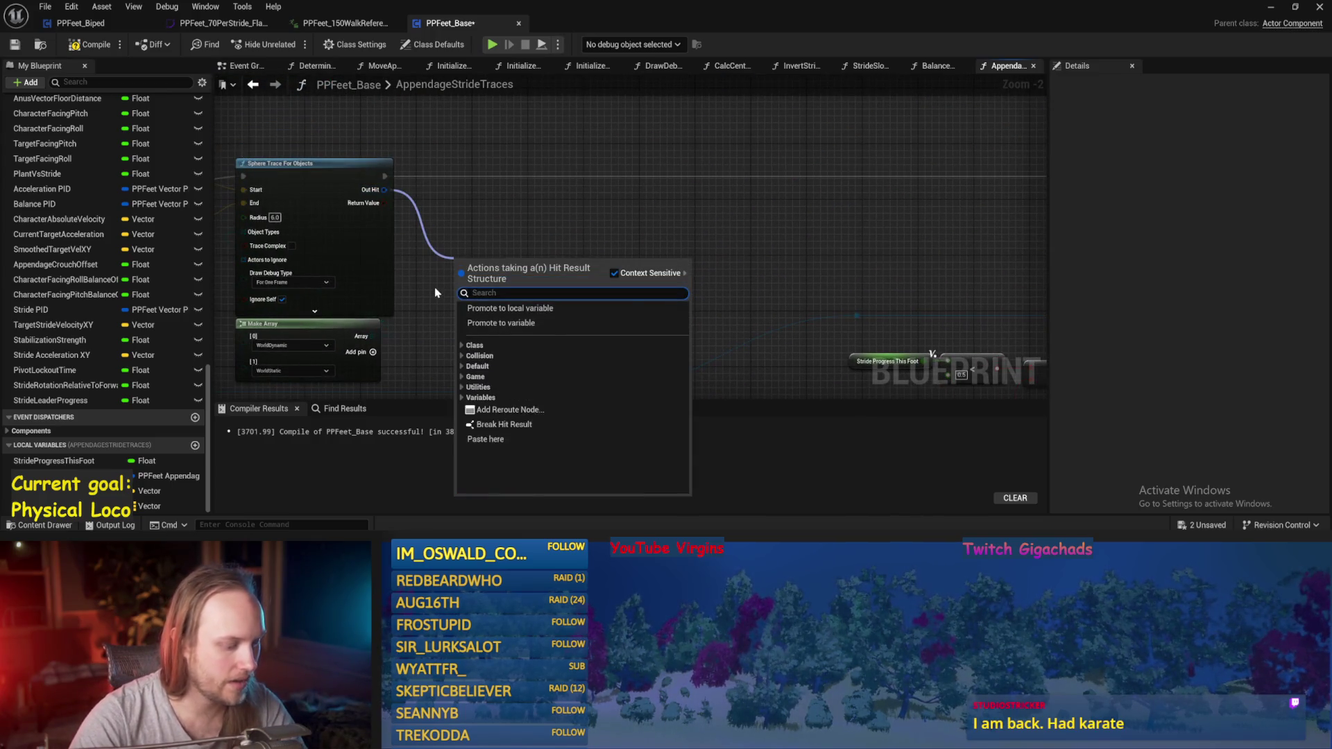
{"action": "key", "text": "Return"}
{"action": "left_click", "coordinate": [493, 298]}
{"action": "left_click_drag", "start_coordinate": [512, 257], "coordinate": [602, 236]}
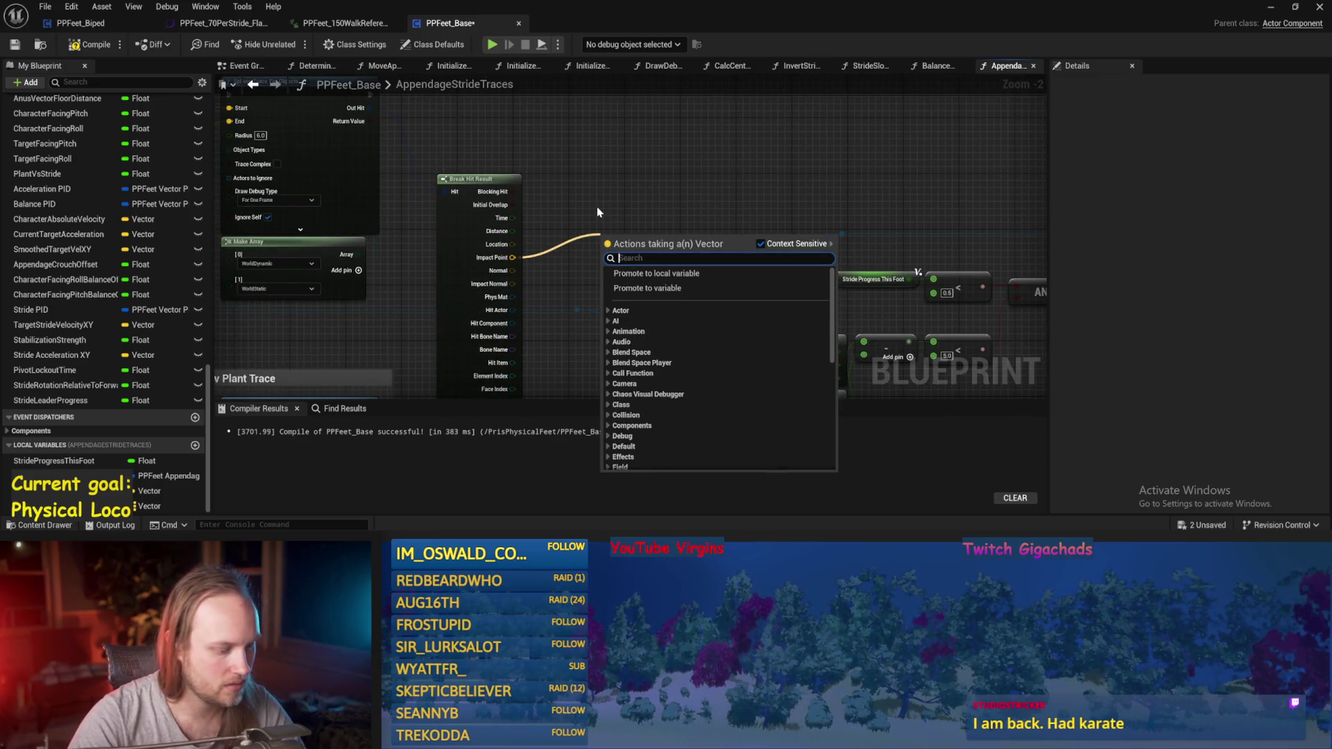
{"action": "type", "text": "set loca"}
{"action": "scroll", "coordinate": [715, 373], "scroll_direction": "down", "scroll_amount": 5}
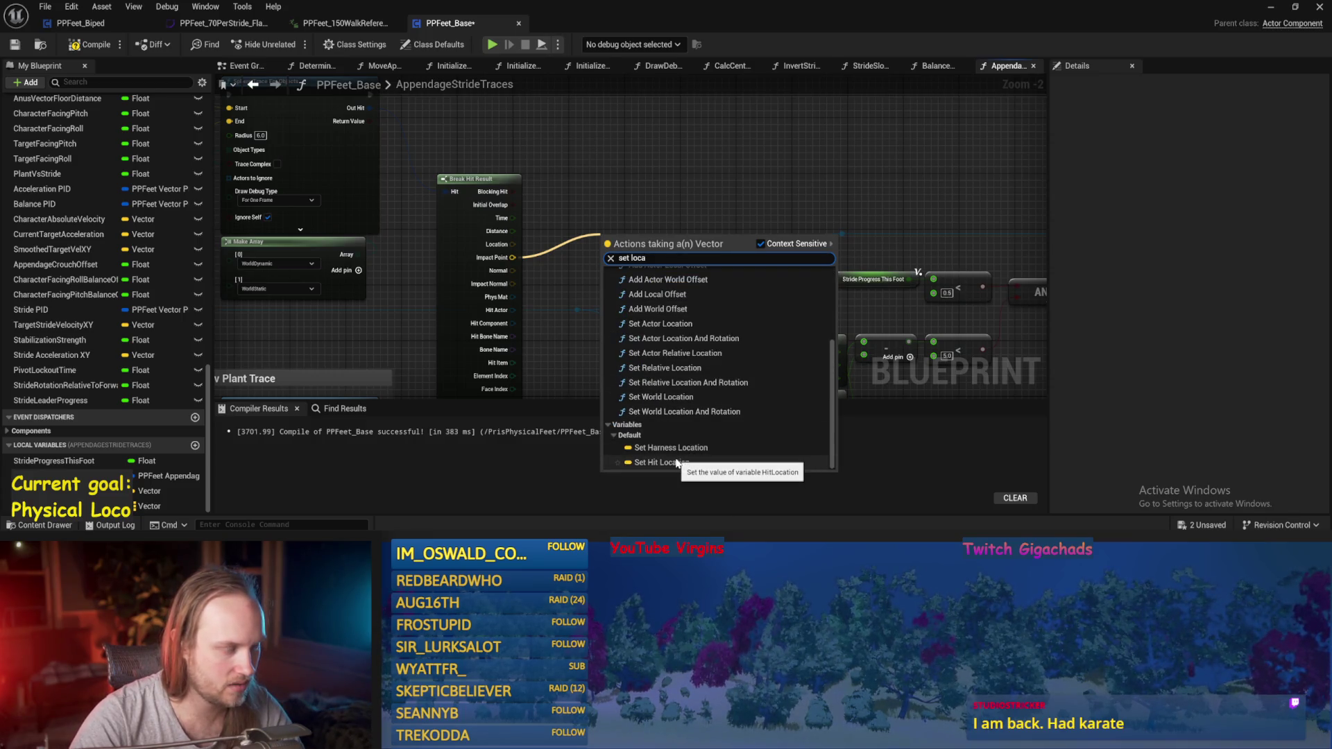
{"action": "left_click", "coordinate": [677, 464]}
- Wire the trace's execution through SET Hit Location to the Branch and save PPFeet_Base
{"action": "mouse_move", "coordinate": [586, 265]}
{"action": "left_mouse_down"}
{"action": "mouse_move", "coordinate": [567, 131]}
{"action": "mouse_move", "coordinate": [547, 159]}
{"action": "left_mouse_up"}
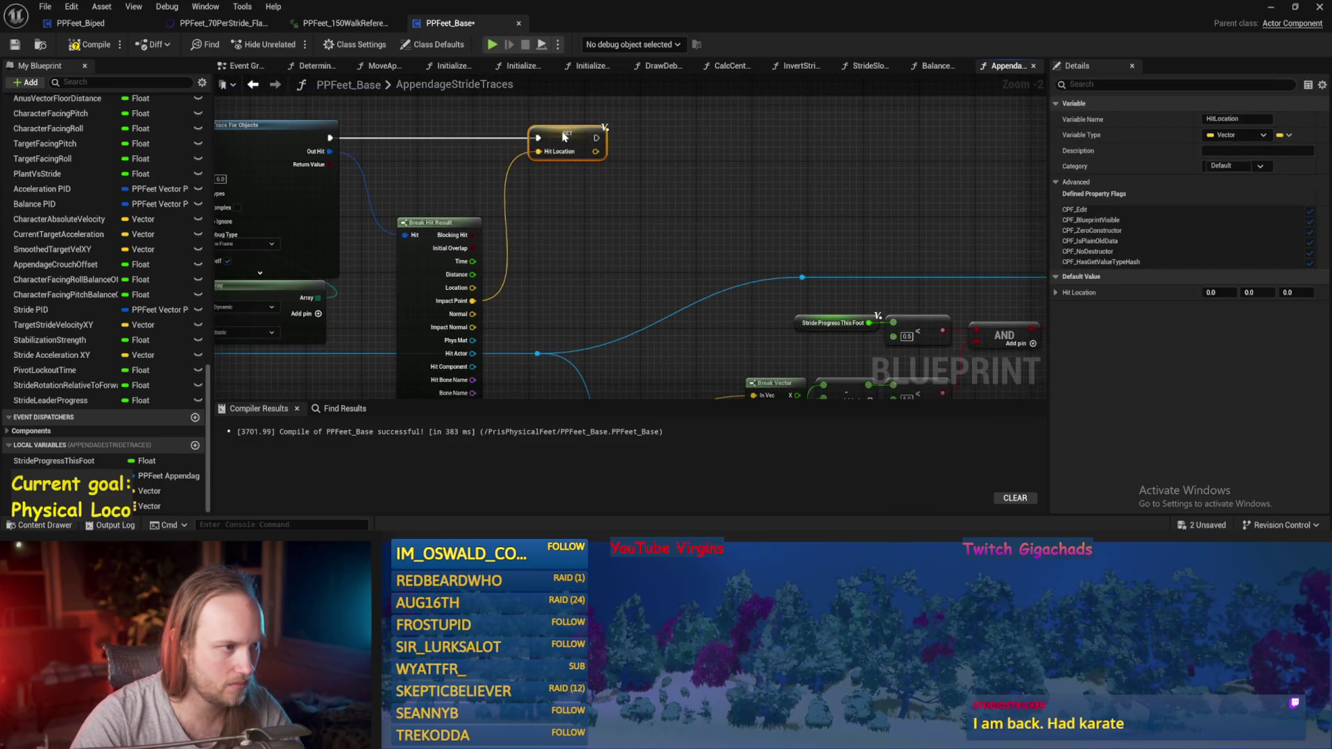
{"action": "mouse_move", "coordinate": [469, 174]}
{"action": "left_mouse_down"}
{"action": "mouse_move", "coordinate": [930, 177]}
{"action": "mouse_move", "coordinate": [909, 174]}
{"action": "left_mouse_up"}
{"action": "scroll", "coordinate": [633, 248], "scroll_direction": "down", "scroll_amount": 1}
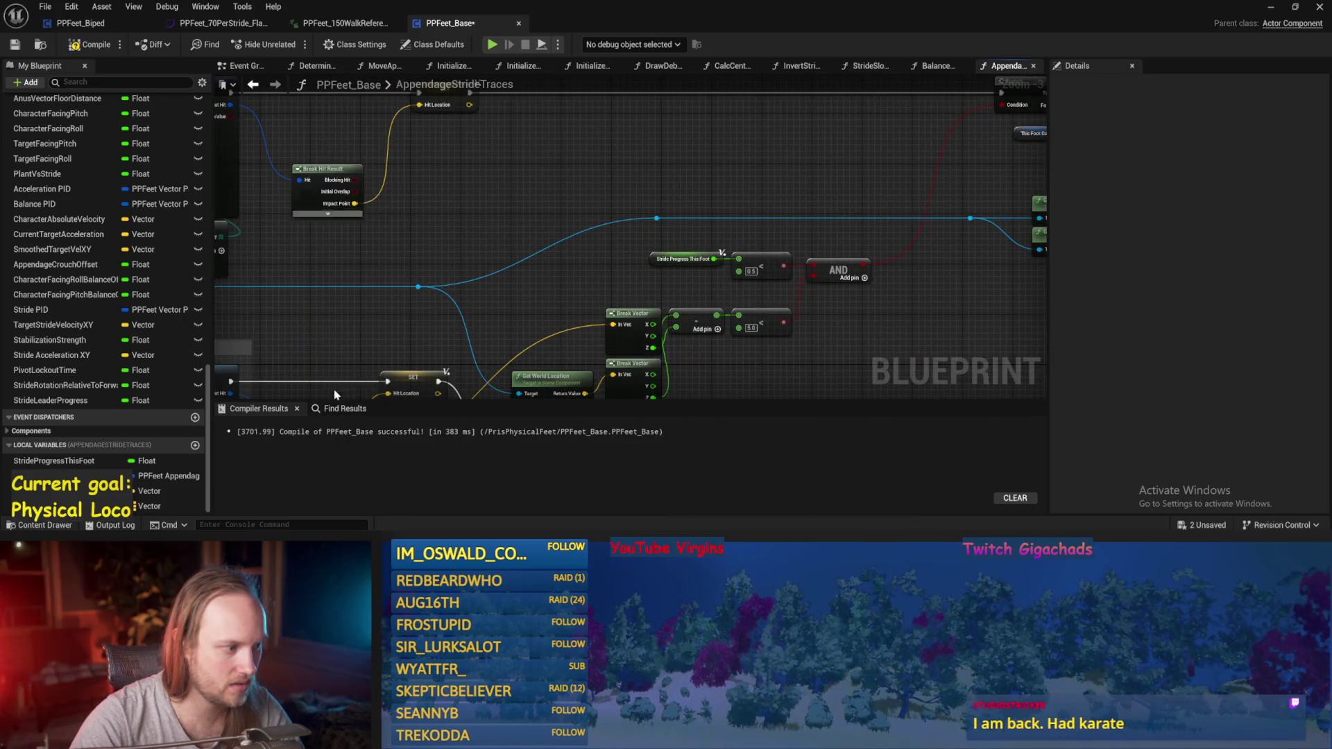
{"action": "left_click_drag", "start_coordinate": [527, 156], "coordinate": [639, 216]}
{"action": "scroll", "coordinate": [765, 221], "scroll_direction": "down", "scroll_amount": 1}
{"action": "left_click_drag", "start_coordinate": [765, 221], "coordinate": [553, 229]}
{"action": "key", "text": "ctrl+s"}
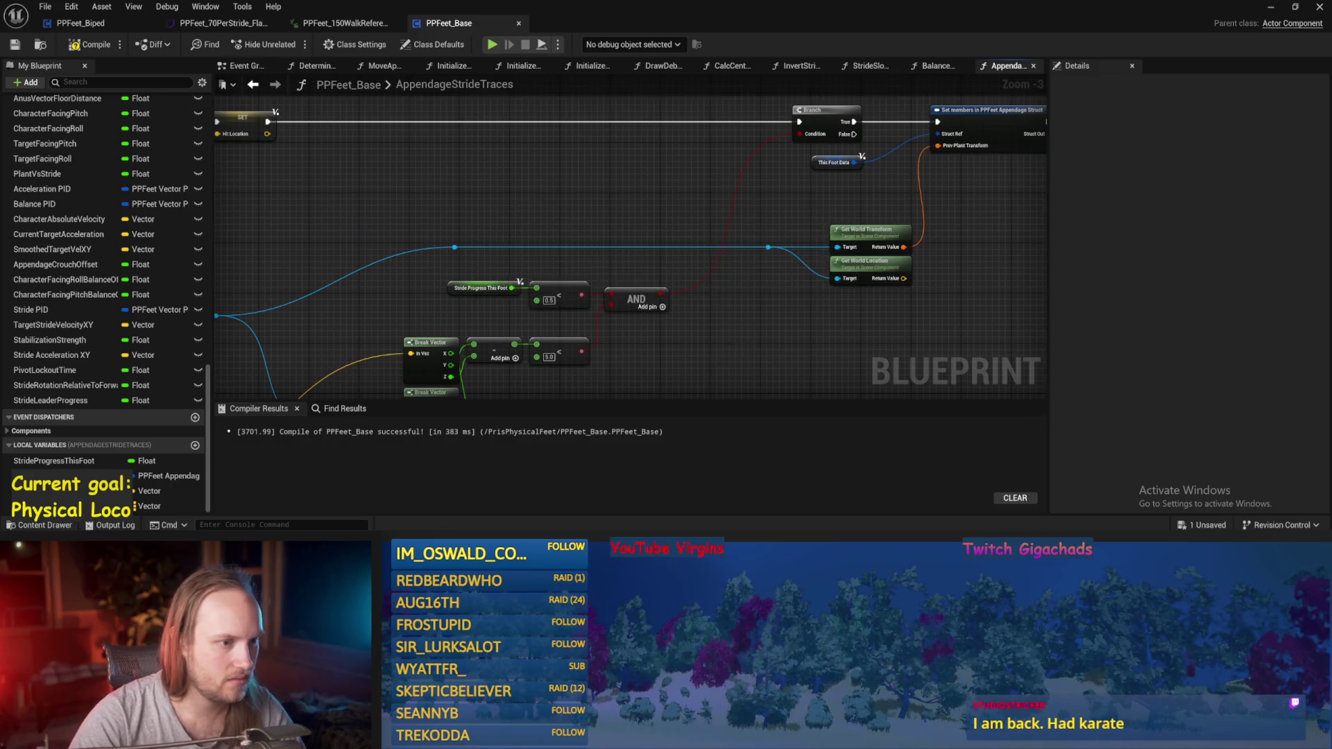
{"action": "left_click_drag", "start_coordinate": [719, 264], "coordinate": [797, 203]}
{"action": "left_click_drag", "start_coordinate": [644, 266], "coordinate": [462, 361]}
- Shift the reroute, compare, AND and Break Vector nodes up-left and move This Foot Data right
{"action": "left_click", "coordinate": [484, 245]}
{"action": "left_click_drag", "start_coordinate": [476, 149], "coordinate": [766, 356]}
{"action": "left_click_drag", "start_coordinate": [653, 234], "coordinate": [658, 155]}
{"action": "key", "text": "ctrl+z"}
{"action": "key", "text": "ctrl+z"}
{"action": "key", "text": "ctrl+z"}
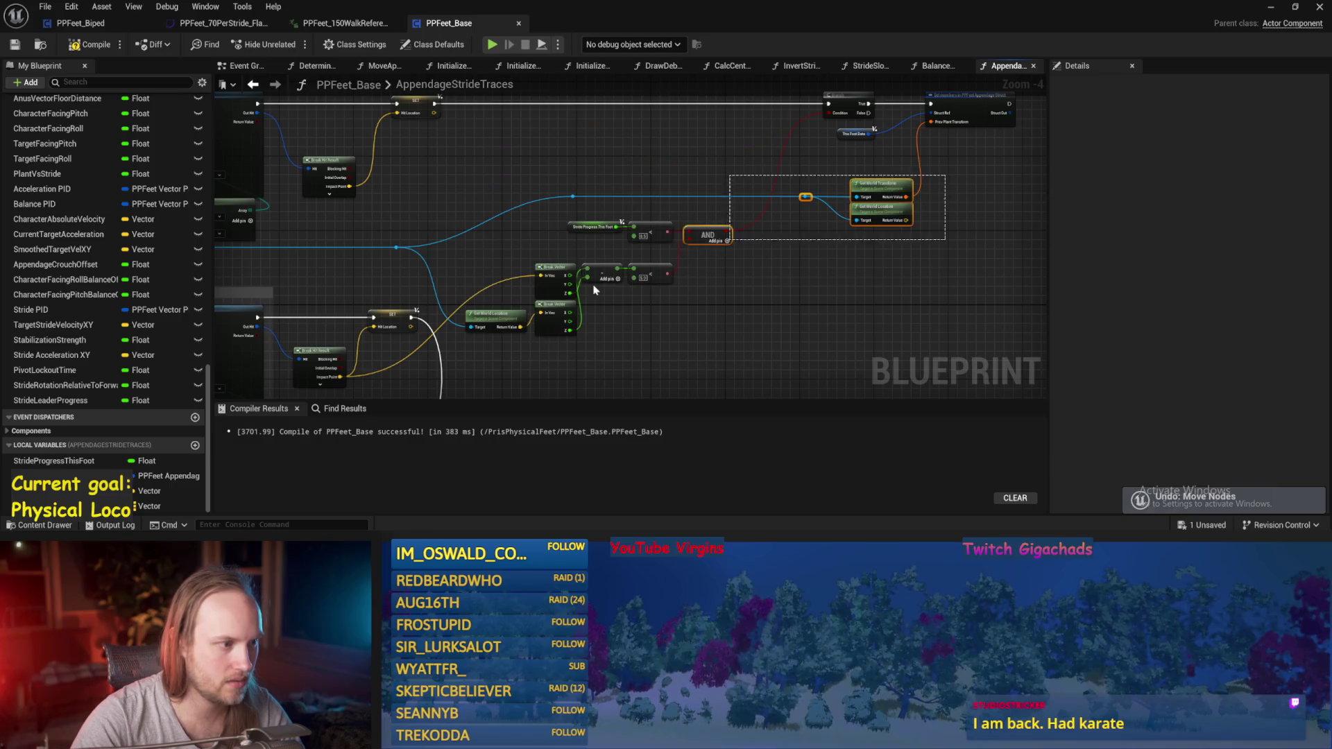
{"action": "left_click_drag", "start_coordinate": [498, 268], "coordinate": [462, 257]}
{"action": "scroll", "coordinate": [914, 134], "scroll_direction": "up", "scroll_amount": 3}
{"action": "mouse_move", "coordinate": [781, 142]}
{"action": "left_mouse_down"}
{"action": "mouse_move", "coordinate": [923, 147]}
{"action": "mouse_move", "coordinate": [878, 114]}
{"action": "mouse_move", "coordinate": [812, 110]}
{"action": "mouse_move", "coordinate": [930, 129]}
{"action": "left_mouse_up"}
- Connect Hit Location to the Break Vector In Vec input and save PPFeet_Base
{"action": "mouse_move", "coordinate": [633, 136]}
{"action": "left_mouse_down"}
{"action": "mouse_move", "coordinate": [626, 334]}
{"action": "mouse_move", "coordinate": [592, 246]}
{"action": "left_mouse_up"}
{"action": "scroll", "coordinate": [593, 246], "scroll_direction": "down", "scroll_amount": 1}
{"action": "mouse_move", "coordinate": [548, 136]}
{"action": "left_mouse_down"}
{"action": "mouse_move", "coordinate": [607, 188]}
{"action": "mouse_move", "coordinate": [666, 297]}
{"action": "mouse_move", "coordinate": [550, 137]}
{"action": "mouse_move", "coordinate": [667, 289]}
{"action": "mouse_move", "coordinate": [400, 230]}
{"action": "left_mouse_up"}
{"action": "scroll", "coordinate": [687, 263], "scroll_direction": "down", "scroll_amount": 3}
{"action": "key", "text": "ctrl+s"}
- Raise the Break Vector and comparison nodes higher in the graph and save again
{"action": "scroll", "coordinate": [661, 258], "scroll_direction": "up", "scroll_amount": 3}
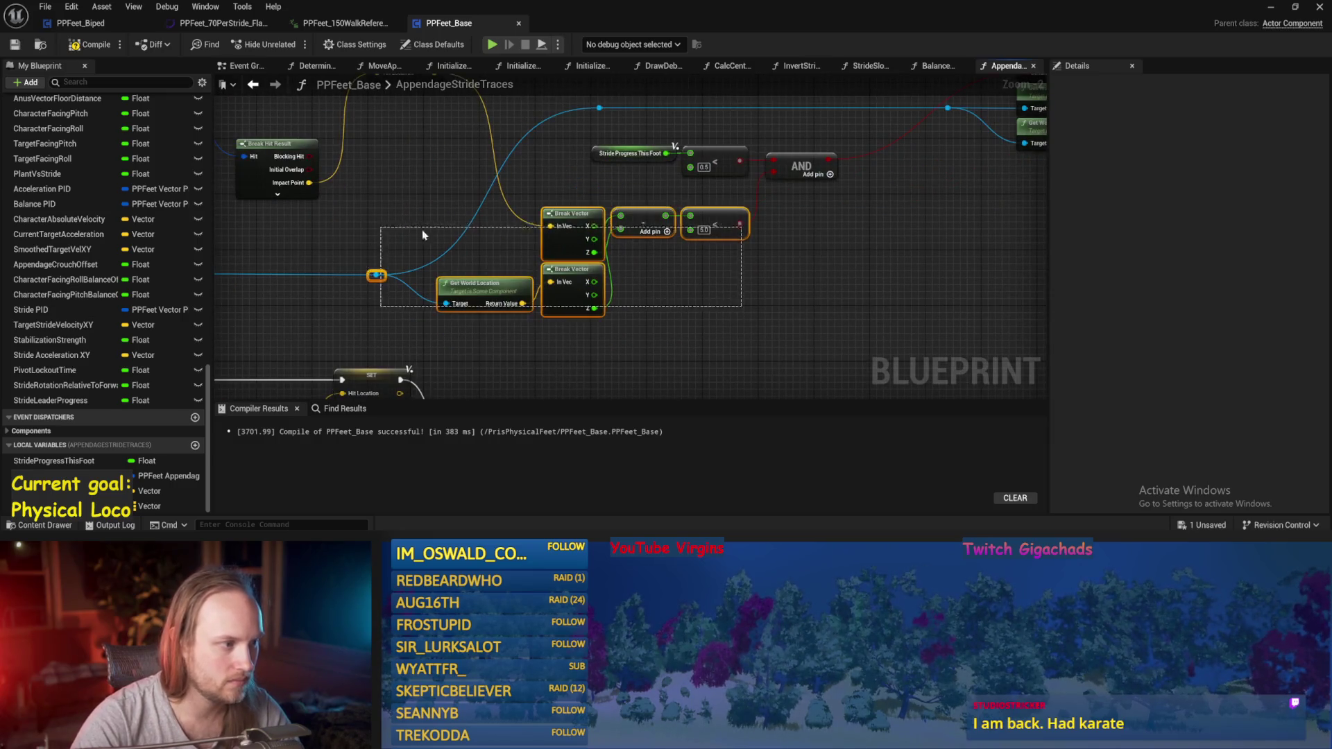
{"action": "left_click_drag", "start_coordinate": [719, 213], "coordinate": [719, 186]}
{"action": "mouse_move", "coordinate": [860, 174]}
{"action": "left_mouse_down"}
{"action": "mouse_move", "coordinate": [476, 333]}
{"action": "mouse_move", "coordinate": [430, 337]}
{"action": "left_mouse_up"}
{"action": "mouse_move", "coordinate": [477, 276]}
{"action": "left_mouse_down"}
{"action": "mouse_move", "coordinate": [479, 259]}
{"action": "mouse_move", "coordinate": [585, 257]}
{"action": "left_mouse_up"}
{"action": "key", "text": "ctrl+s"}
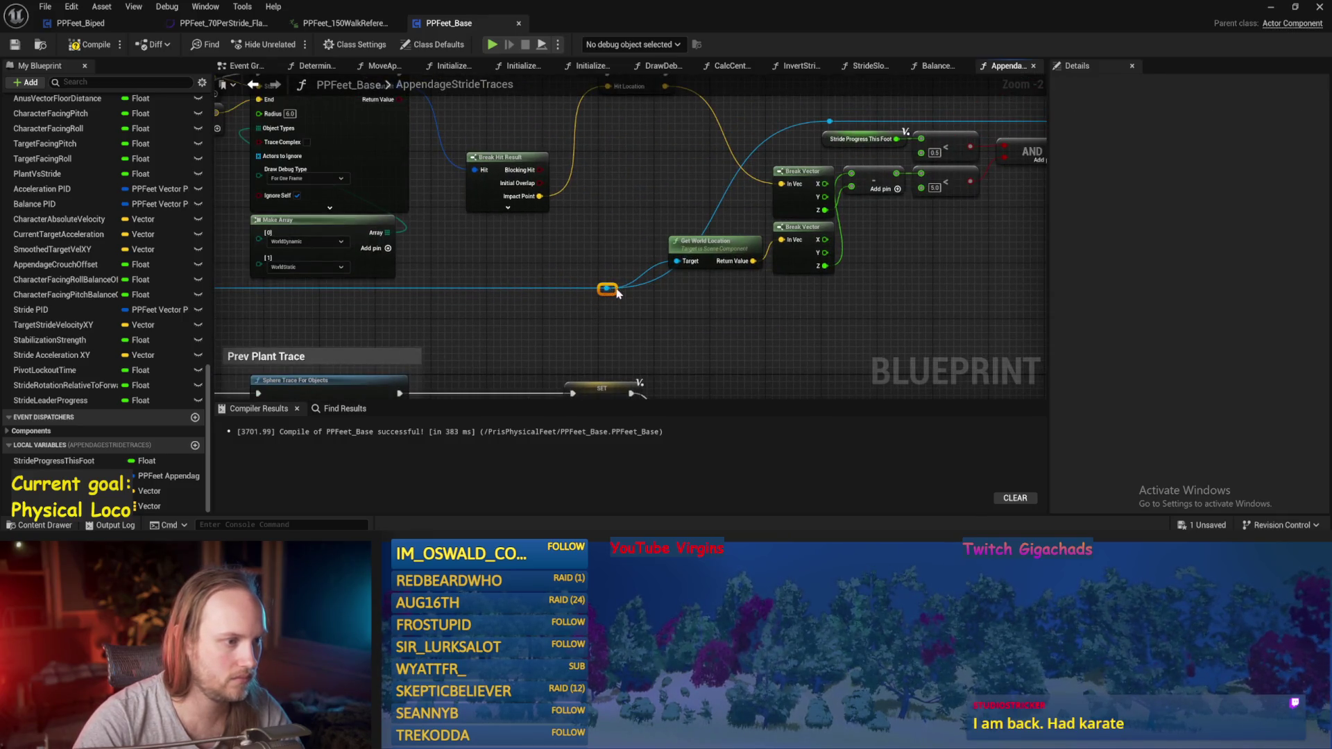
{"action": "scroll", "coordinate": [547, 312], "scroll_direction": "down", "scroll_amount": 3}
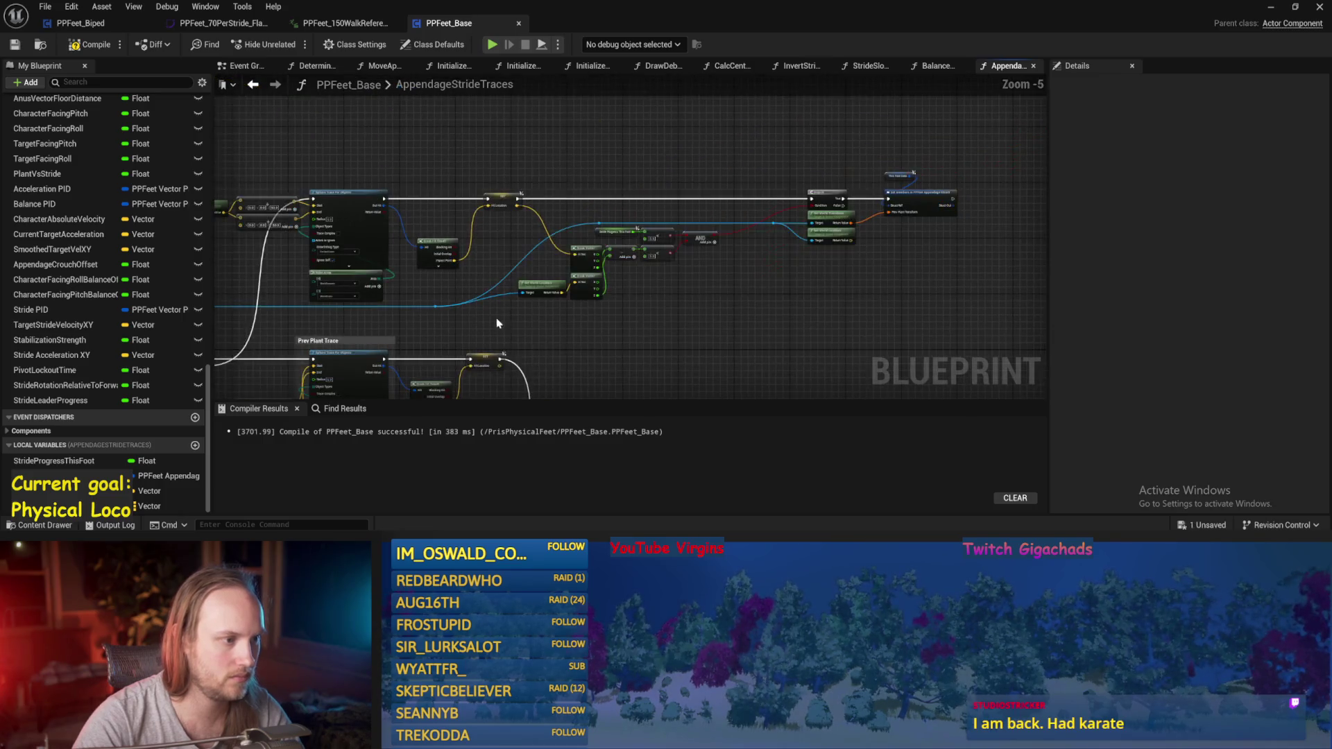
- Compile PPFeet_Base, watch the running play test, then stop it and return to the blueprint
{"action": "left_click", "coordinate": [14, 45]}
{"action": "left_click_drag", "start_coordinate": [486, 335], "coordinate": [616, 326]}
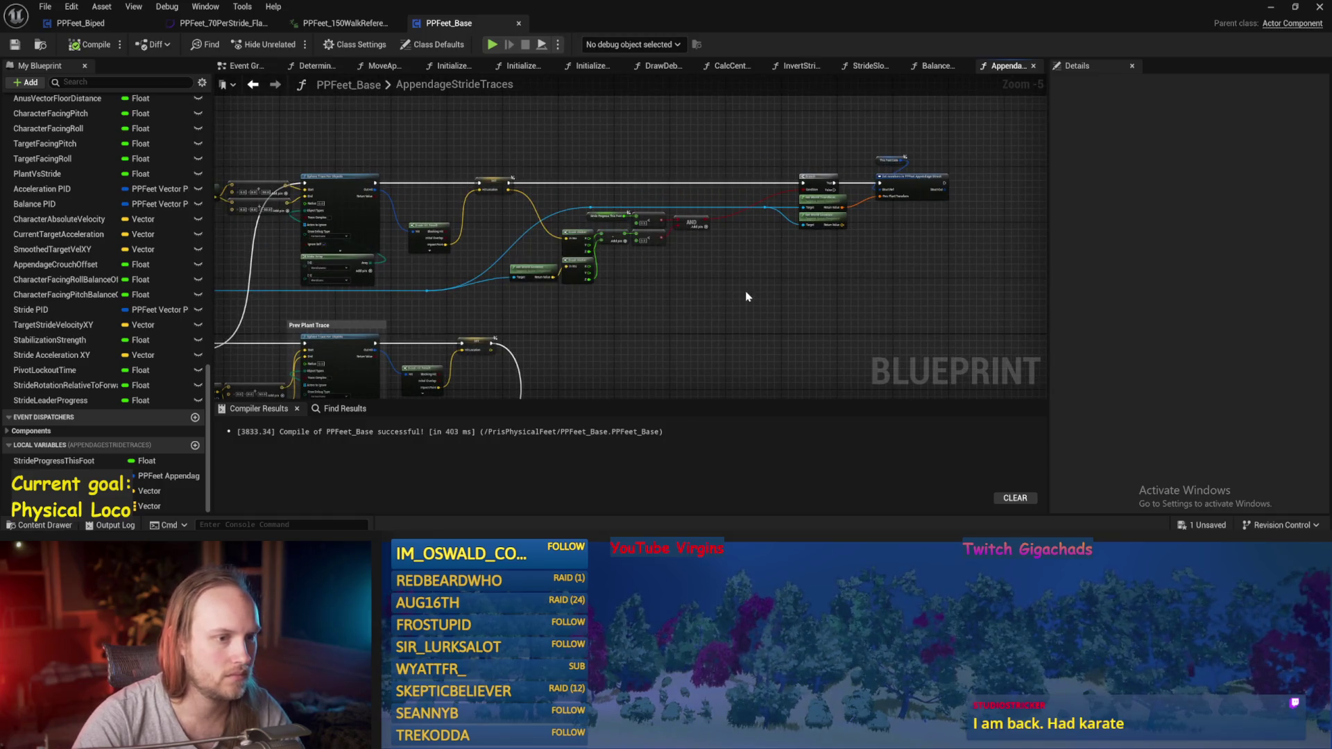
{"action": "left_click", "coordinate": [1269, 7]}
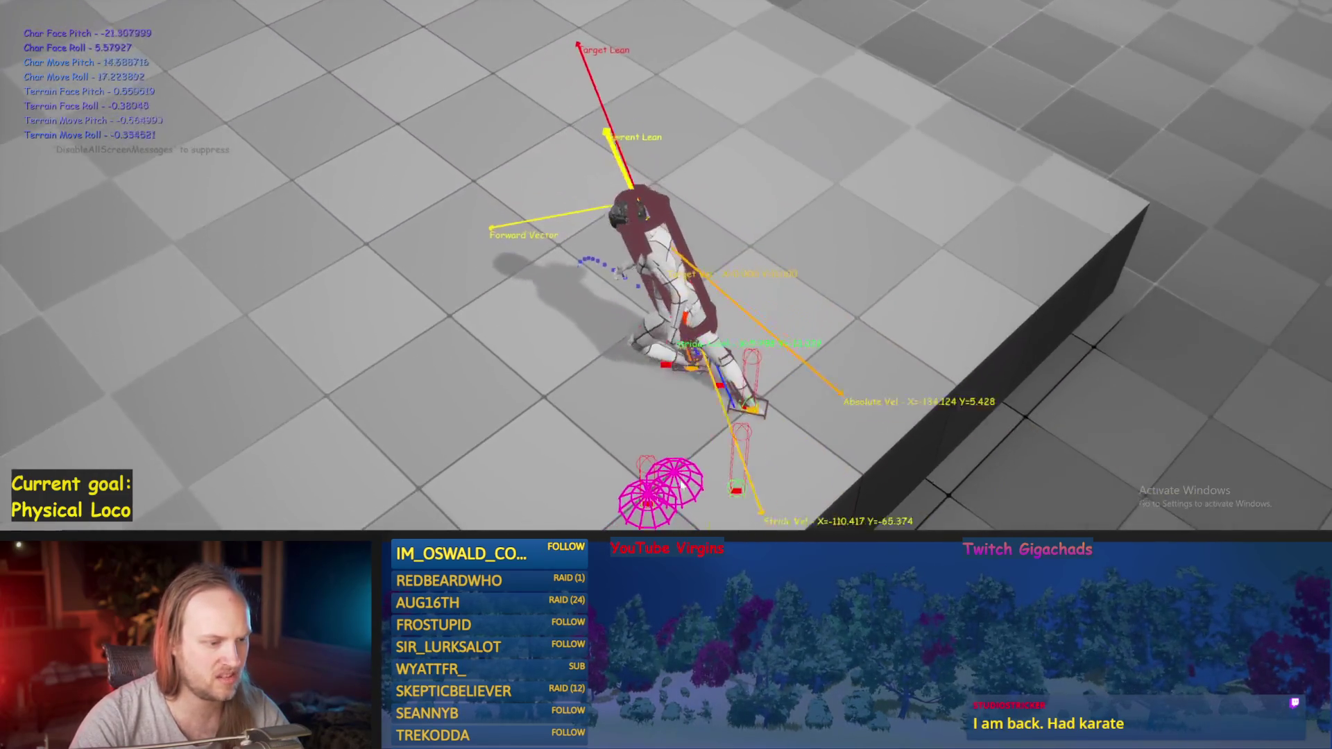
{"action": "key", "text": "Escape"}
{"action": "left_click", "coordinate": [526, 503]}
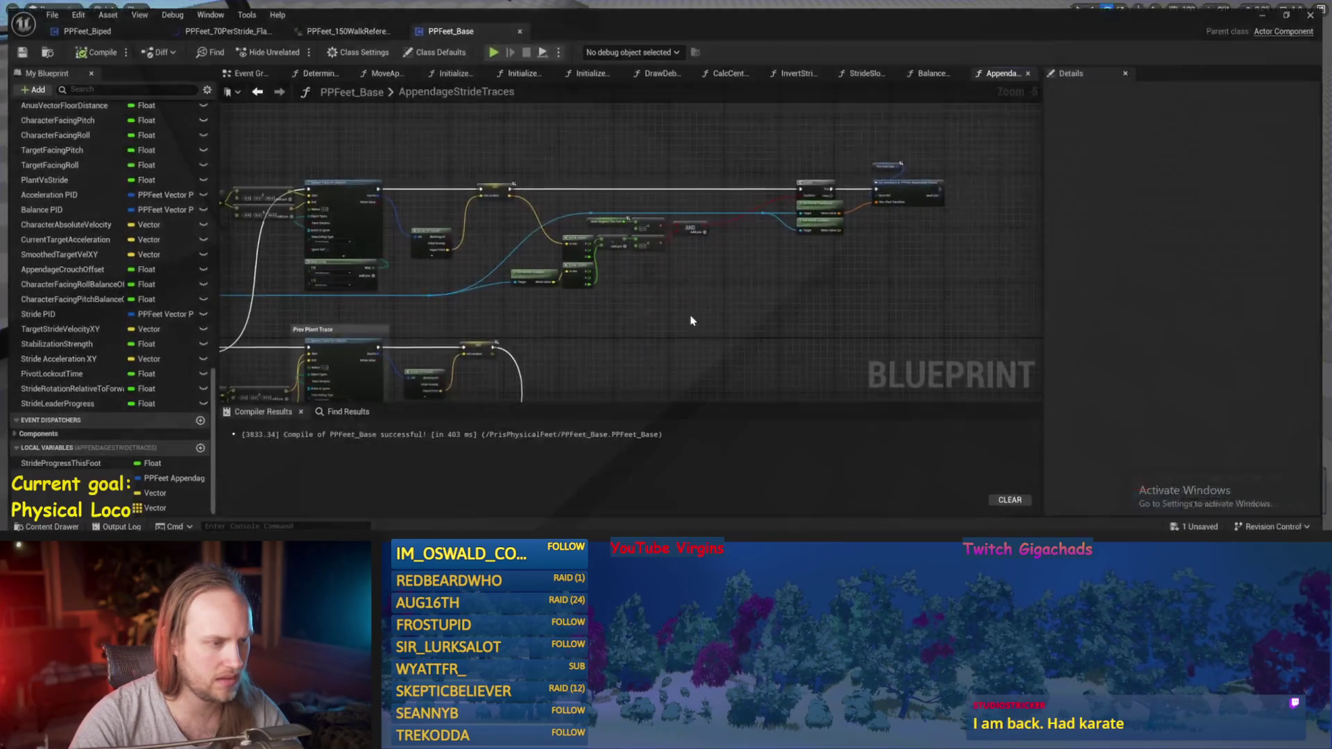
- Compile and save PPFeet_Base with the sphere trace nodes in view
{"action": "scroll", "coordinate": [556, 298], "scroll_direction": "up", "scroll_amount": 2}
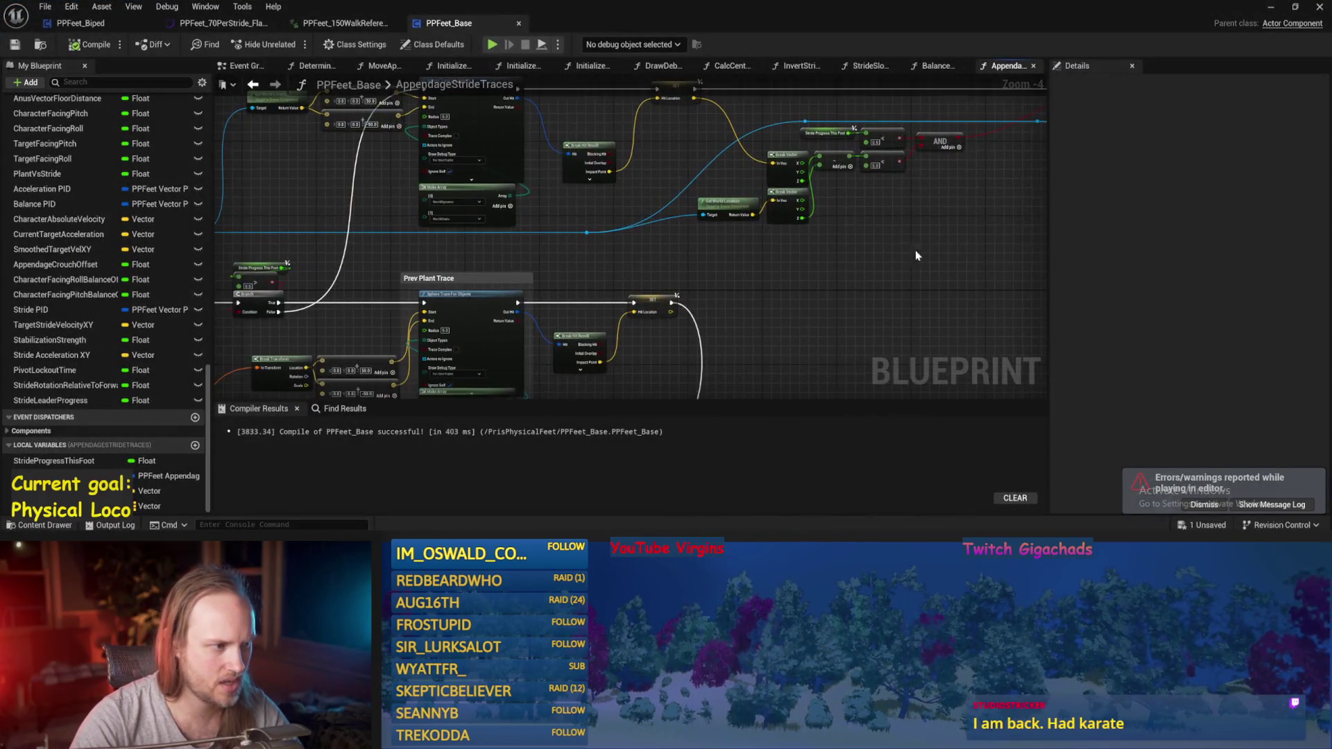
{"action": "left_click_drag", "start_coordinate": [646, 302], "coordinate": [646, 300]}
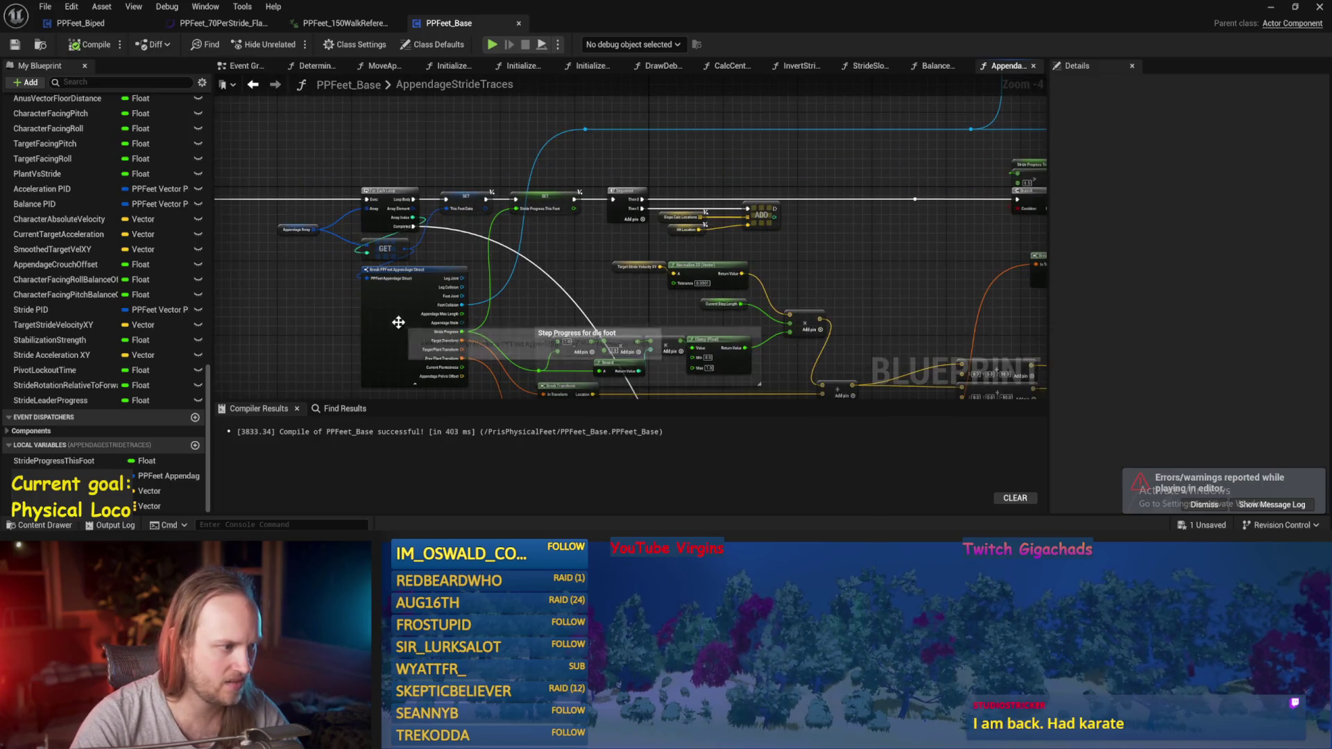
{"action": "mouse_move", "coordinate": [819, 237]}
{"action": "left_mouse_down"}
{"action": "mouse_move", "coordinate": [360, 196]}
{"action": "mouse_move", "coordinate": [747, 300]}
{"action": "mouse_move", "coordinate": [440, 238]}
{"action": "mouse_move", "coordinate": [415, 281]}
{"action": "mouse_move", "coordinate": [560, 181]}
{"action": "left_mouse_up"}
{"action": "scroll", "coordinate": [489, 227], "scroll_direction": "up", "scroll_amount": 2}
{"action": "left_click", "coordinate": [83, 46]}
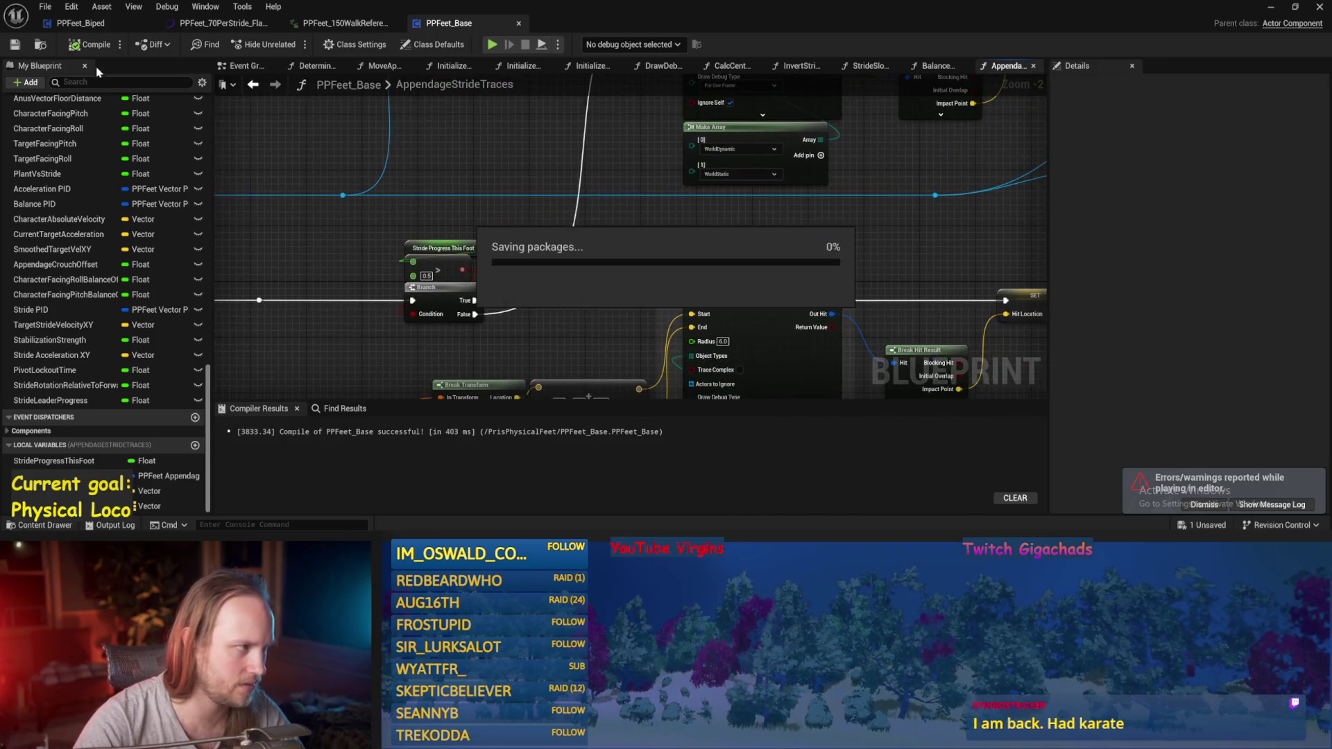
{"action": "scroll", "coordinate": [390, 271], "scroll_direction": "down", "scroll_amount": 2}
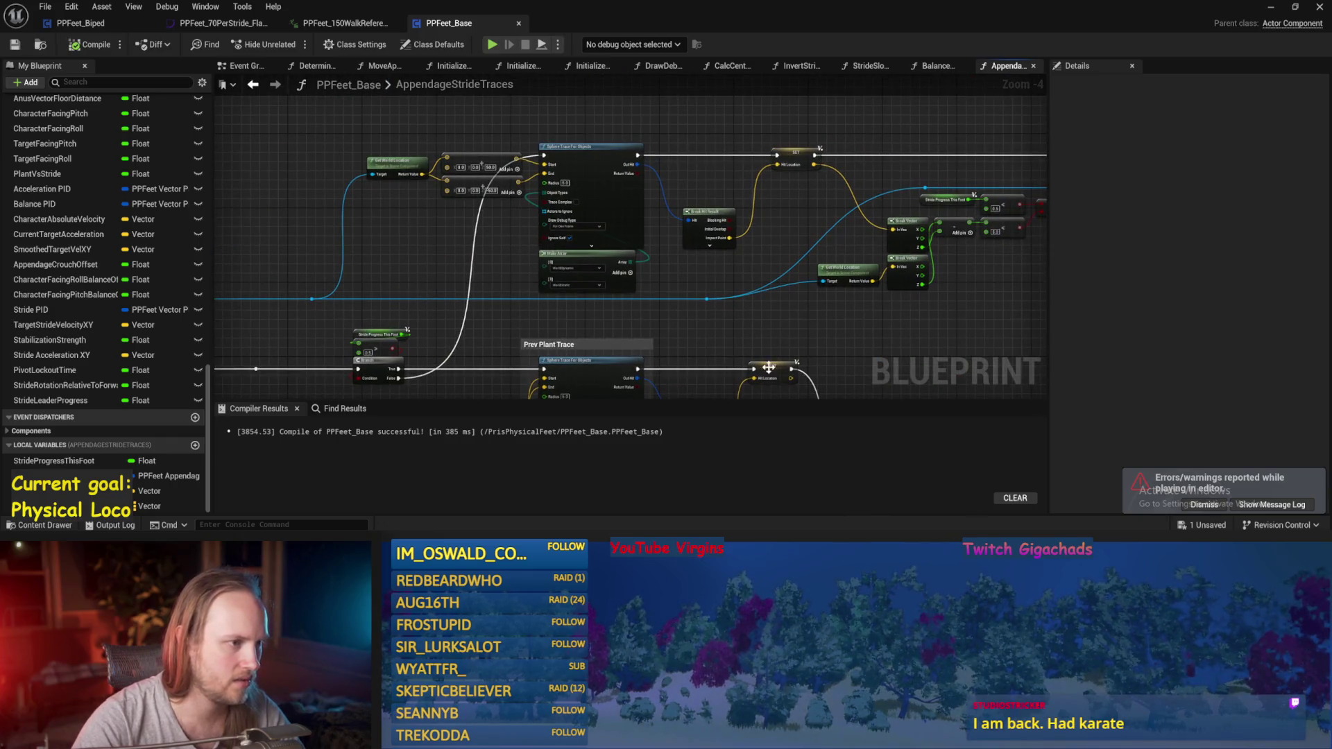
{"action": "key", "text": "ctrl+s"}
- Delete the AND node so the distance < 5.0 check alone feeds the Branch, then save
{"action": "left_click", "coordinate": [310, 325]}
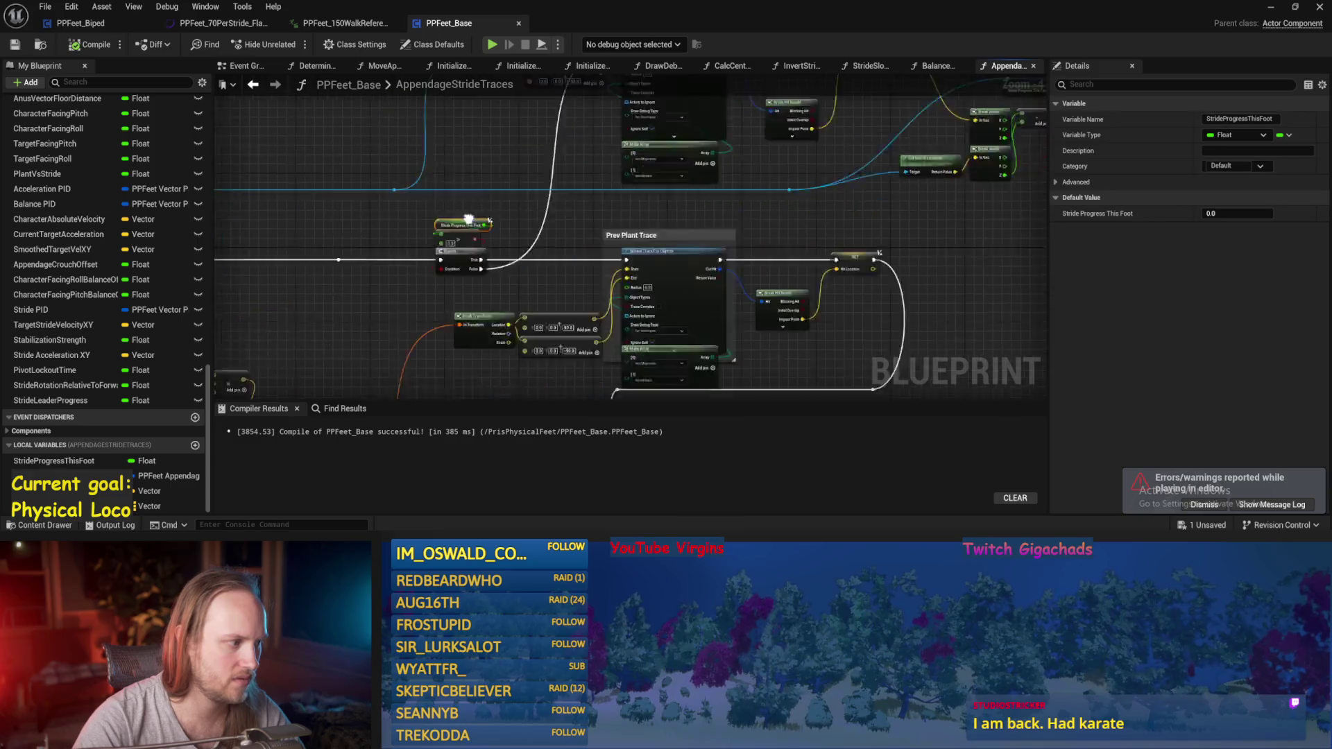
{"action": "scroll", "coordinate": [479, 318], "scroll_direction": "up", "scroll_amount": 1}
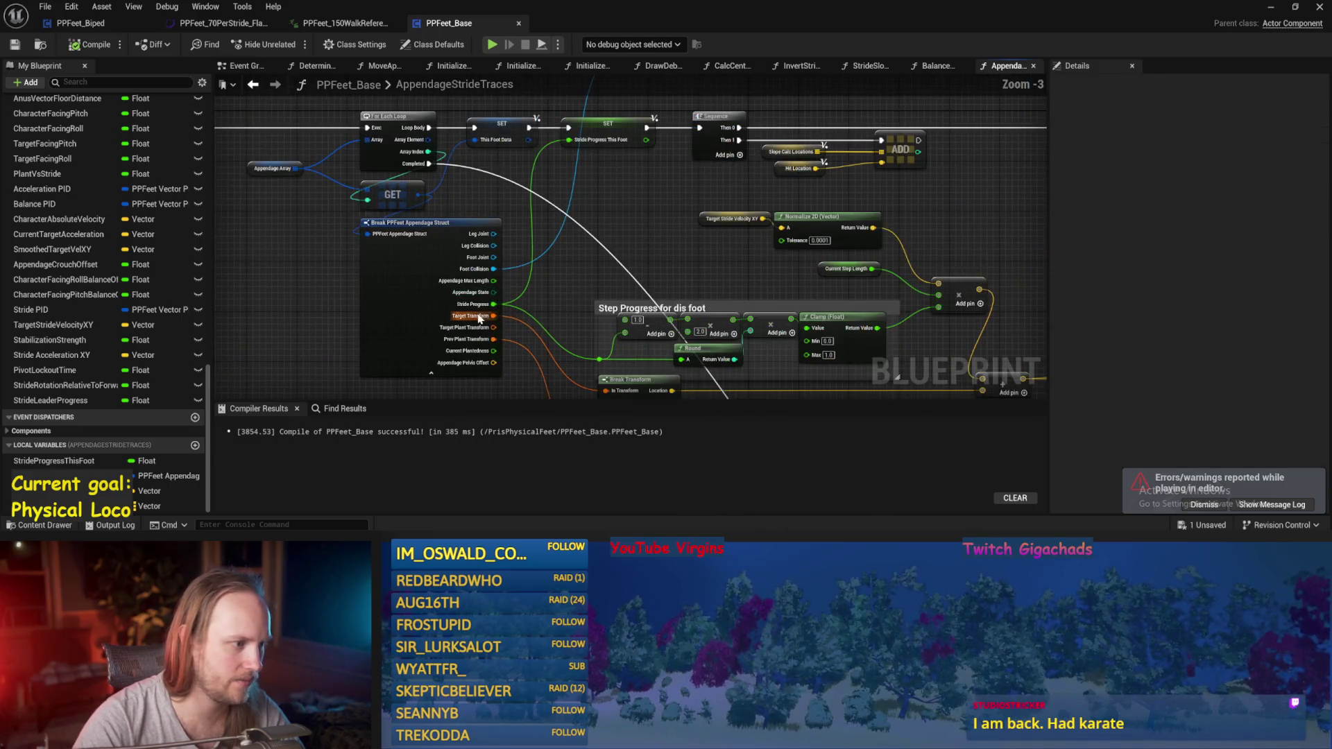
{"action": "scroll", "coordinate": [478, 306], "scroll_direction": "down", "scroll_amount": 1}
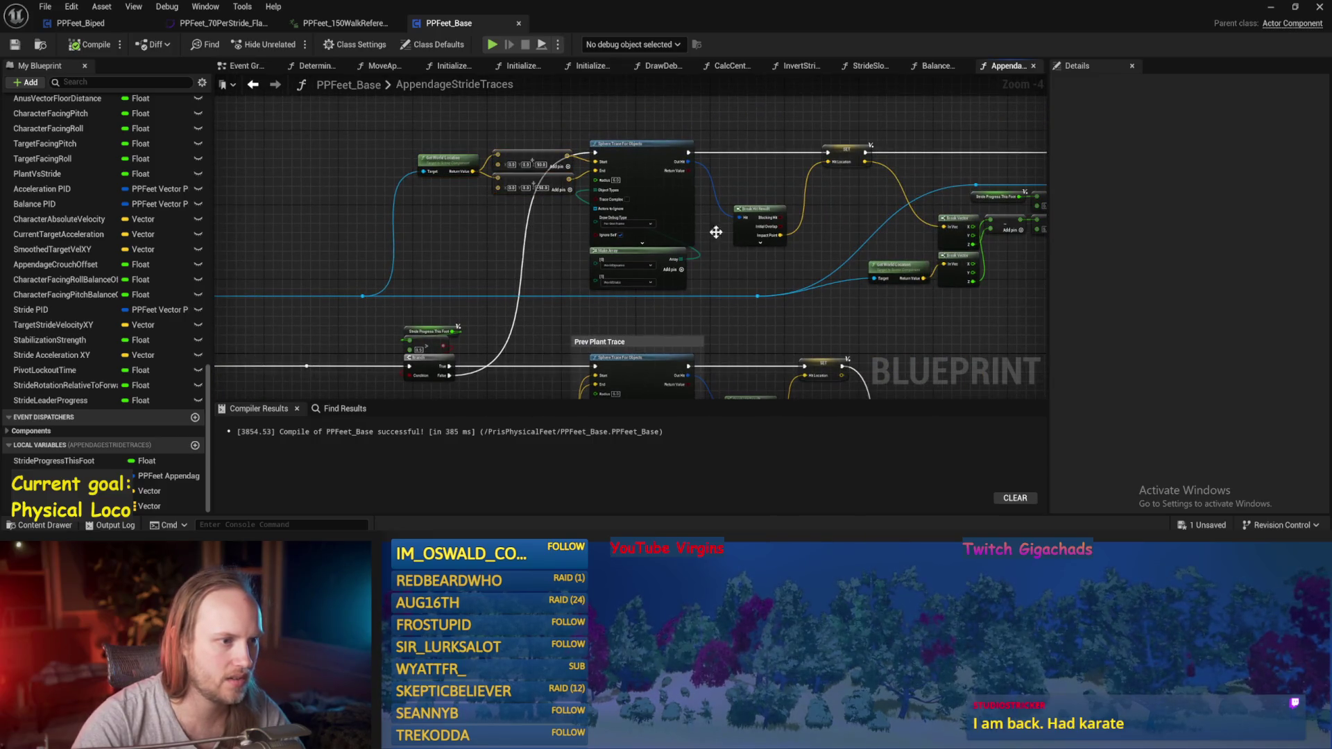
{"action": "left_click_drag", "start_coordinate": [961, 162], "coordinate": [512, 196]}
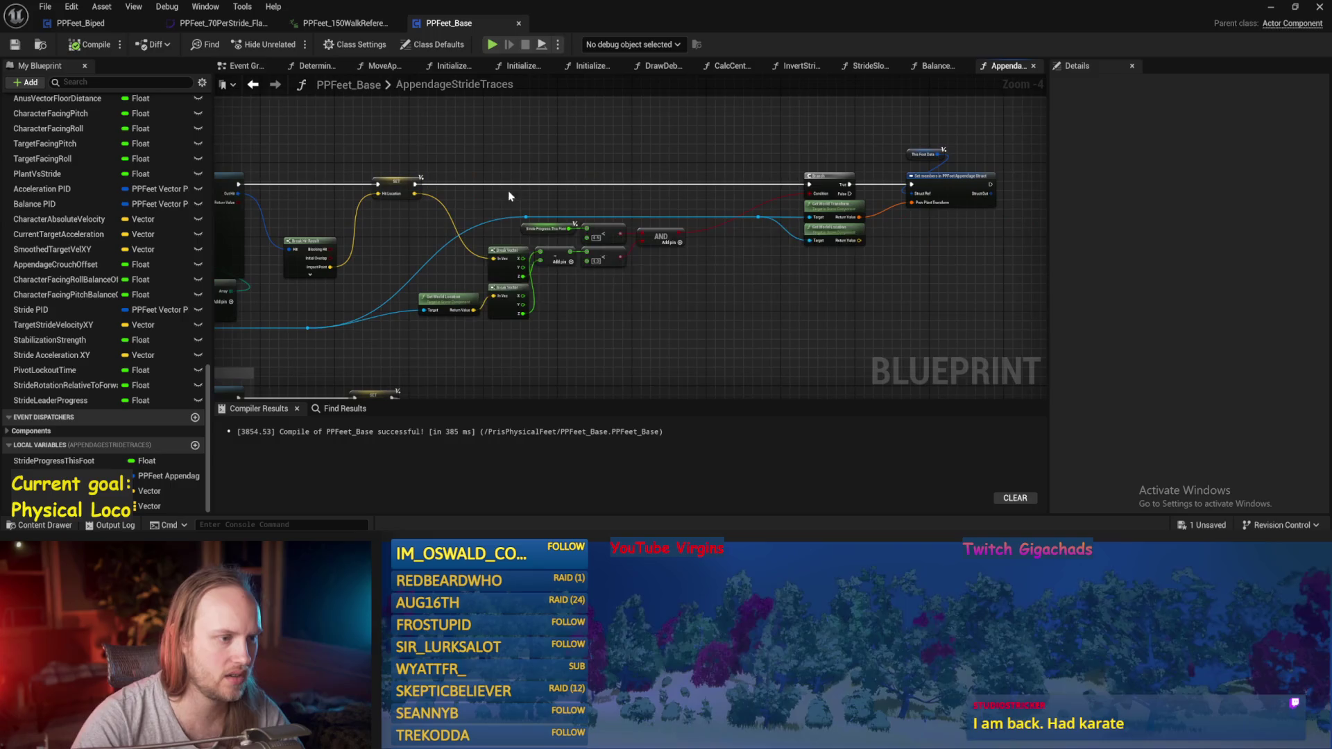
{"action": "scroll", "coordinate": [723, 281], "scroll_direction": "up", "scroll_amount": 1}
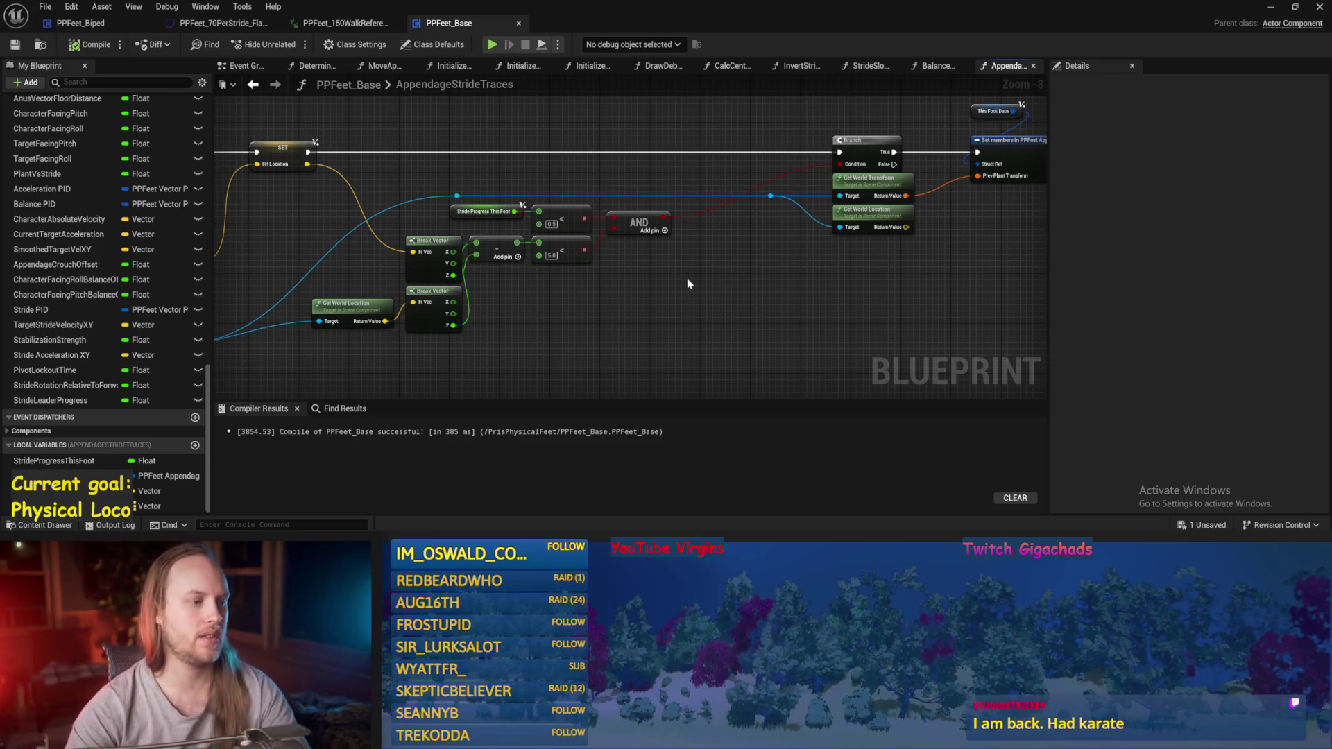
{"action": "left_click", "coordinate": [628, 229]}
{"action": "key", "text": "Delete"}
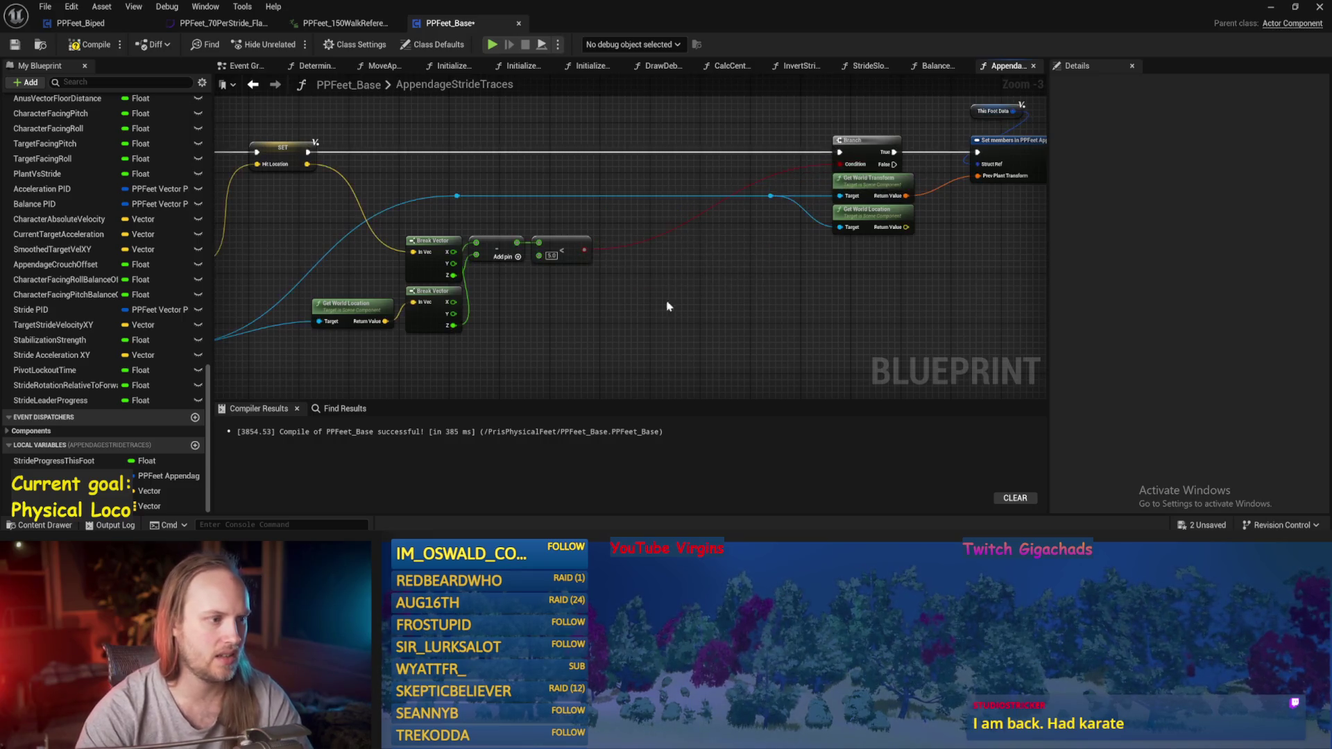
{"action": "key", "text": "ctrl+s"}
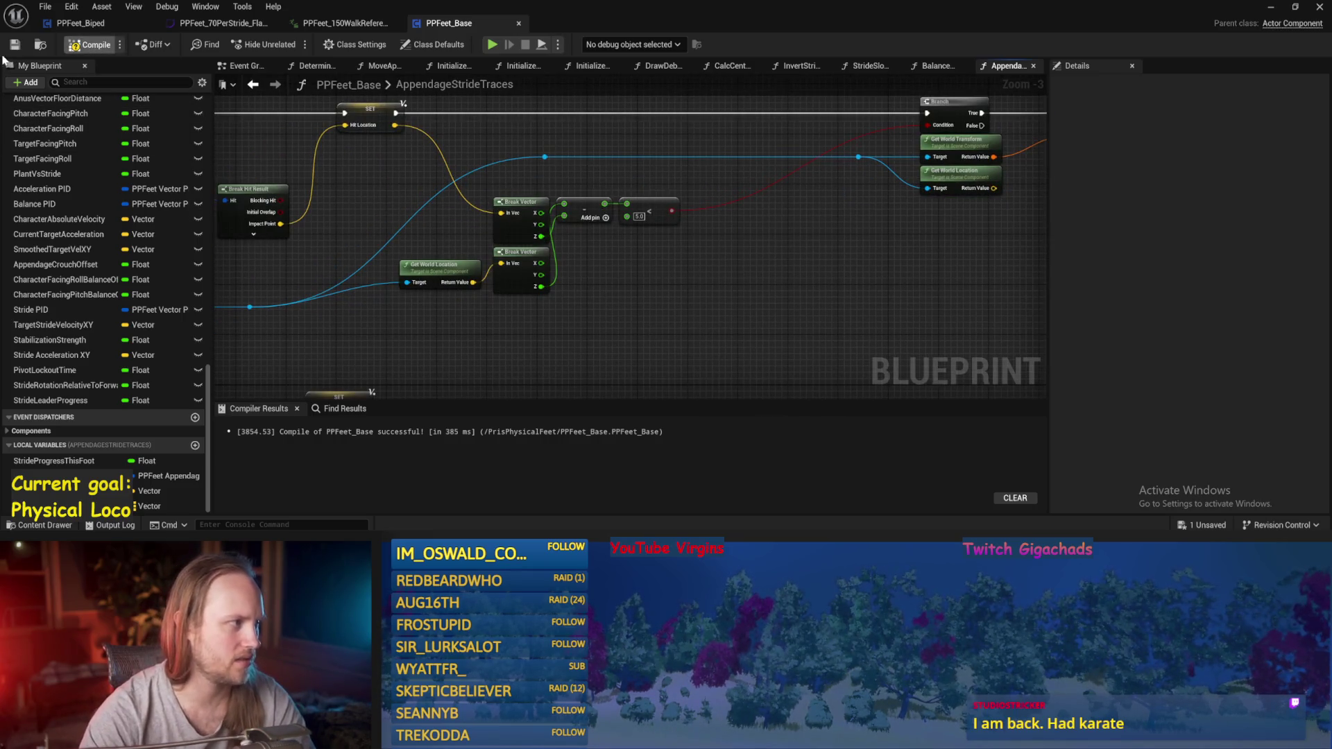
- Save PPFeet_Base, run a Play-in-Editor test with Alt+P, and stop it with Esc
{"action": "key", "text": "ctrl+s"}
{"action": "key", "text": "alt+p"}
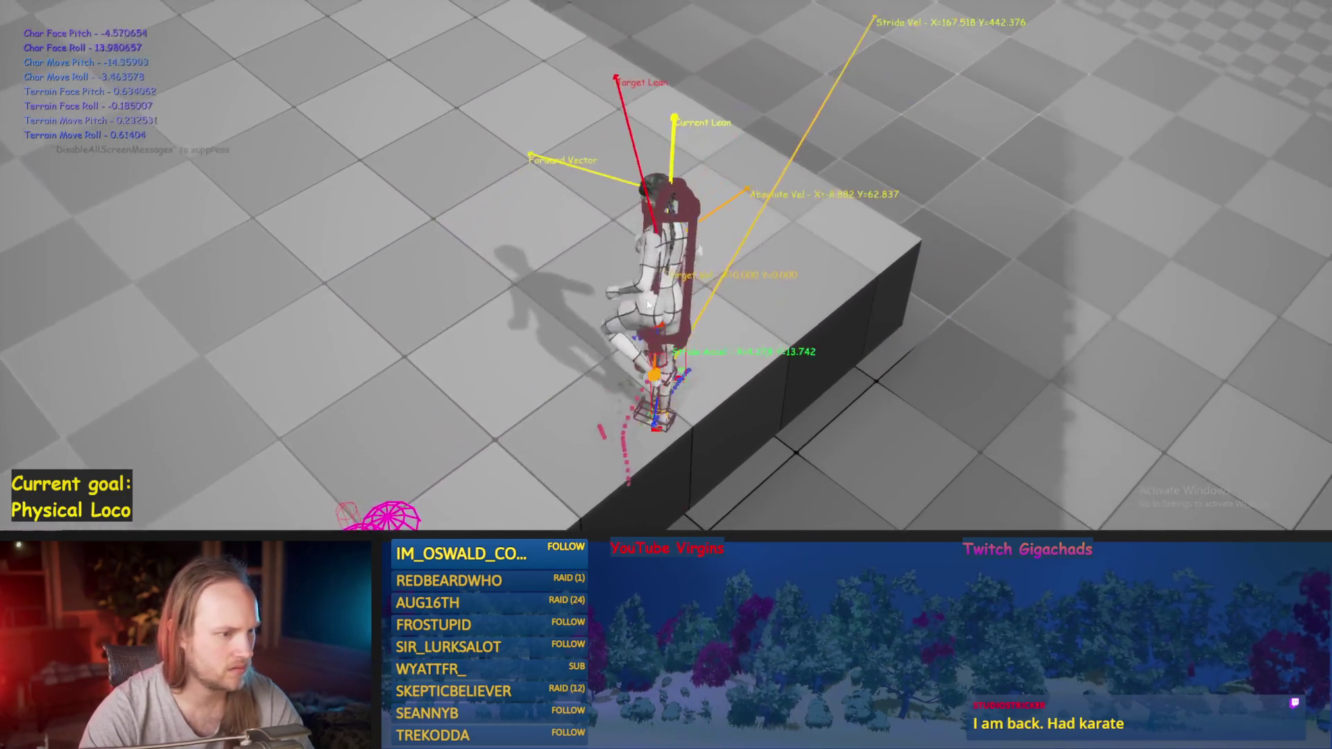
{"action": "key", "text": "Escape"}
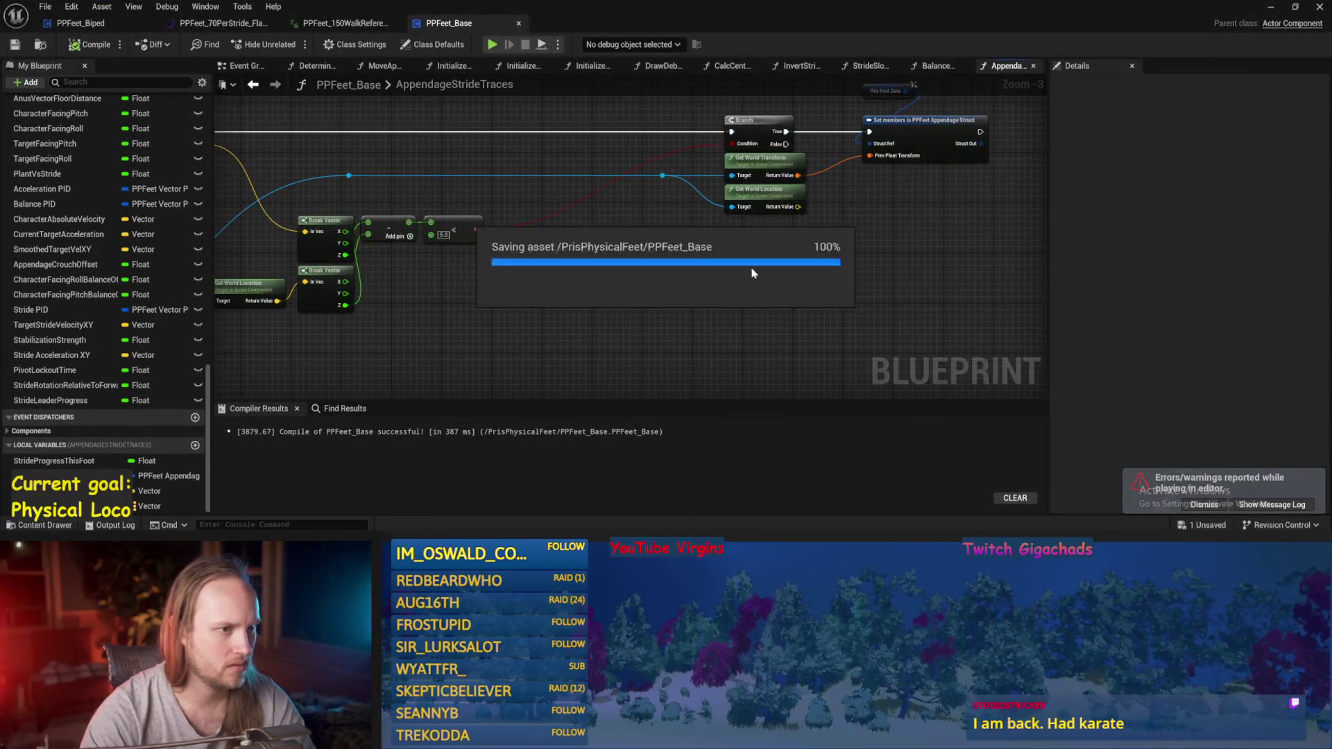
- Nudge the This Foot Data node slightly down, just above Set members, and save
{"action": "left_click_drag", "start_coordinate": [852, 125], "coordinate": [844, 134]}
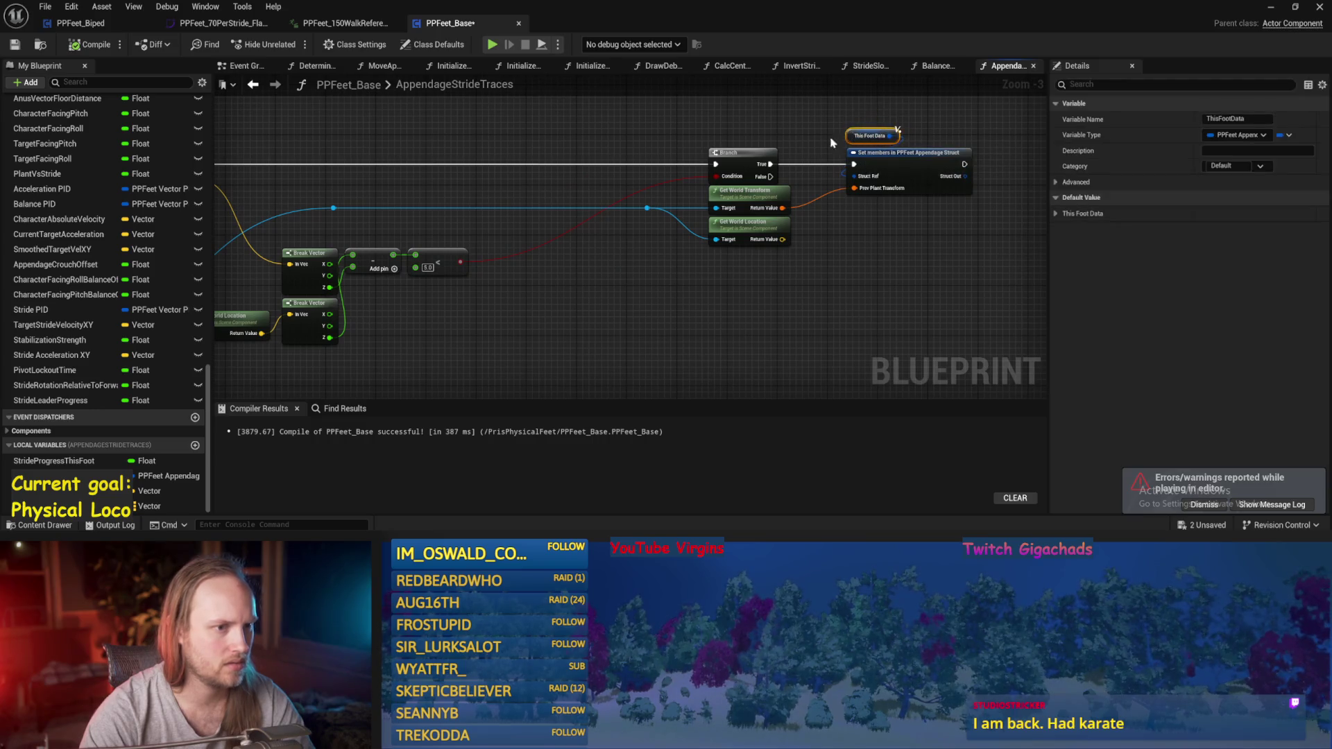
{"action": "key", "text": "ctrl+s"}
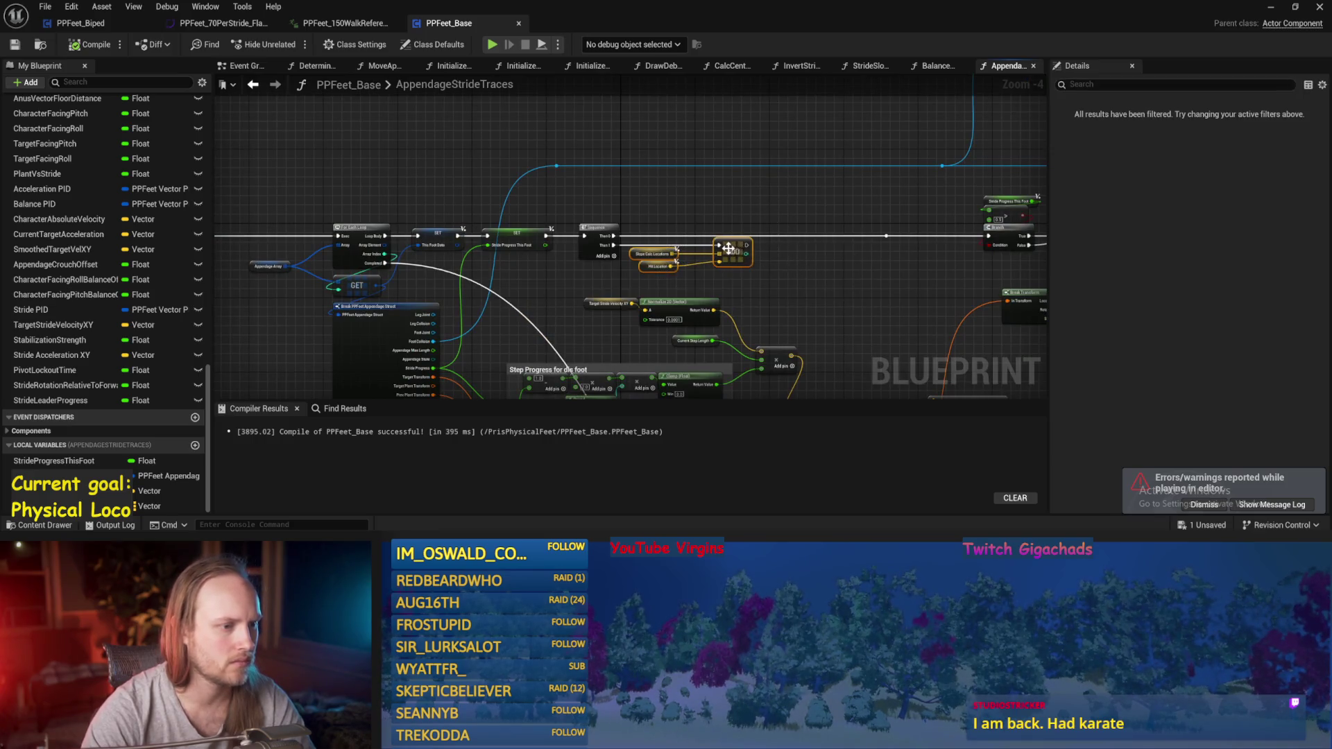
{"action": "key", "text": "ctrl+s"}
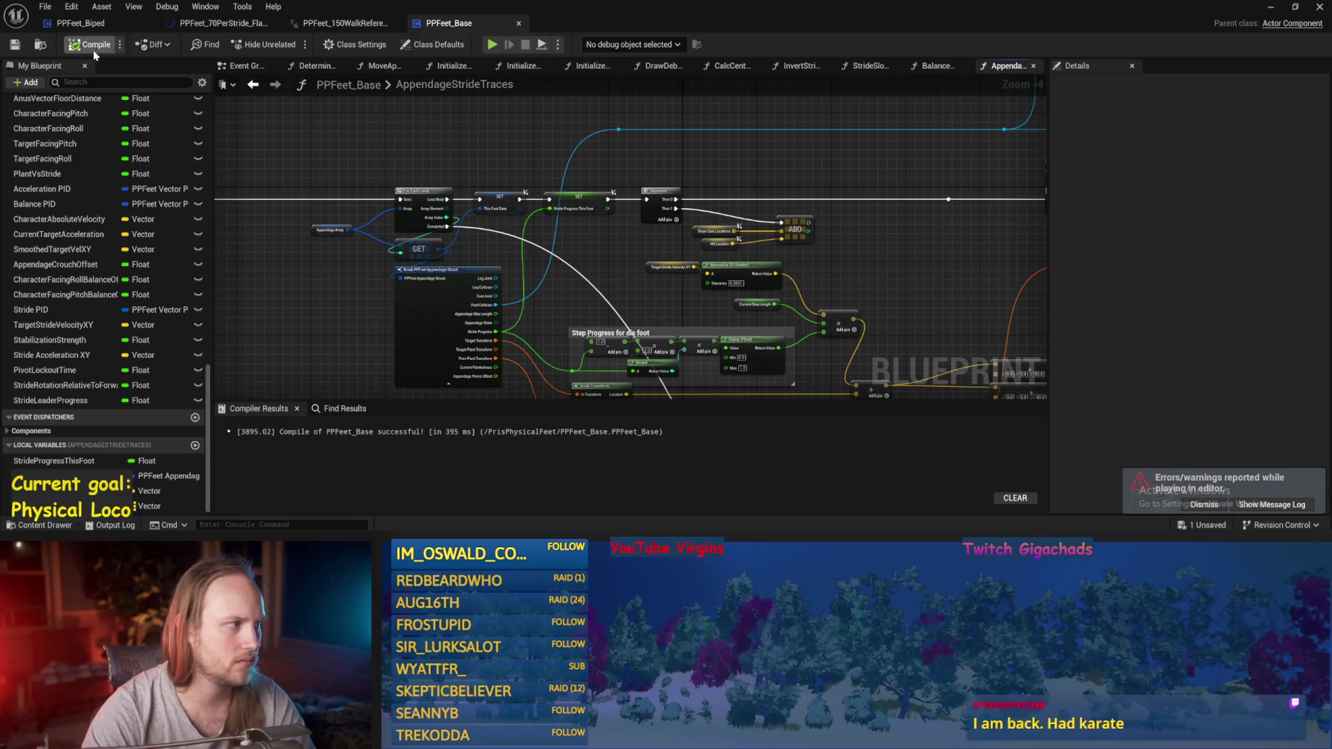
{"action": "scroll", "coordinate": [477, 188], "scroll_direction": "up", "scroll_amount": 1}
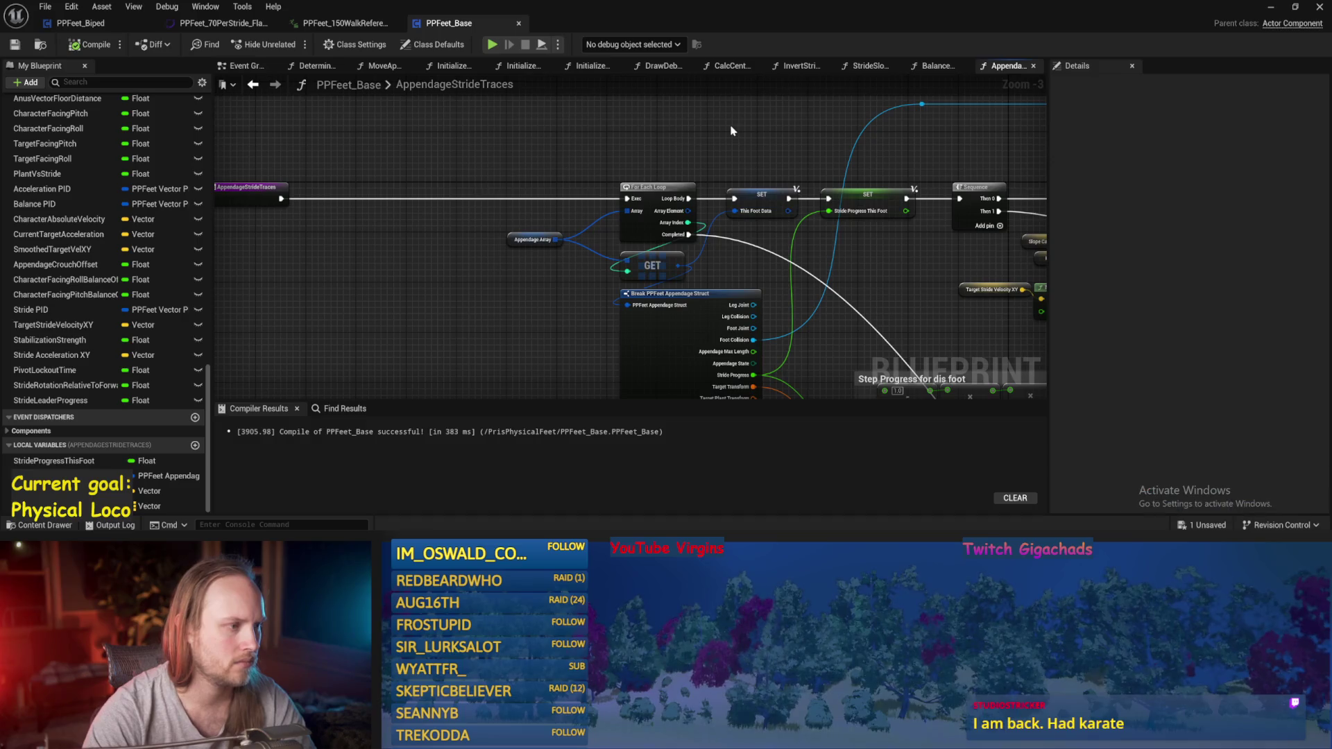
{"action": "key", "text": "ctrl+s"}
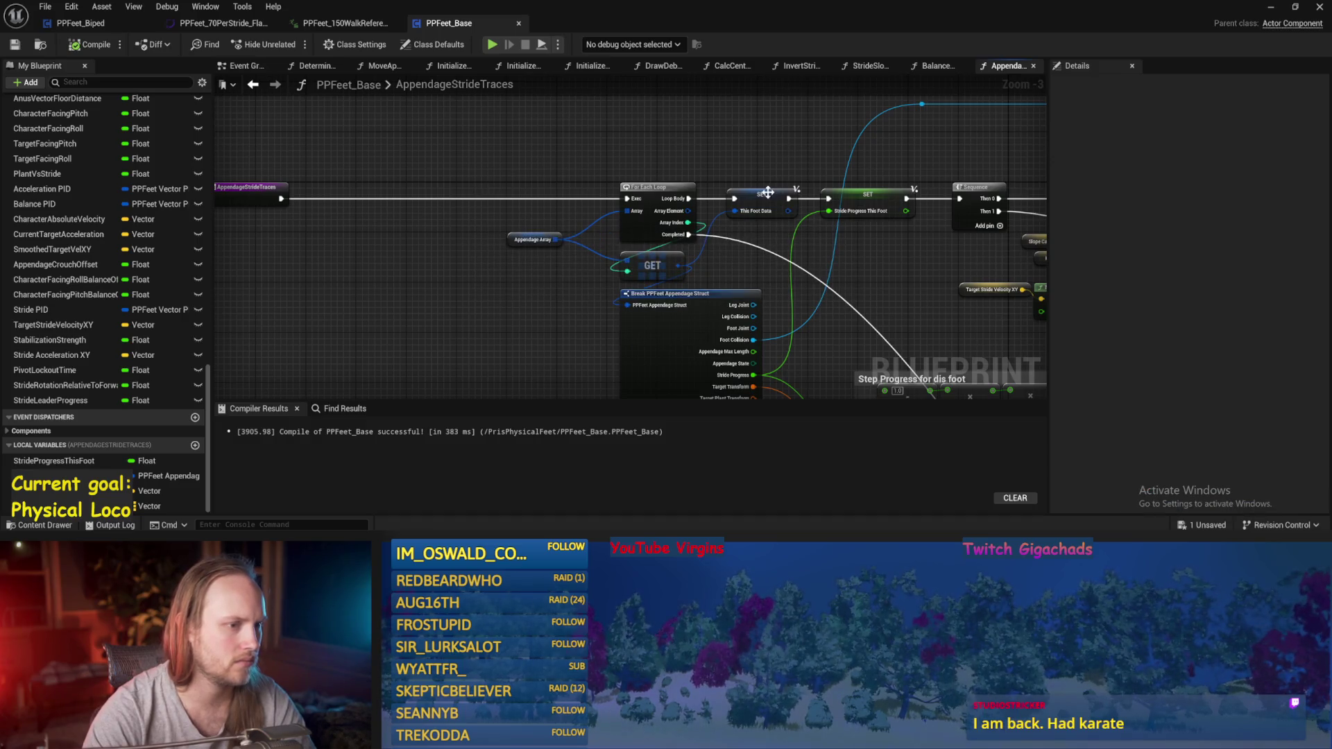
- Select the SET This Foot Data node and bring the Branch and Set members nodes into view
{"action": "left_click", "coordinate": [768, 193]}
{"action": "scroll", "coordinate": [859, 137], "scroll_direction": "down", "scroll_amount": 1}
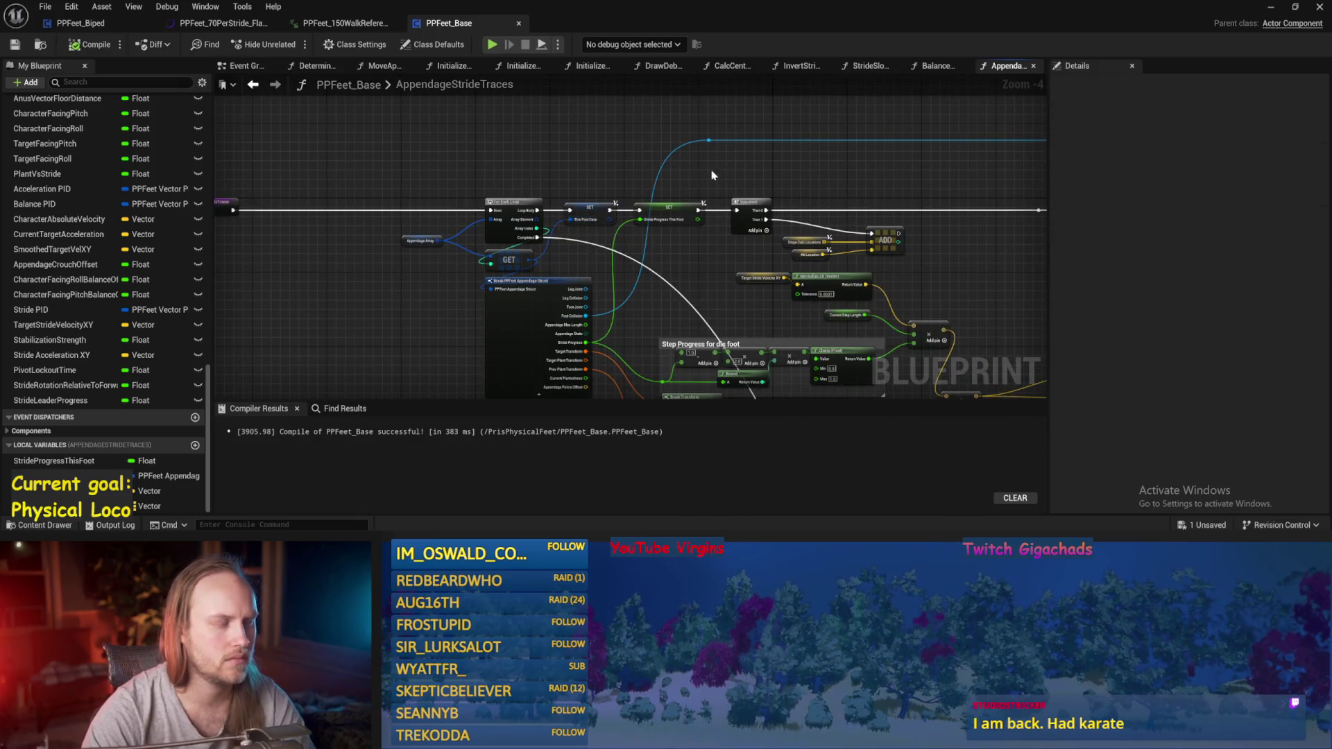
{"action": "left_click_drag", "start_coordinate": [699, 176], "coordinate": [529, 274]}
{"action": "left_click_drag", "start_coordinate": [729, 255], "coordinate": [467, 236]}
{"action": "scroll", "coordinate": [807, 170], "scroll_direction": "up", "scroll_amount": 3}
{"action": "left_click_drag", "start_coordinate": [838, 158], "coordinate": [772, 183]}
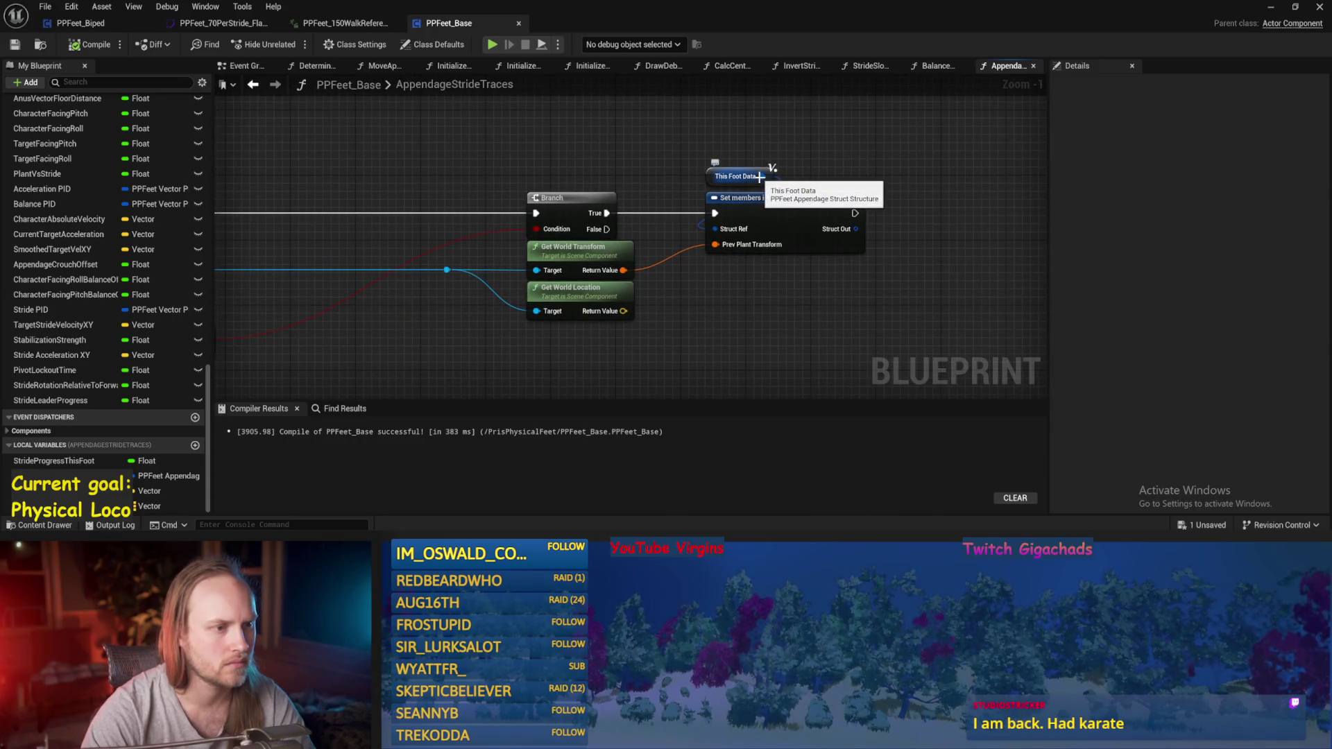
- Inspect the This Foot Data and SET This Foot Data default values in Details, then compile
{"action": "left_click", "coordinate": [772, 171]}
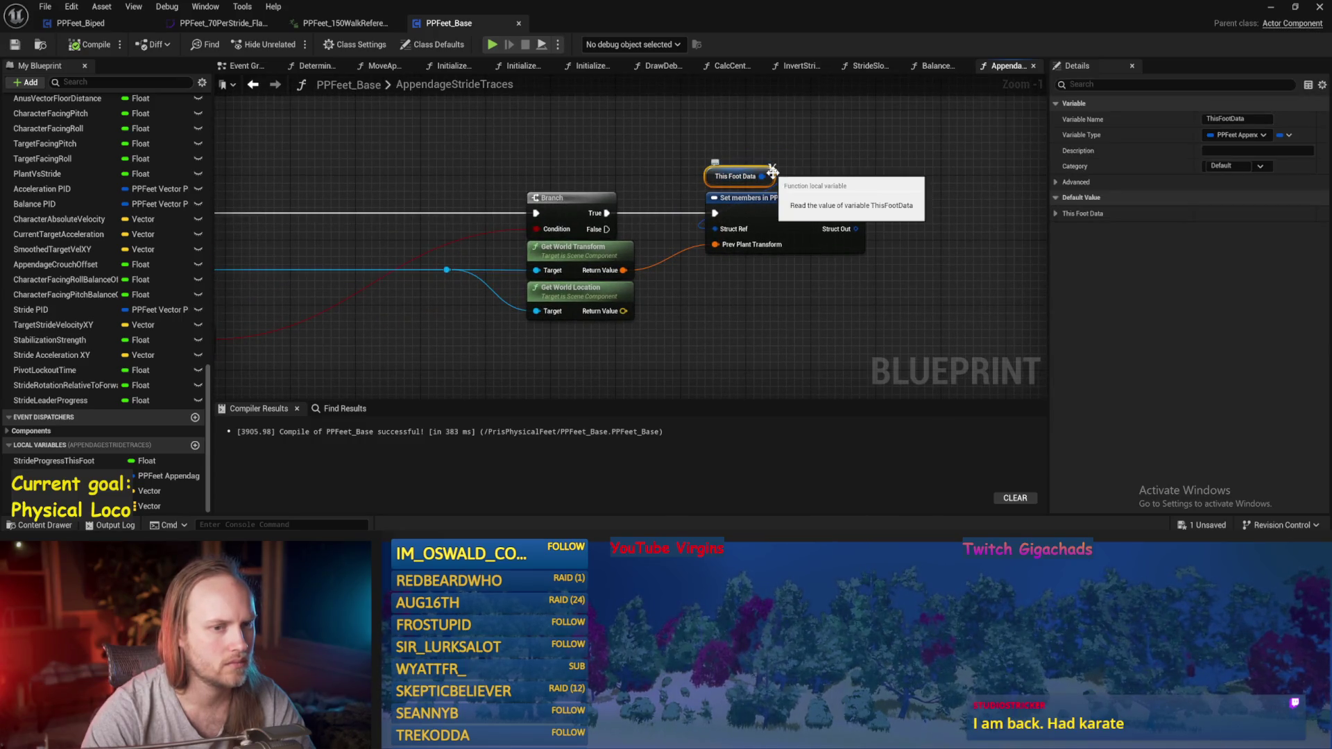
{"action": "left_click", "coordinate": [1055, 214]}
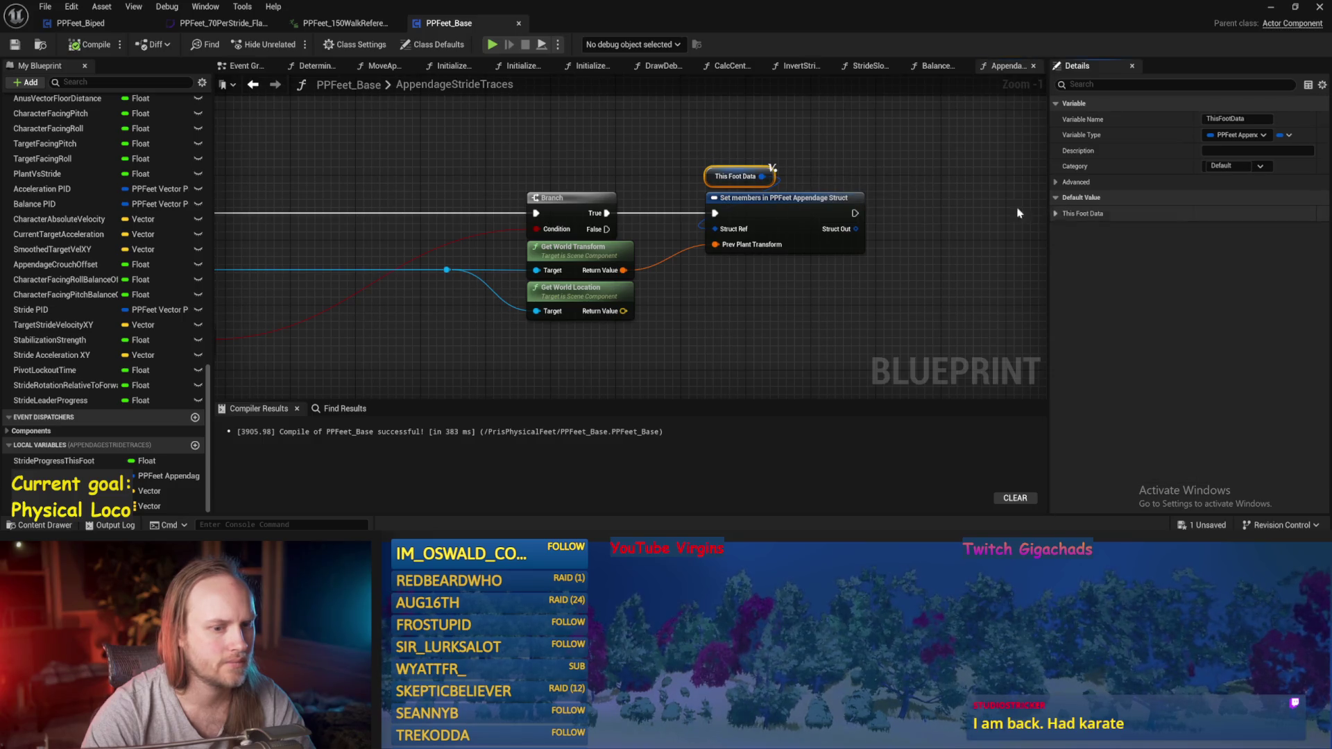
{"action": "left_click", "coordinate": [1055, 213]}
{"action": "scroll", "coordinate": [650, 251], "scroll_direction": "down", "scroll_amount": 5}
{"action": "scroll", "coordinate": [649, 251], "scroll_direction": "up", "scroll_amount": 5}
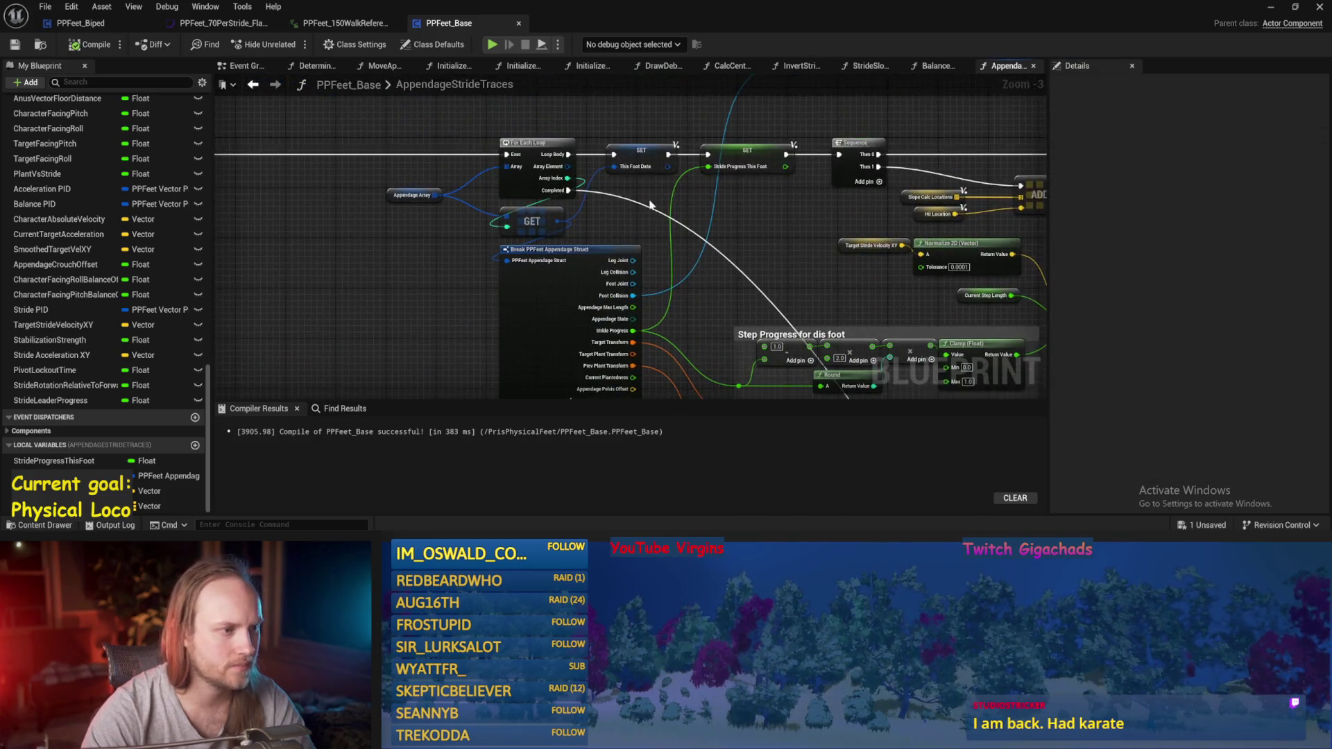
{"action": "key", "text": "ctrl+s"}
{"action": "left_click", "coordinate": [624, 173]}
{"action": "left_click", "coordinate": [1056, 282]}
{"action": "left_click", "coordinate": [1057, 283]}
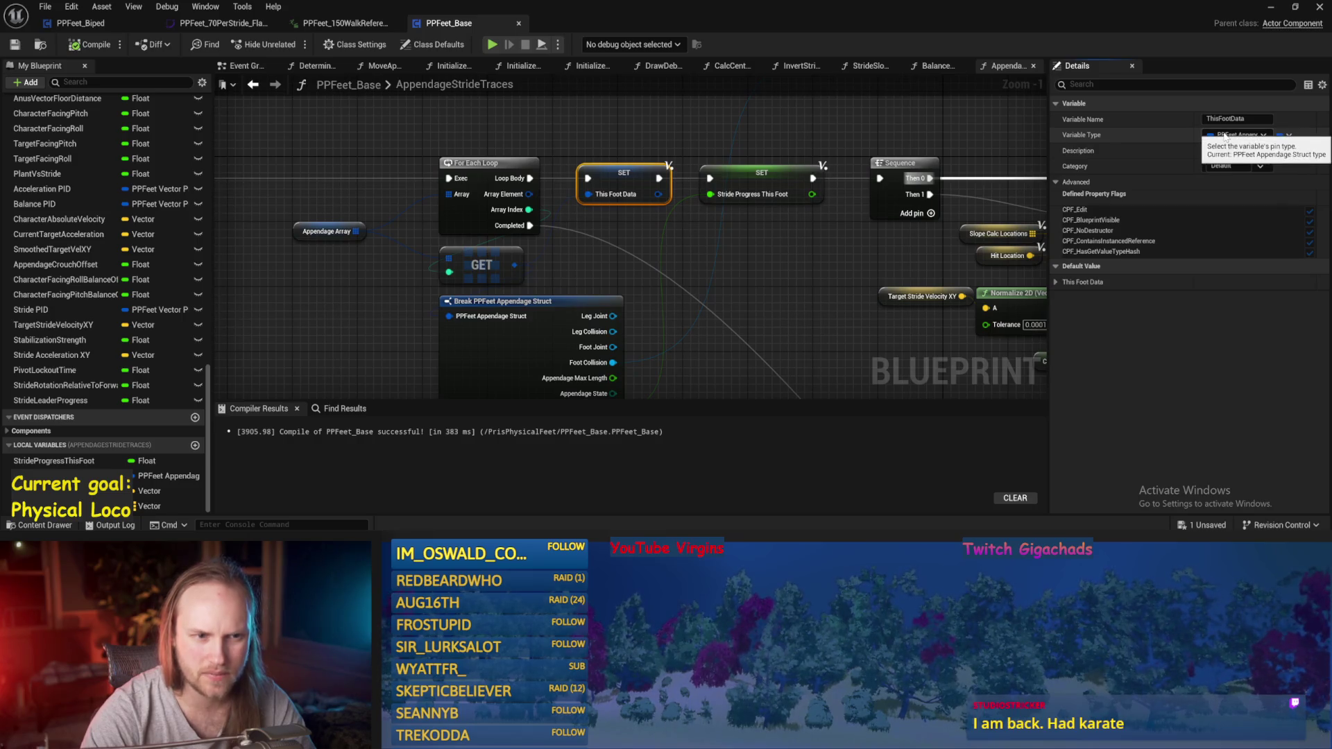
{"action": "scroll", "coordinate": [786, 148], "scroll_direction": "down", "scroll_amount": 2}
{"action": "left_click", "coordinate": [785, 148]}
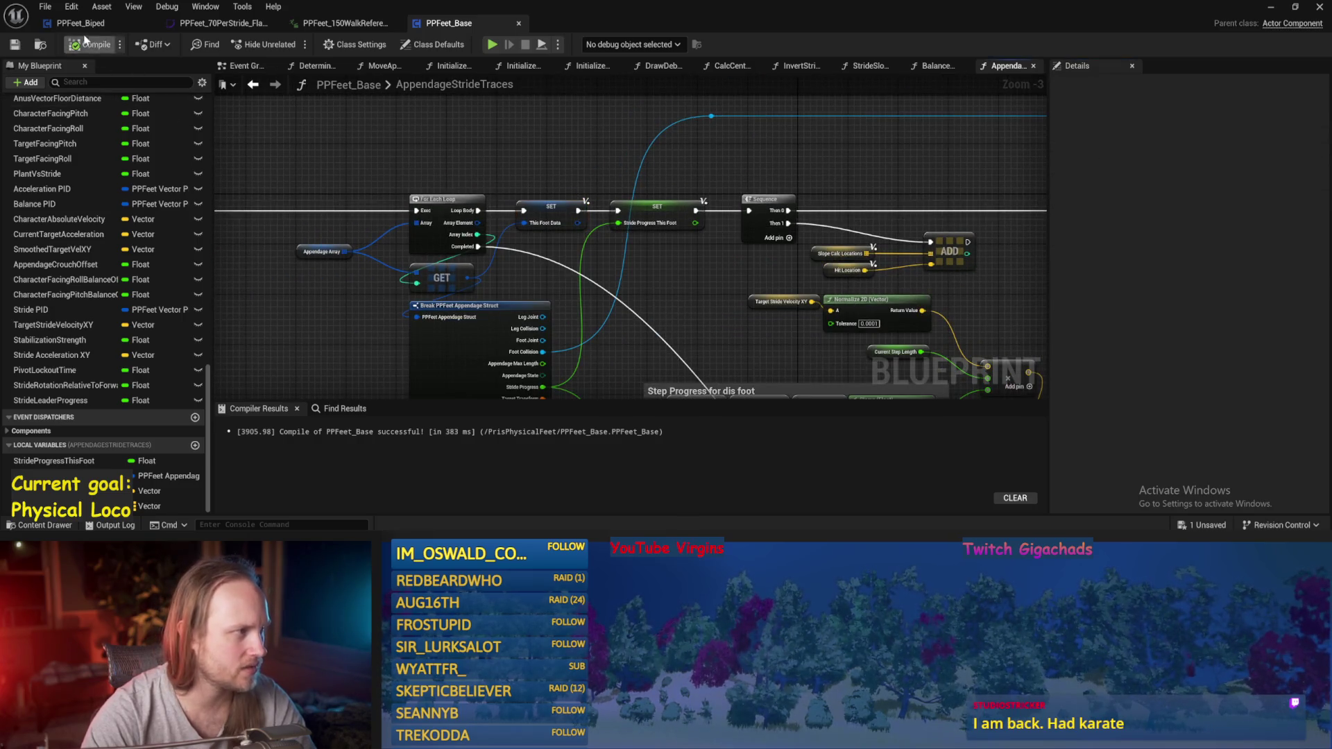
{"action": "left_click", "coordinate": [14, 45]}
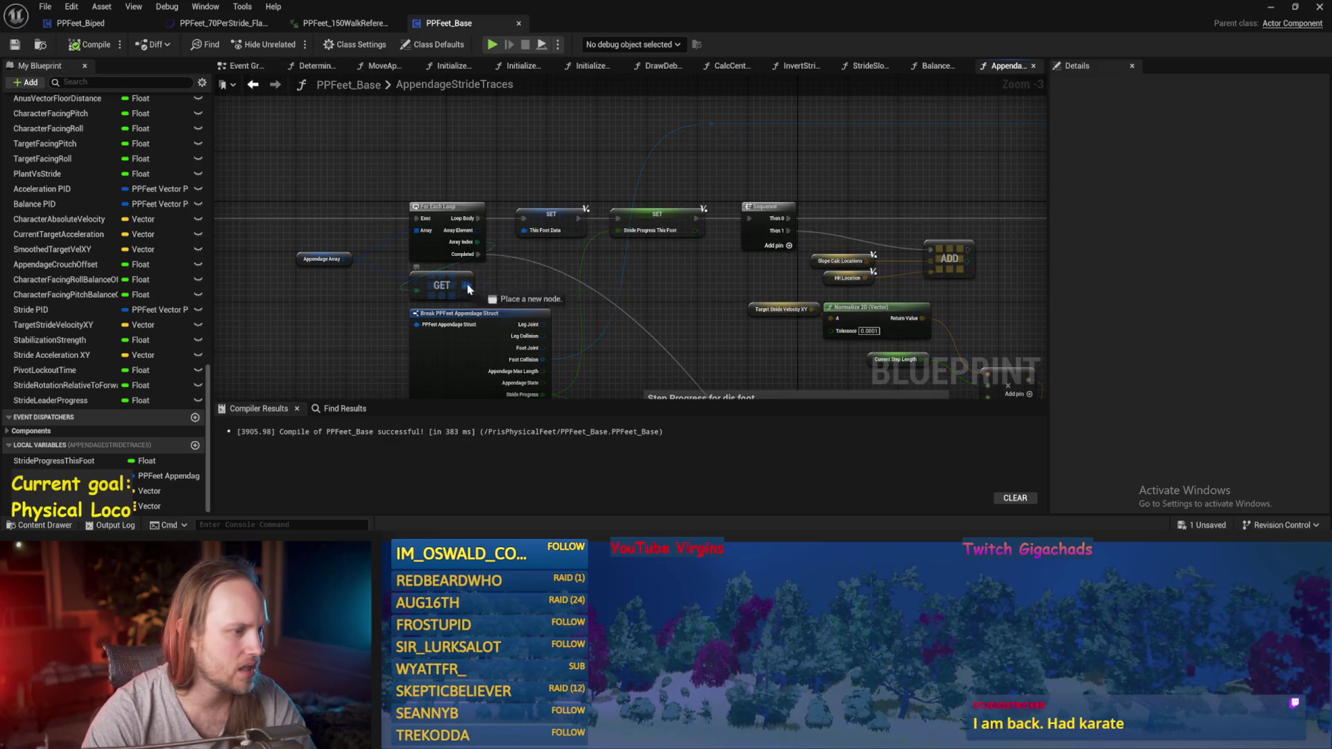
- Switch to PPFeet_Biped and back, save PPFeet_Base, and bring the running play test forward
{"action": "mouse_move", "coordinate": [745, 250]}
{"action": "left_mouse_down"}
{"action": "mouse_move", "coordinate": [833, 232]}
{"action": "mouse_move", "coordinate": [923, 181]}
{"action": "mouse_move", "coordinate": [968, 201]}
{"action": "mouse_move", "coordinate": [758, 240]}
{"action": "left_mouse_up"}
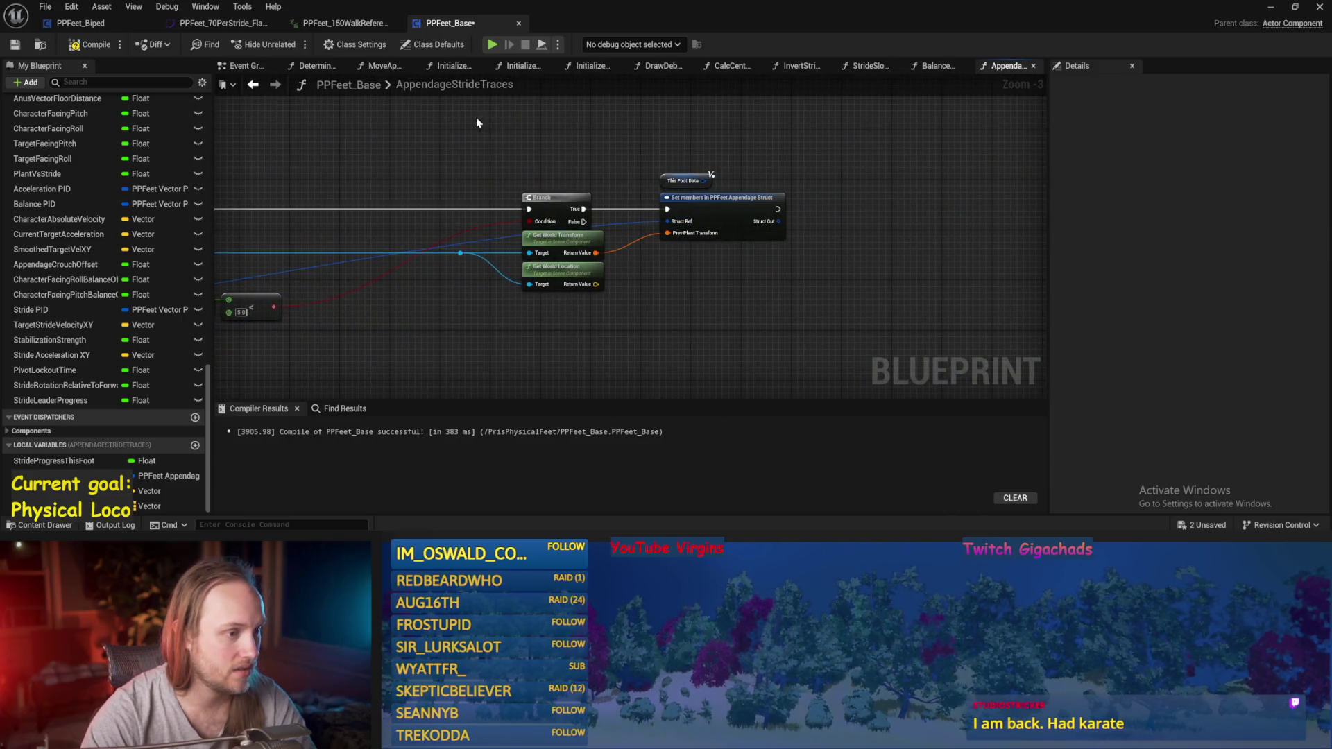
{"action": "left_click", "coordinate": [57, 25]}
{"action": "left_click", "coordinate": [444, 23]}
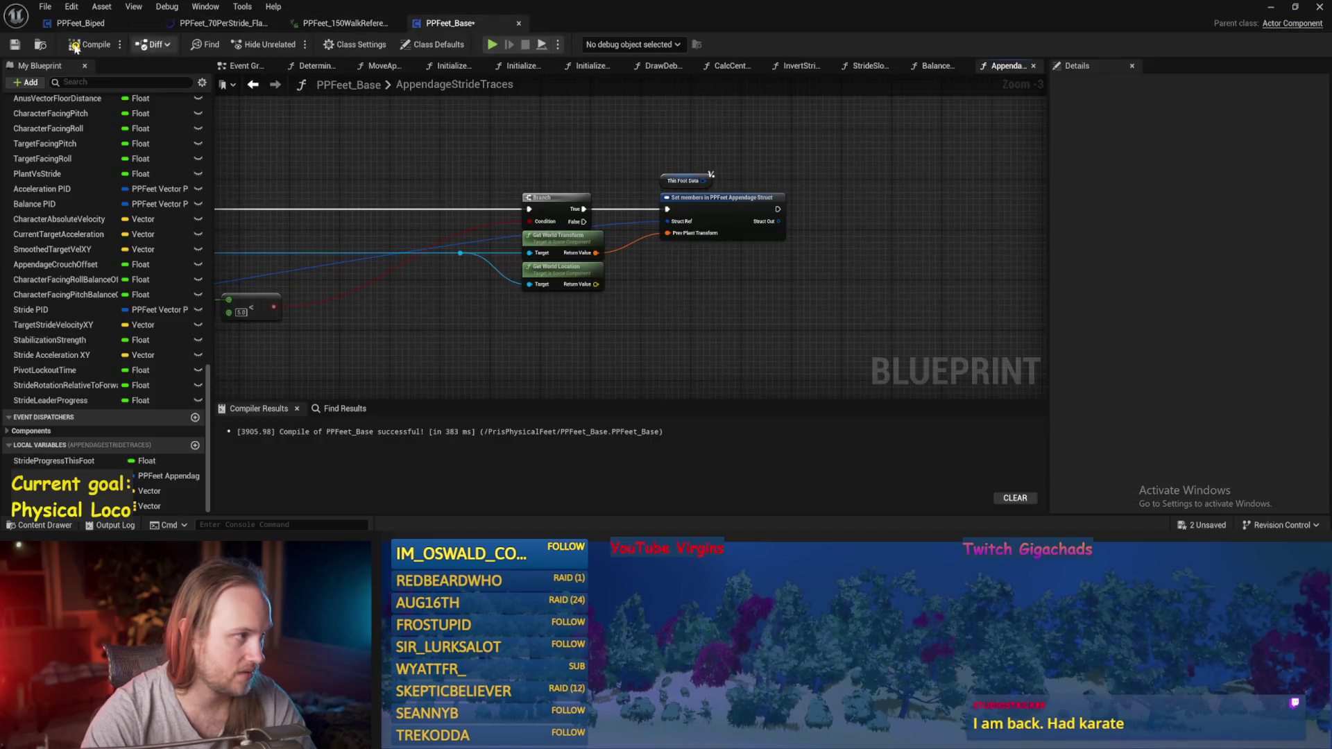
{"action": "left_click", "coordinate": [10, 45]}
{"action": "left_click", "coordinate": [1270, 7]}
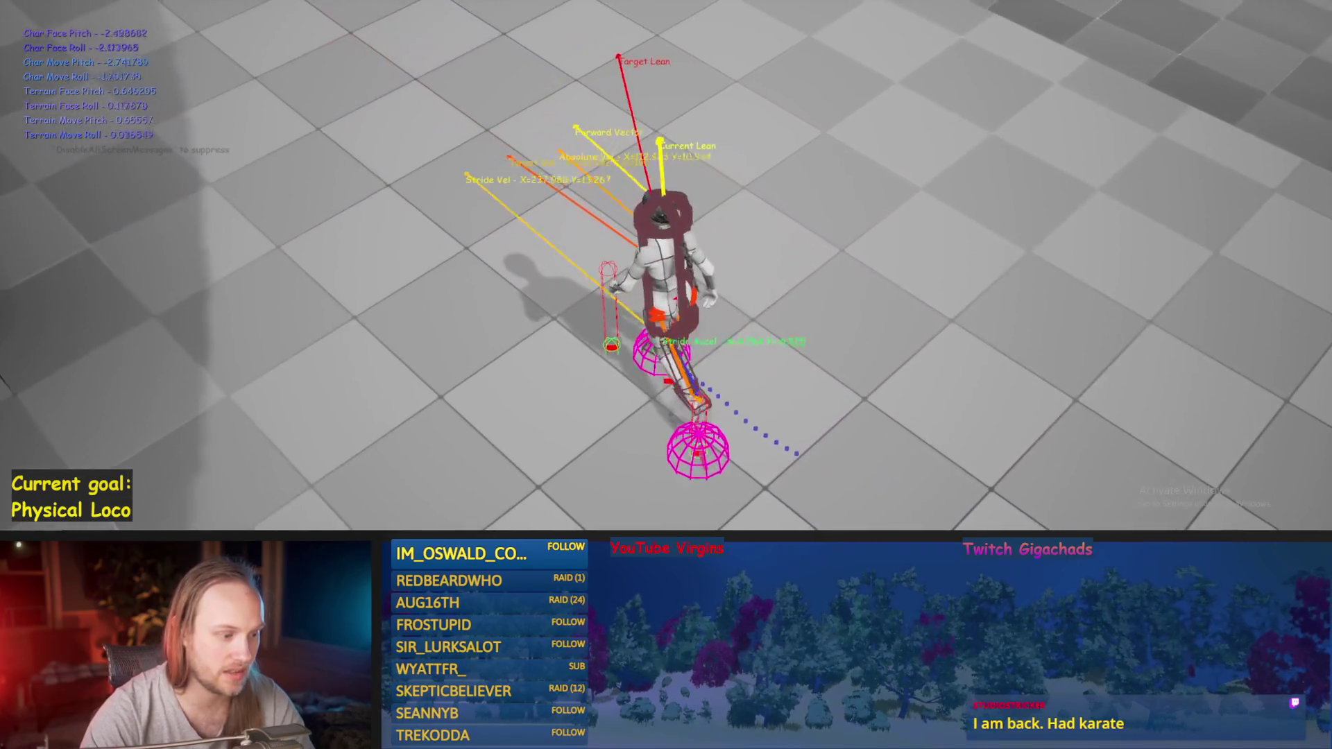
- Stop the play test and pan back over the AppendageStrideTraces graph
{"action": "key", "text": "Escape"}
{"action": "mouse_move", "coordinate": [611, 291]}
{"action": "left_mouse_down"}
{"action": "mouse_move", "coordinate": [639, 217]}
{"action": "mouse_move", "coordinate": [597, 193]}
{"action": "mouse_move", "coordinate": [638, 122]}
{"action": "left_mouse_up"}
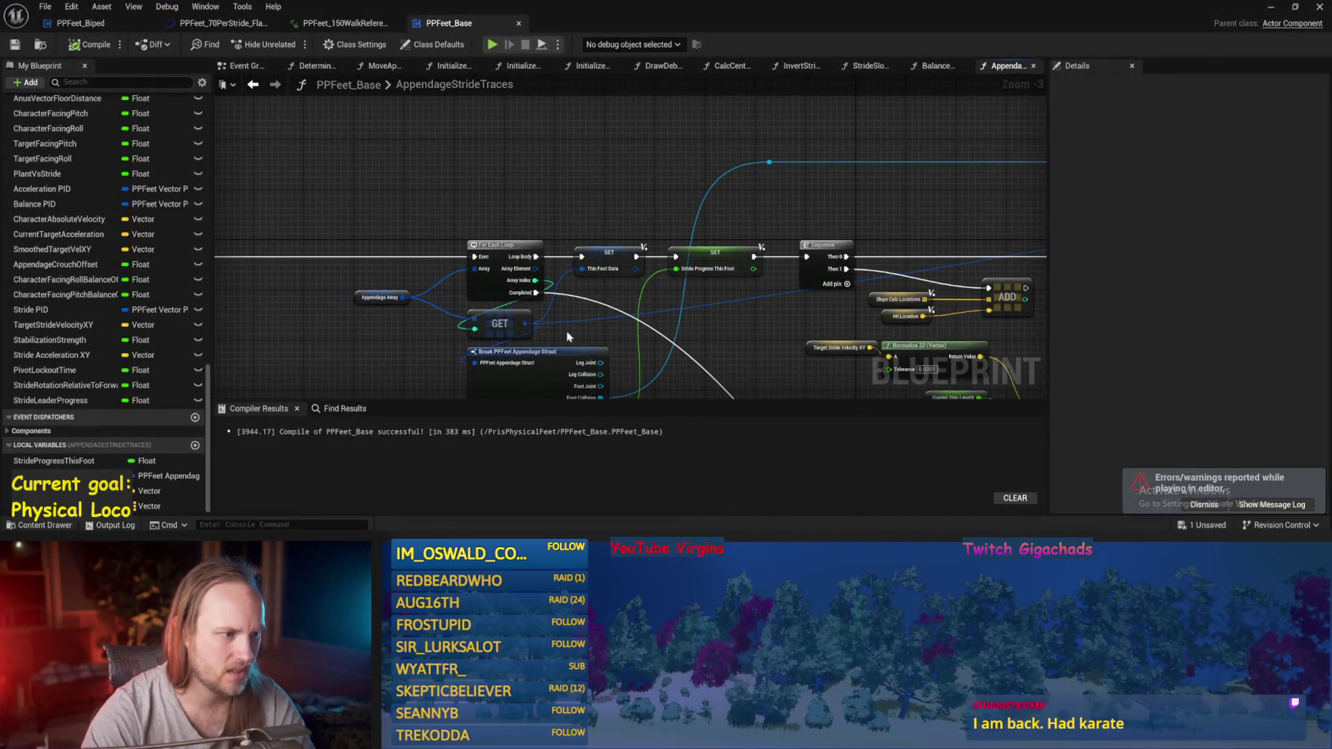
- Check the ThisFootData SET node and local variable defaults in Details and recompile PPFeet_Base
{"action": "scroll", "coordinate": [569, 204], "scroll_direction": "up", "scroll_amount": 3}
{"action": "left_click", "coordinate": [567, 180]}
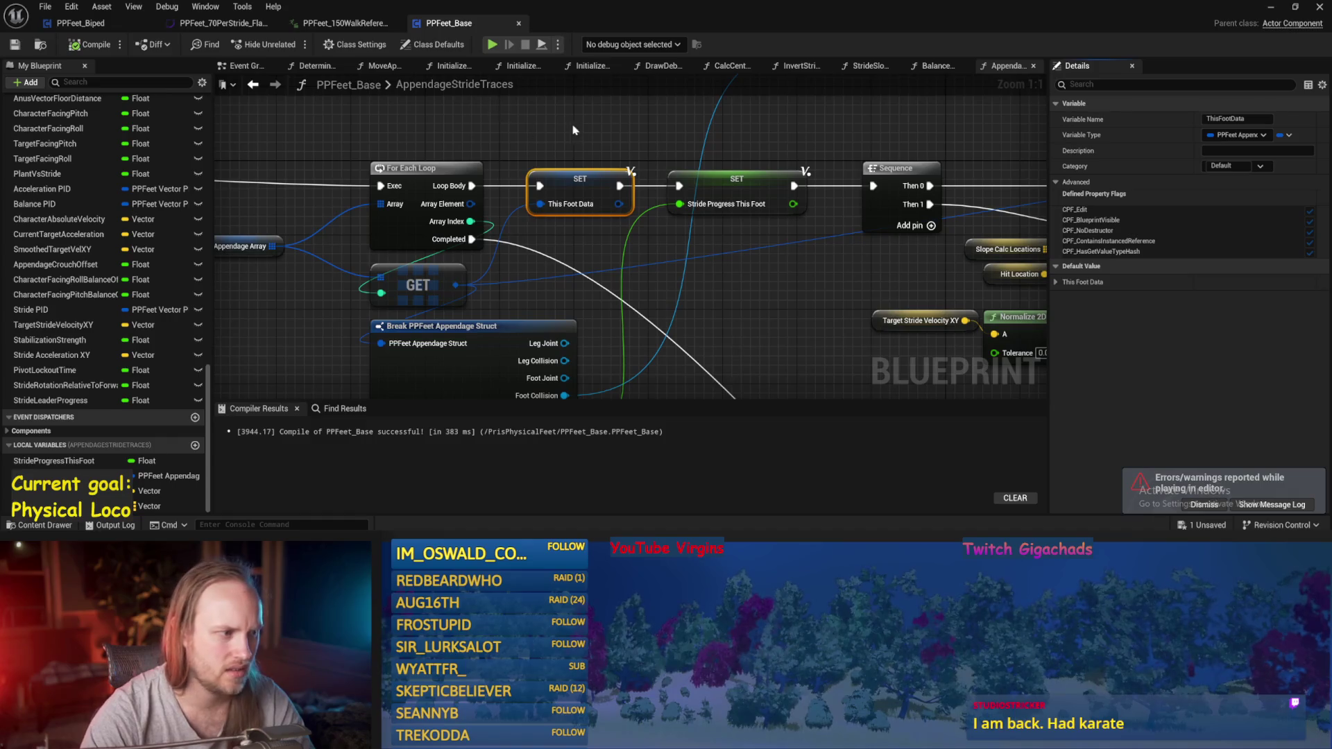
{"action": "left_click_drag", "start_coordinate": [567, 130], "coordinate": [606, 150]}
{"action": "left_click", "coordinate": [619, 212]}
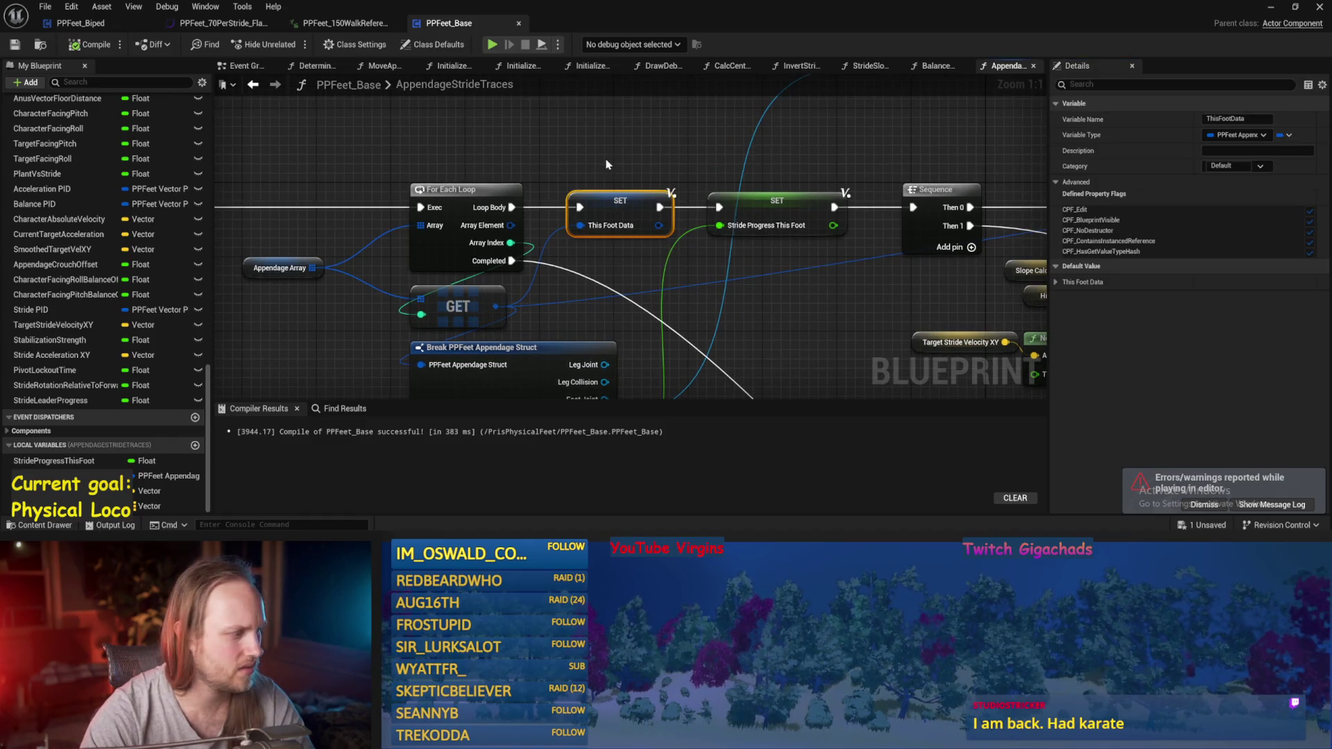
{"action": "left_click", "coordinate": [143, 476]}
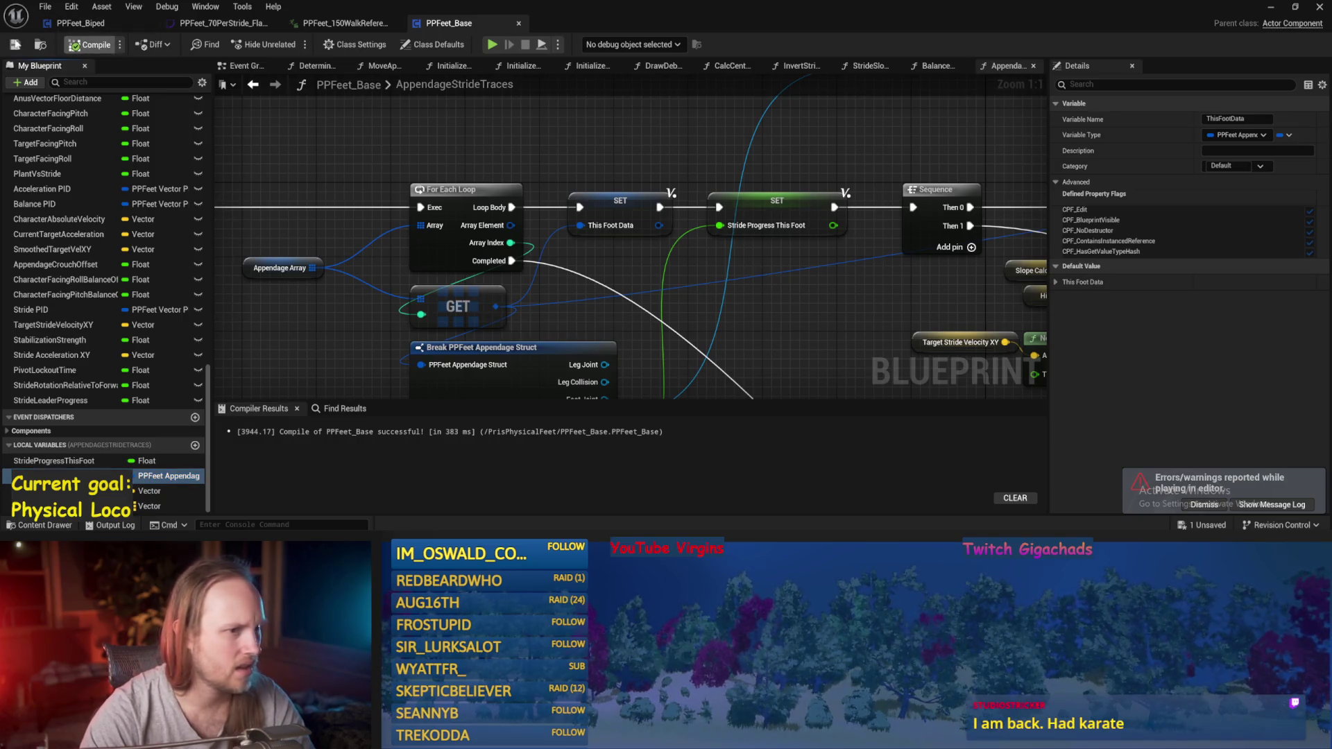
{"action": "left_click", "coordinate": [91, 44]}
{"action": "left_click", "coordinate": [1056, 282]}
{"action": "scroll", "coordinate": [1130, 330], "scroll_direction": "down", "scroll_amount": 1}
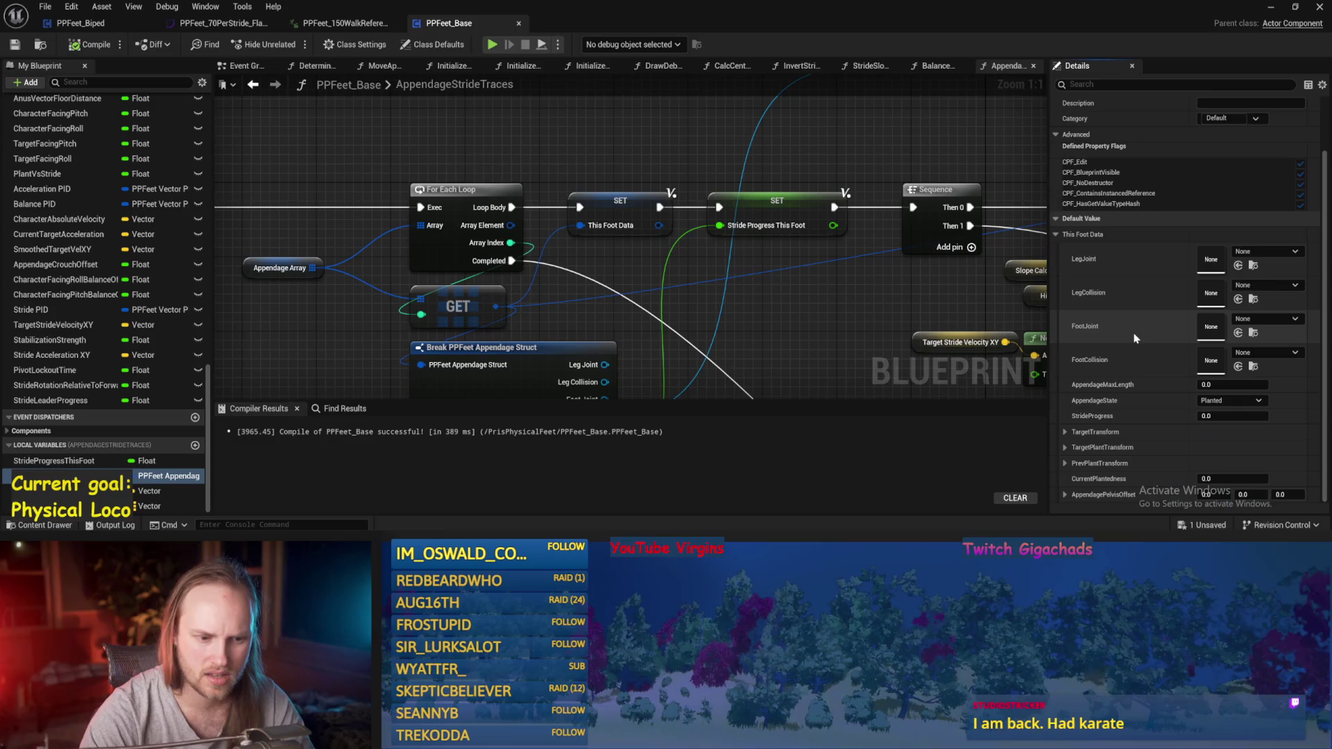
{"action": "left_click", "coordinate": [1056, 234]}
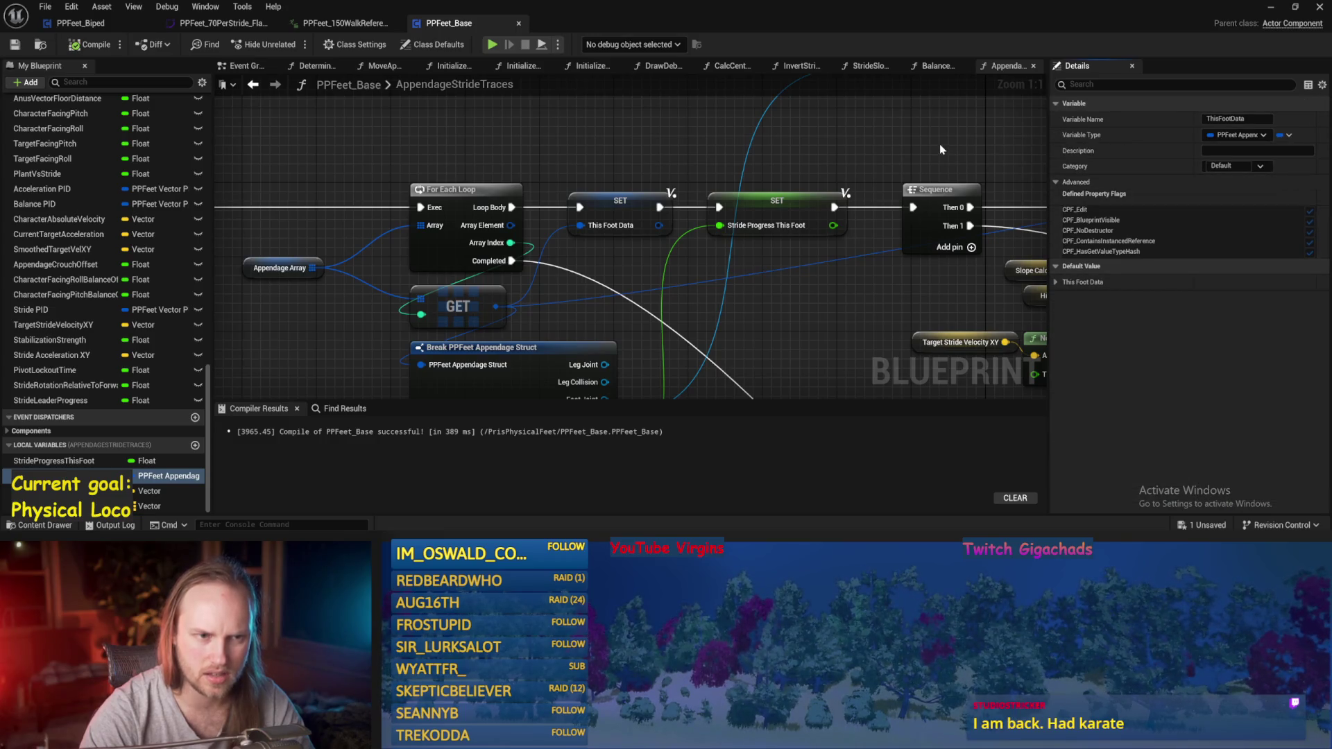
- Add a reroute point on the wire from the loop's GET node and lift it above the nodes
{"action": "double_click", "coordinate": [615, 280]}
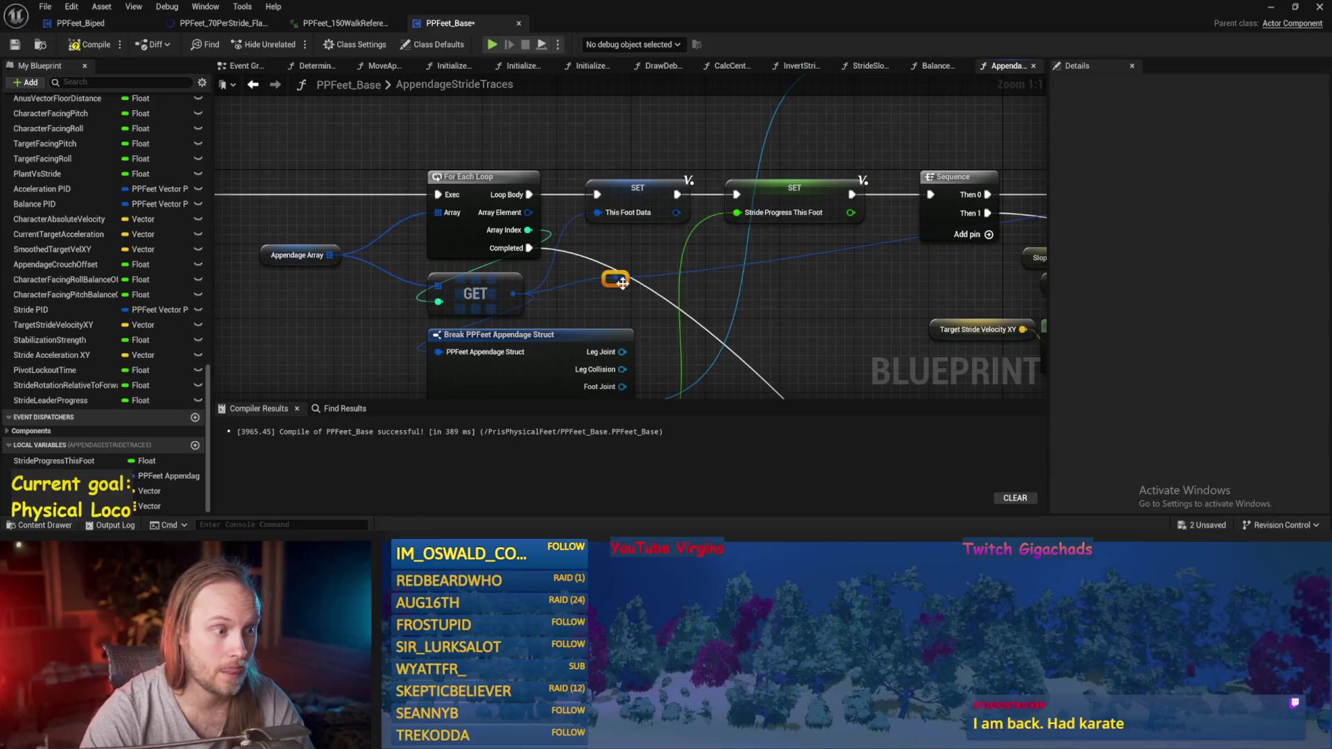
{"action": "scroll", "coordinate": [623, 208], "scroll_direction": "down", "scroll_amount": 5}
{"action": "mouse_move", "coordinate": [619, 221]}
{"action": "left_mouse_down"}
{"action": "mouse_move", "coordinate": [635, 136]}
{"action": "mouse_move", "coordinate": [659, 206]}
{"action": "left_mouse_up"}
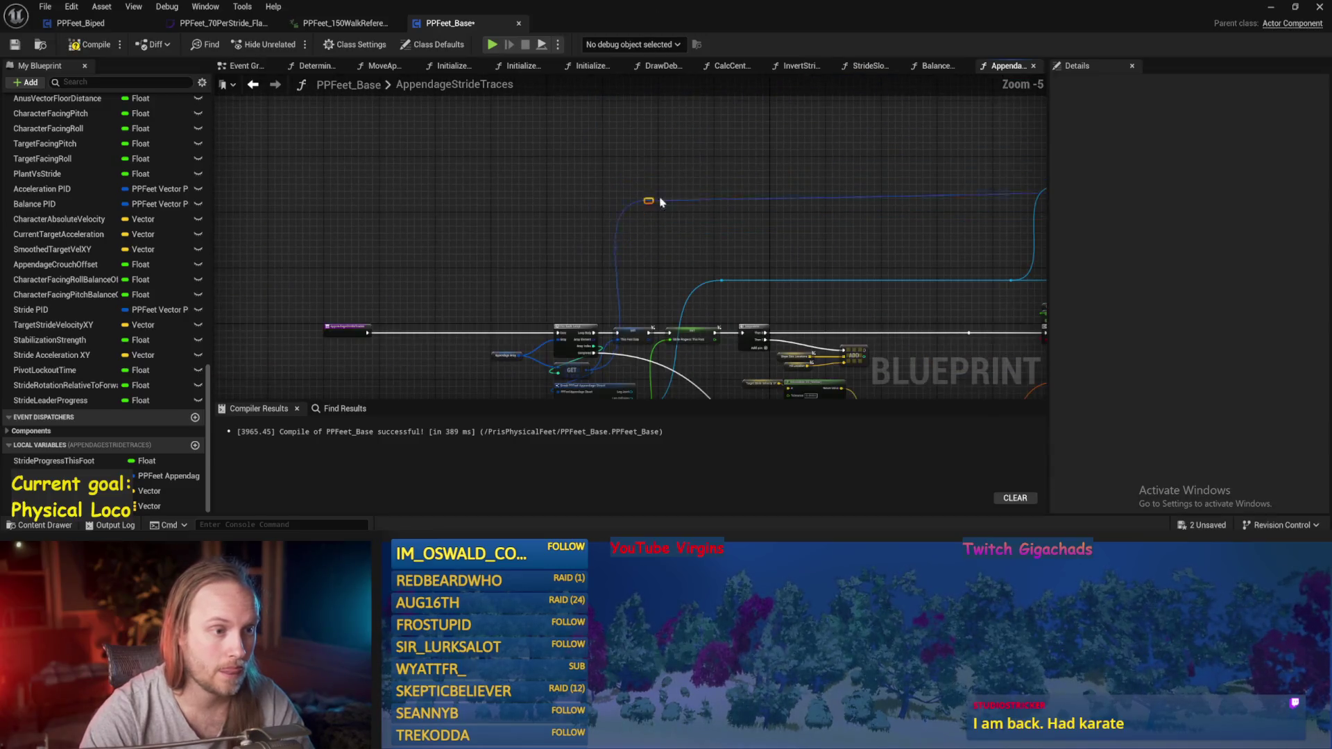
{"action": "mouse_move", "coordinate": [657, 159]}
{"action": "left_mouse_down"}
{"action": "mouse_move", "coordinate": [497, 202]}
{"action": "mouse_move", "coordinate": [800, 204]}
{"action": "left_mouse_up"}
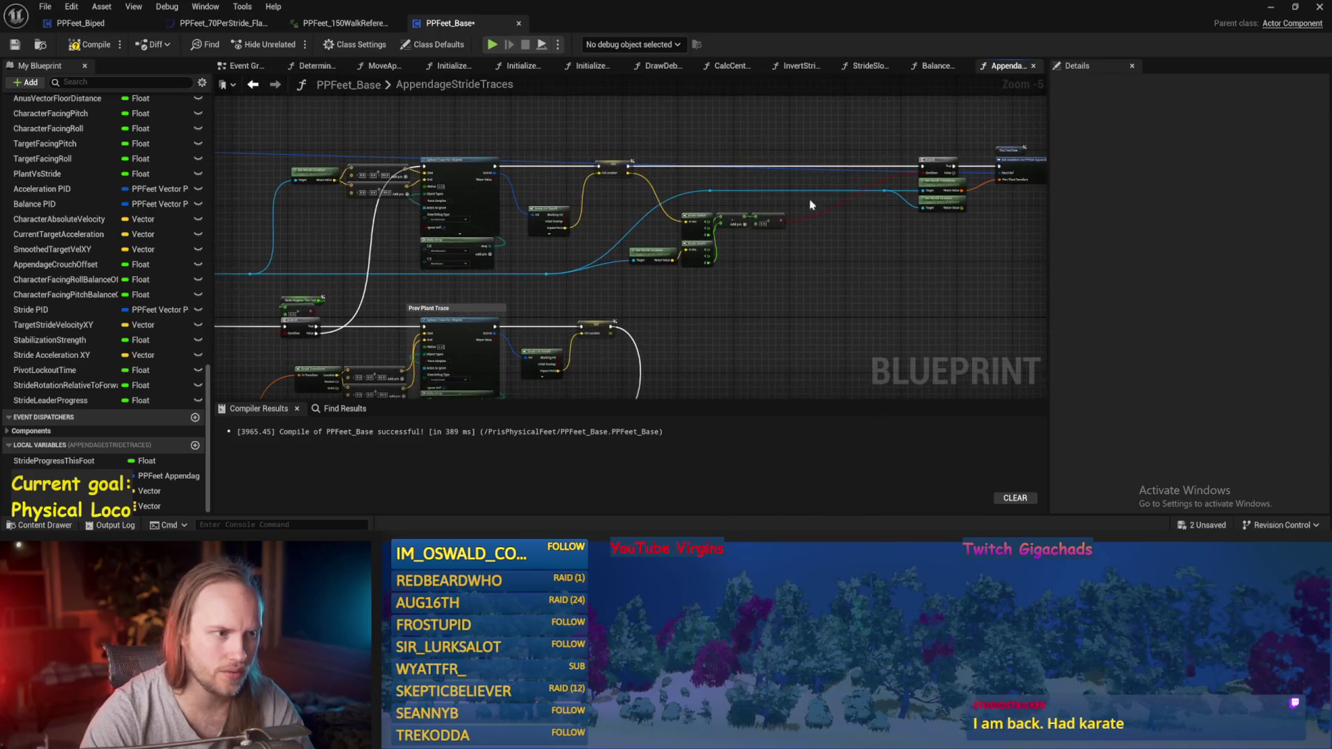
{"action": "left_click_drag", "start_coordinate": [923, 186], "coordinate": [806, 182]}
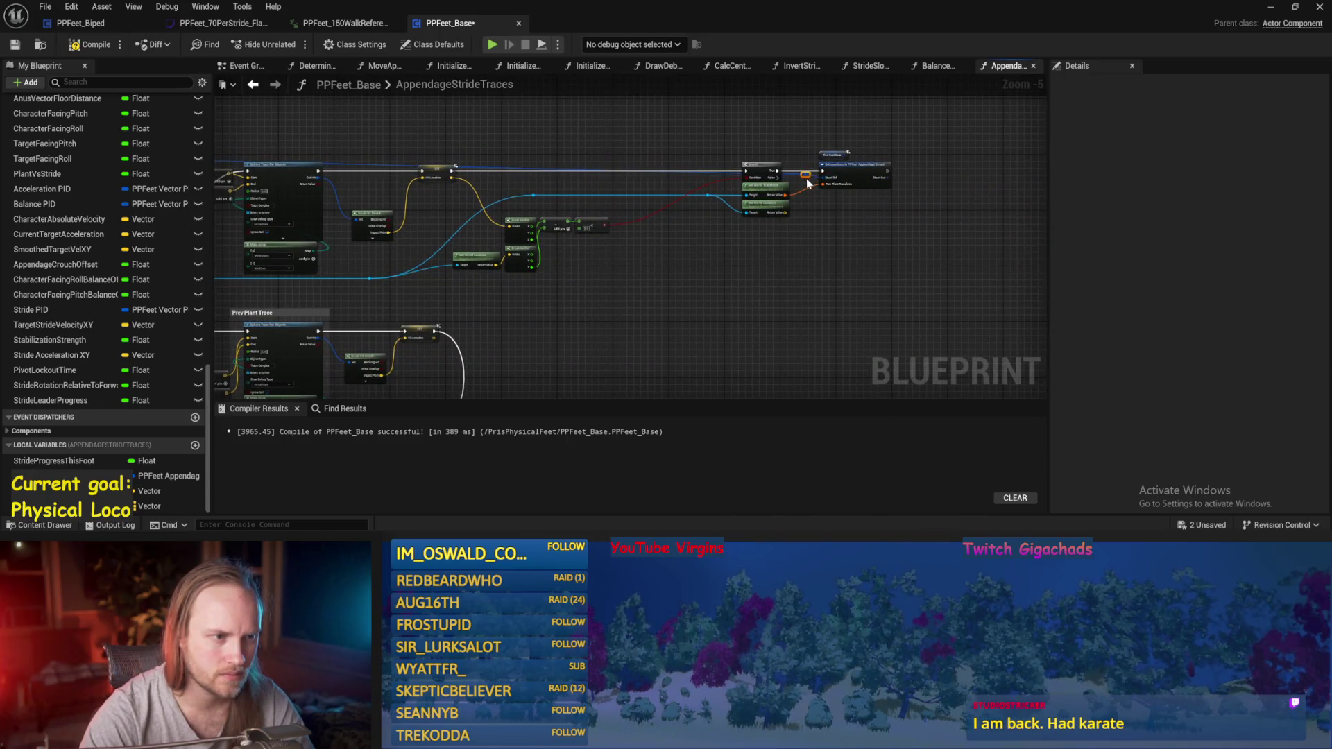
{"action": "scroll", "coordinate": [592, 199], "scroll_direction": "down", "scroll_amount": 2}
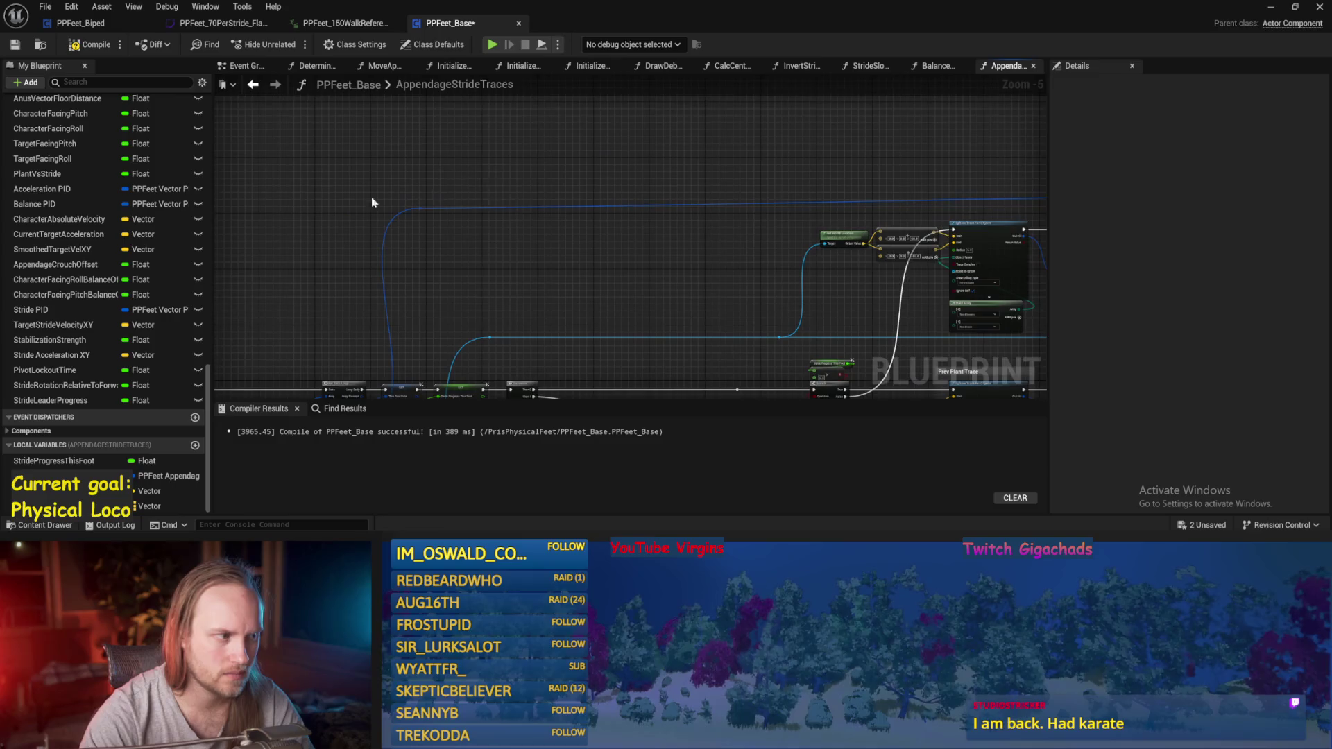
{"action": "scroll", "coordinate": [248, 165], "scroll_direction": "up", "scroll_amount": 2}
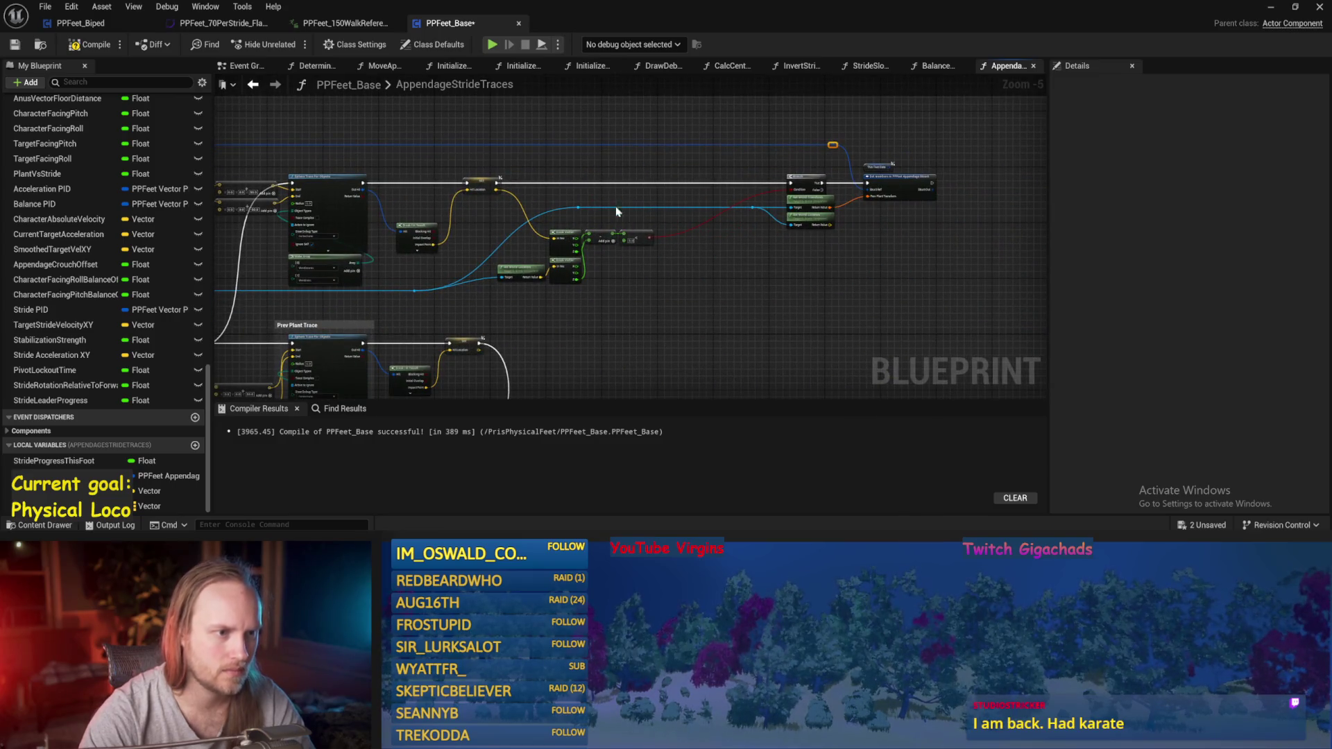
{"action": "scroll", "coordinate": [660, 214], "scroll_direction": "up", "scroll_amount": 2}
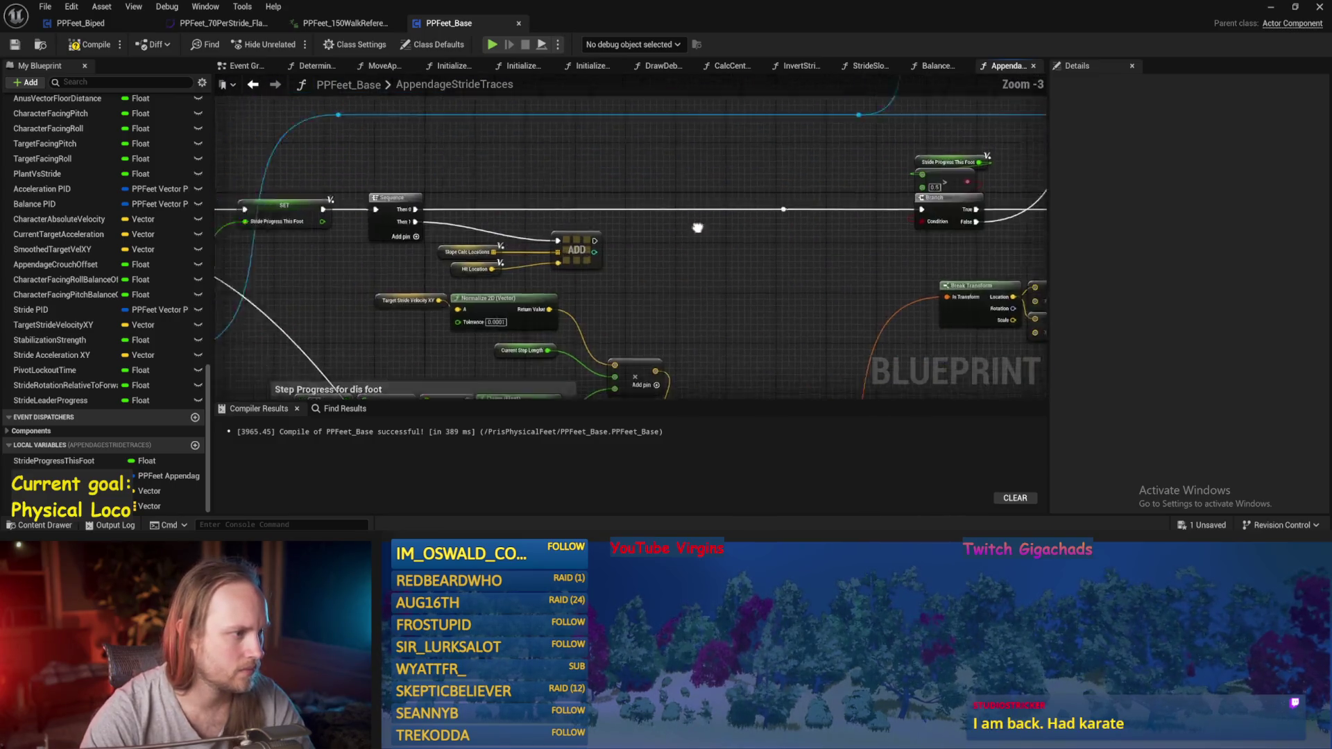
- Play-test the character in PPFeet_TestLevel with Alt+P, stop it, and exit immersive mode with F11
{"action": "key", "text": "alt+p"}
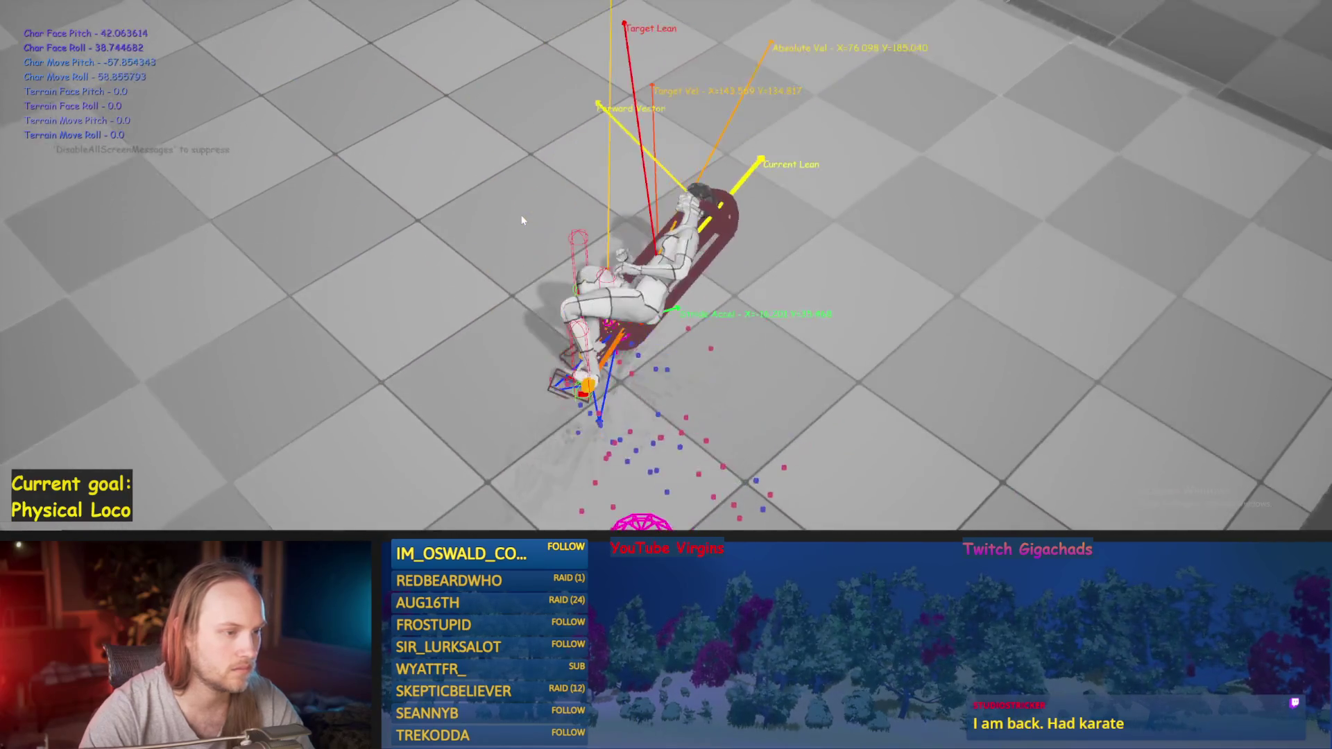
{"action": "key", "text": "Escape"}
{"action": "key", "text": "F11"}
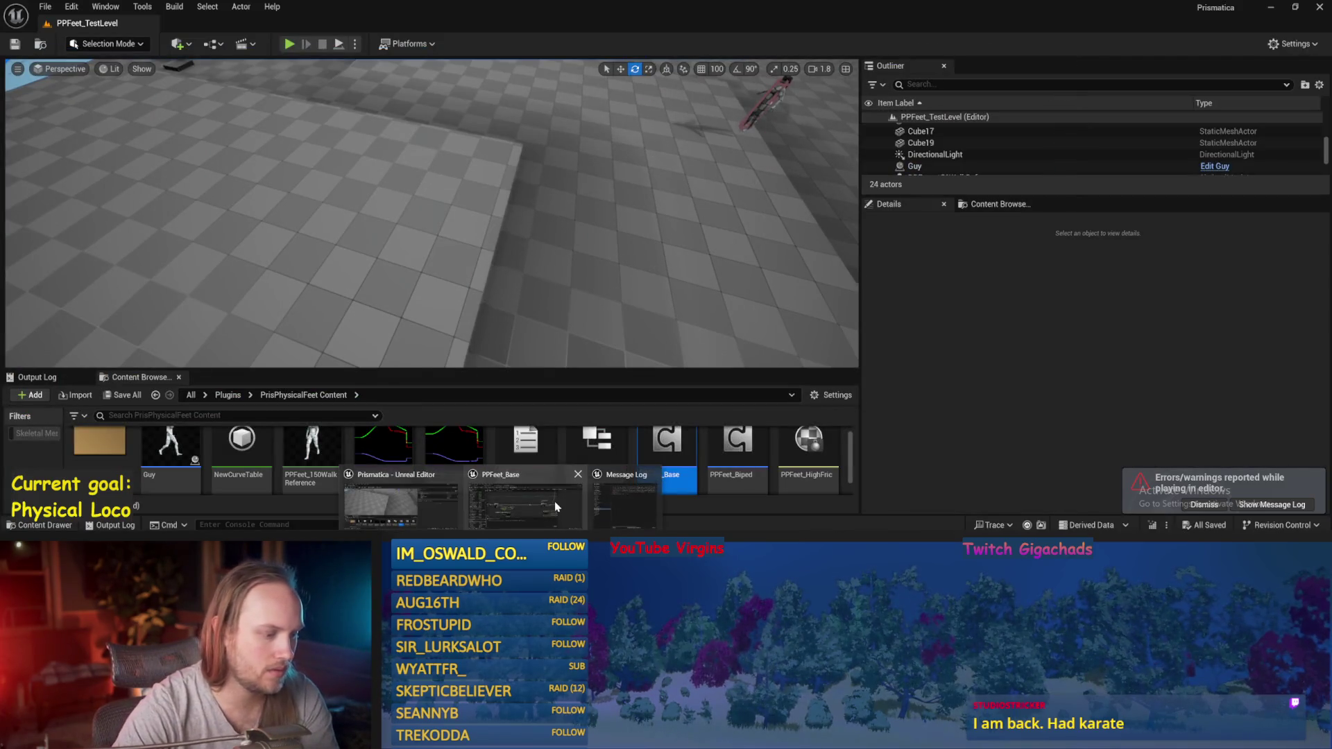
- Open PPFeet_Base from the Content Browser, save the modified assets and compile it
{"action": "double_click", "coordinate": [666, 451]}
{"action": "key", "text": "ctrl+s"}
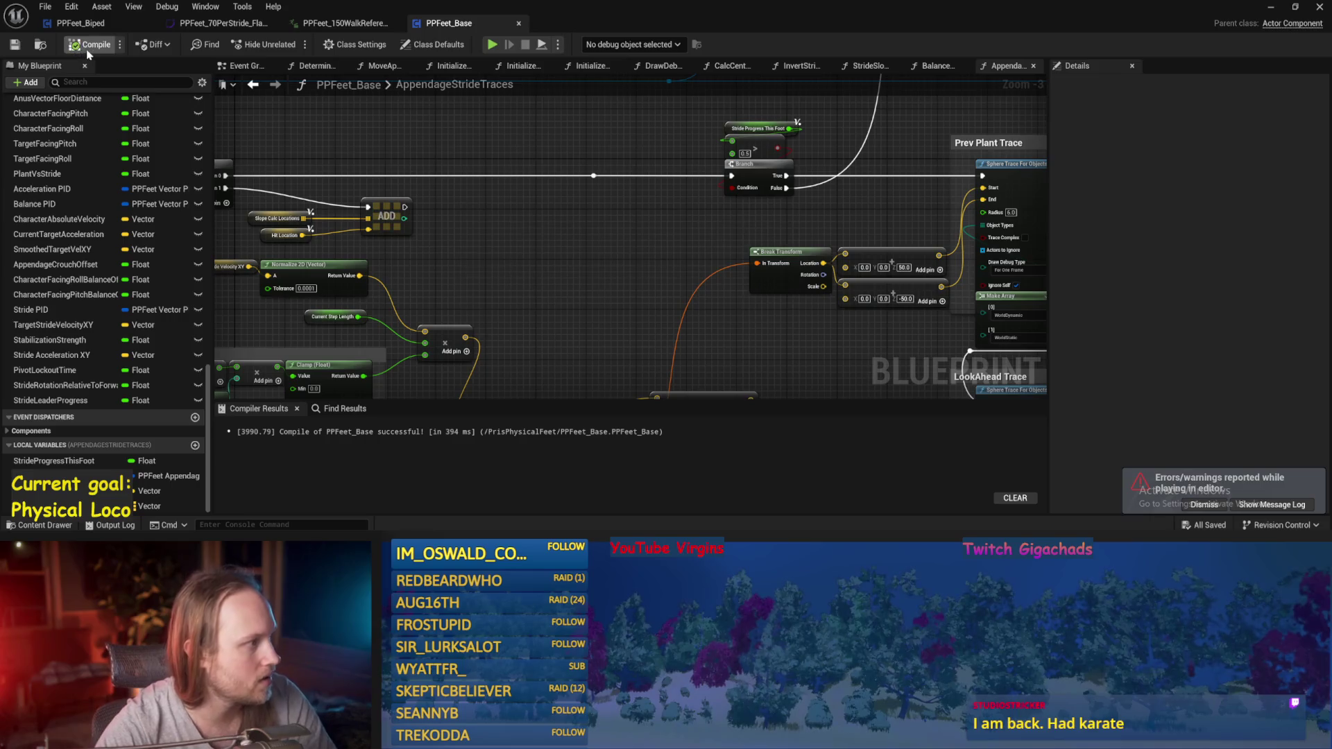
{"action": "left_click", "coordinate": [15, 44]}
{"action": "scroll", "coordinate": [649, 300], "scroll_direction": "down", "scroll_amount": 2}
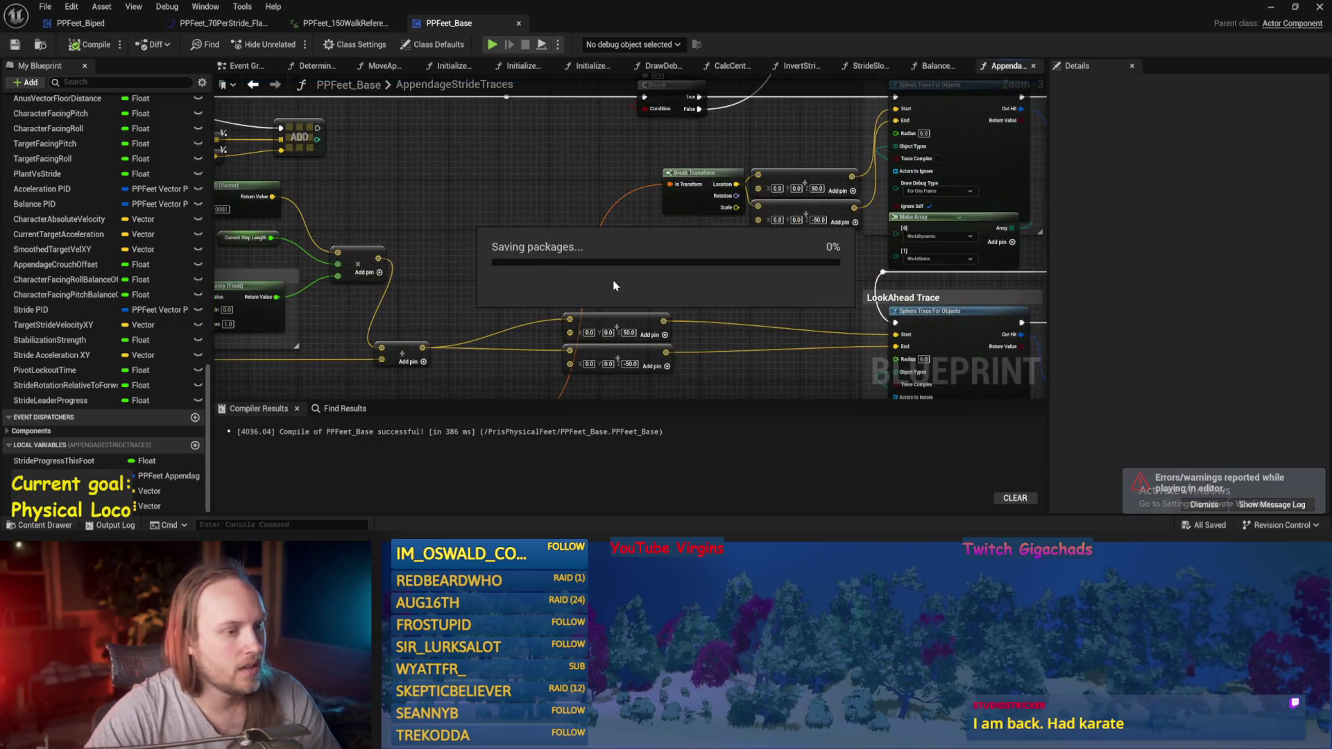
- Review the Step Progress comment, lower wire and Prev Plant Trace nodes, then minimize the editor
{"action": "mouse_move", "coordinate": [562, 283]}
{"action": "left_mouse_down"}
{"action": "mouse_move", "coordinate": [624, 270]}
{"action": "mouse_move", "coordinate": [789, 298]}
{"action": "mouse_move", "coordinate": [798, 274]}
{"action": "mouse_move", "coordinate": [706, 343]}
{"action": "mouse_move", "coordinate": [816, 295]}
{"action": "left_mouse_up"}
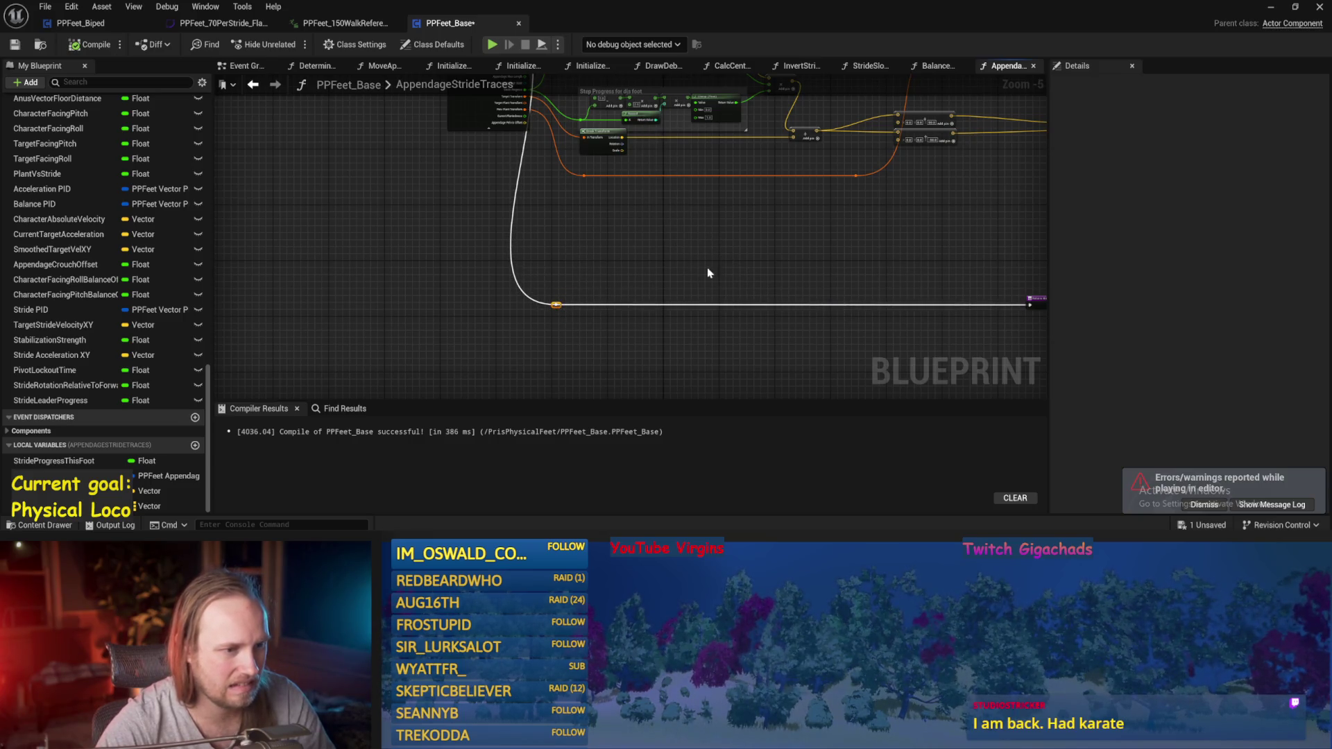
{"action": "left_click_drag", "start_coordinate": [709, 272], "coordinate": [543, 254]}
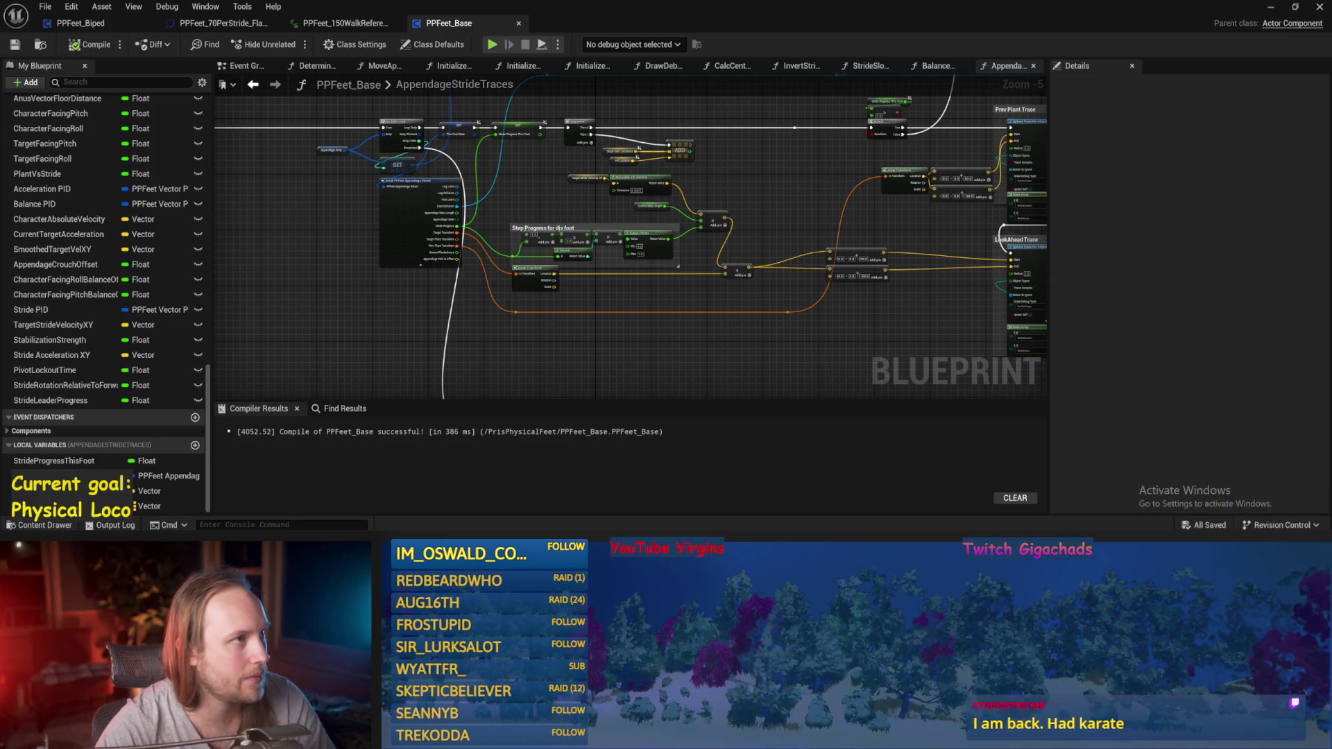
{"action": "left_click_drag", "start_coordinate": [351, 368], "coordinate": [383, 381]}
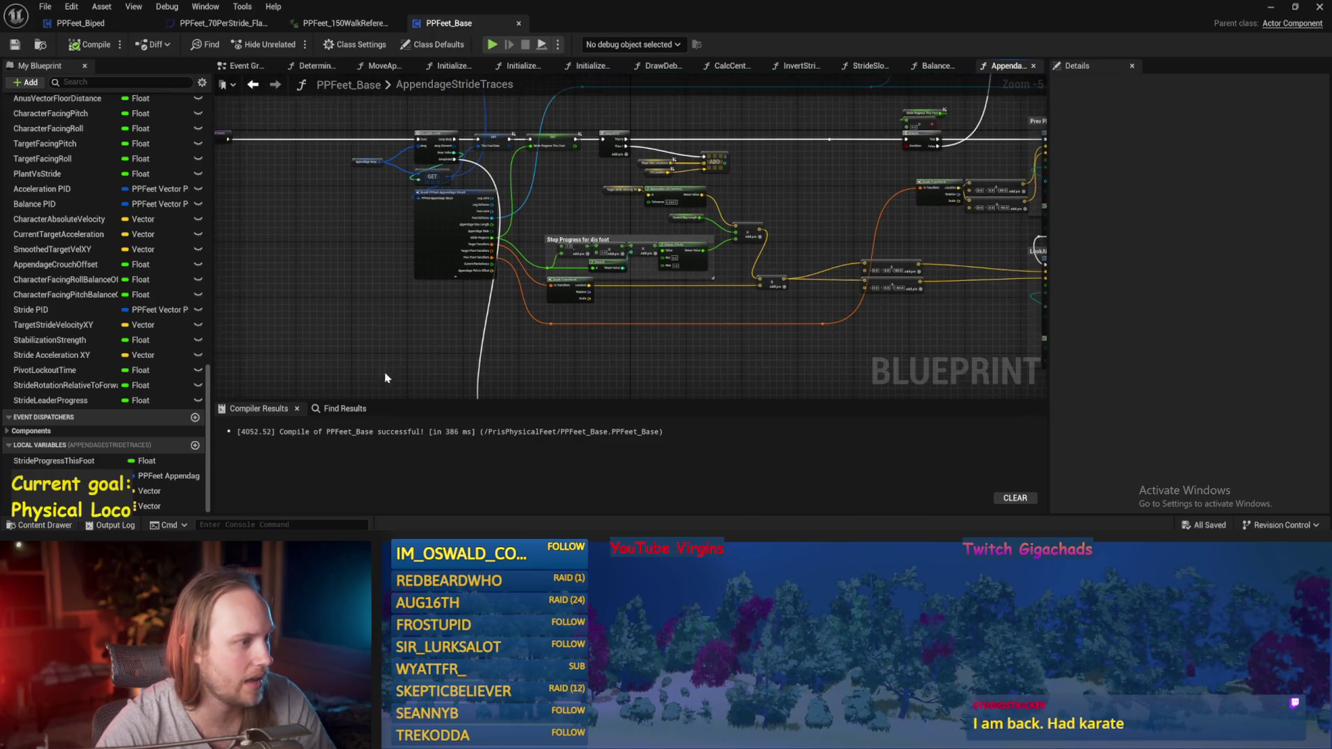
{"action": "left_click_drag", "start_coordinate": [583, 224], "coordinate": [536, 344]}
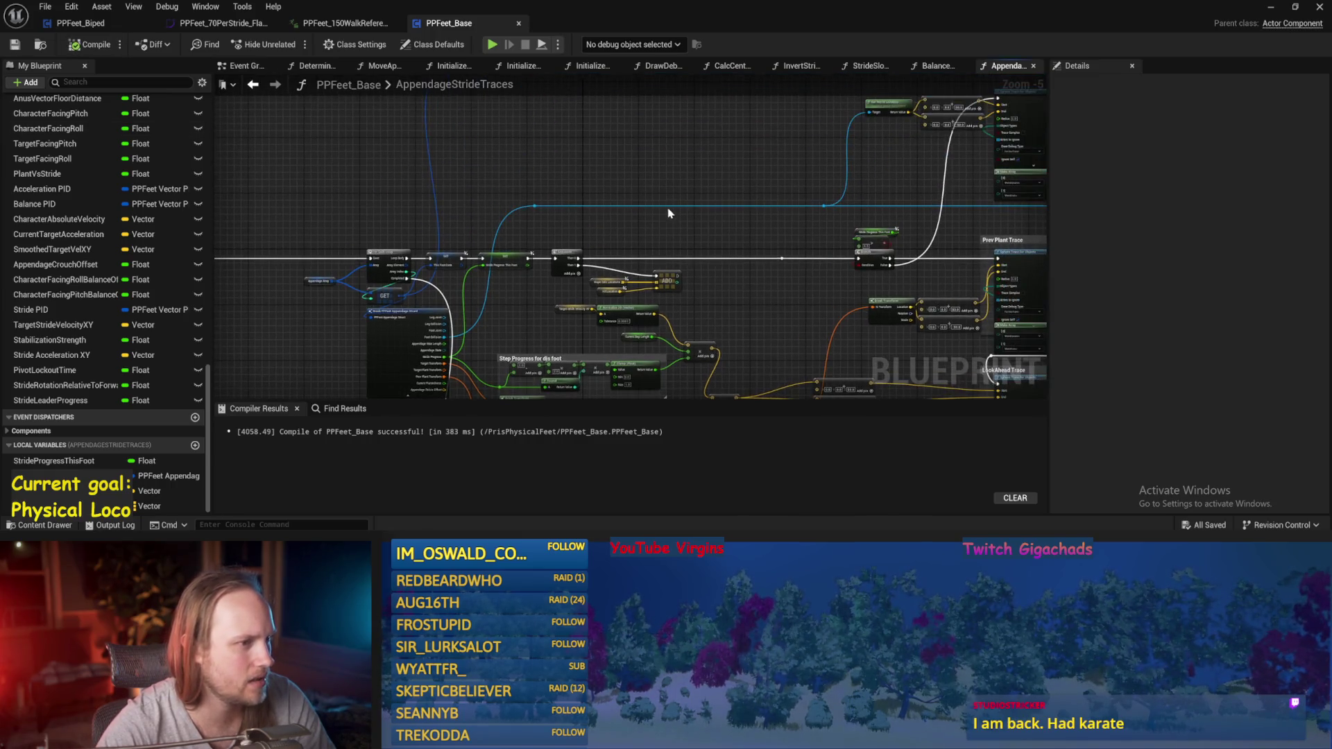
{"action": "mouse_move", "coordinate": [702, 190]}
{"action": "left_mouse_down"}
{"action": "mouse_move", "coordinate": [653, 231]}
{"action": "mouse_move", "coordinate": [594, 172]}
{"action": "mouse_move", "coordinate": [527, 147]}
{"action": "left_mouse_up"}
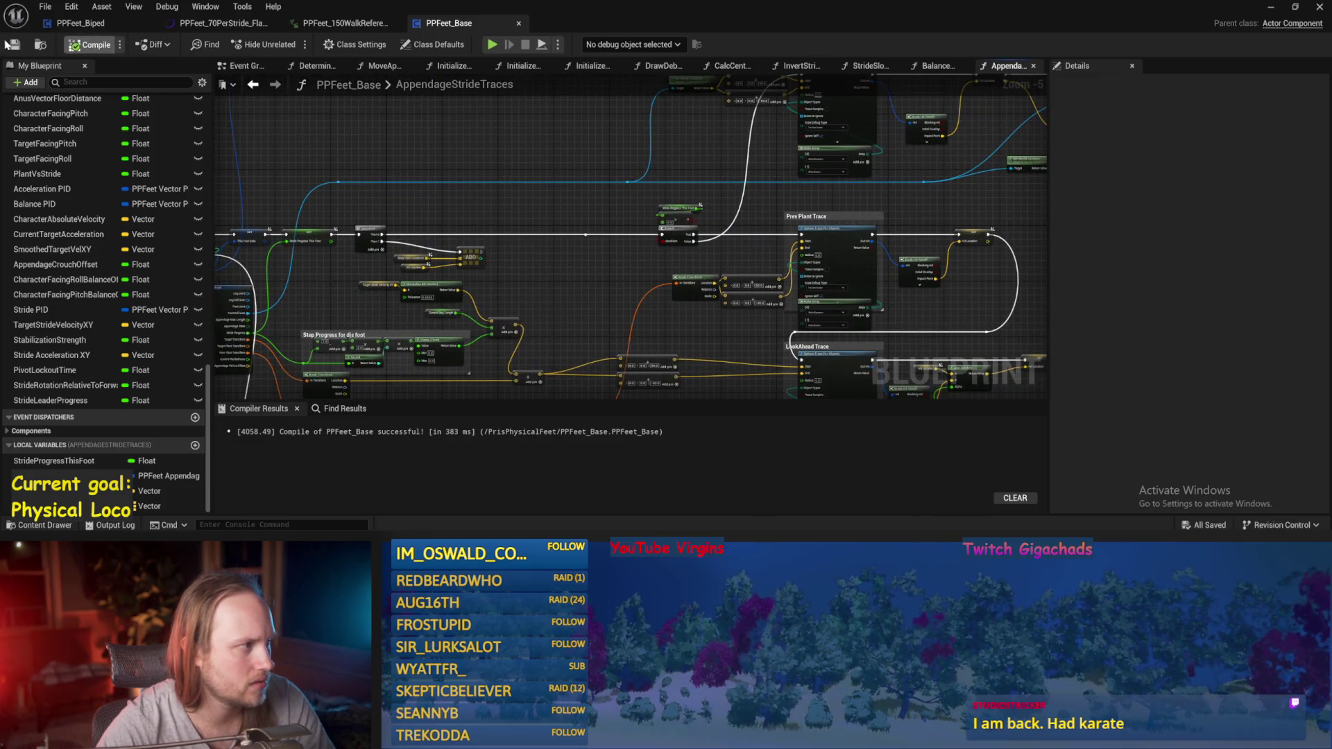
{"action": "left_click", "coordinate": [1271, 7]}
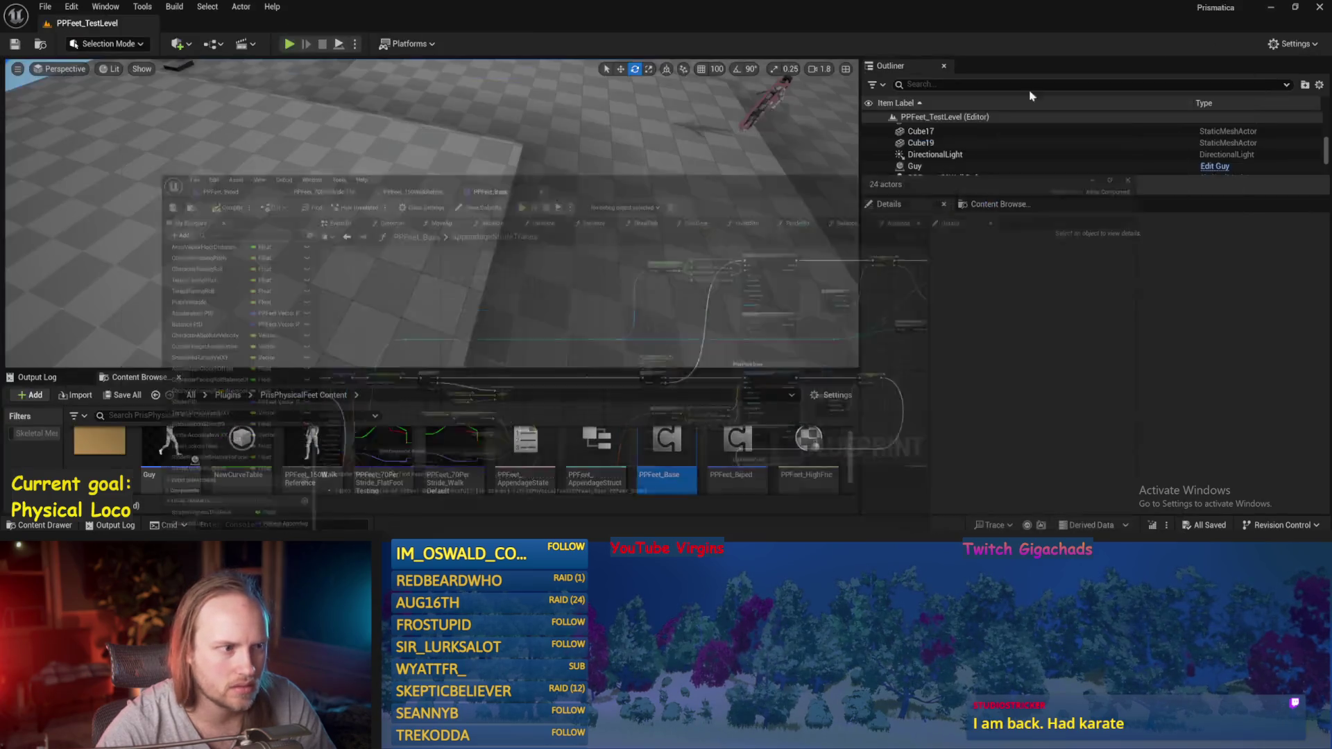
- Play-test PPFeet_TestLevel in full-screen, taking control of the character to watch its stride and lean debug overlays
{"action": "key", "text": "alt+p"}
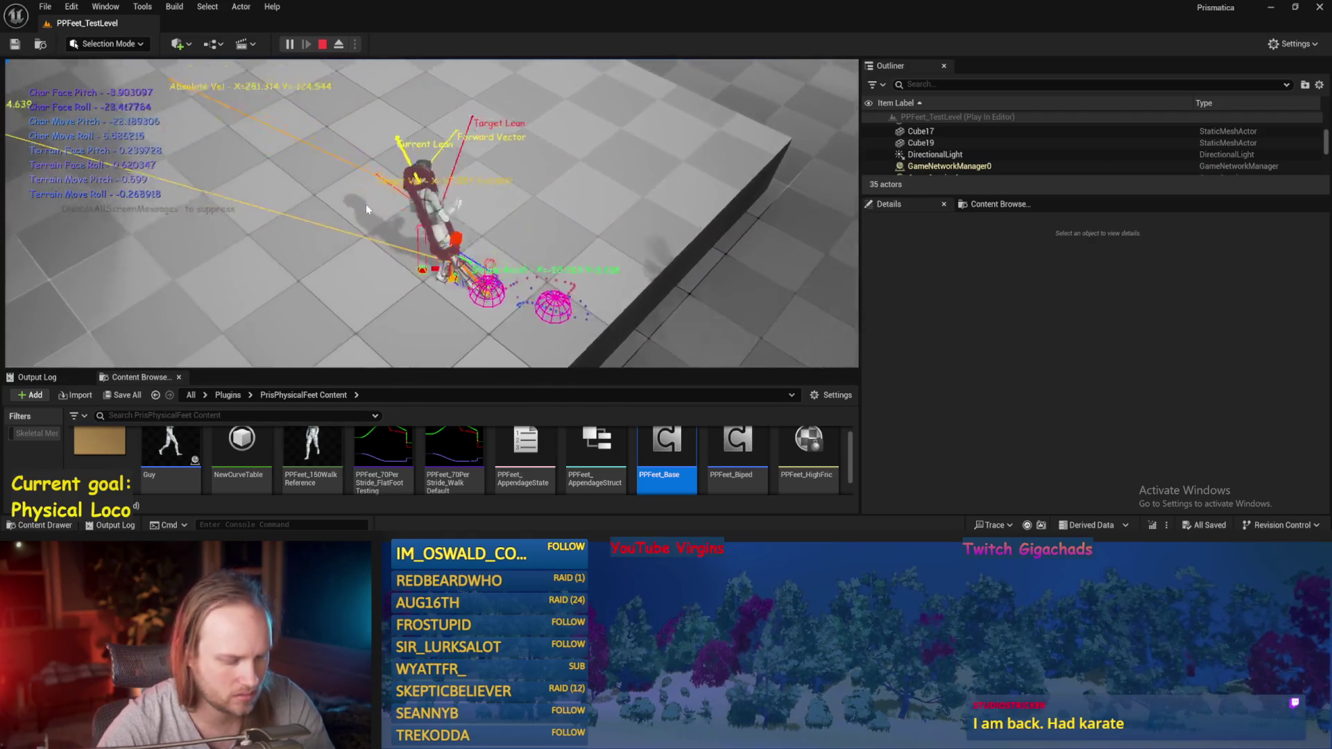
{"action": "key", "text": "F11"}
{"action": "left_click", "coordinate": [385, 210]}
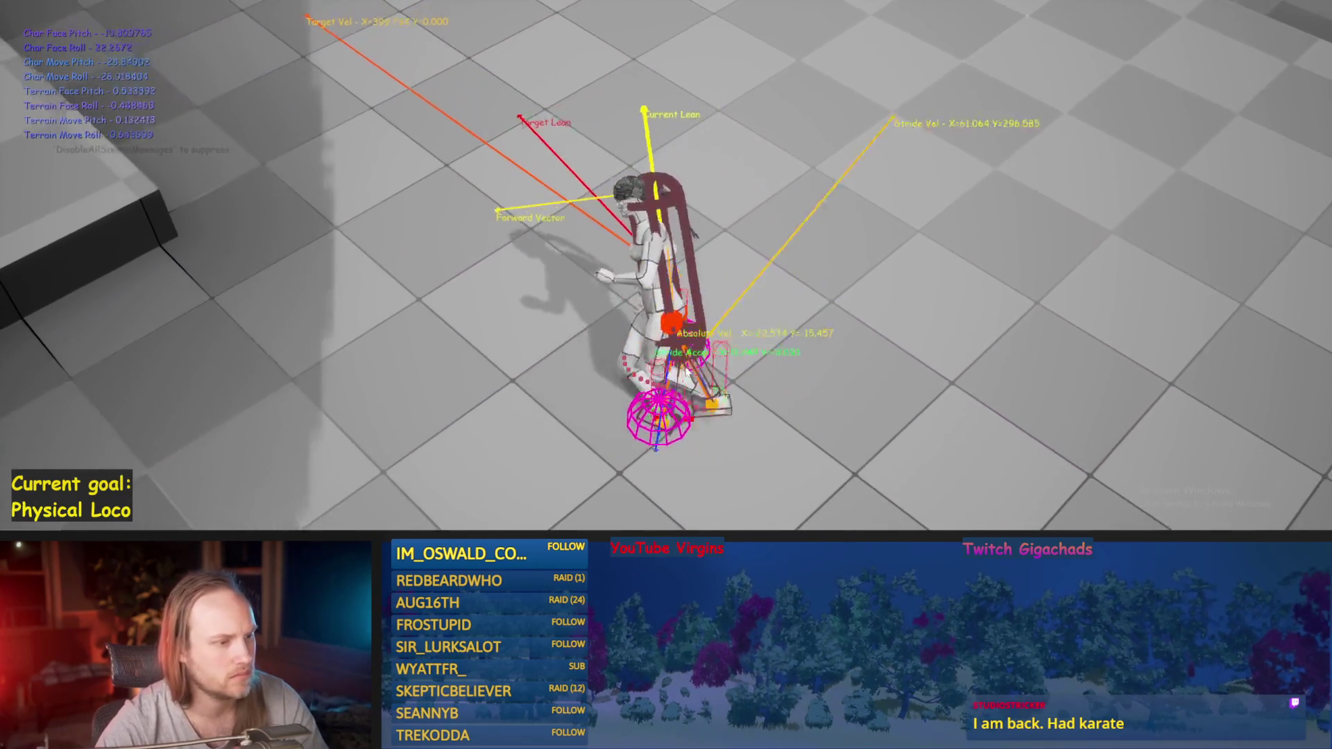
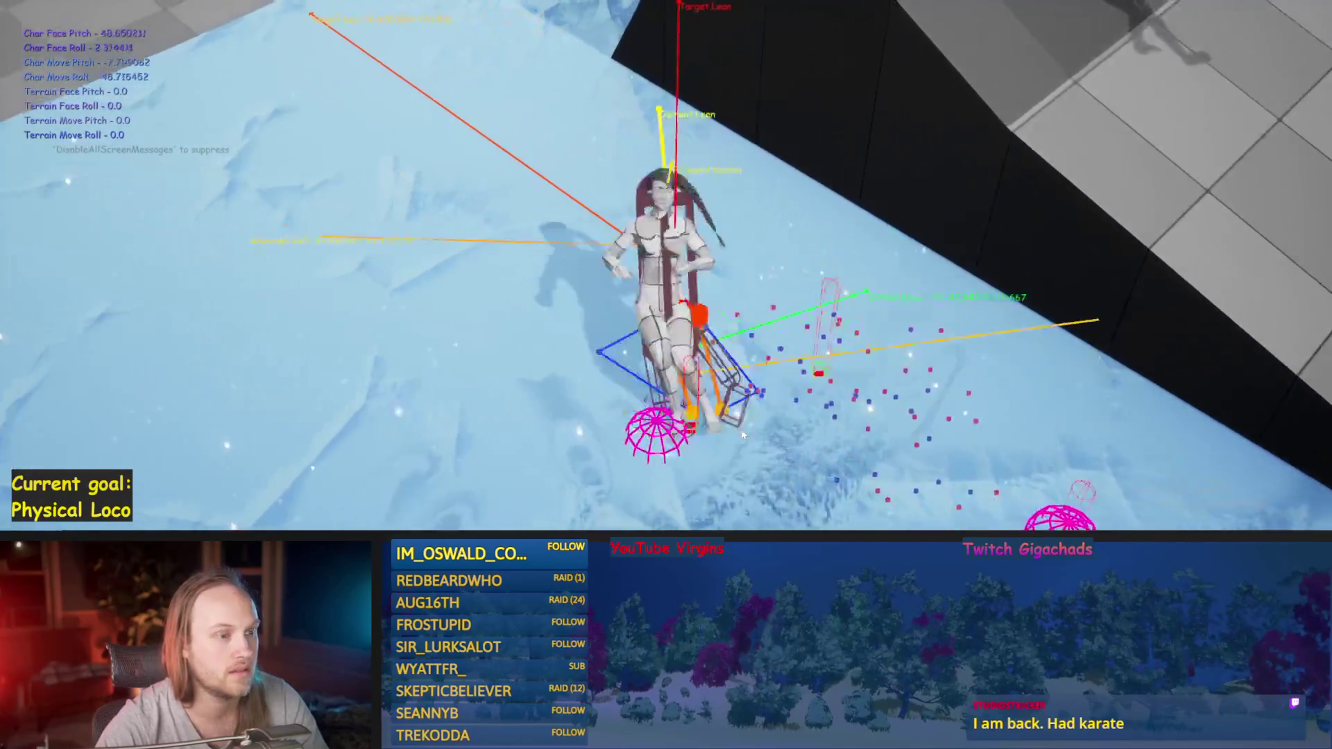
- Rerun the biped play test on the ice ramps, then stop it
{"action": "key", "text": "Escape"}
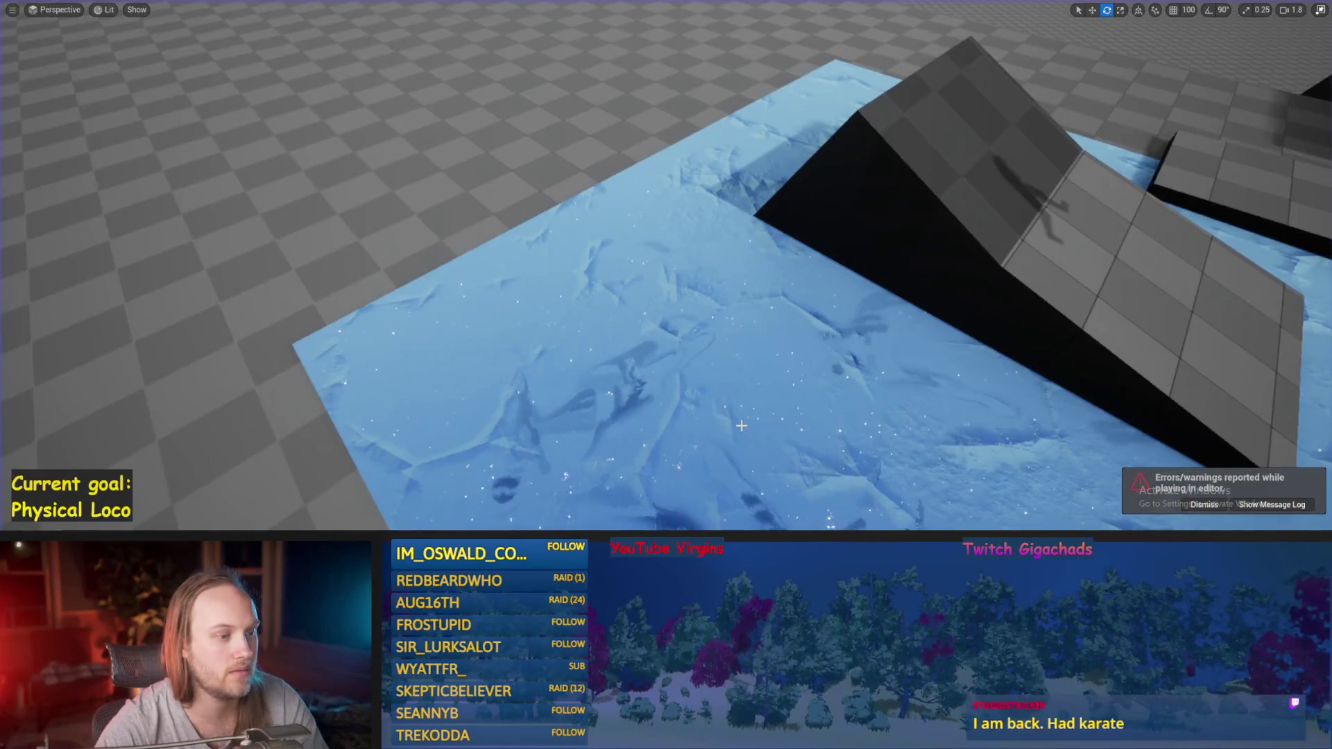
{"action": "key", "text": "alt+p"}
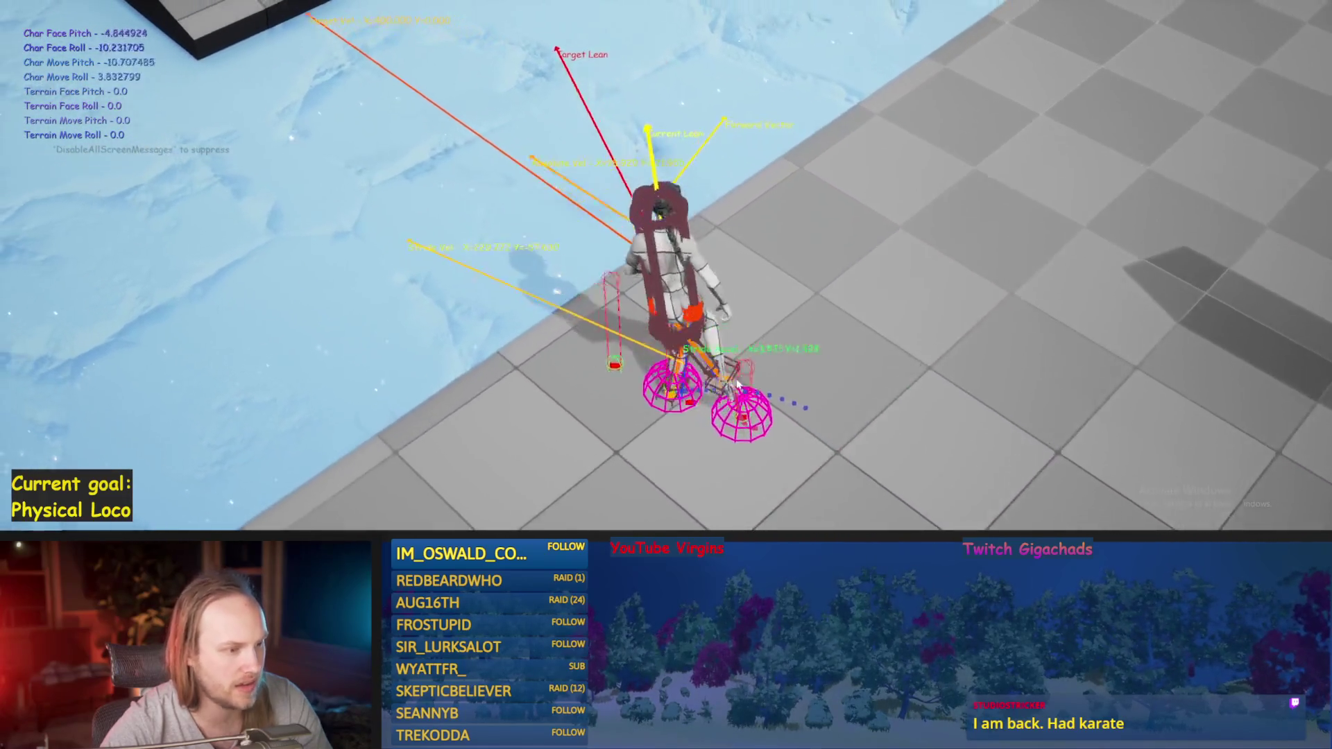
{"action": "key", "text": "Escape"}
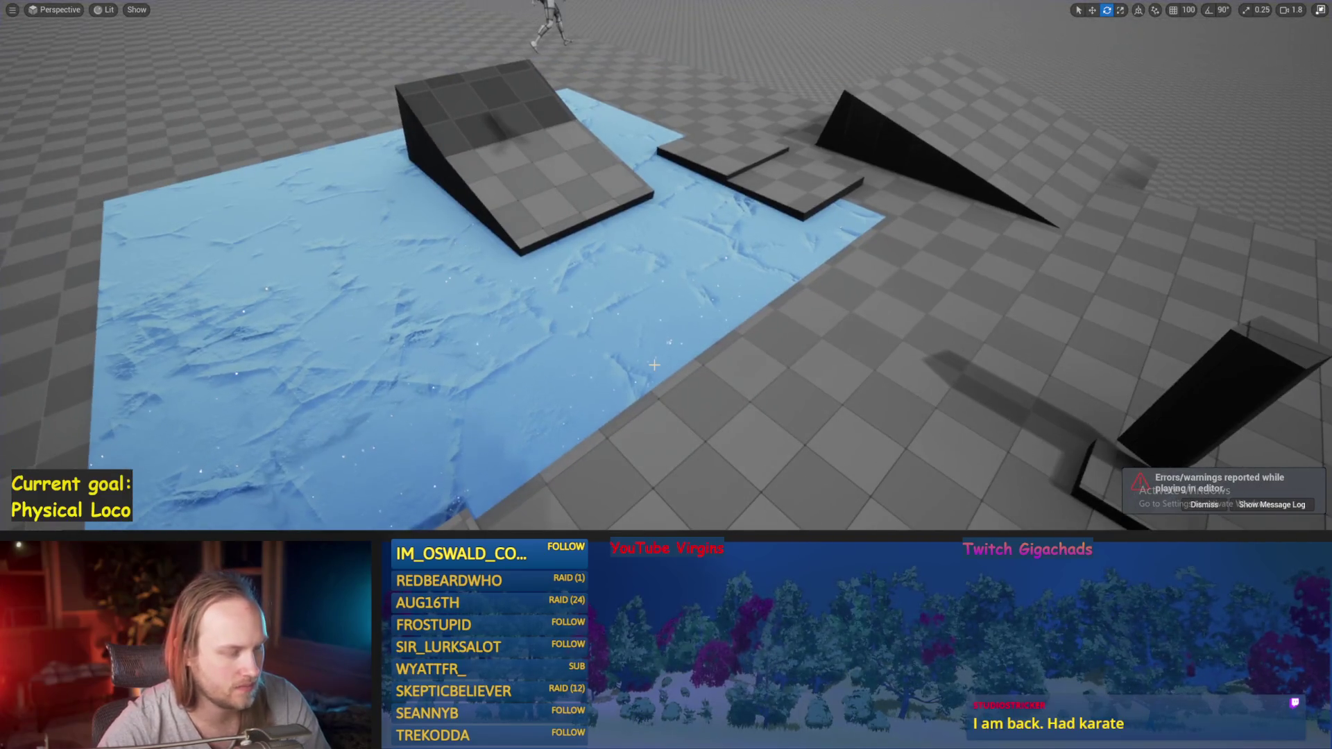
- Save the map and bring the PPFeet_Base blueprint editor back to the front
{"action": "key", "text": "ctrl+s"}
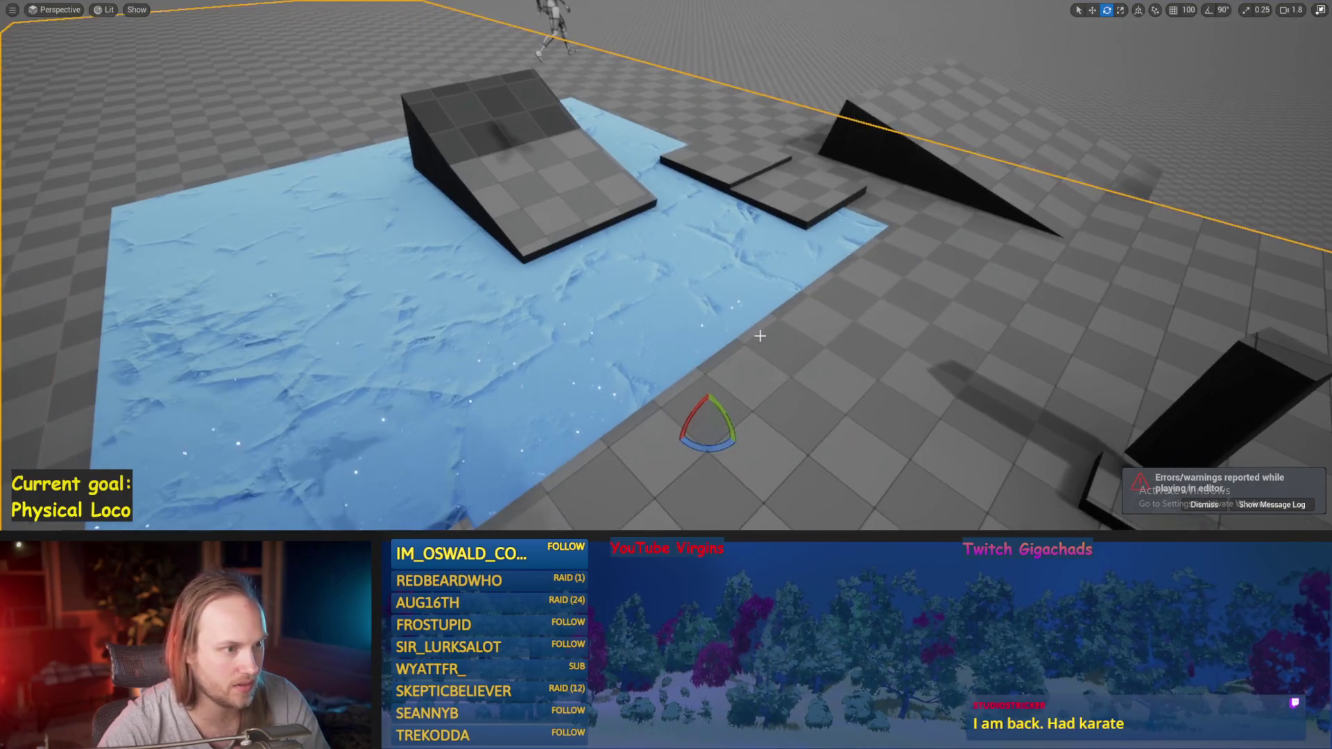
{"action": "scroll", "coordinate": [645, 395], "scroll_direction": "down", "scroll_amount": 5}
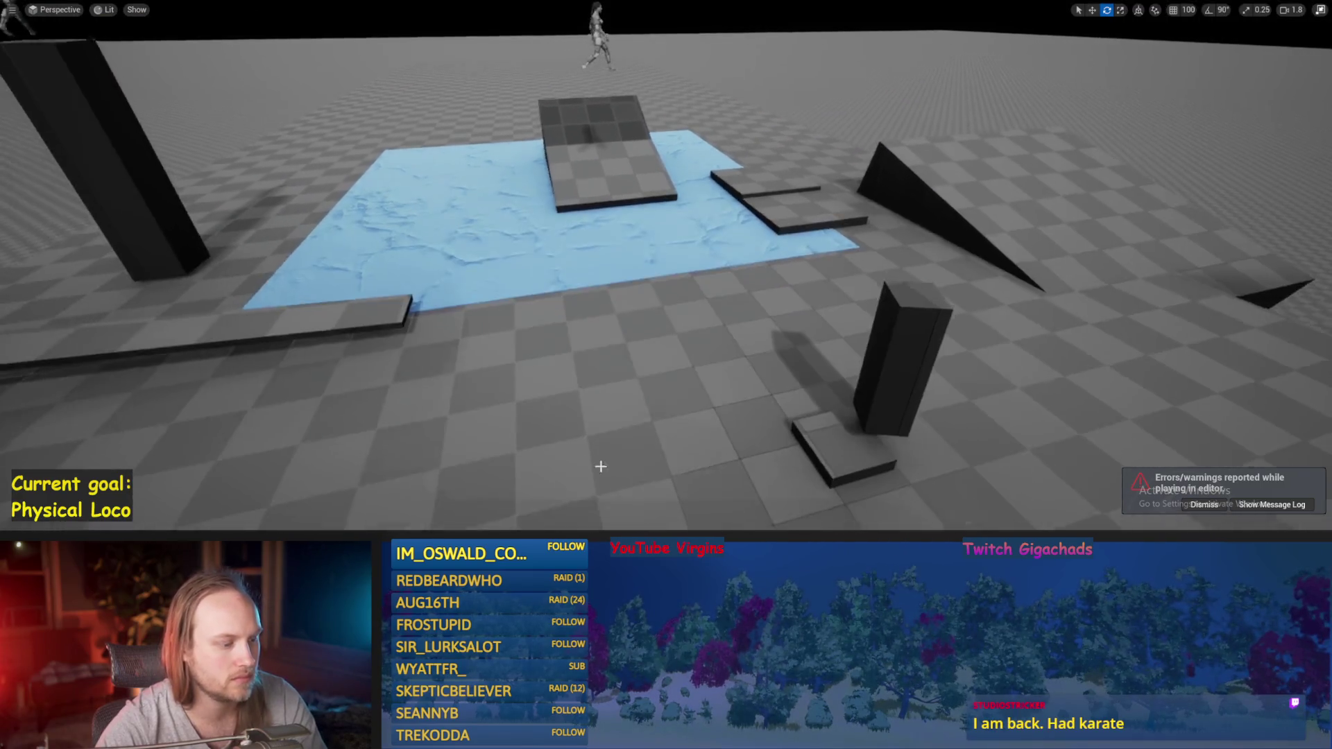
{"action": "left_click", "coordinate": [562, 512]}
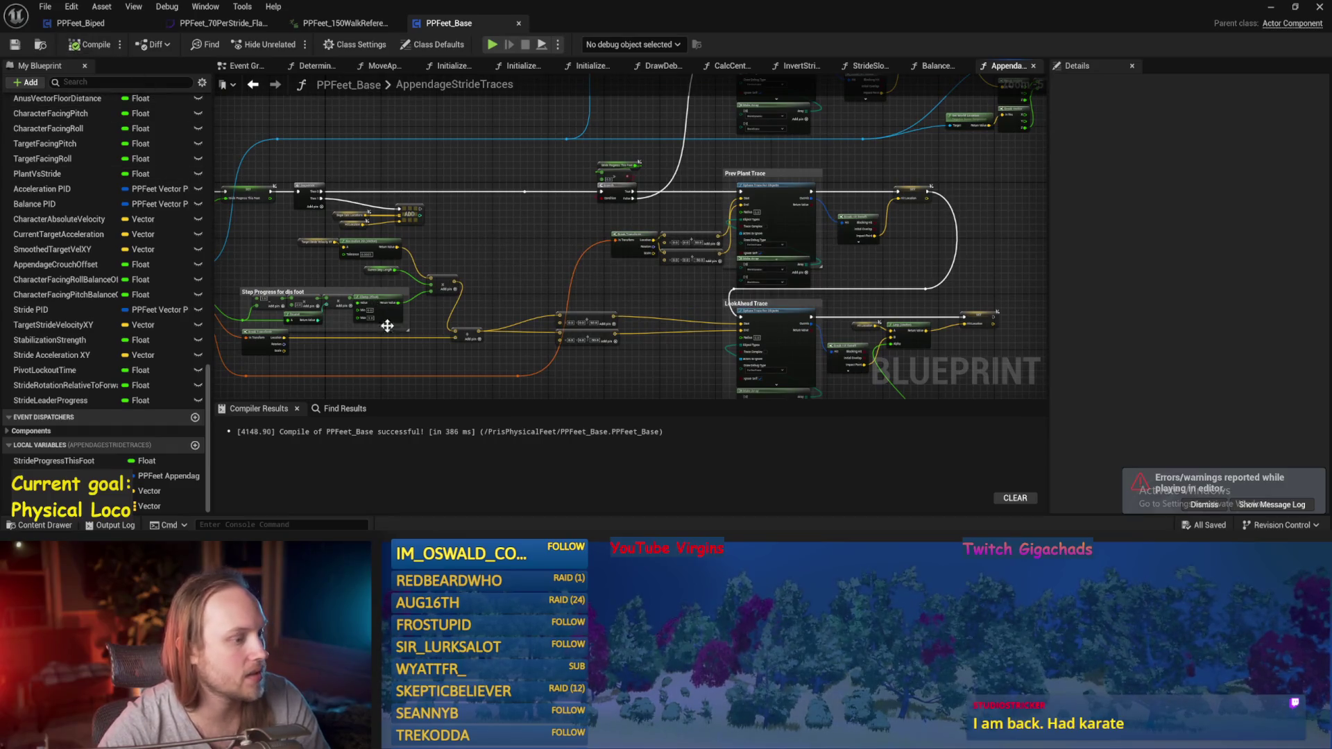
- Browse the blueprint's graphs and open the AppendageStrideTraces function
{"action": "scroll", "coordinate": [547, 268], "scroll_direction": "up", "scroll_amount": 6}
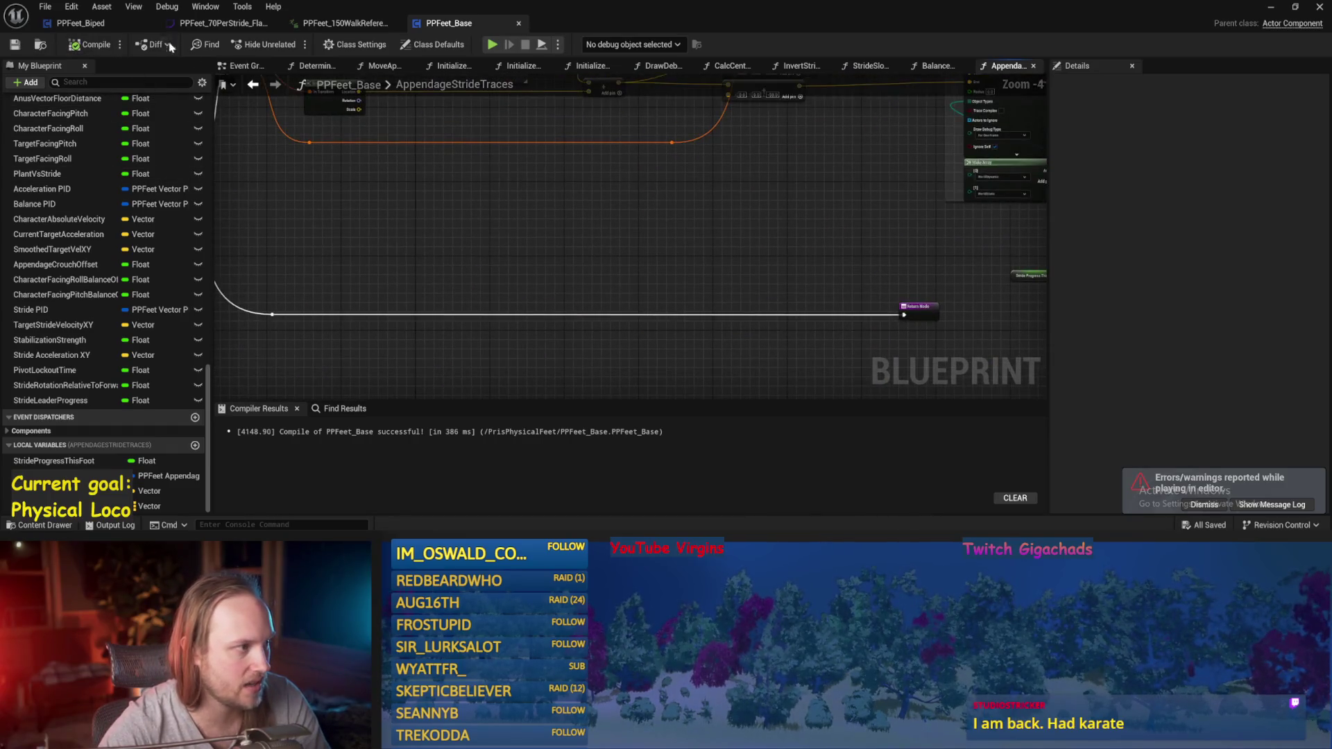
{"action": "left_click", "coordinate": [321, 66]}
{"action": "left_click", "coordinate": [241, 65]}
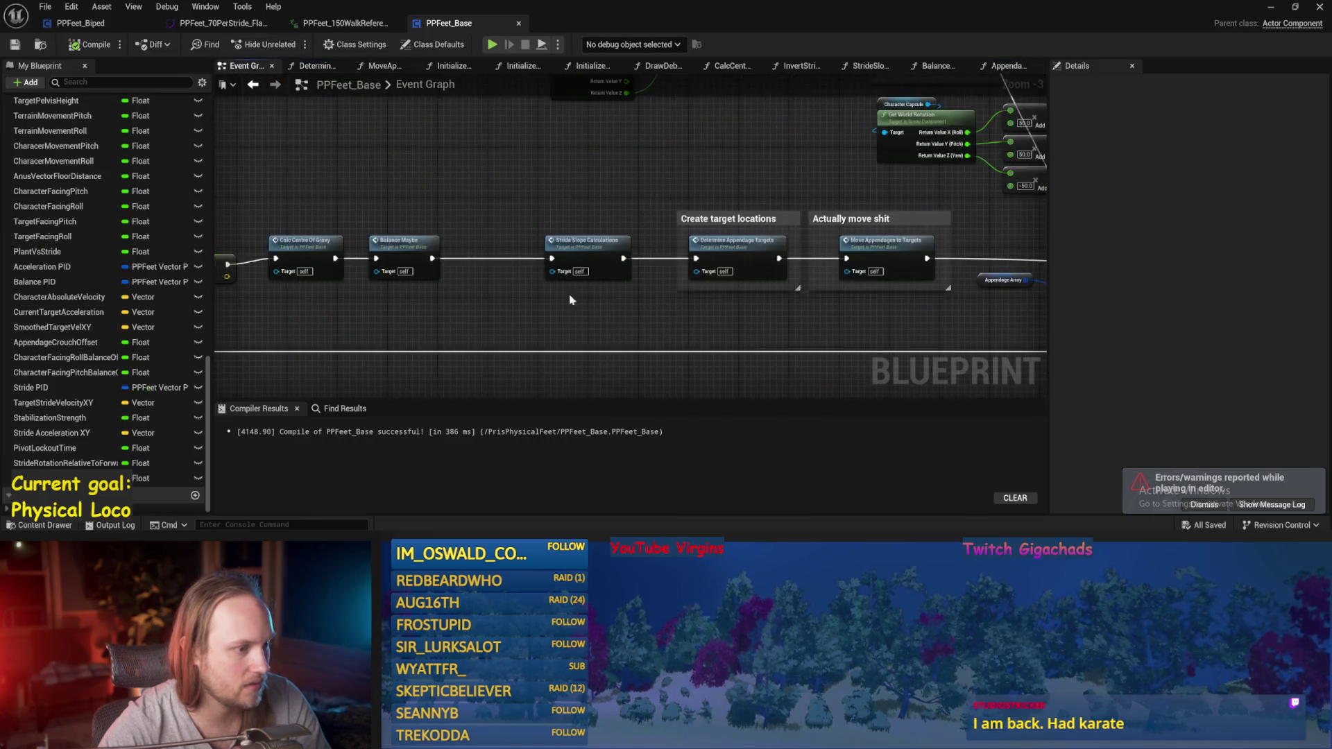
{"action": "double_click", "coordinate": [575, 244]}
{"action": "double_click", "coordinate": [490, 240]}
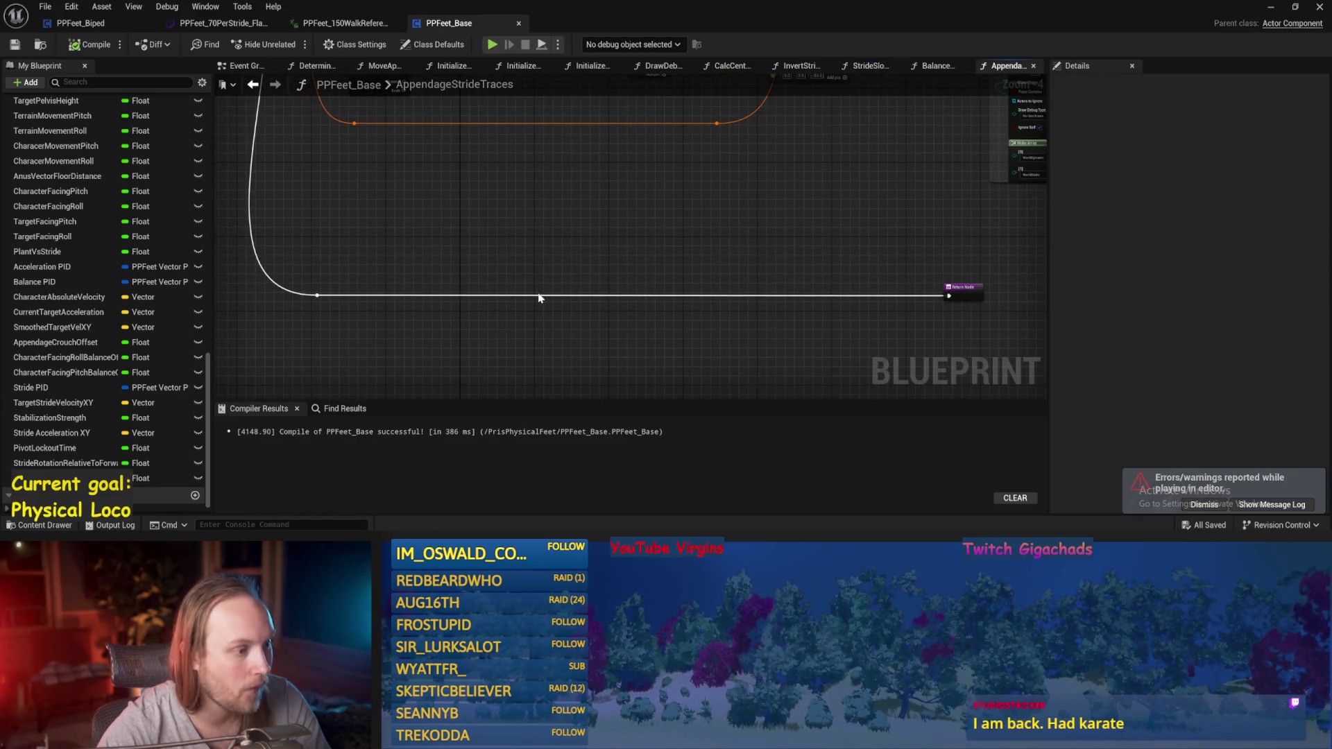
- Give the Return Node a Vector output named FloorNormalsKindaGuess and compile
{"action": "left_click", "coordinate": [964, 294]}
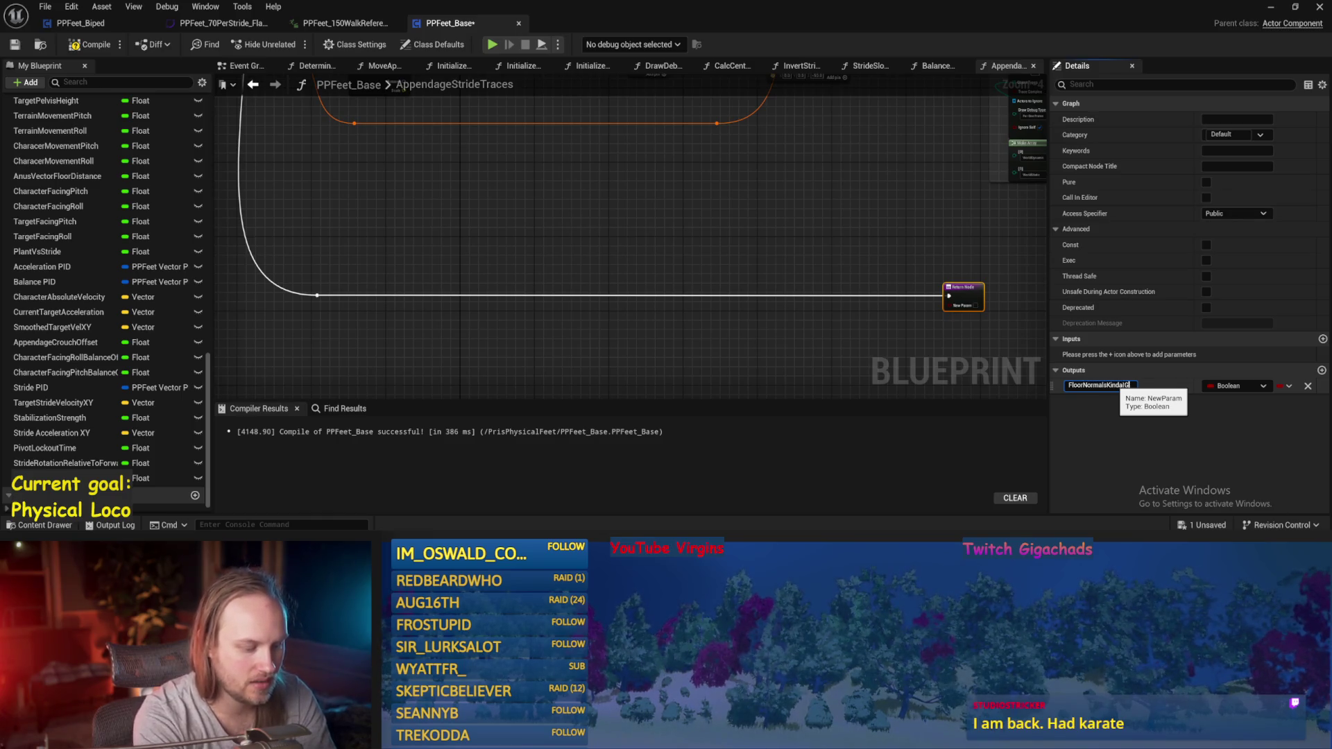
{"action": "scroll", "coordinate": [683, 254], "scroll_direction": "up", "scroll_amount": 2}
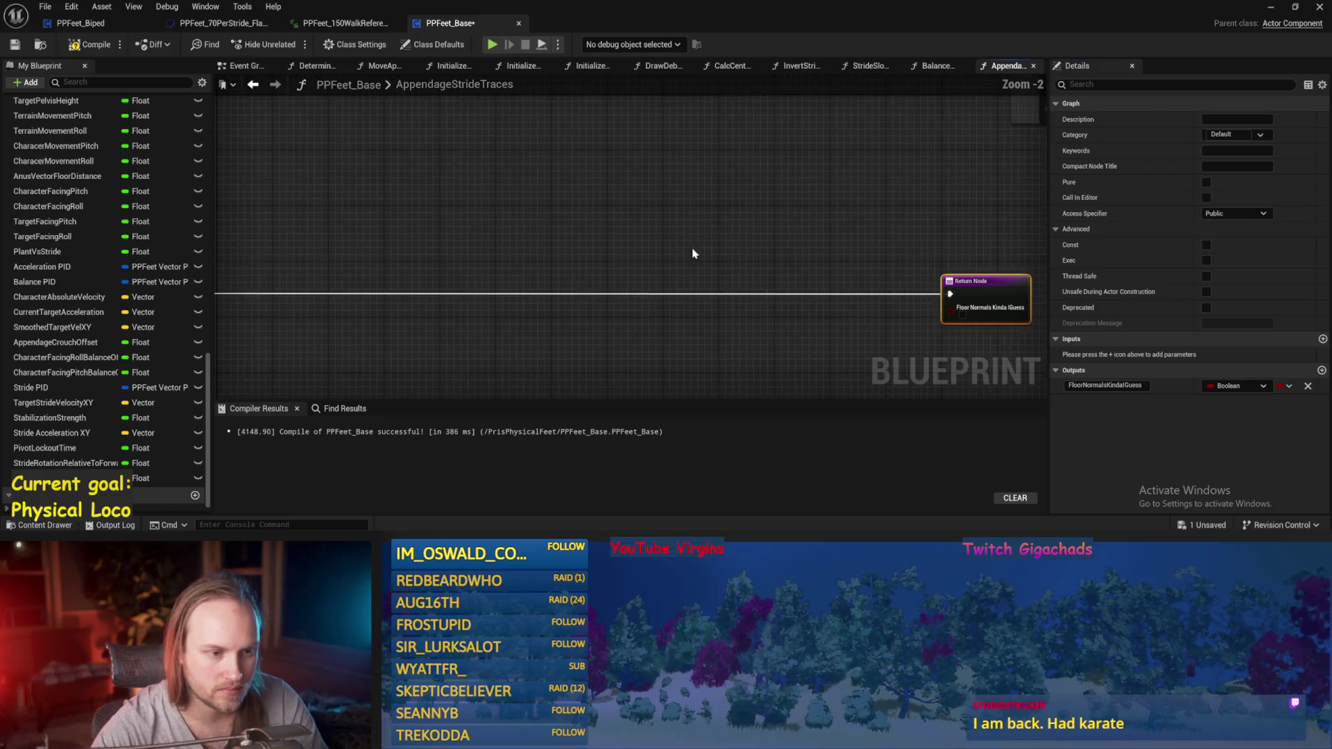
{"action": "left_click_drag", "start_coordinate": [1011, 289], "coordinate": [534, 290]}
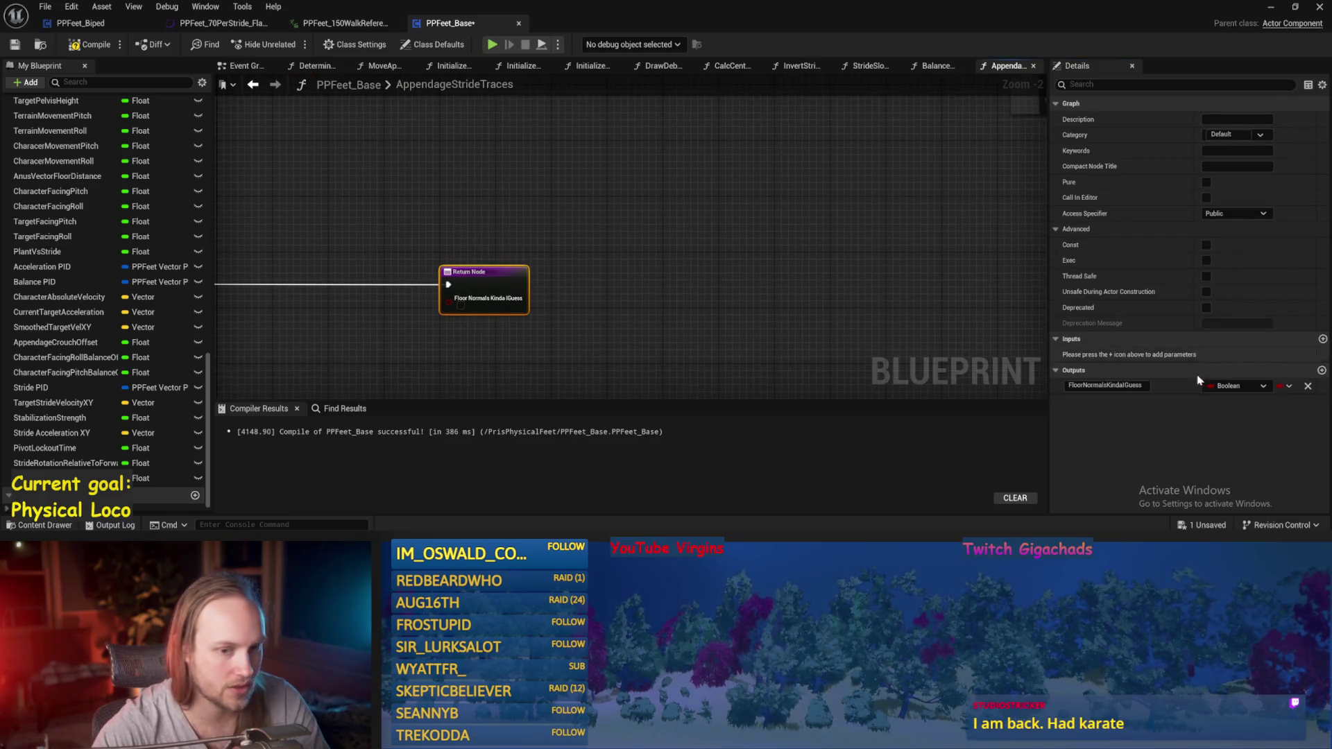
{"action": "left_click", "coordinate": [1236, 385]}
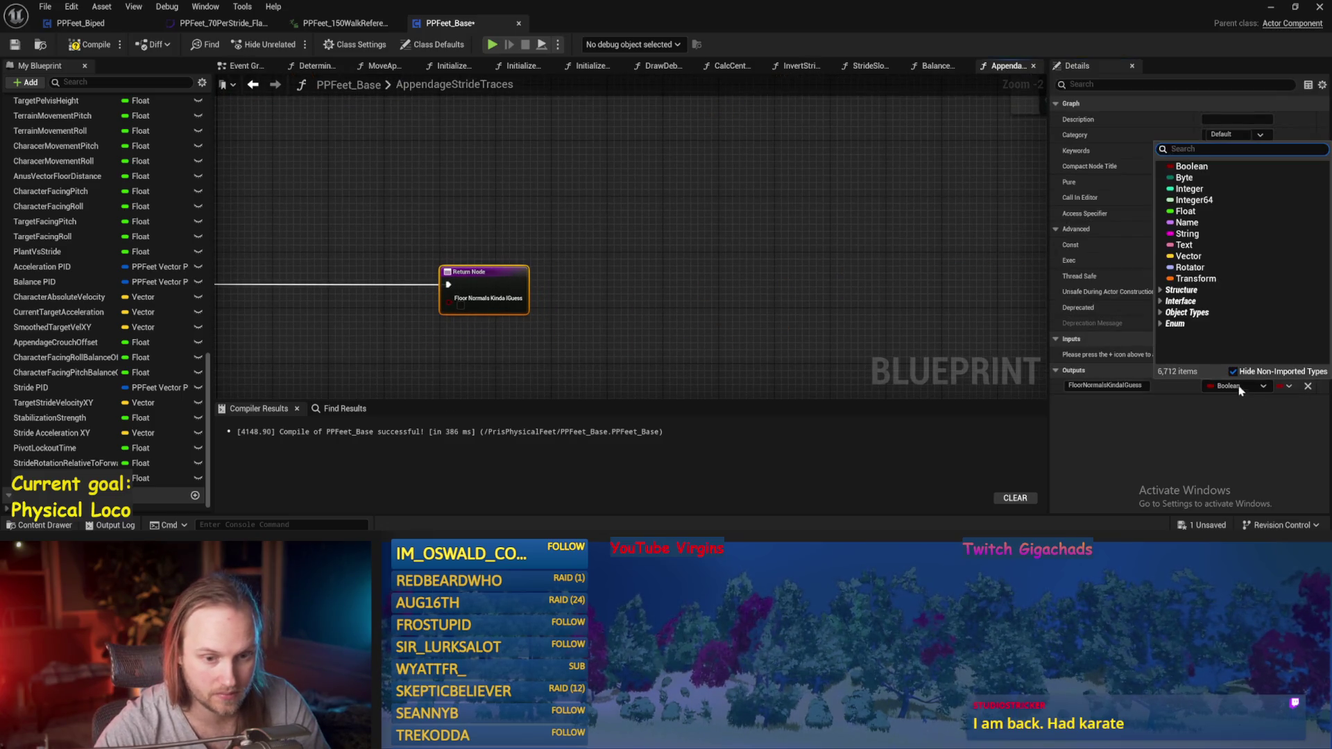
{"action": "left_click", "coordinate": [1177, 256]}
{"action": "scroll", "coordinate": [593, 255], "scroll_direction": "down", "scroll_amount": 3}
{"action": "left_click", "coordinate": [593, 255]}
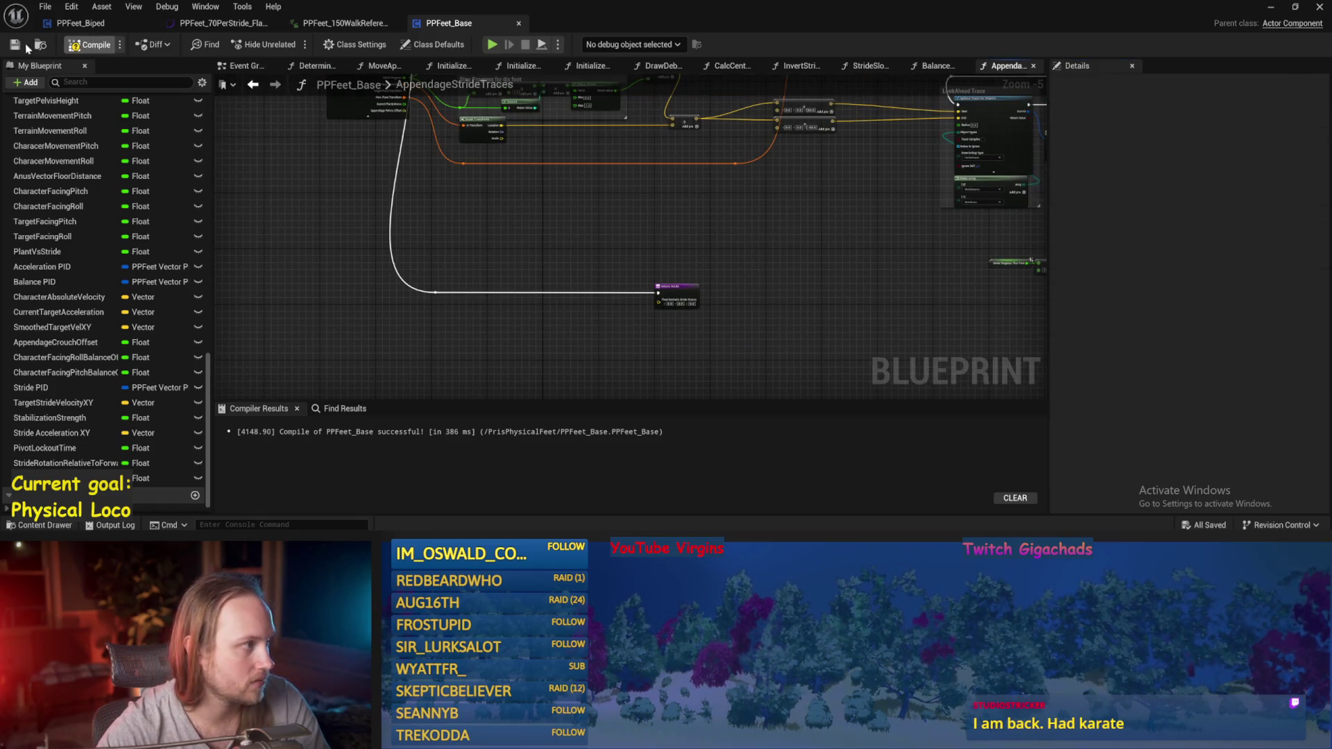
{"action": "scroll", "coordinate": [533, 288], "scroll_direction": "up", "scroll_amount": 3}
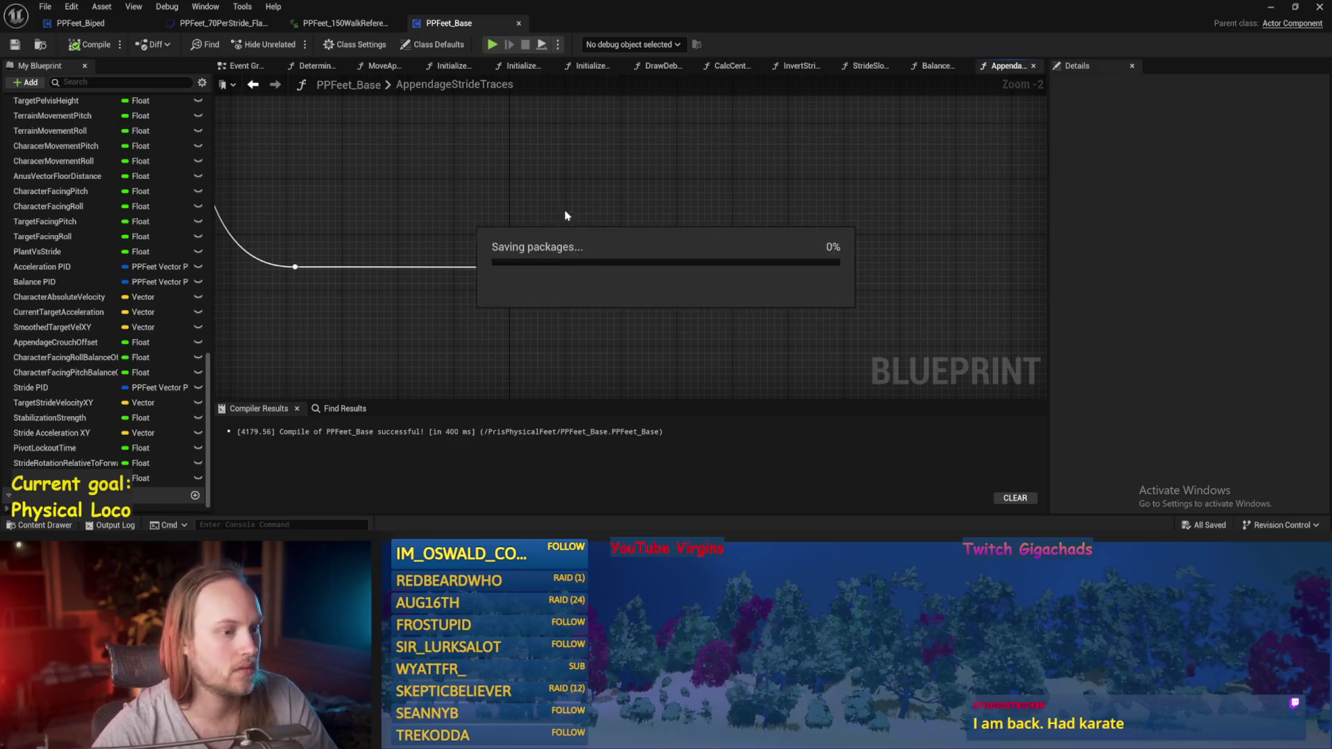
{"action": "scroll", "coordinate": [572, 243], "scroll_direction": "down", "scroll_amount": 1}
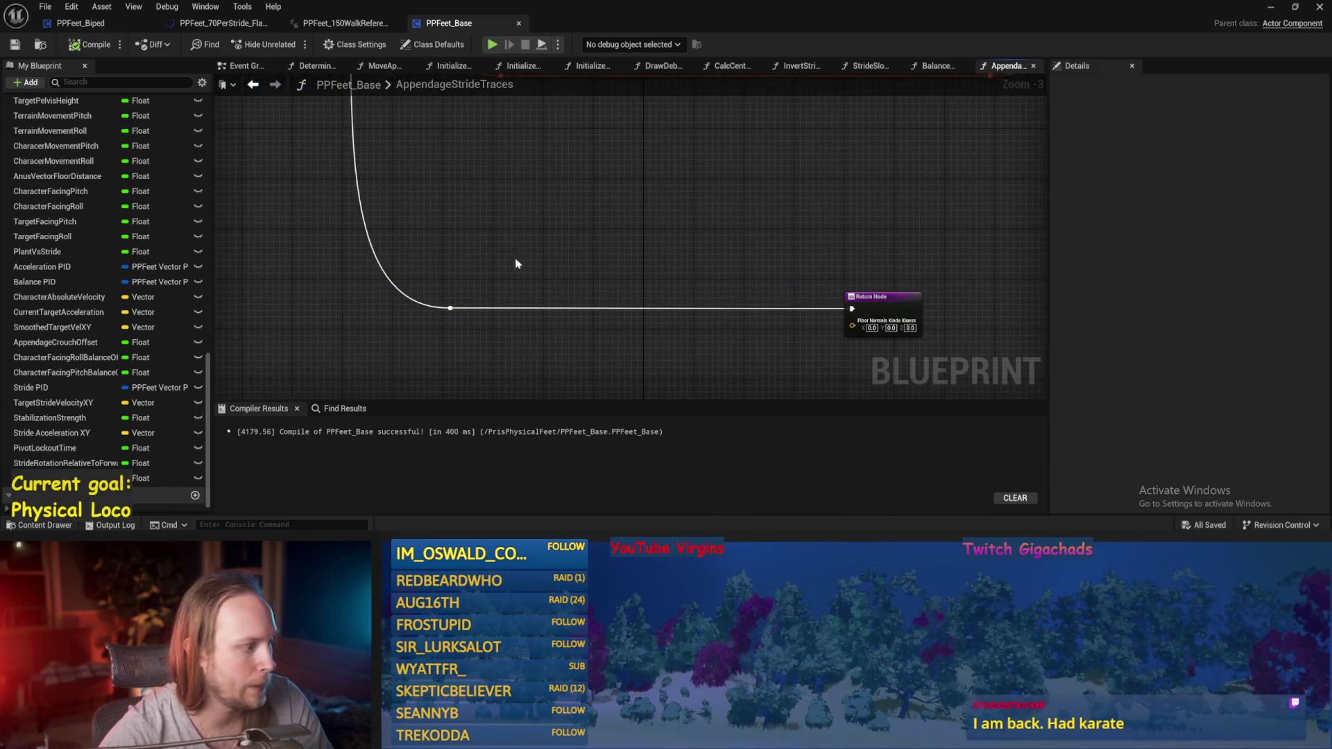
- Place the Slope Calc Locations getter and two GET nodes for entries 0 and 1
{"action": "scroll", "coordinate": [62, 465], "scroll_direction": "down", "scroll_amount": 1}
{"action": "scroll", "coordinate": [104, 451], "scroll_direction": "down", "scroll_amount": 2}
{"action": "mouse_move", "coordinate": [42, 506]}
{"action": "left_mouse_down"}
{"action": "mouse_move", "coordinate": [508, 255]}
{"action": "mouse_move", "coordinate": [615, 224]}
{"action": "left_mouse_up"}
{"action": "scroll", "coordinate": [555, 275], "scroll_direction": "up", "scroll_amount": 3}
{"action": "type", "text": "ge"}
{"action": "key", "text": "Return"}
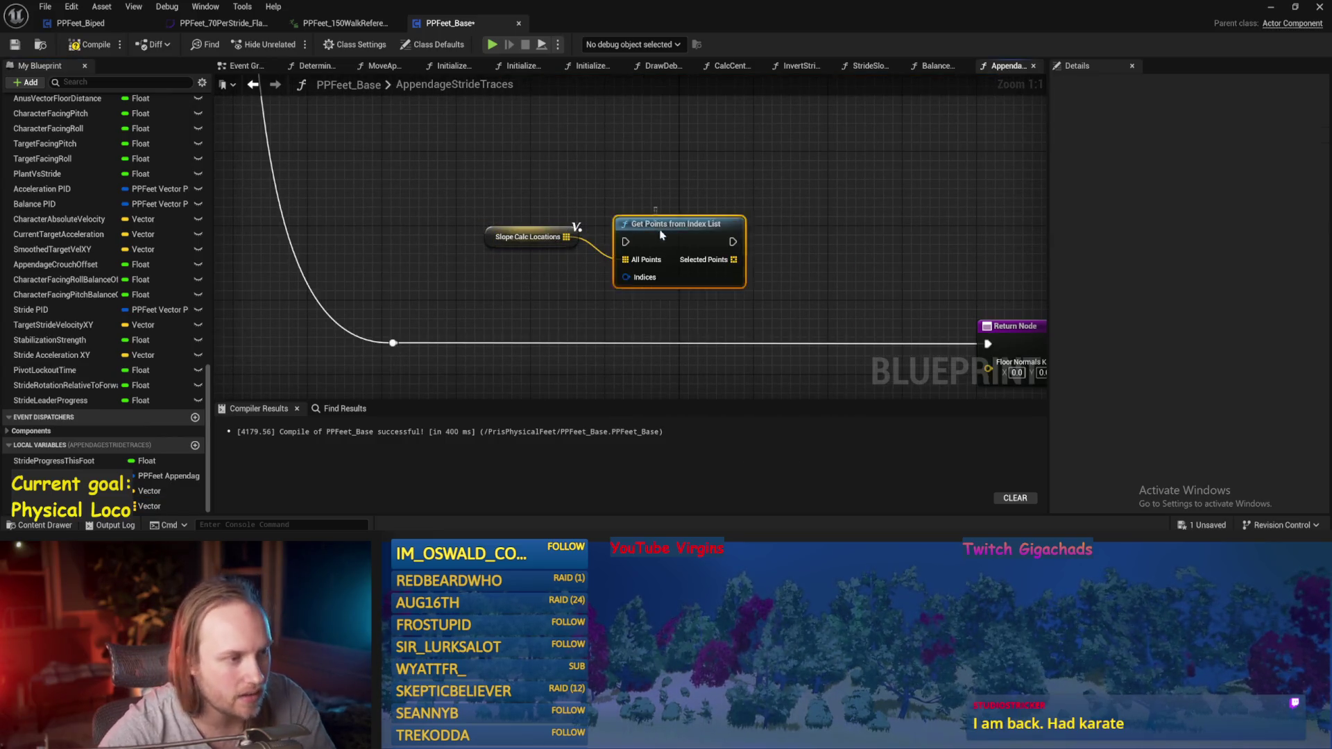
{"action": "left_click_drag", "start_coordinate": [567, 237], "coordinate": [632, 229]}
{"action": "type", "text": "get"}
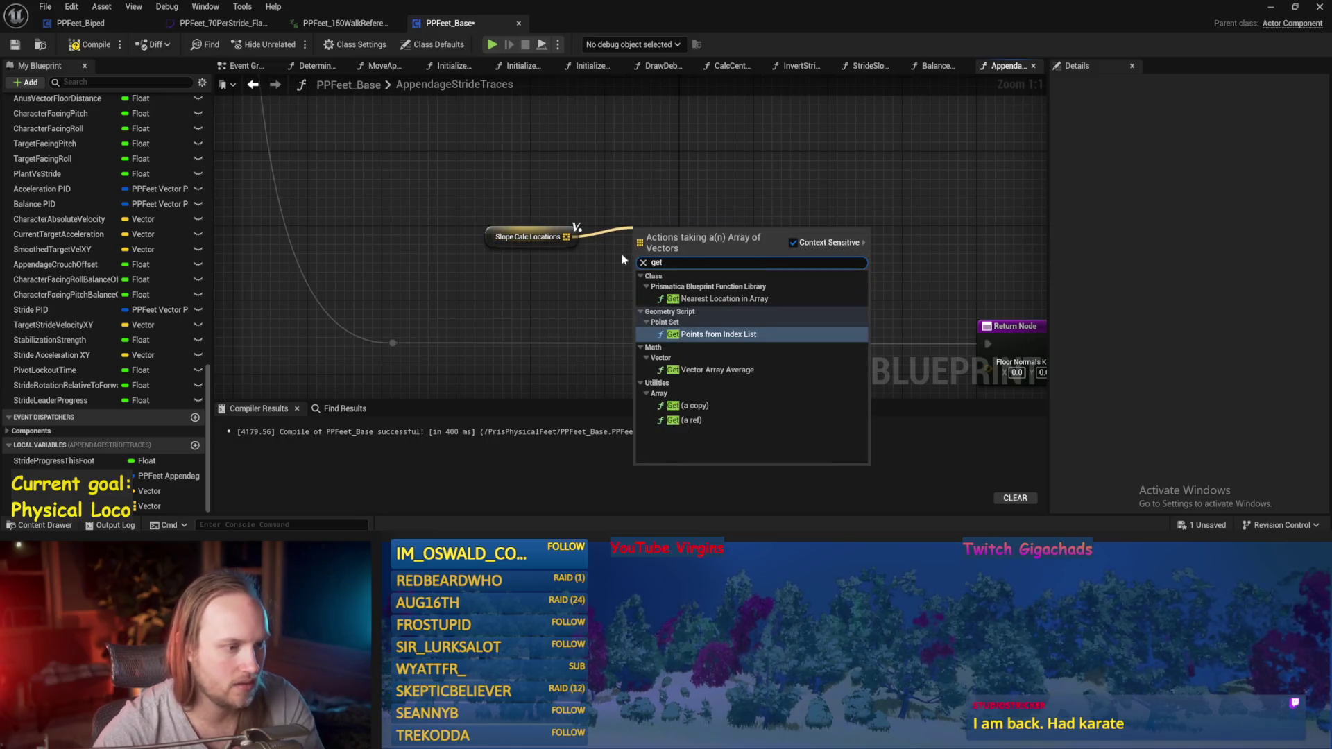
{"action": "left_click", "coordinate": [687, 405]}
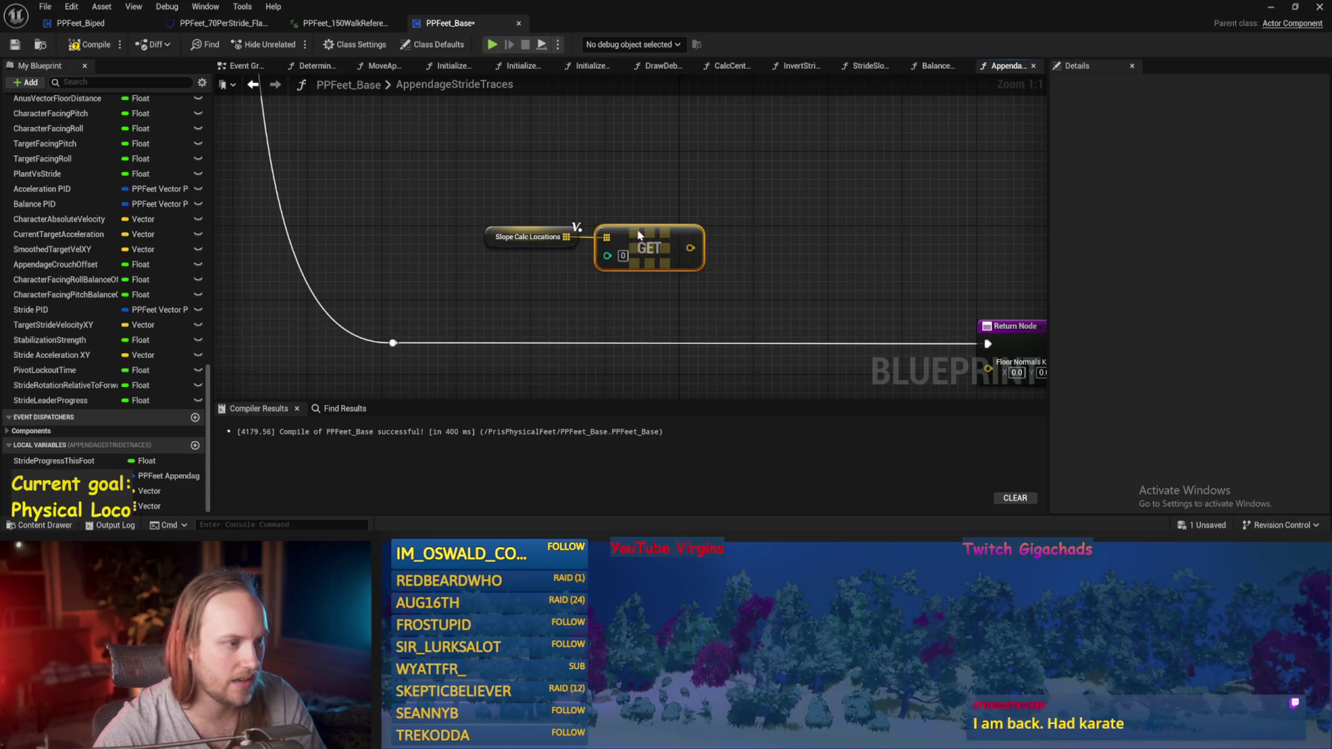
{"action": "key", "text": "ctrl+w"}
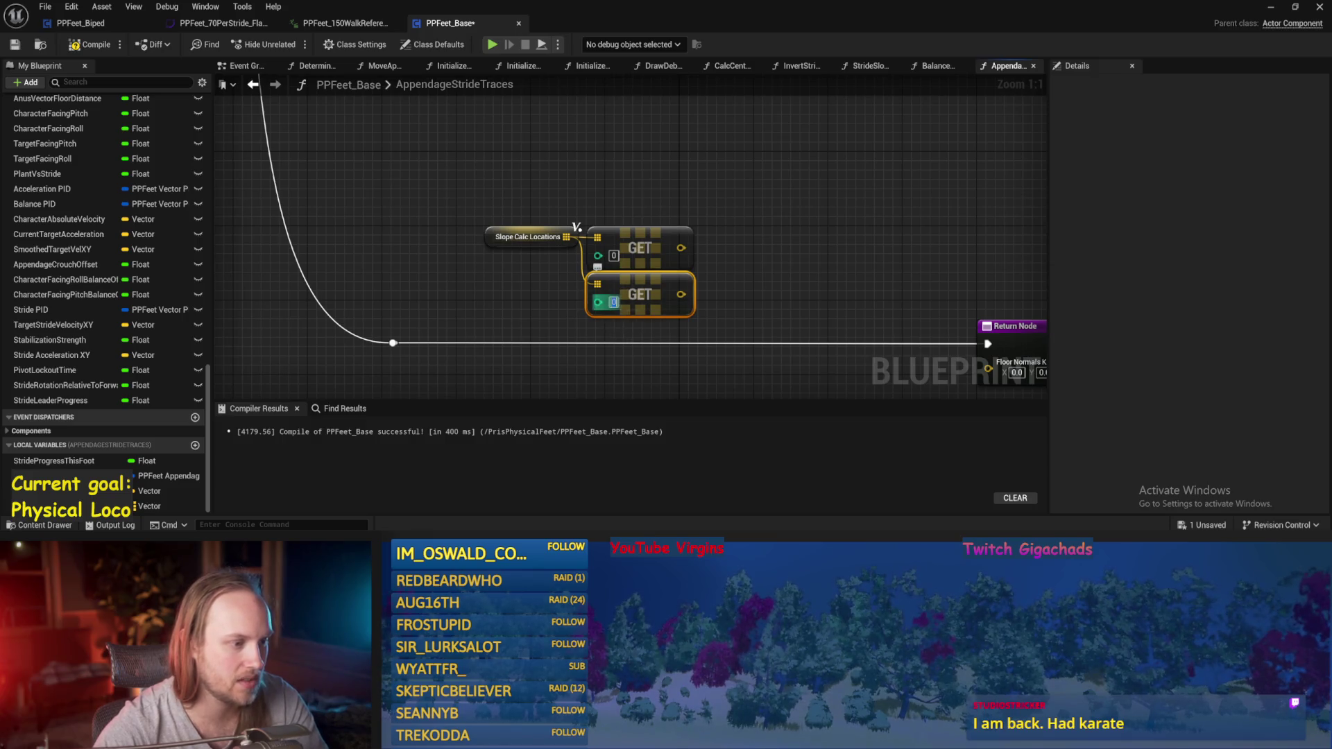
{"action": "mouse_move", "coordinate": [676, 143]}
{"action": "left_mouse_down"}
{"action": "mouse_move", "coordinate": [548, 342]}
{"action": "mouse_move", "coordinate": [507, 350]}
{"action": "left_mouse_up"}
- Subtract entry 1 from entry 0, feed the difference into Normalize, and save
{"action": "left_click_drag", "start_coordinate": [601, 316], "coordinate": [600, 316]}
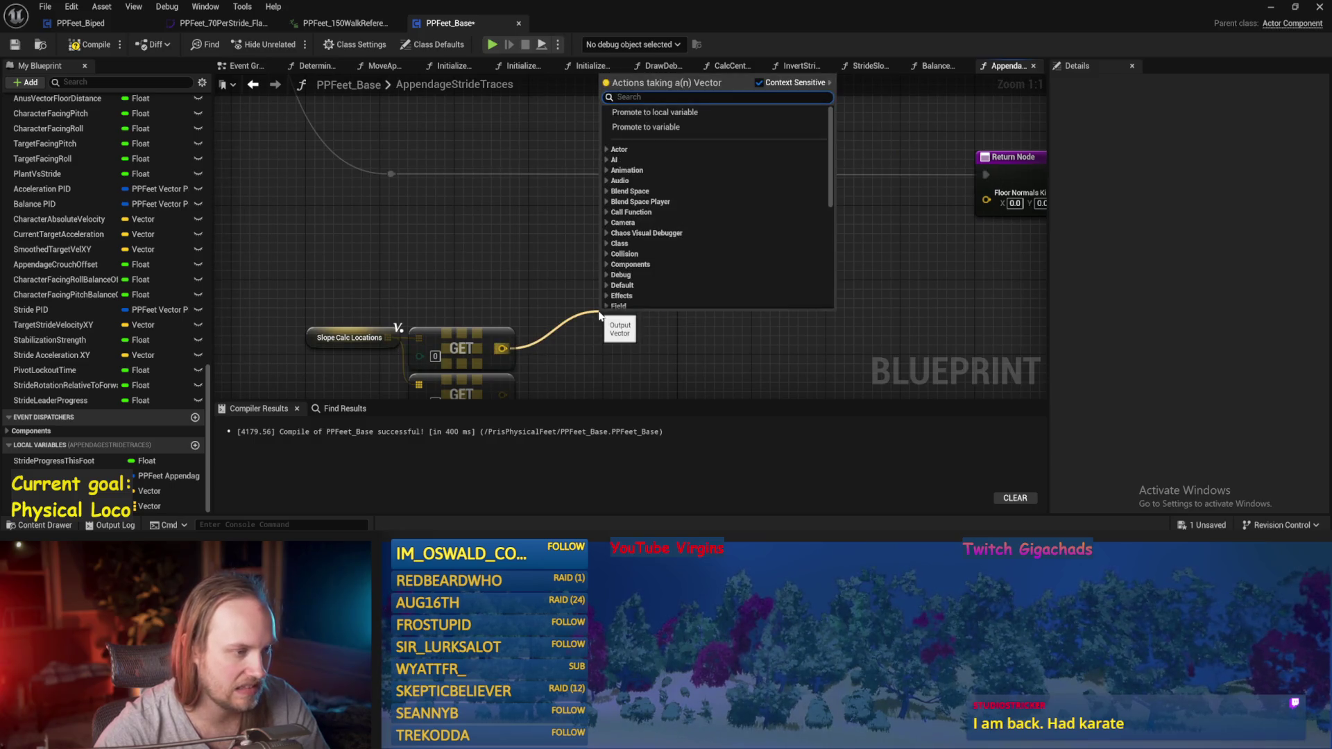
{"action": "type", "text": "make array"}
{"action": "key", "text": "Return"}
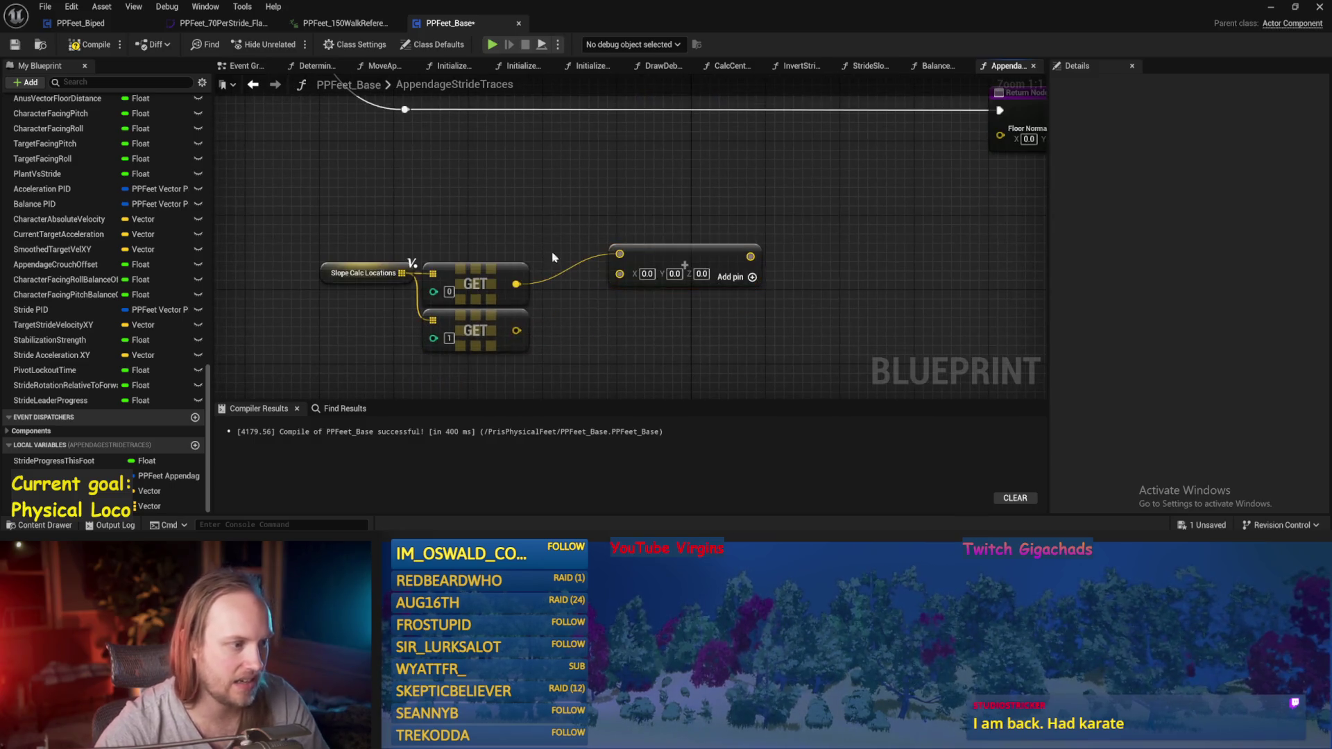
{"action": "left_click_drag", "start_coordinate": [564, 257], "coordinate": [566, 256]}
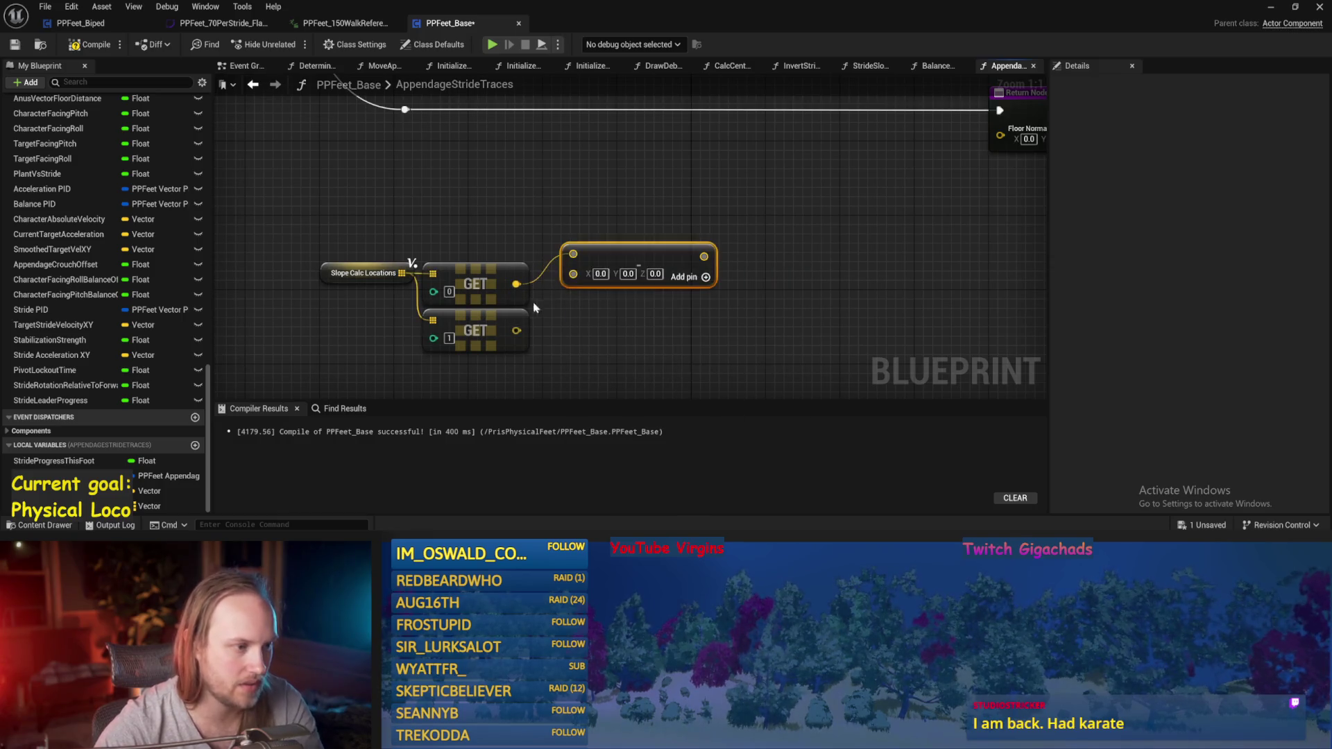
{"action": "scroll", "coordinate": [608, 261], "scroll_direction": "down", "scroll_amount": 1}
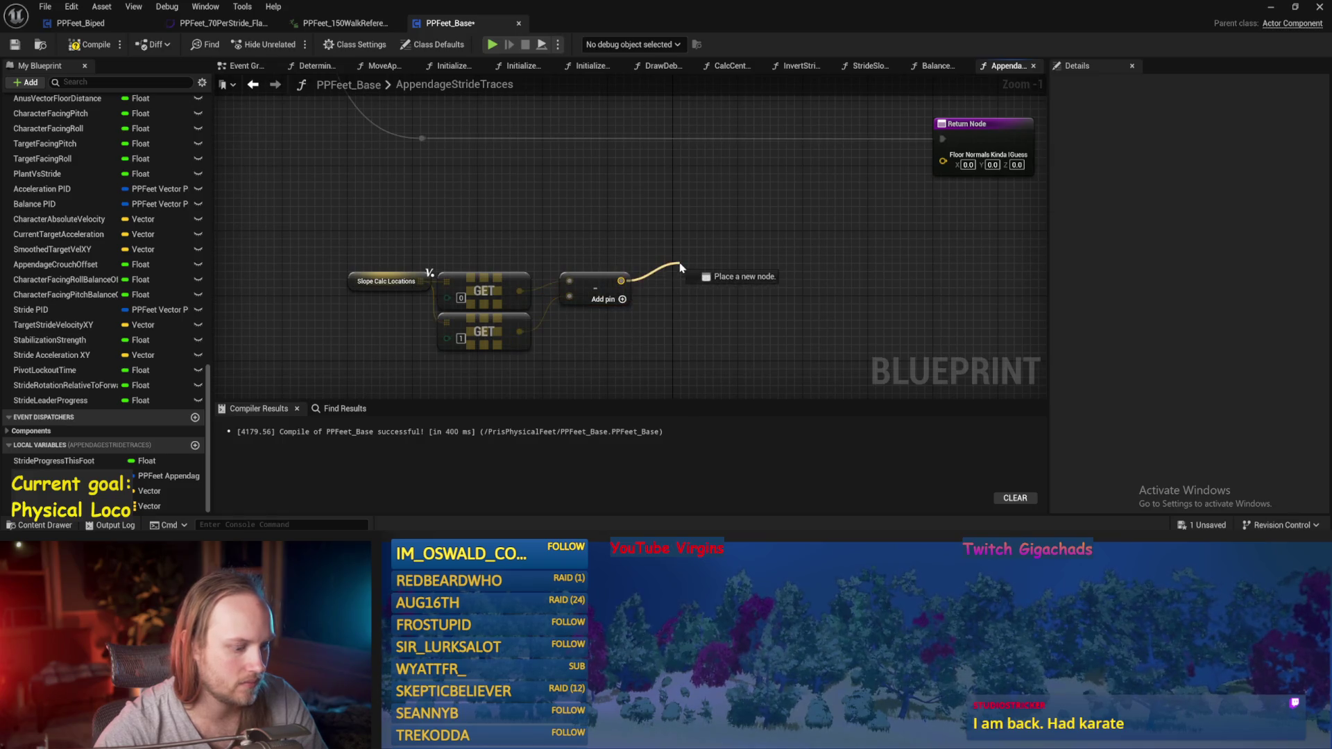
{"action": "left_click_drag", "start_coordinate": [680, 267], "coordinate": [681, 268]}
{"action": "type", "text": "normali"}
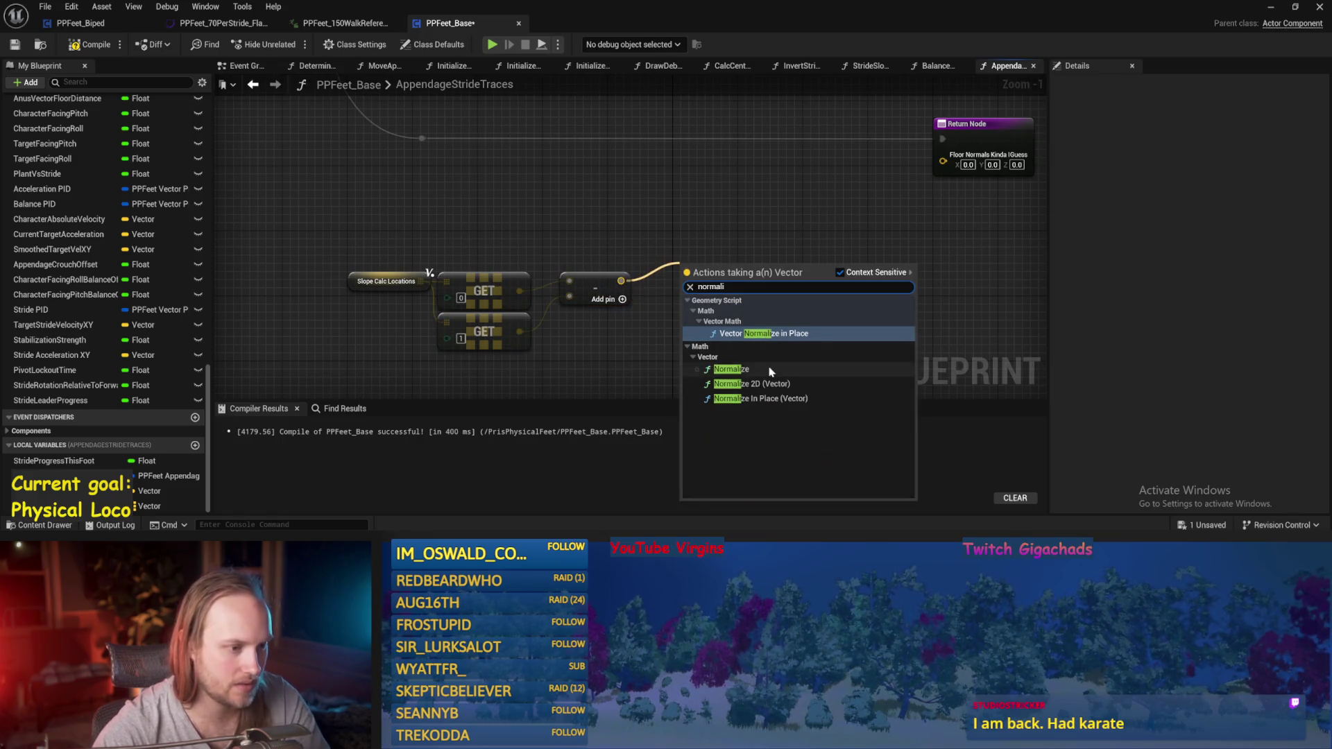
{"action": "left_click", "coordinate": [730, 370]}
{"action": "left_click_drag", "start_coordinate": [703, 274], "coordinate": [614, 274]}
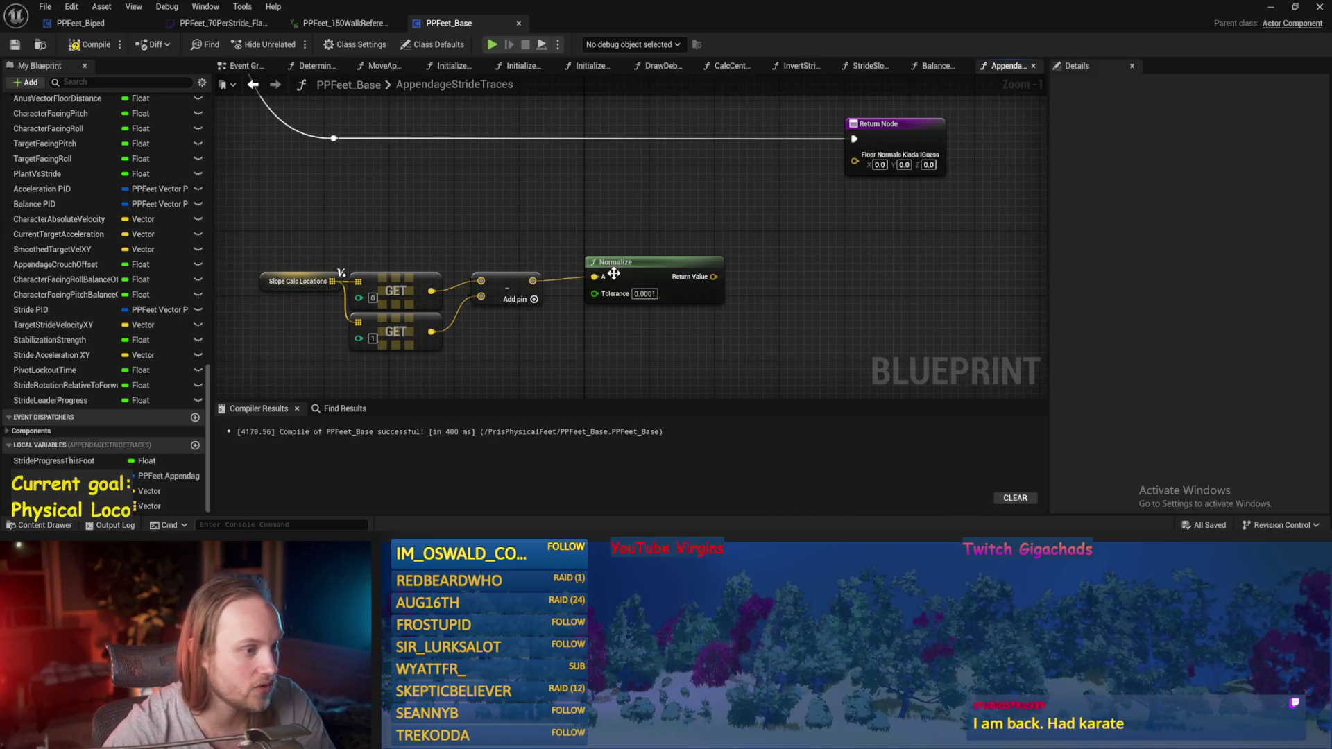
{"action": "left_click_drag", "start_coordinate": [804, 287], "coordinate": [794, 212]}
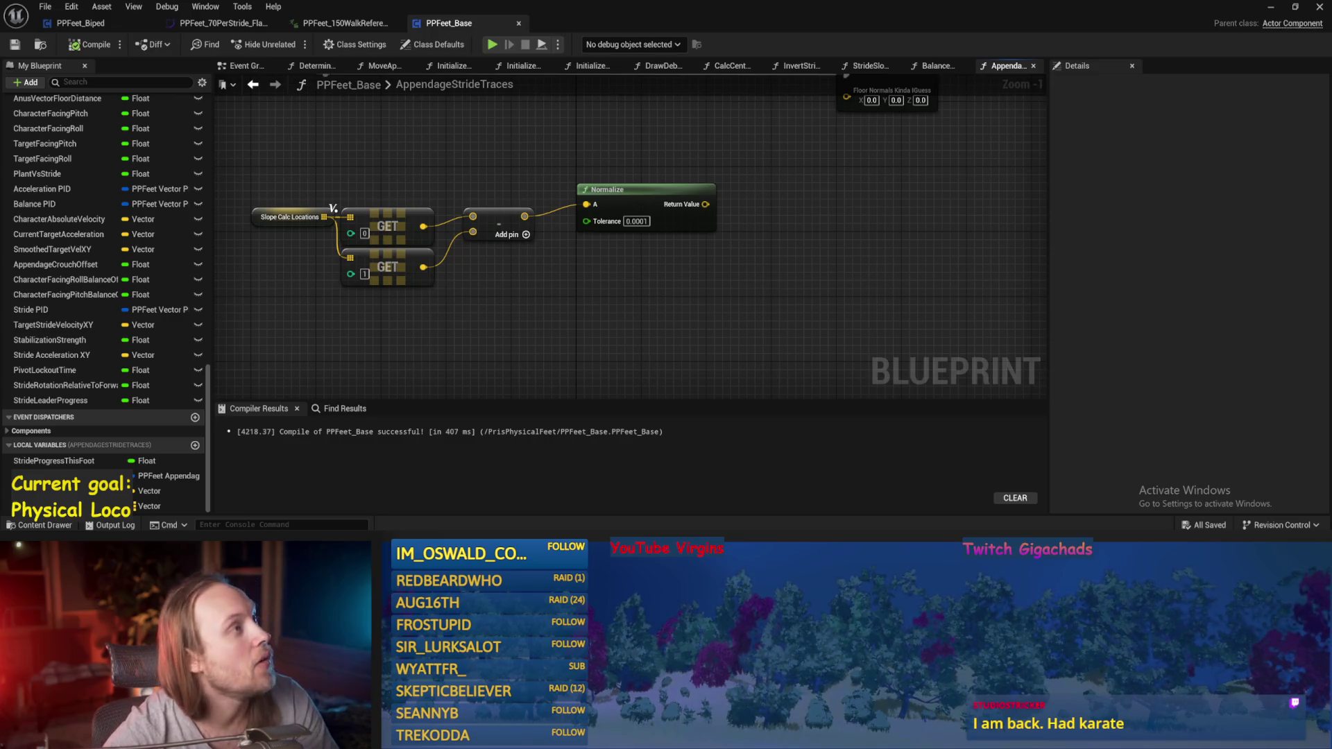
{"action": "left_click_drag", "start_coordinate": [763, 265], "coordinate": [716, 302]}
{"action": "key", "text": "ctrl+s"}
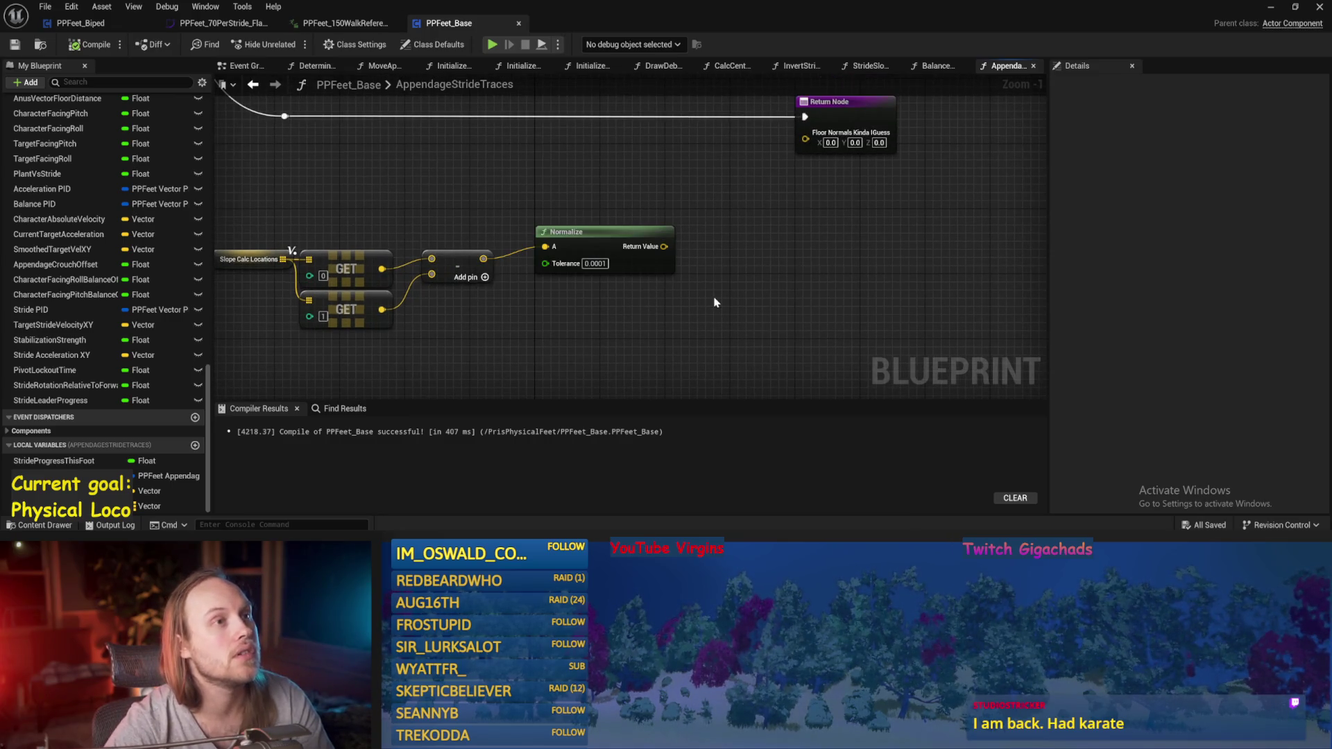
- Move the Normalize node chain left toward the Return Node
{"action": "left_click", "coordinate": [574, 262]}
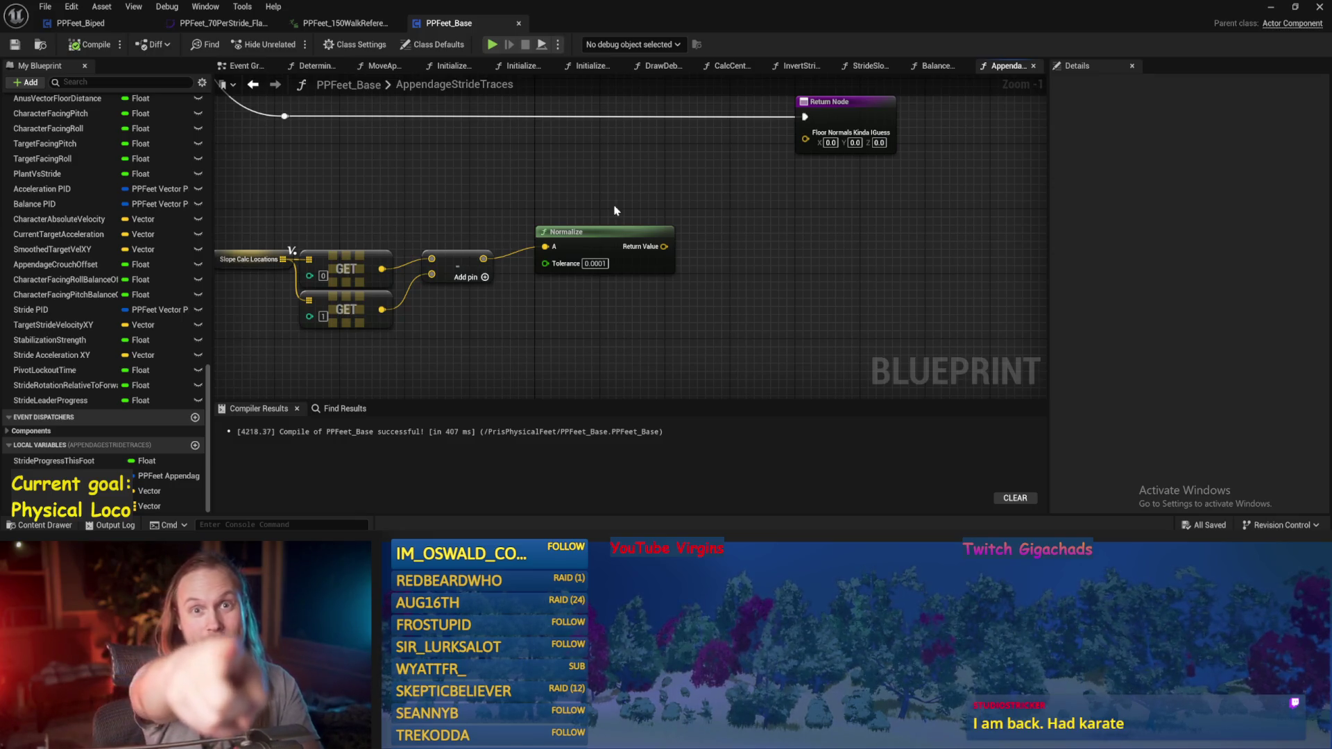
{"action": "mouse_move", "coordinate": [614, 210]}
{"action": "left_mouse_down"}
{"action": "mouse_move", "coordinate": [673, 212]}
{"action": "mouse_move", "coordinate": [699, 194]}
{"action": "left_mouse_up"}
{"action": "left_click_drag", "start_coordinate": [648, 256], "coordinate": [508, 326]}
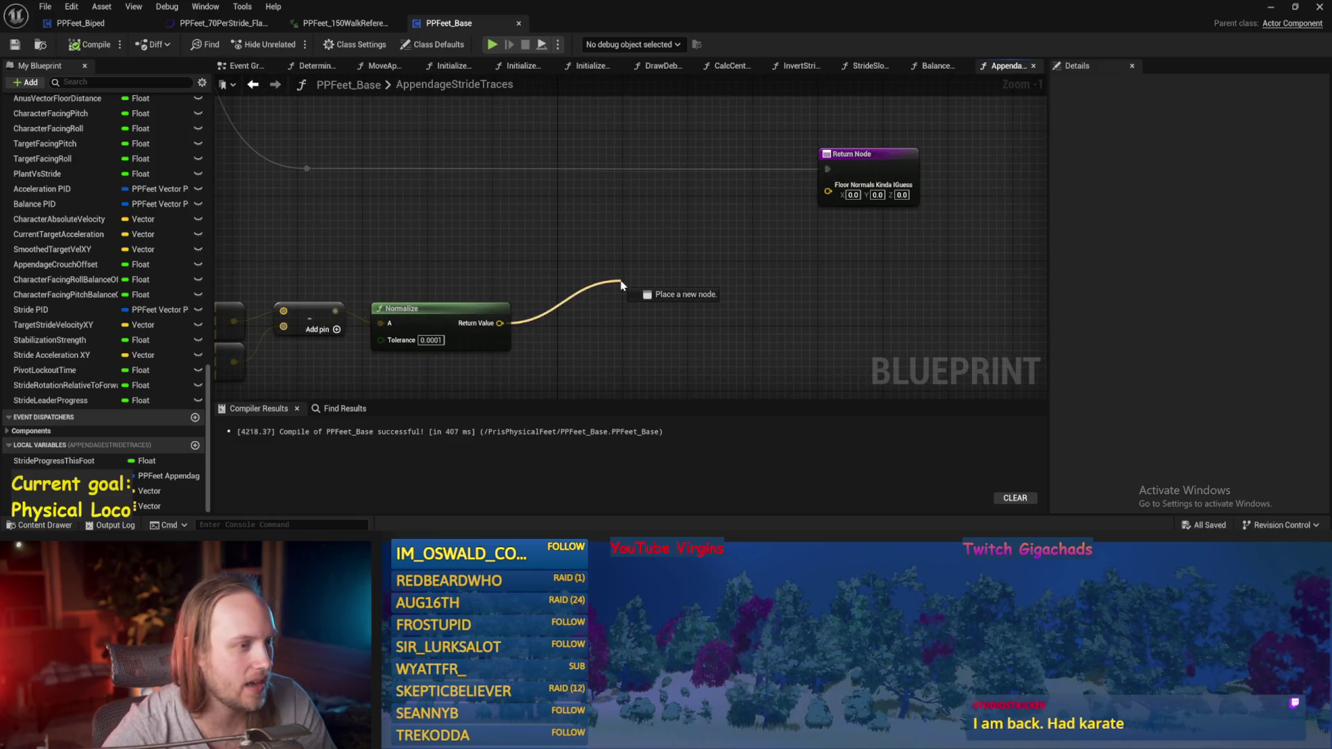
{"action": "left_click_drag", "start_coordinate": [631, 285], "coordinate": [631, 285]}
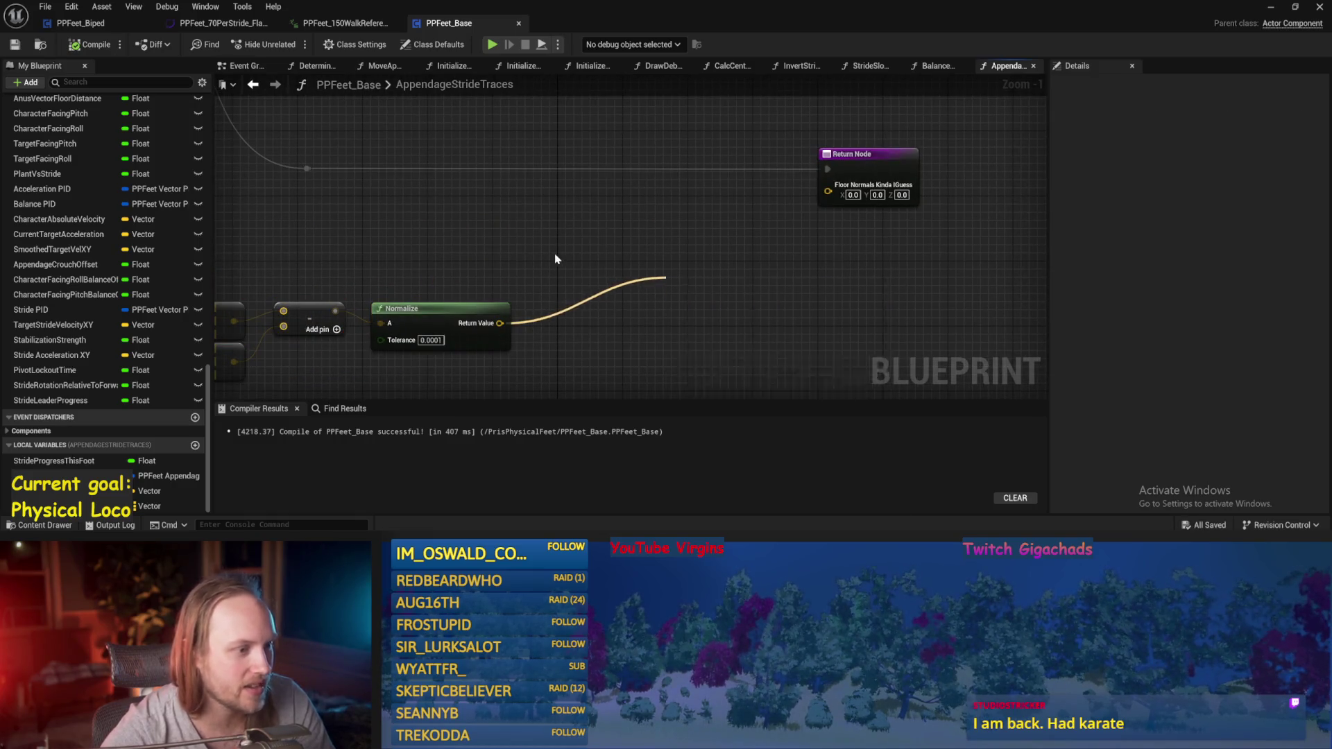
{"action": "key", "text": "Escape"}
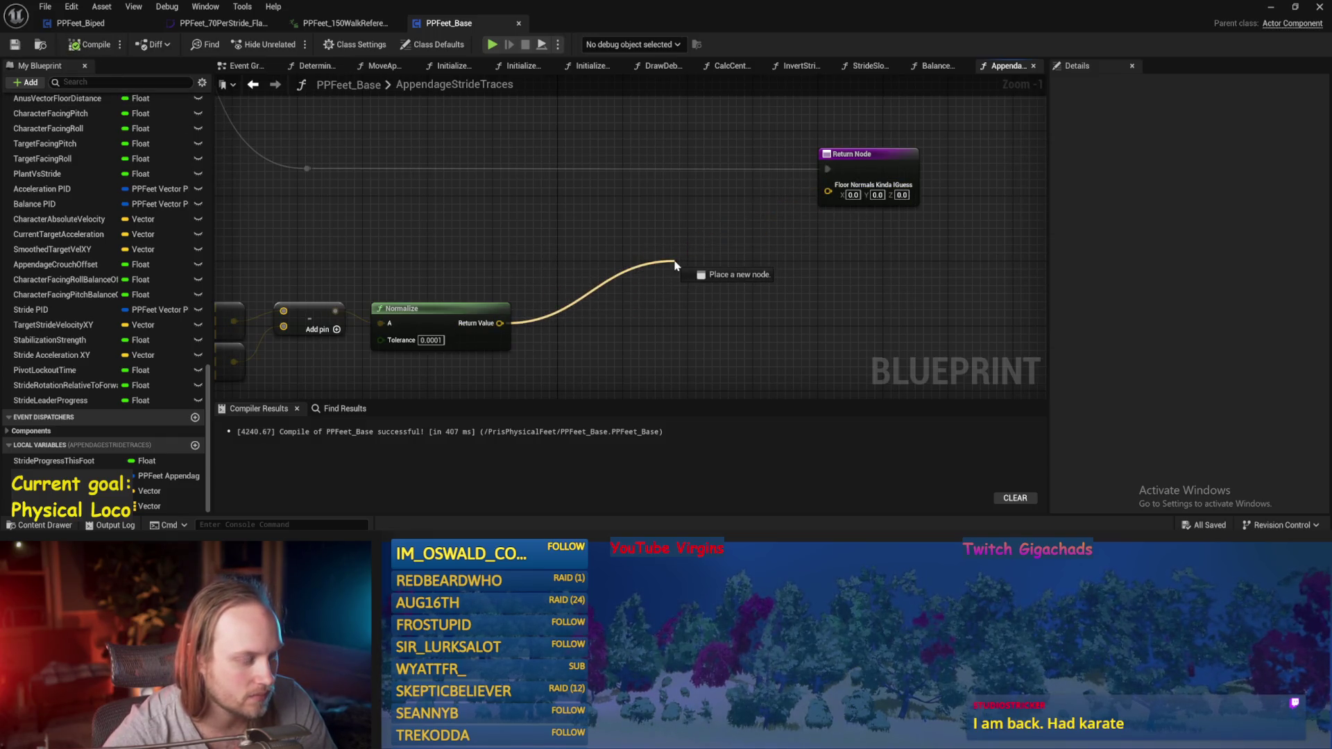
{"action": "left_click_drag", "start_coordinate": [631, 261], "coordinate": [631, 260]}
{"action": "key", "text": "Escape"}
- Add a Draw Debug Line node and insert it into the exec flow before the Return Node
{"action": "right_click", "coordinate": [622, 243]}
{"action": "type", "text": "debug line"}
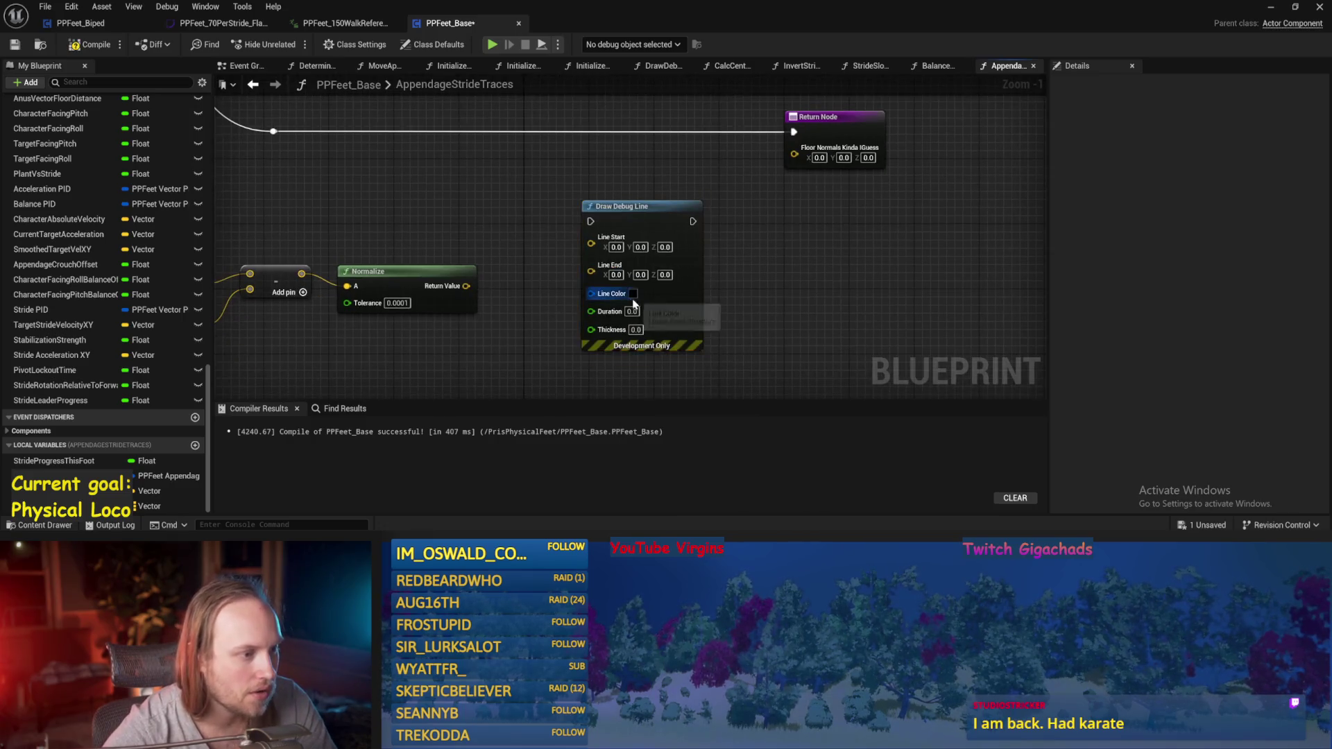
{"action": "left_click_drag", "start_coordinate": [742, 310], "coordinate": [719, 278]}
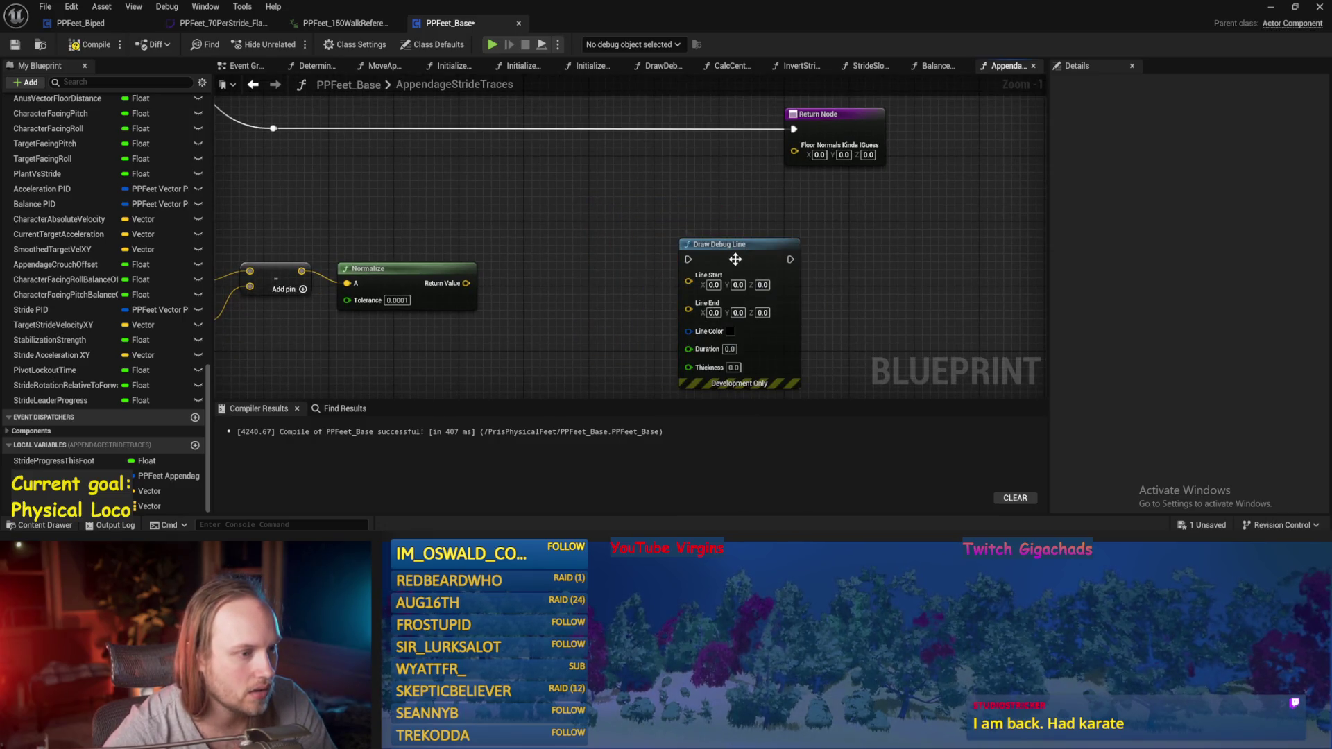
{"action": "left_click_drag", "start_coordinate": [725, 167], "coordinate": [895, 167]}
{"action": "left_click_drag", "start_coordinate": [647, 303], "coordinate": [605, 171]}
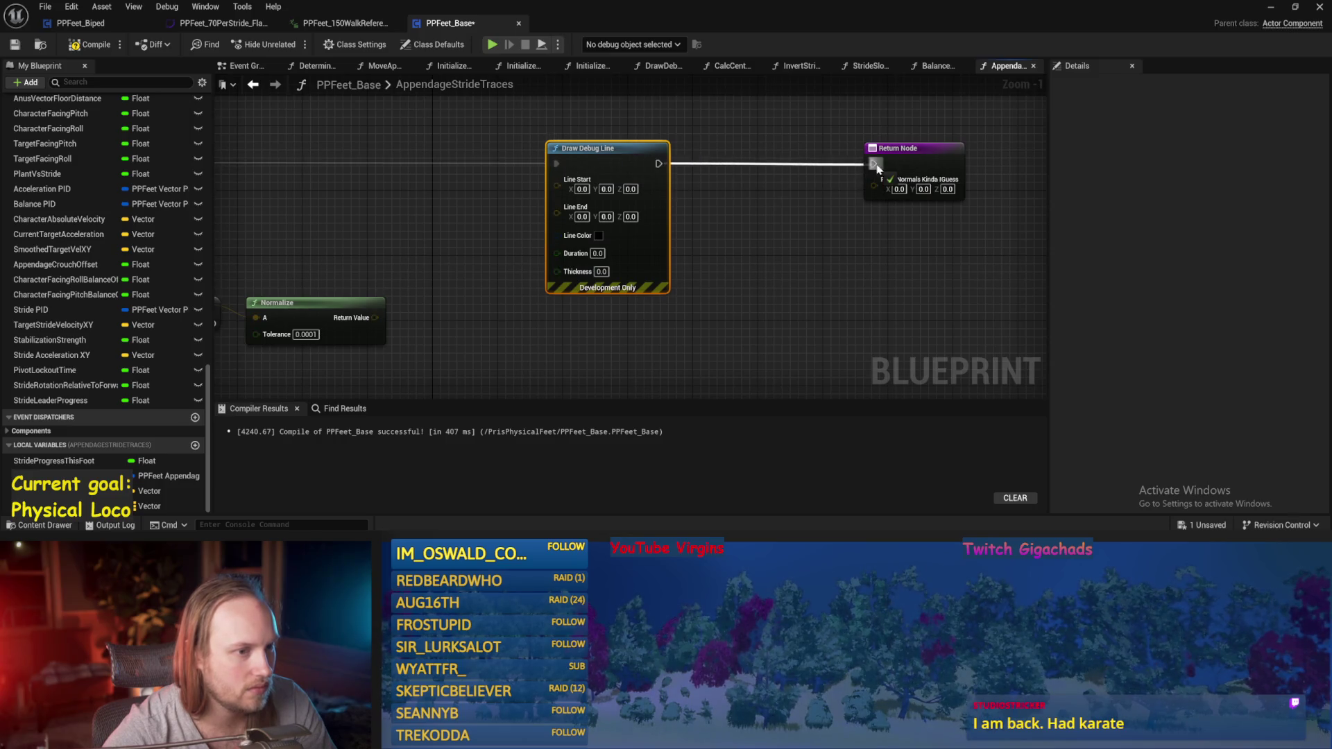
{"action": "left_click_drag", "start_coordinate": [496, 252], "coordinate": [620, 253]}
{"action": "left_click_drag", "start_coordinate": [505, 312], "coordinate": [639, 274]}
{"action": "left_click_drag", "start_coordinate": [374, 257], "coordinate": [484, 255]}
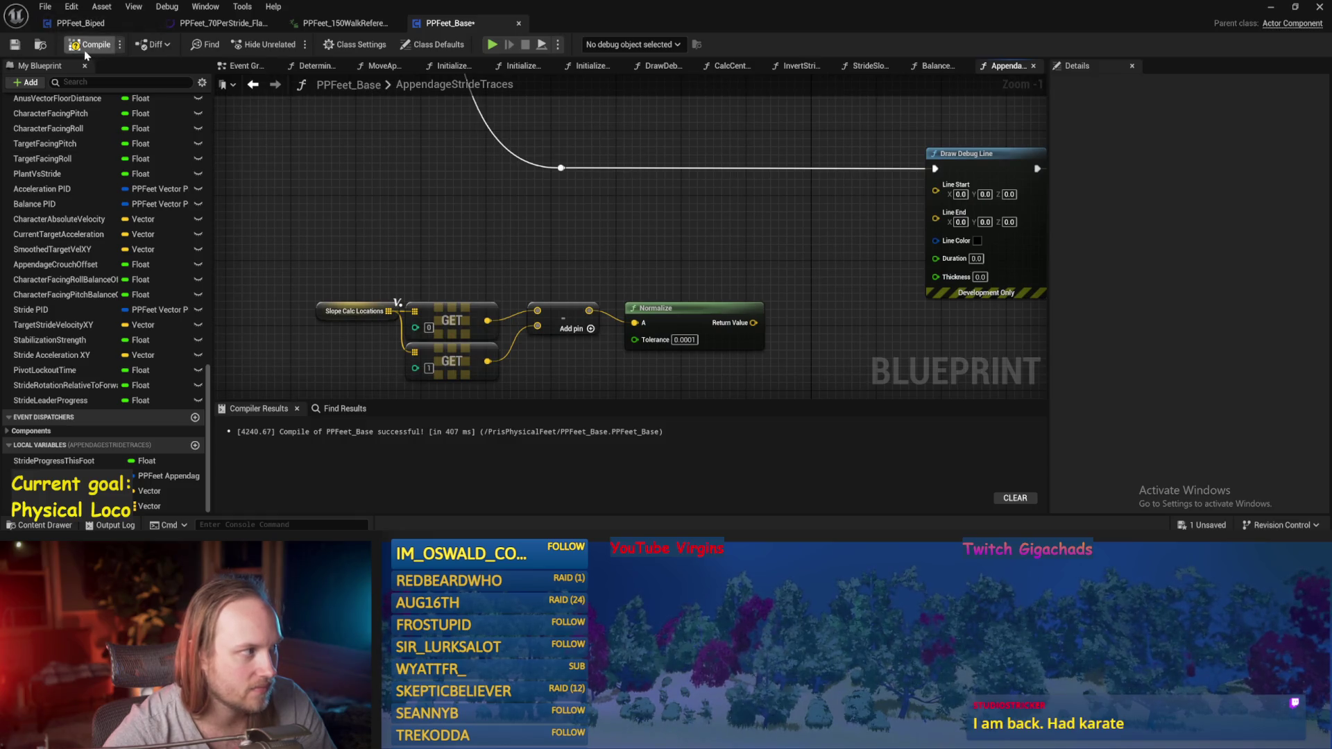
{"action": "left_click_drag", "start_coordinate": [583, 212], "coordinate": [488, 231]}
{"action": "right_click", "coordinate": [488, 231]}
- Search for location, pelvis and capsule nodes, then compile and save the blueprint
{"action": "type", "text": "anus ve"}
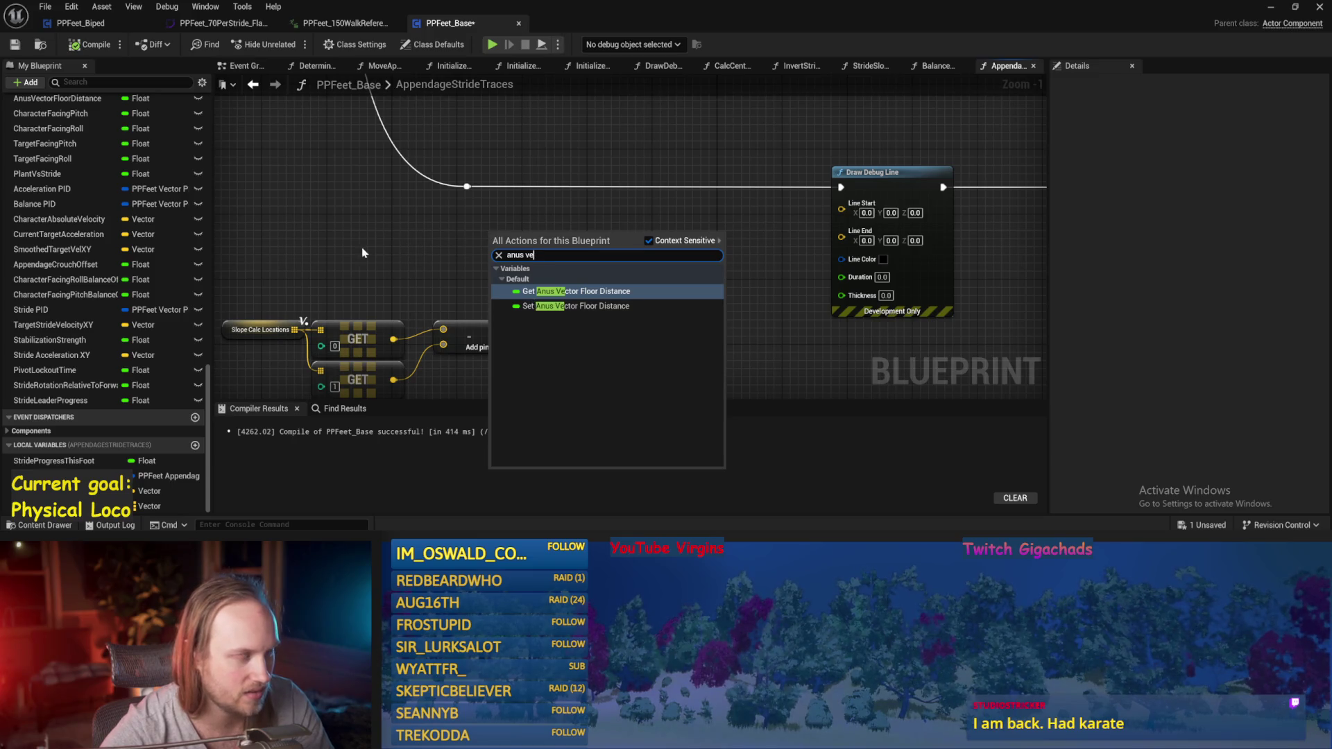
{"action": "left_click", "coordinate": [364, 249]}
{"action": "right_click", "coordinate": [560, 269]}
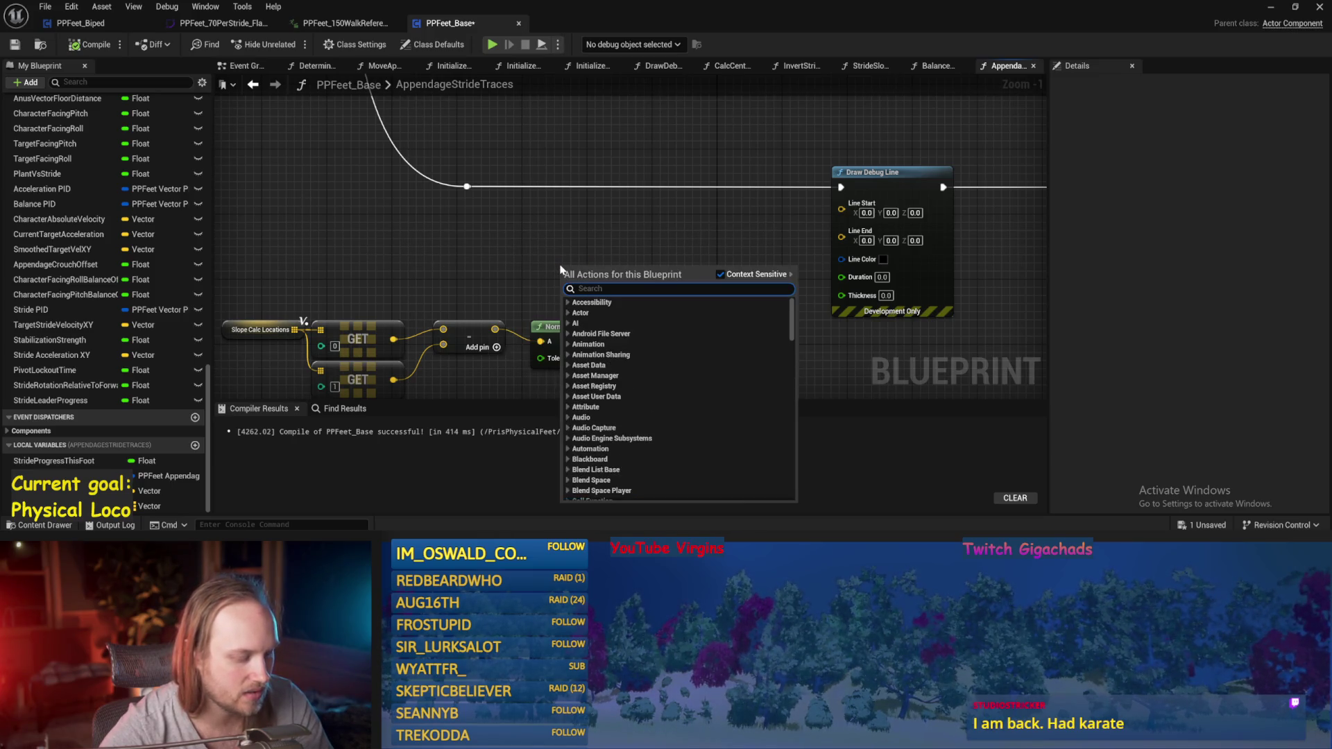
{"action": "type", "text": "location"}
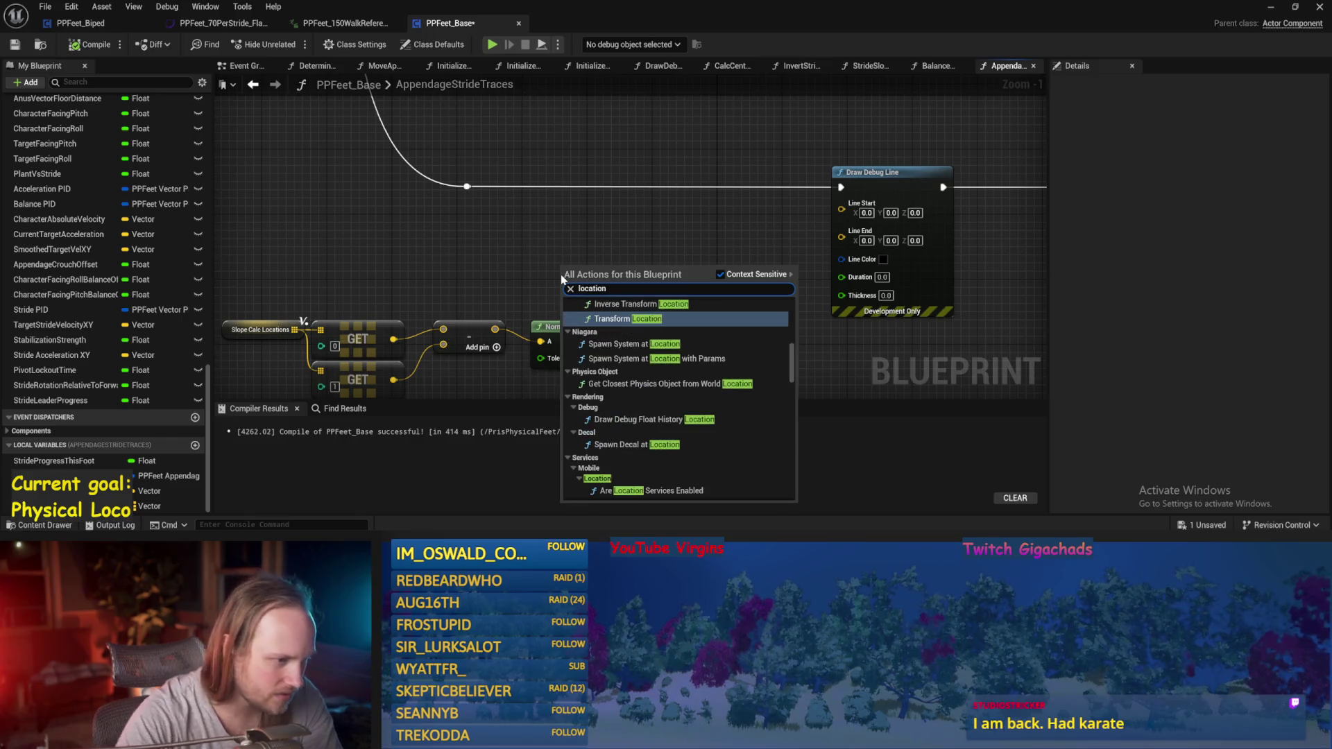
{"action": "scroll", "coordinate": [650, 432], "scroll_direction": "down", "scroll_amount": 10}
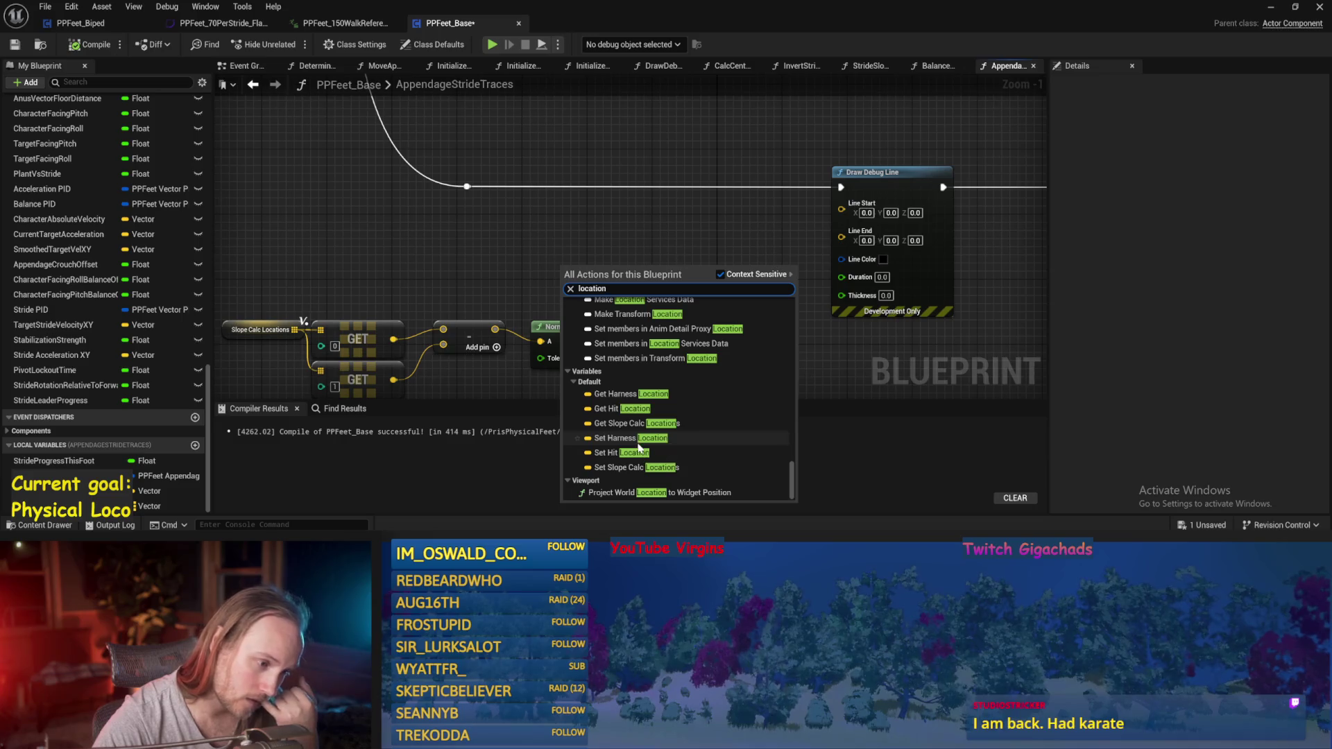
{"action": "right_click", "coordinate": [550, 255]}
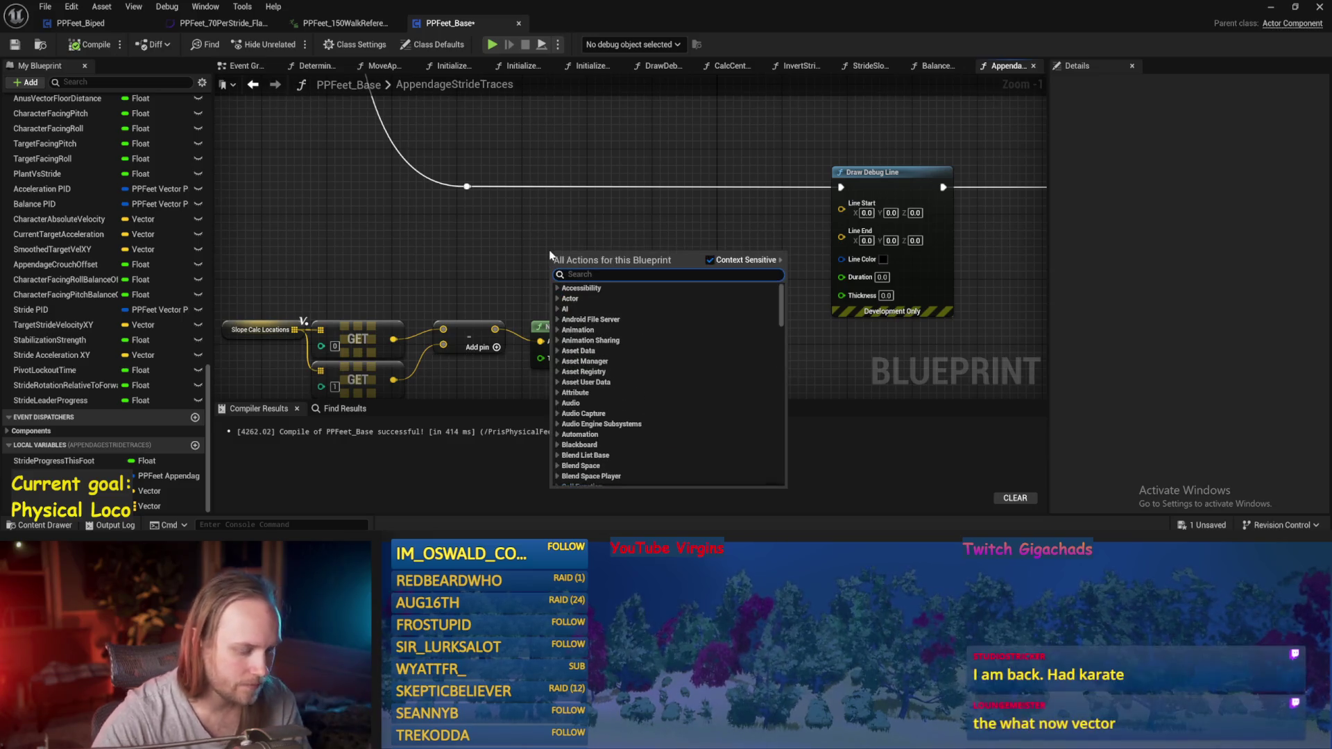
{"action": "type", "text": "pelvis"}
{"action": "key", "text": "Escape"}
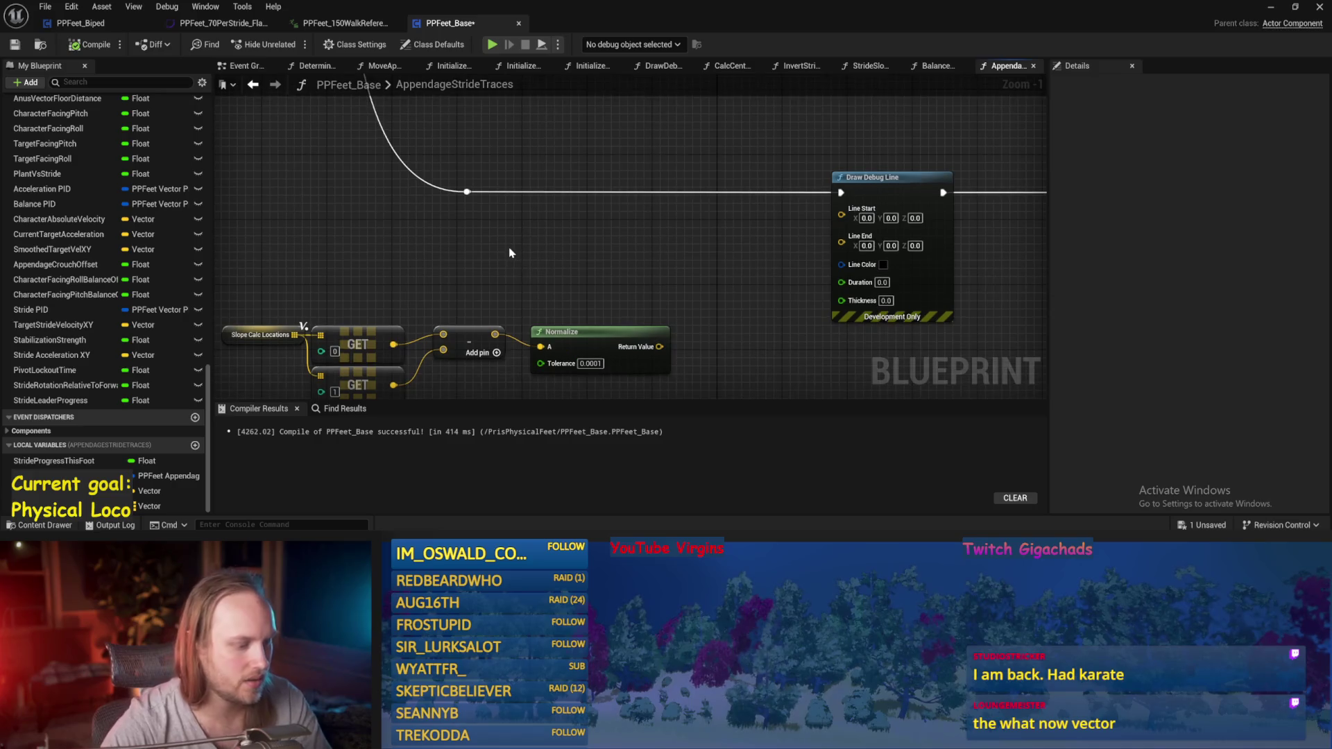
{"action": "right_click", "coordinate": [510, 252]}
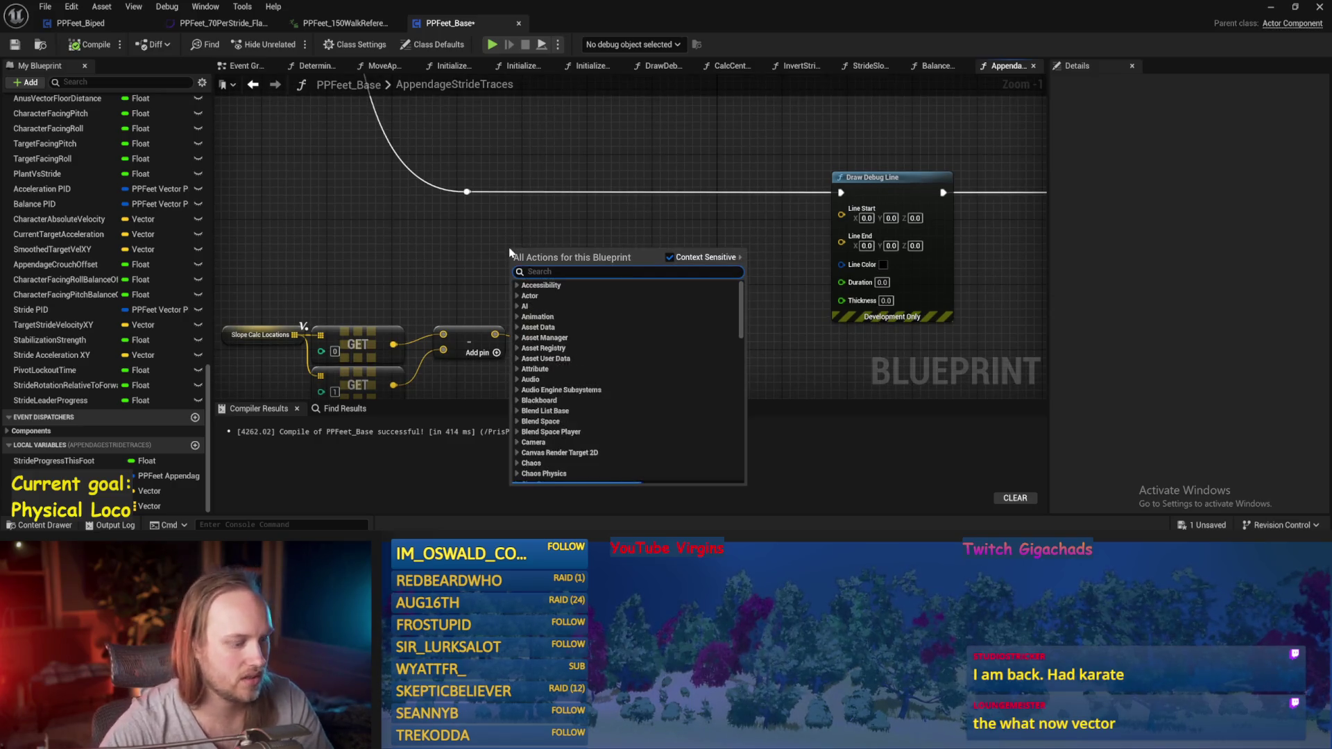
{"action": "type", "text": "capsule"}
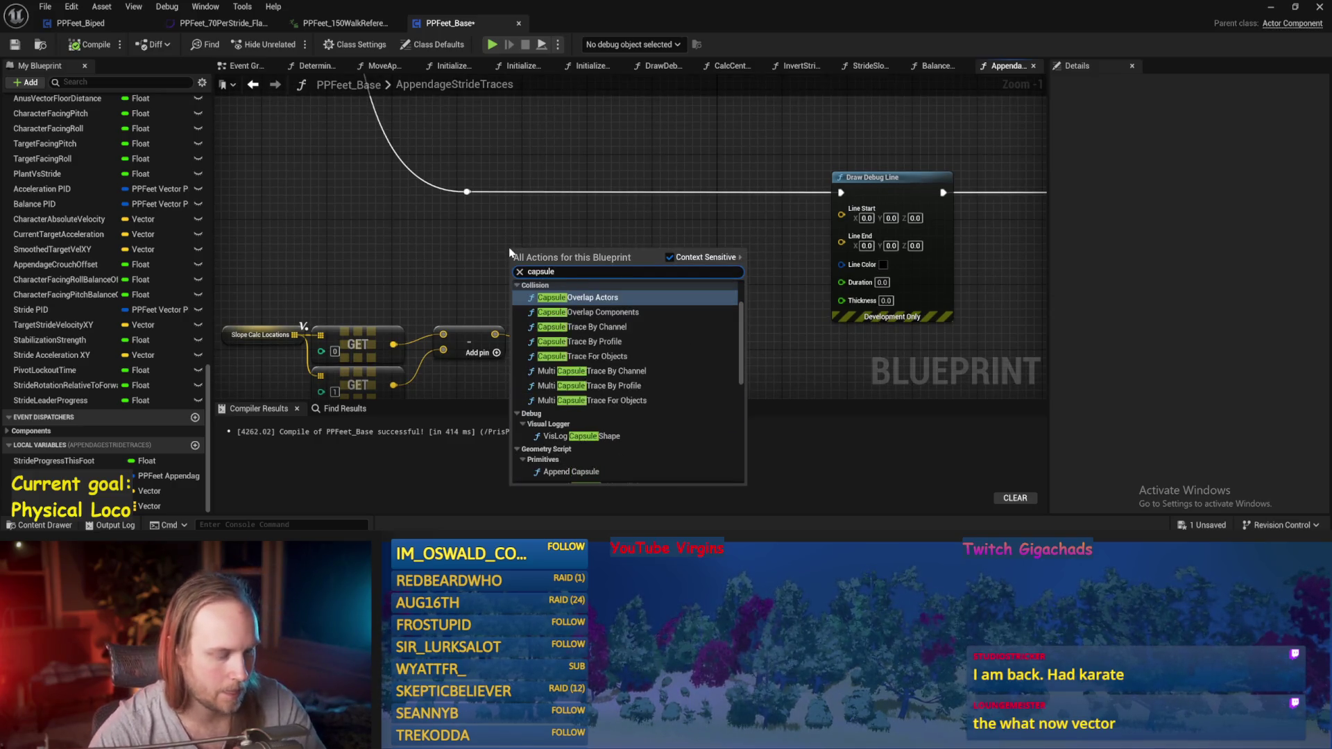
{"action": "type", "text": "normalize"}
{"action": "key", "text": "Return"}
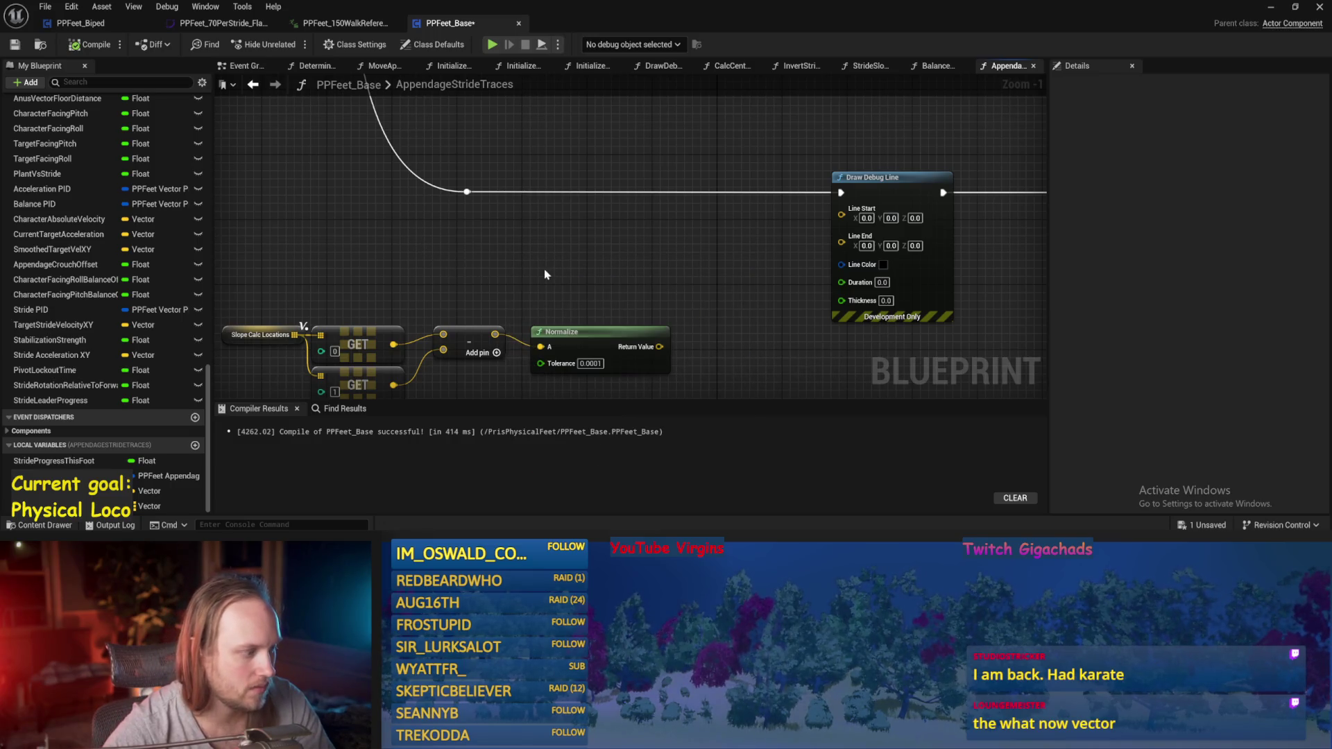
{"action": "left_click_drag", "start_coordinate": [544, 274], "coordinate": [530, 306]}
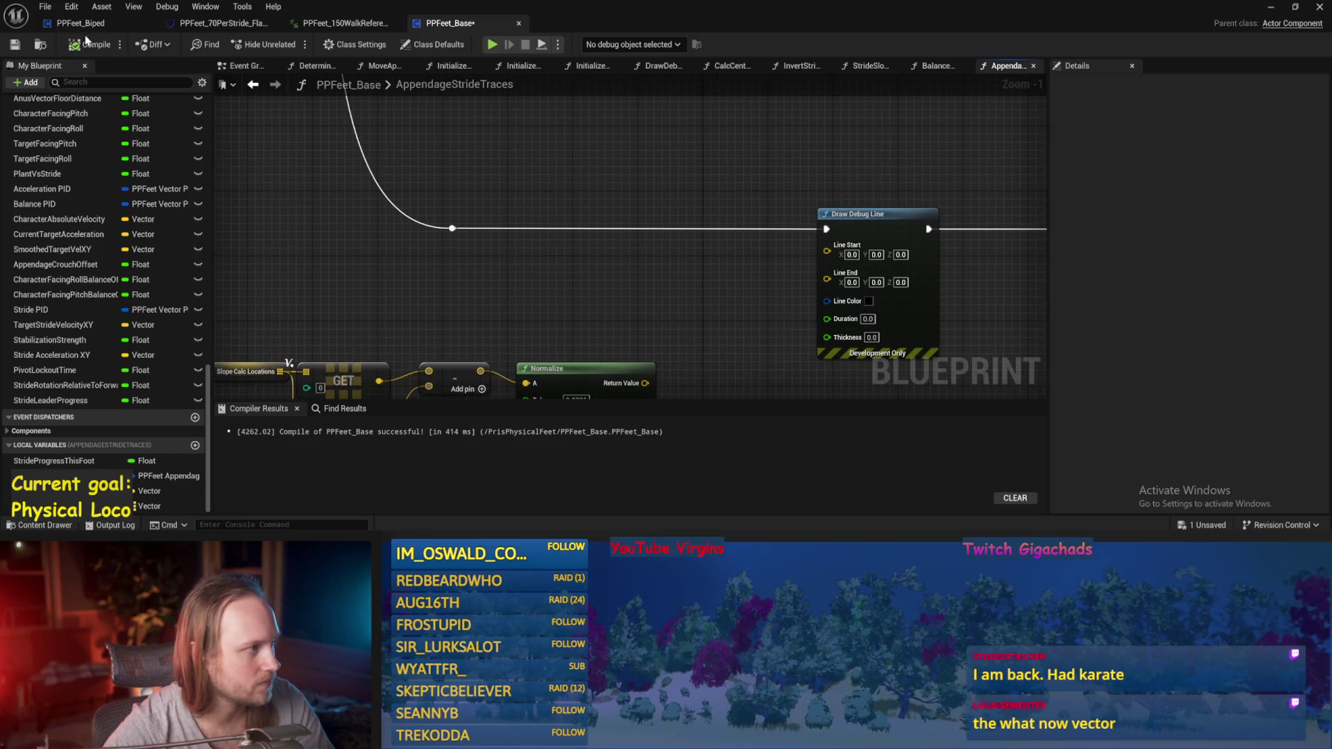
{"action": "left_click", "coordinate": [16, 44]}
- Wire Character Capsule's world location plus (0,0,100) into the debug line's Line Start
{"action": "right_click", "coordinate": [440, 277]}
{"action": "type", "text": "capsule"}
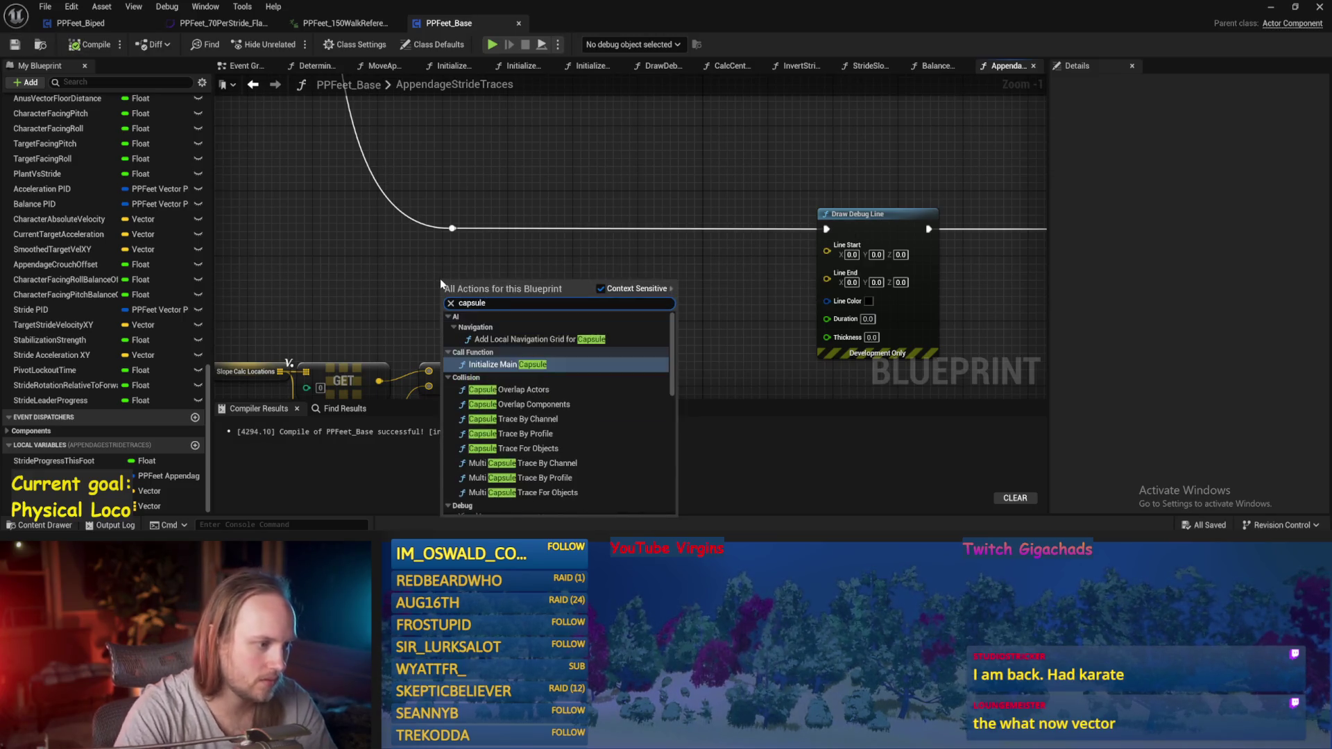
{"action": "scroll", "coordinate": [589, 435], "scroll_direction": "down", "scroll_amount": 10}
{"action": "left_click", "coordinate": [527, 404]}
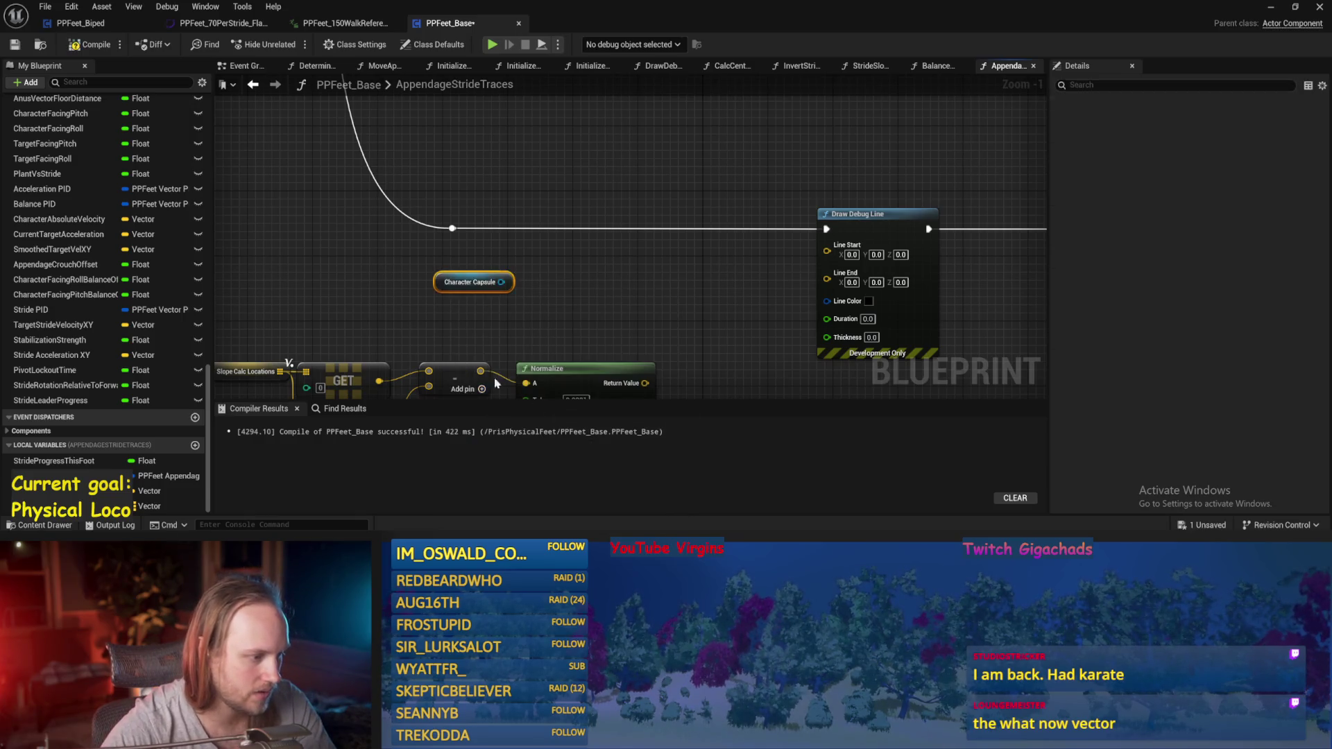
{"action": "mouse_move", "coordinate": [503, 285]}
{"action": "left_mouse_down"}
{"action": "mouse_move", "coordinate": [291, 249]}
{"action": "mouse_move", "coordinate": [340, 274]}
{"action": "left_mouse_up"}
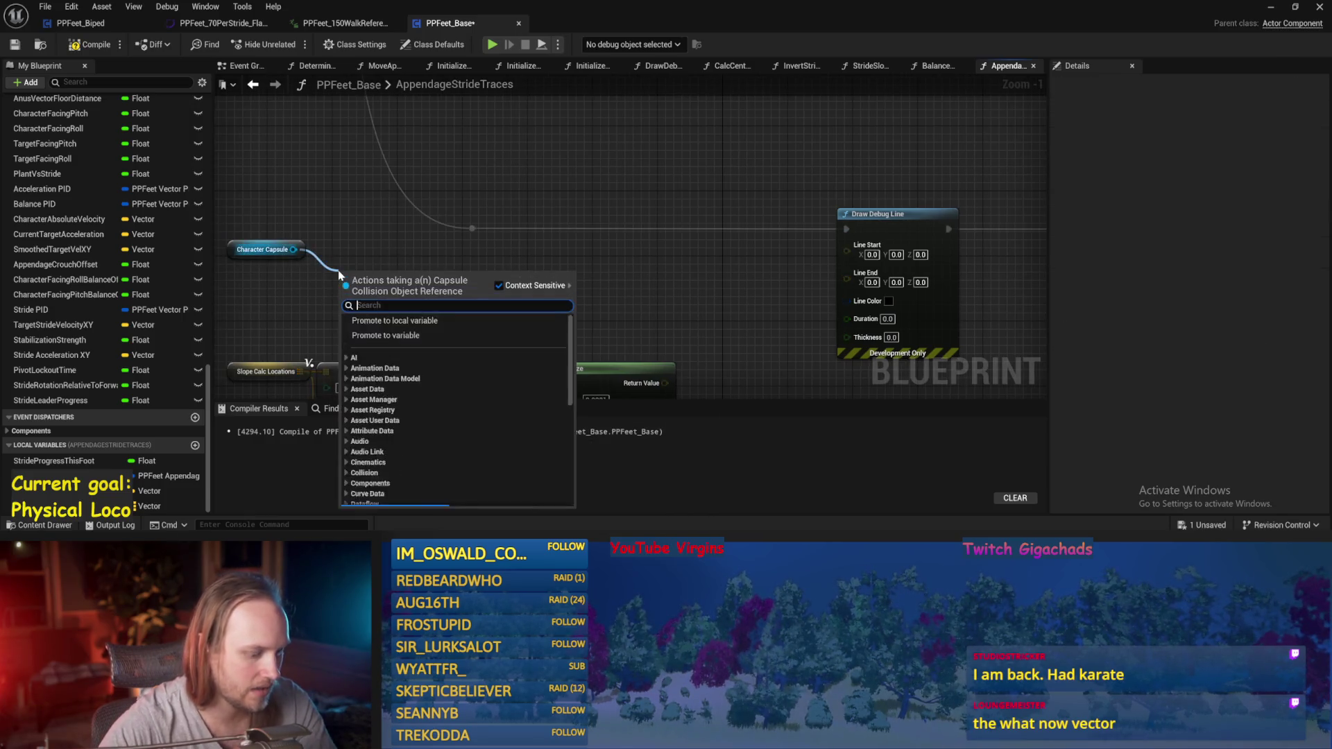
{"action": "type", "text": "get locatin"}
{"action": "key", "text": "BackSpace"}
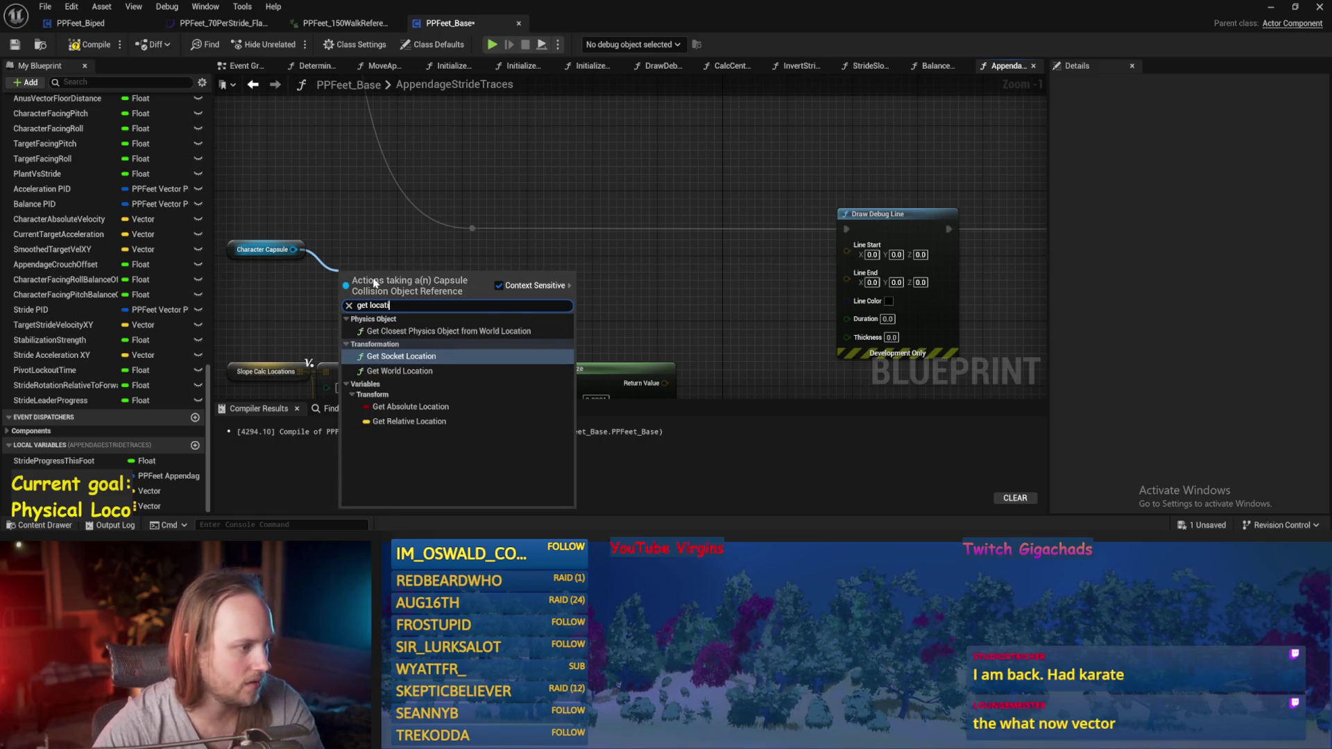
{"action": "left_click", "coordinate": [419, 372]}
{"action": "left_click_drag", "start_coordinate": [482, 290], "coordinate": [484, 290]}
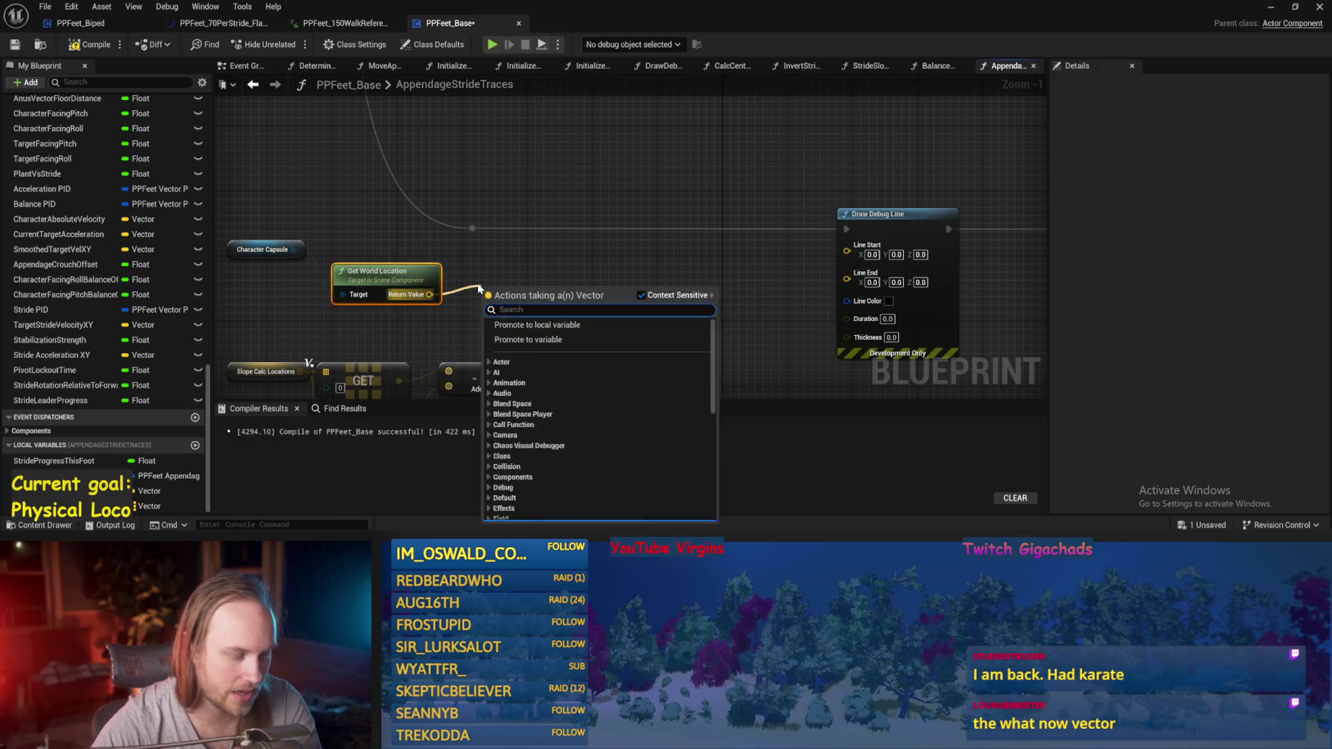
{"action": "left_click", "coordinate": [562, 324]}
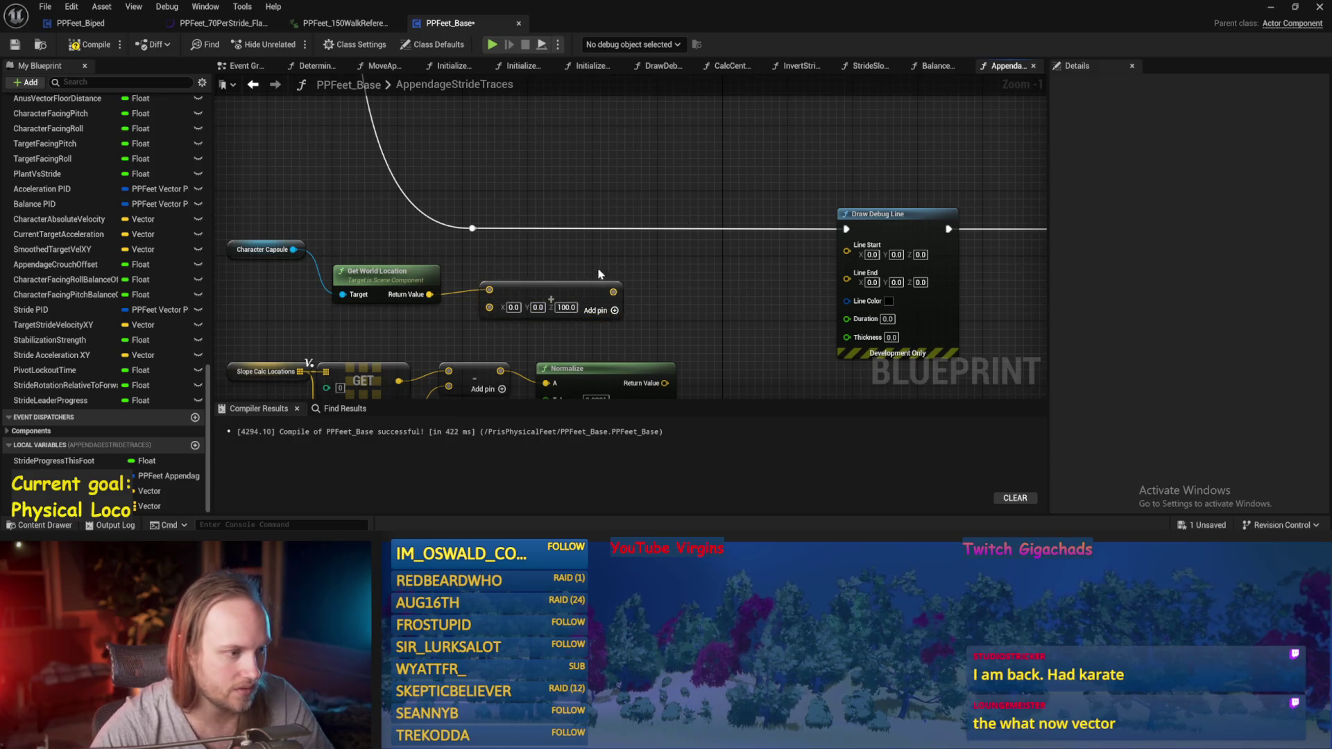
{"action": "left_click_drag", "start_coordinate": [612, 292], "coordinate": [847, 250]}
- Multiply the normalized slope by a float 100 and add it to the start for Line End
{"action": "mouse_move", "coordinate": [571, 346]}
{"action": "left_mouse_down"}
{"action": "mouse_move", "coordinate": [667, 326]}
{"action": "mouse_move", "coordinate": [622, 336]}
{"action": "mouse_move", "coordinate": [721, 296]}
{"action": "mouse_move", "coordinate": [678, 314]}
{"action": "left_mouse_up"}
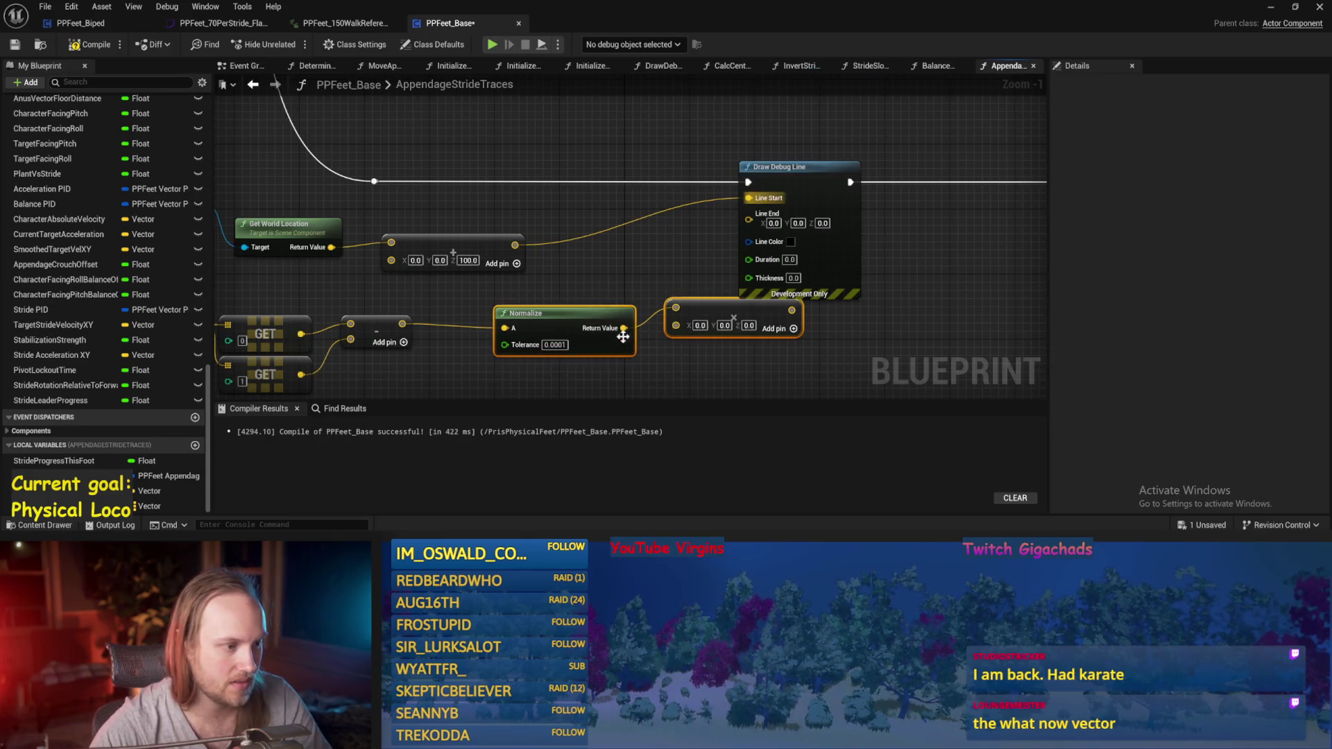
{"action": "left_click_drag", "start_coordinate": [610, 341], "coordinate": [545, 304]}
{"action": "left_click_drag", "start_coordinate": [605, 372], "coordinate": [646, 281]}
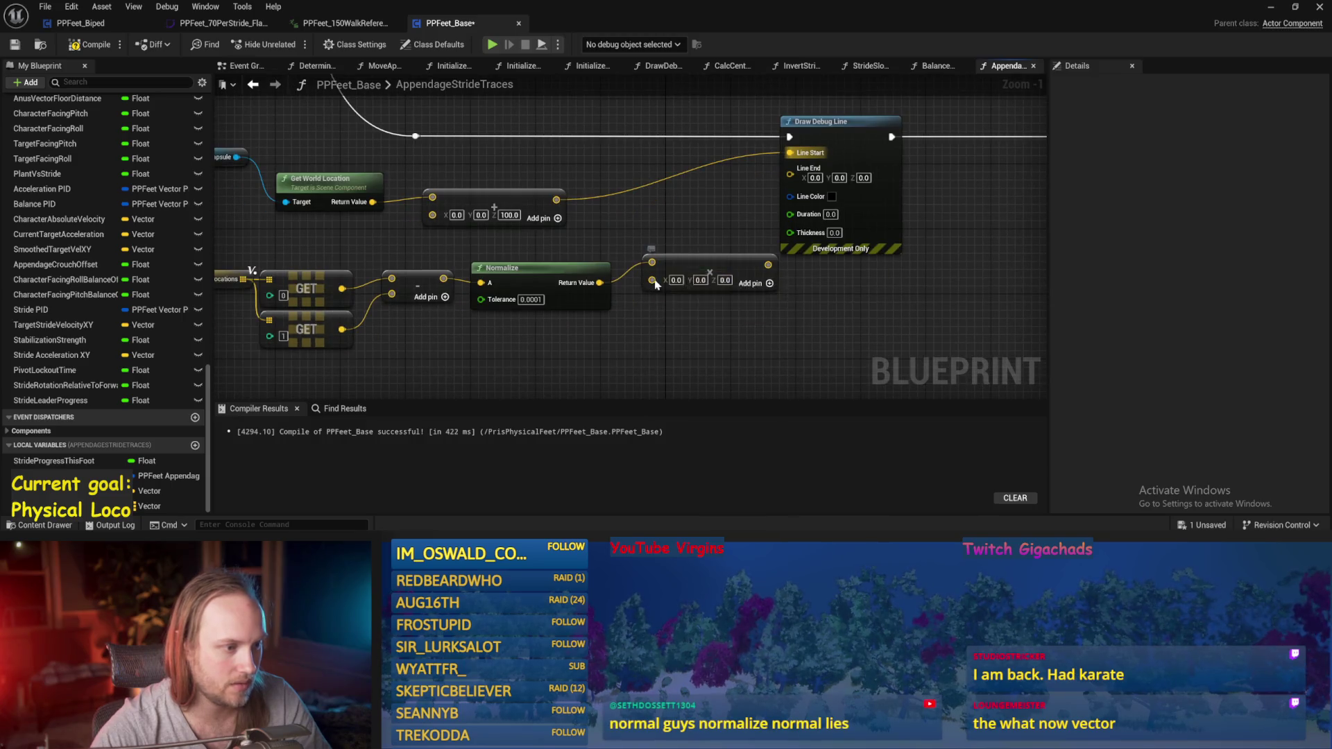
{"action": "right_click", "coordinate": [653, 281]}
{"action": "left_click", "coordinate": [741, 437]}
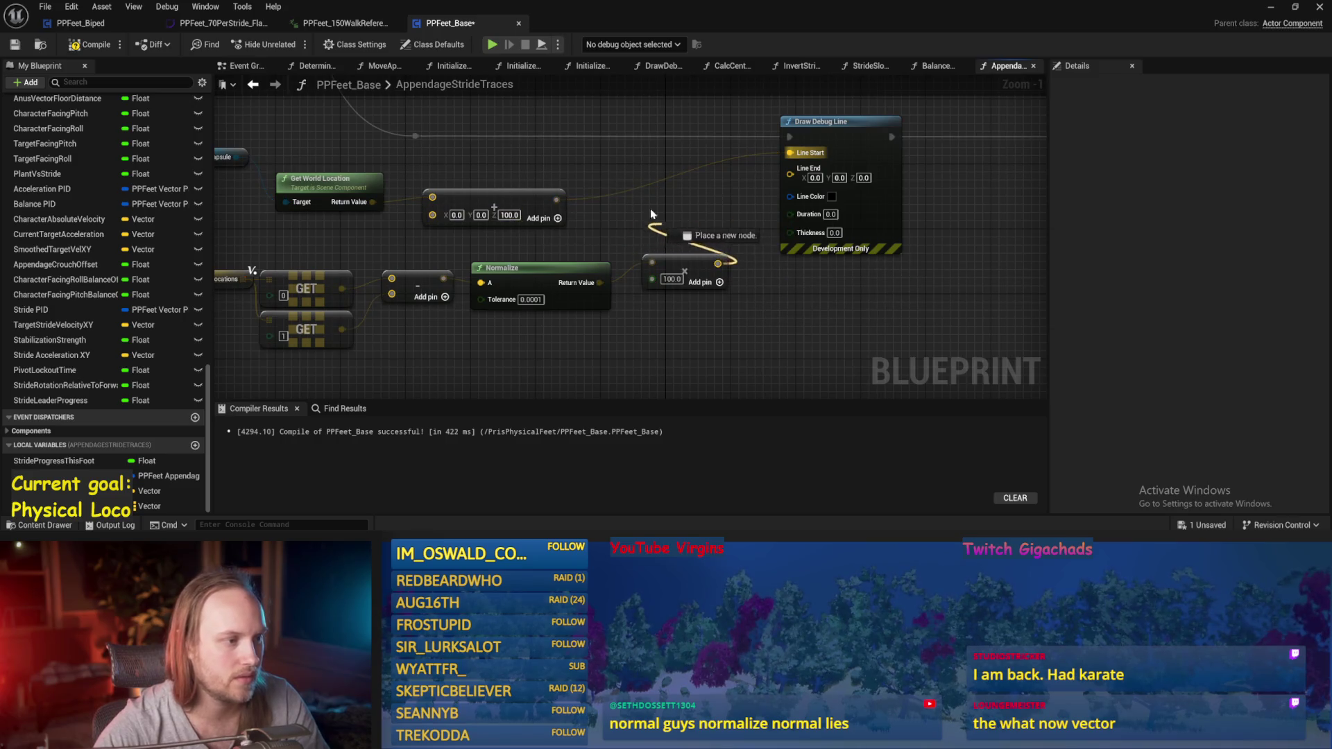
{"action": "mouse_move", "coordinate": [622, 183]}
{"action": "left_mouse_down"}
{"action": "mouse_move", "coordinate": [628, 207]}
{"action": "mouse_move", "coordinate": [789, 173]}
{"action": "left_mouse_up"}
{"action": "left_click", "coordinate": [714, 244]}
- Set the debug line colour to orange and thickness to 20, then save
{"action": "left_click", "coordinate": [832, 186]}
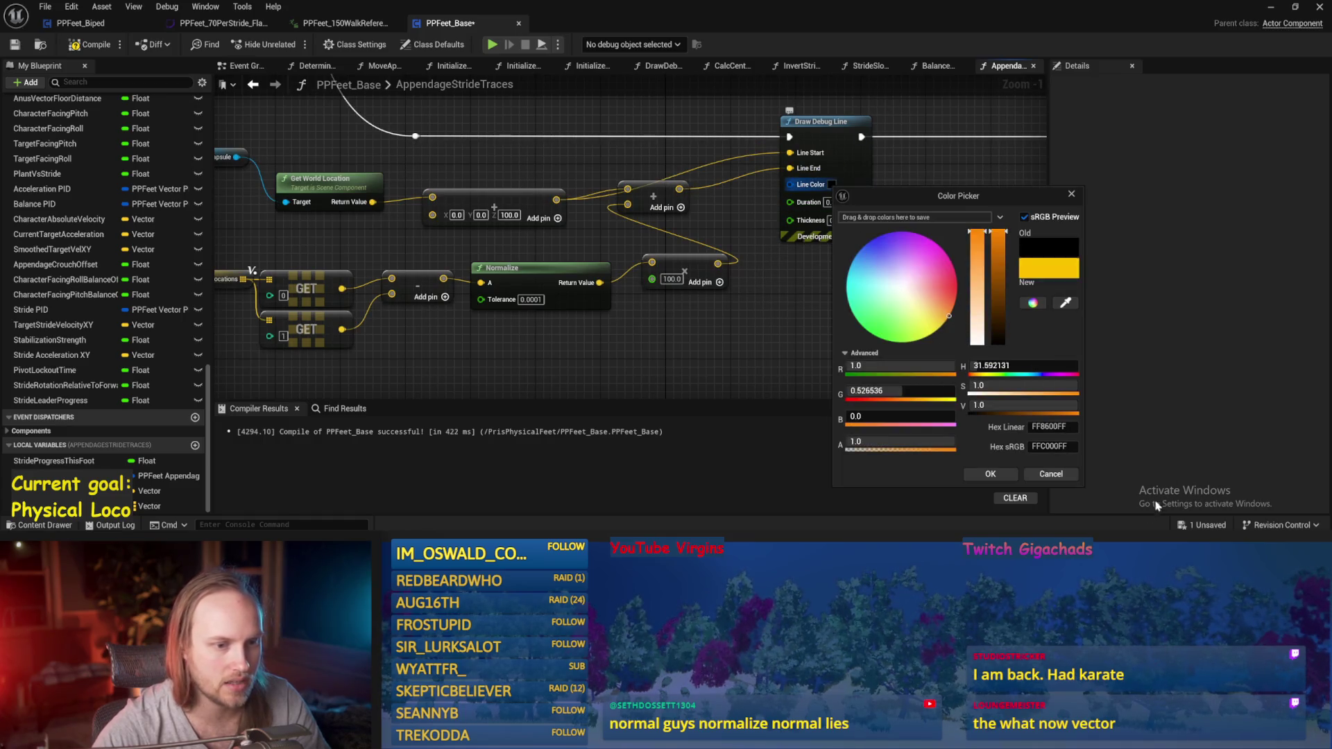
{"action": "left_click", "coordinate": [991, 474]}
{"action": "type", "text": "20"}
{"action": "key", "text": "Return"}
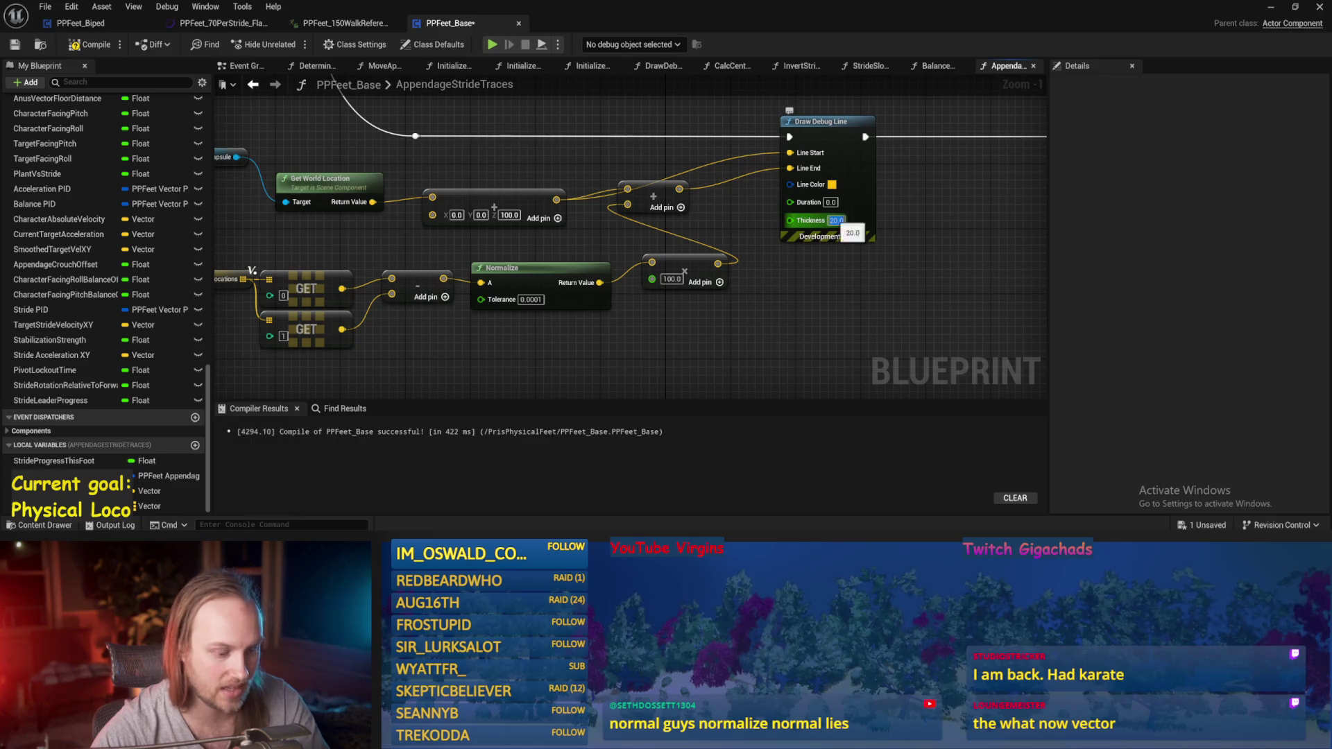
{"action": "key", "text": "ctrl+s"}
{"action": "key", "text": "Home"}
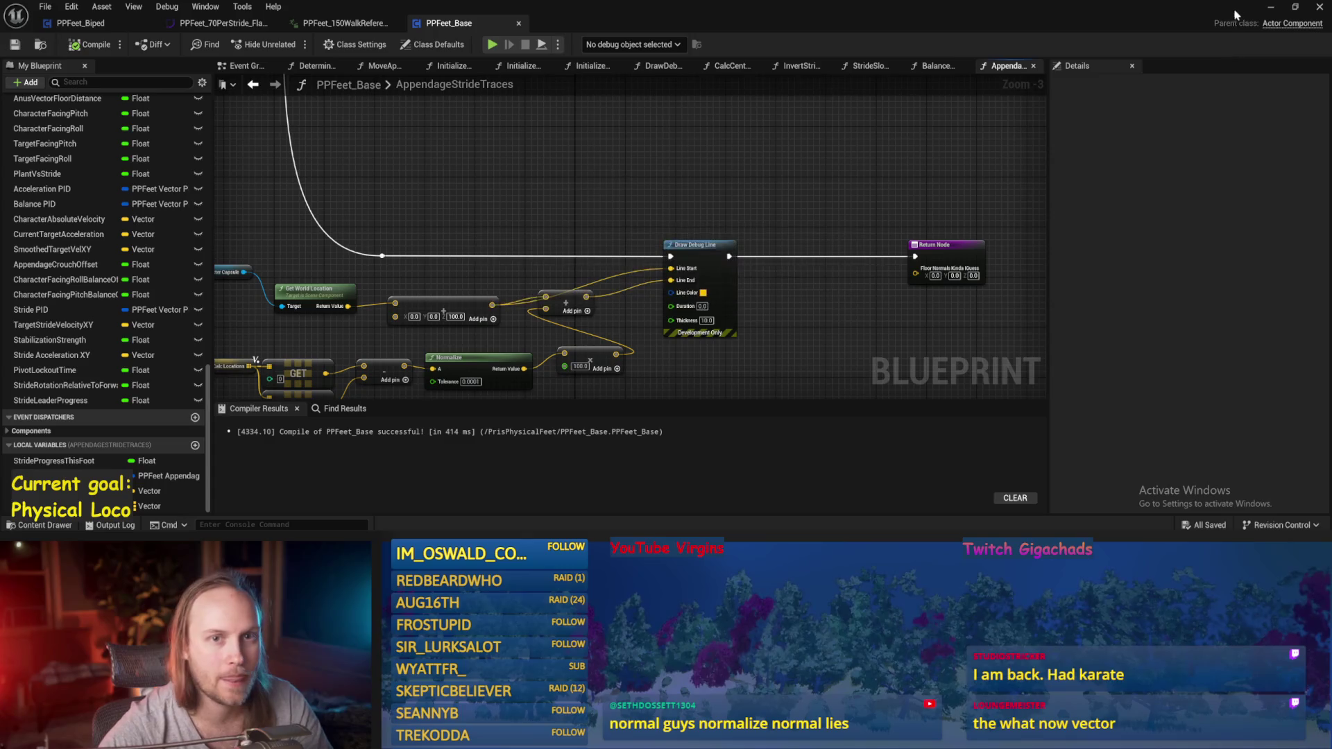
{"action": "left_click", "coordinate": [1272, 7]}
- Play-test the biped with the orange slope debug line drawn, then stop
{"action": "key", "text": "alt+p"}
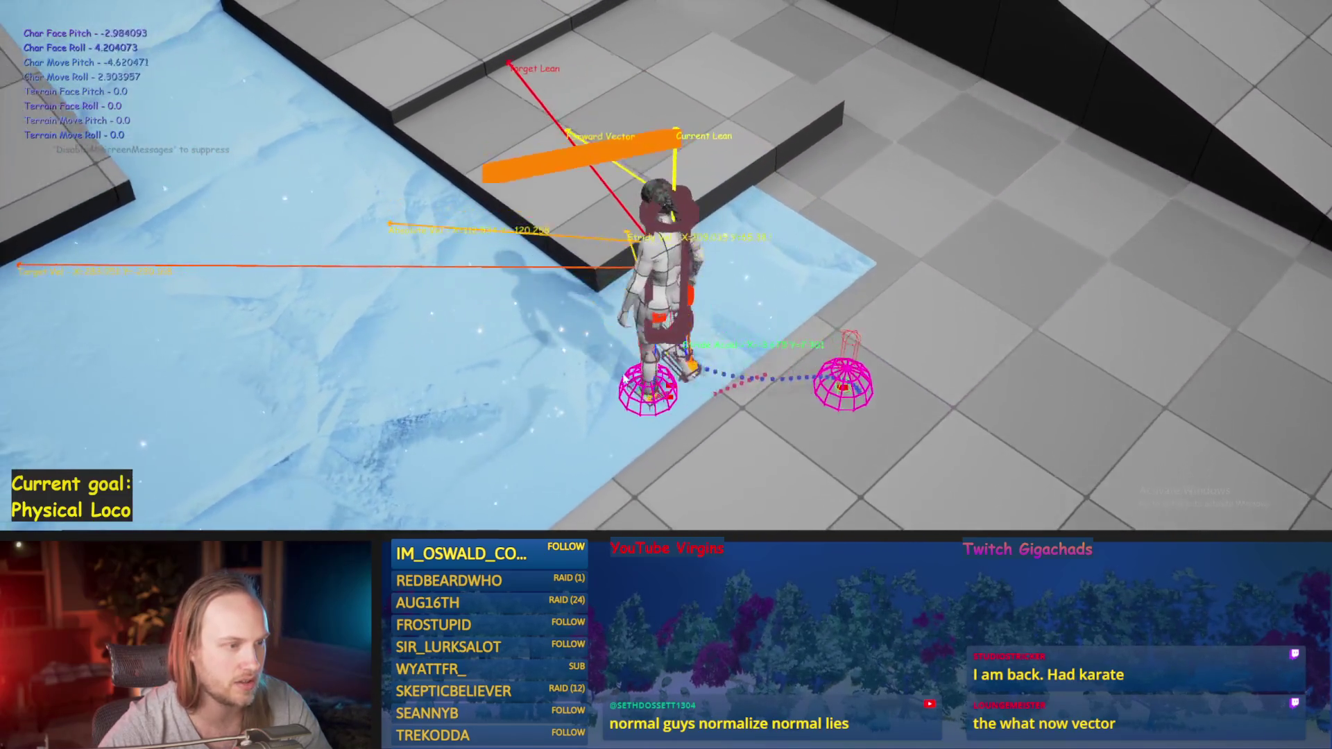
{"action": "key", "text": "Escape"}
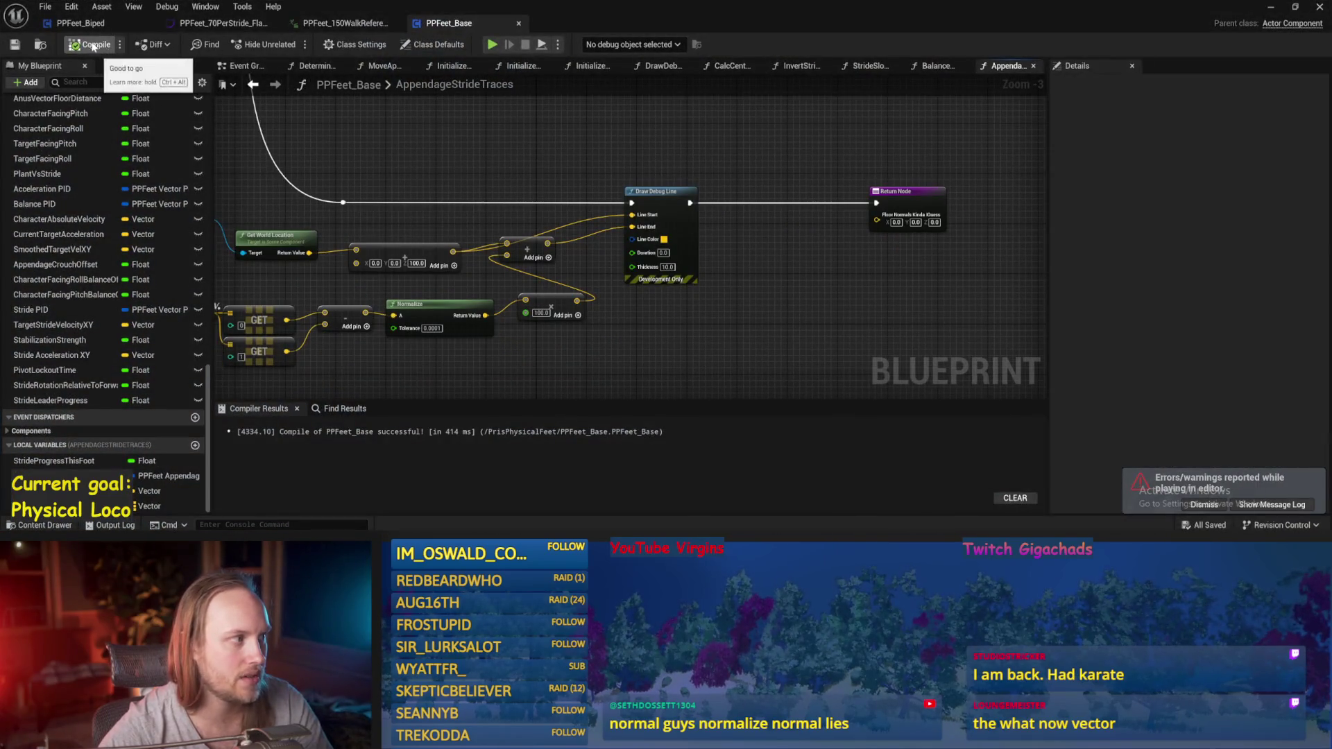
- Recompile and spread the debug-line nodes and 100.0 multiply right to make room
{"action": "left_click", "coordinate": [16, 46]}
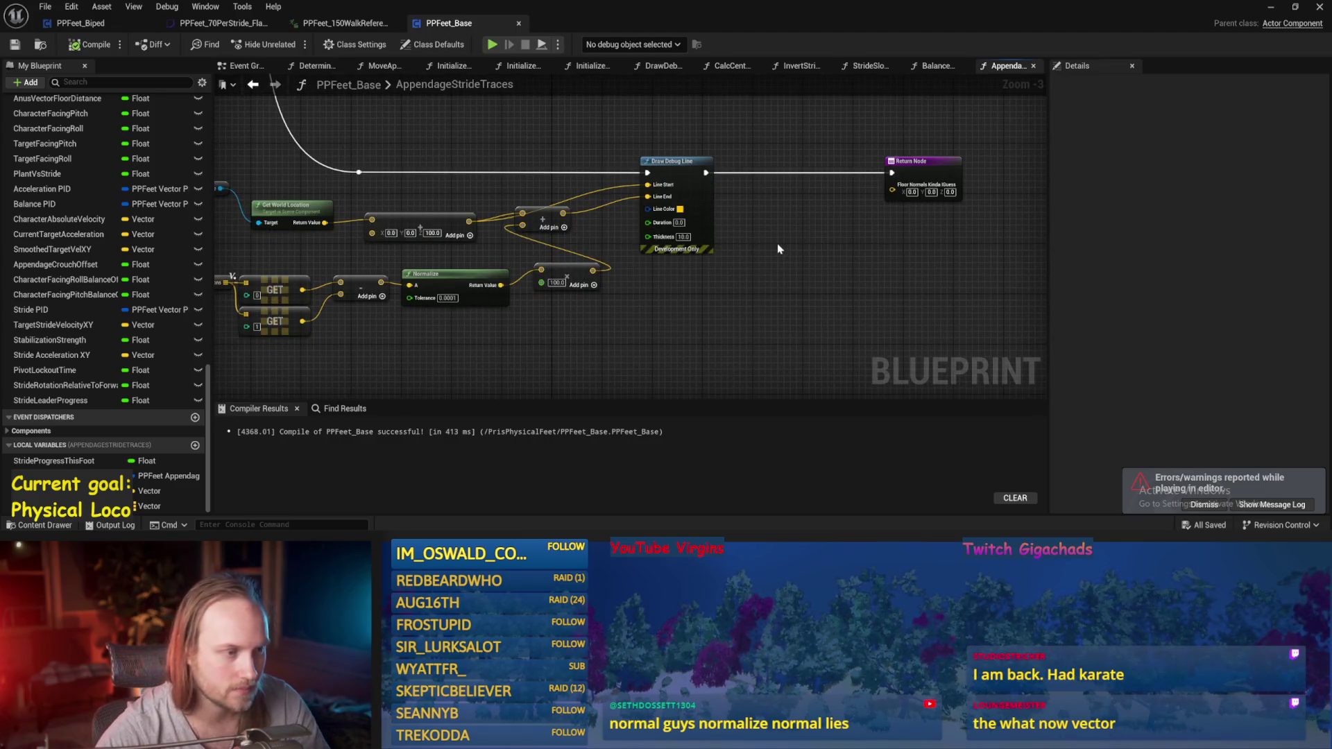
{"action": "mouse_move", "coordinate": [902, 194]}
{"action": "left_mouse_down"}
{"action": "mouse_move", "coordinate": [640, 250]}
{"action": "mouse_move", "coordinate": [824, 250]}
{"action": "left_mouse_up"}
{"action": "left_click", "coordinate": [669, 285]}
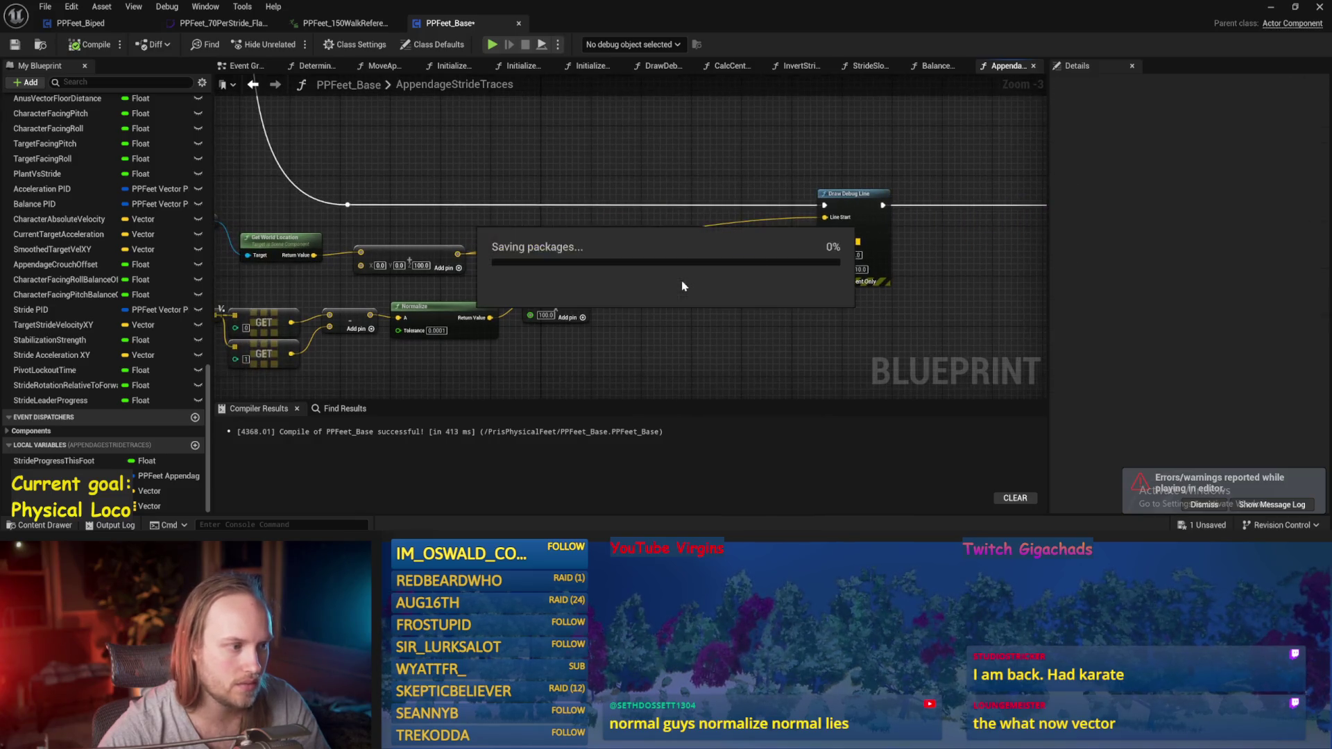
{"action": "right_click", "coordinate": [670, 284]}
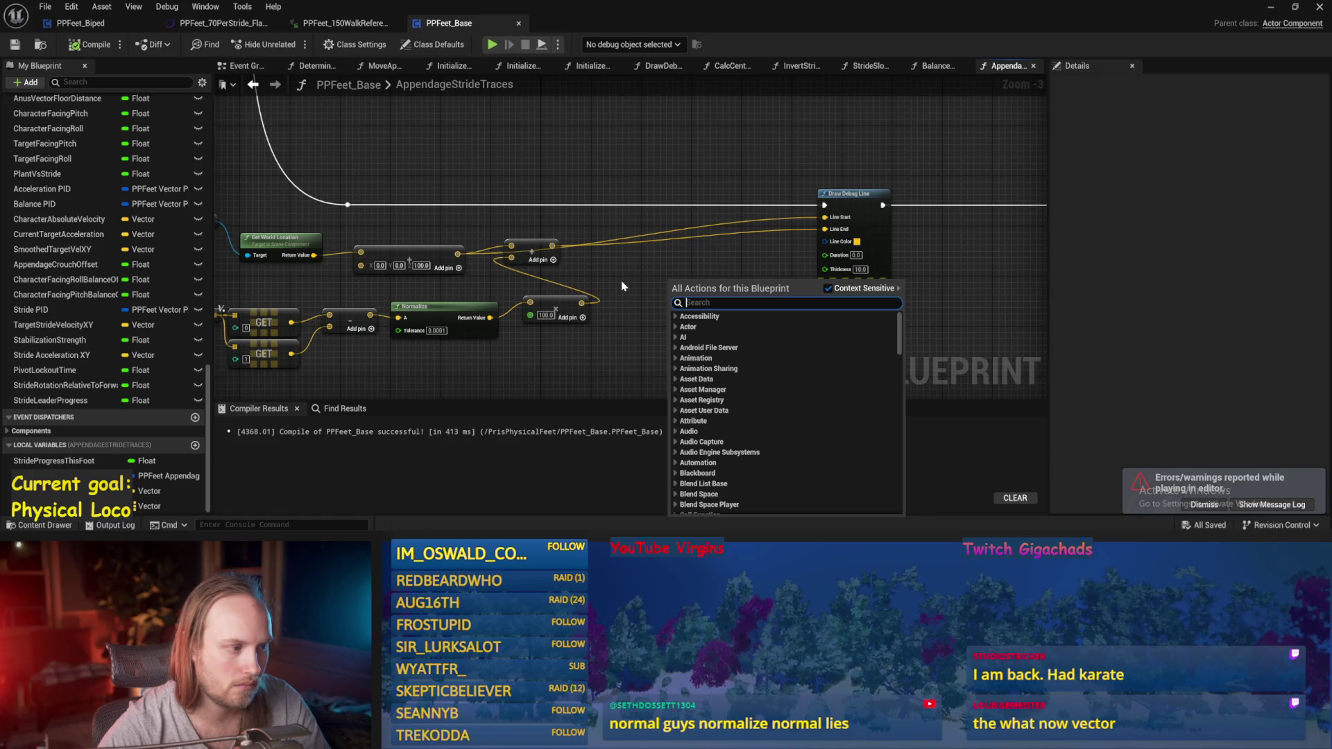
{"action": "left_click", "coordinate": [622, 280]}
{"action": "left_click_drag", "start_coordinate": [533, 253], "coordinate": [629, 254]}
{"action": "left_click_drag", "start_coordinate": [741, 292], "coordinate": [806, 250]}
{"action": "left_click", "coordinate": [699, 293]}
{"action": "scroll", "coordinate": [698, 293], "scroll_direction": "up", "scroll_amount": 2}
{"action": "left_click_drag", "start_coordinate": [597, 263], "coordinate": [748, 271]}
- Insert a Cross node between Normalize and the 100.0 multiply, then save and compile
{"action": "right_click", "coordinate": [608, 358]}
{"action": "type", "text": "cros"}
{"action": "key", "text": "Escape"}
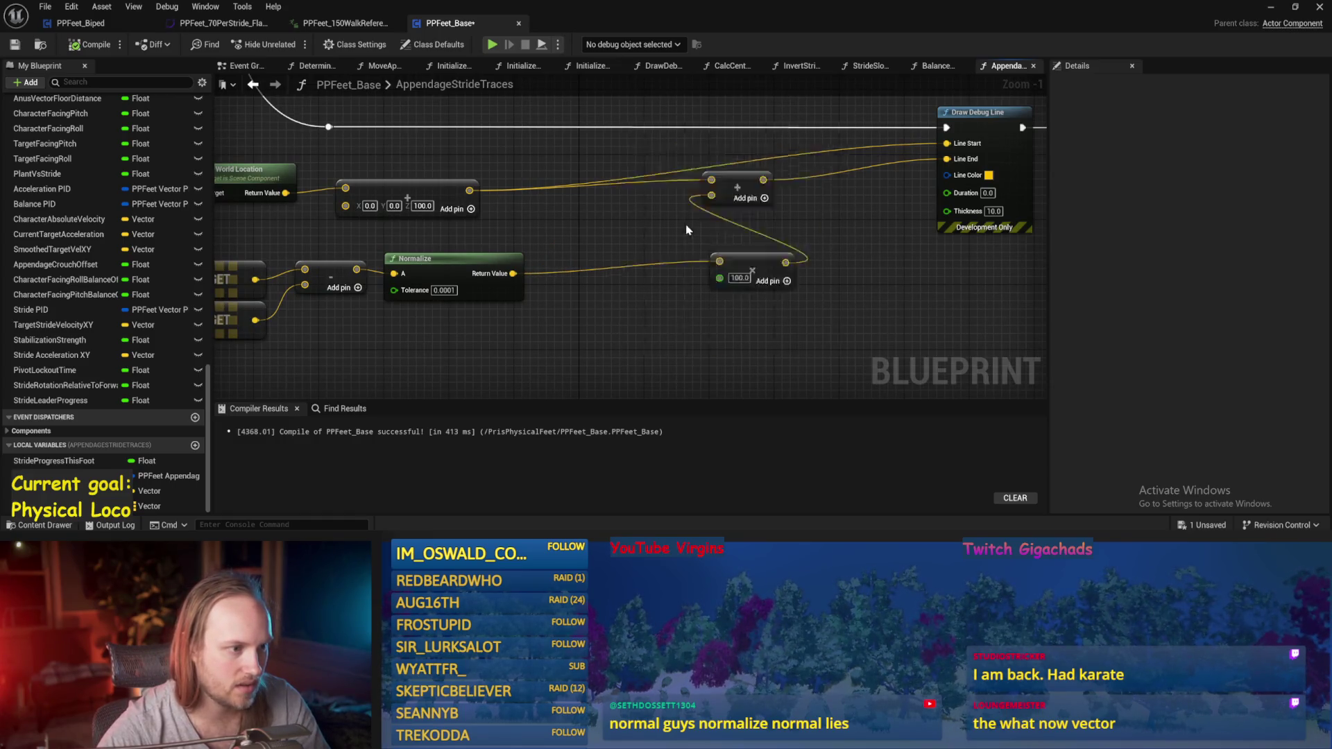
{"action": "left_click_drag", "start_coordinate": [636, 361], "coordinate": [598, 320]}
{"action": "left_click_drag", "start_coordinate": [514, 273], "coordinate": [572, 317]}
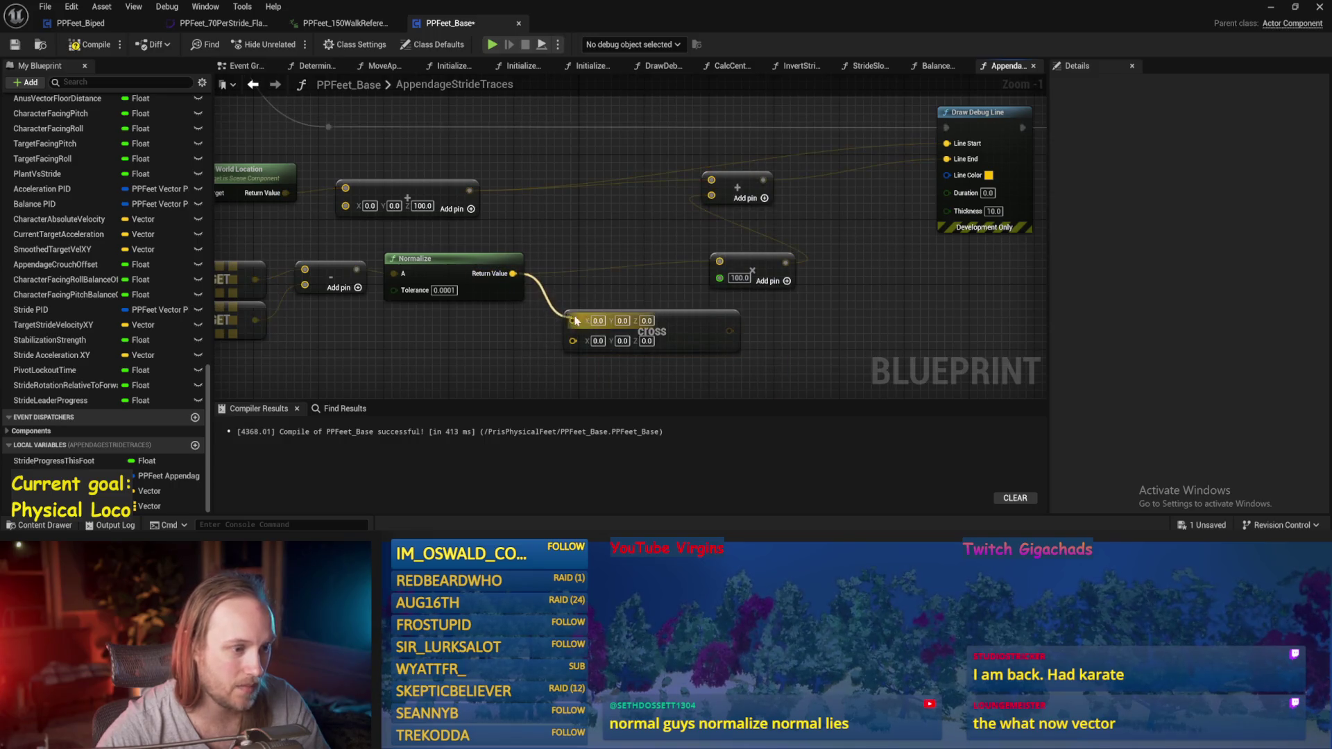
{"action": "mouse_move", "coordinate": [727, 331]}
{"action": "left_mouse_down"}
{"action": "mouse_move", "coordinate": [721, 262]}
{"action": "mouse_move", "coordinate": [782, 271]}
{"action": "left_mouse_up"}
{"action": "left_click_drag", "start_coordinate": [679, 319], "coordinate": [671, 272]}
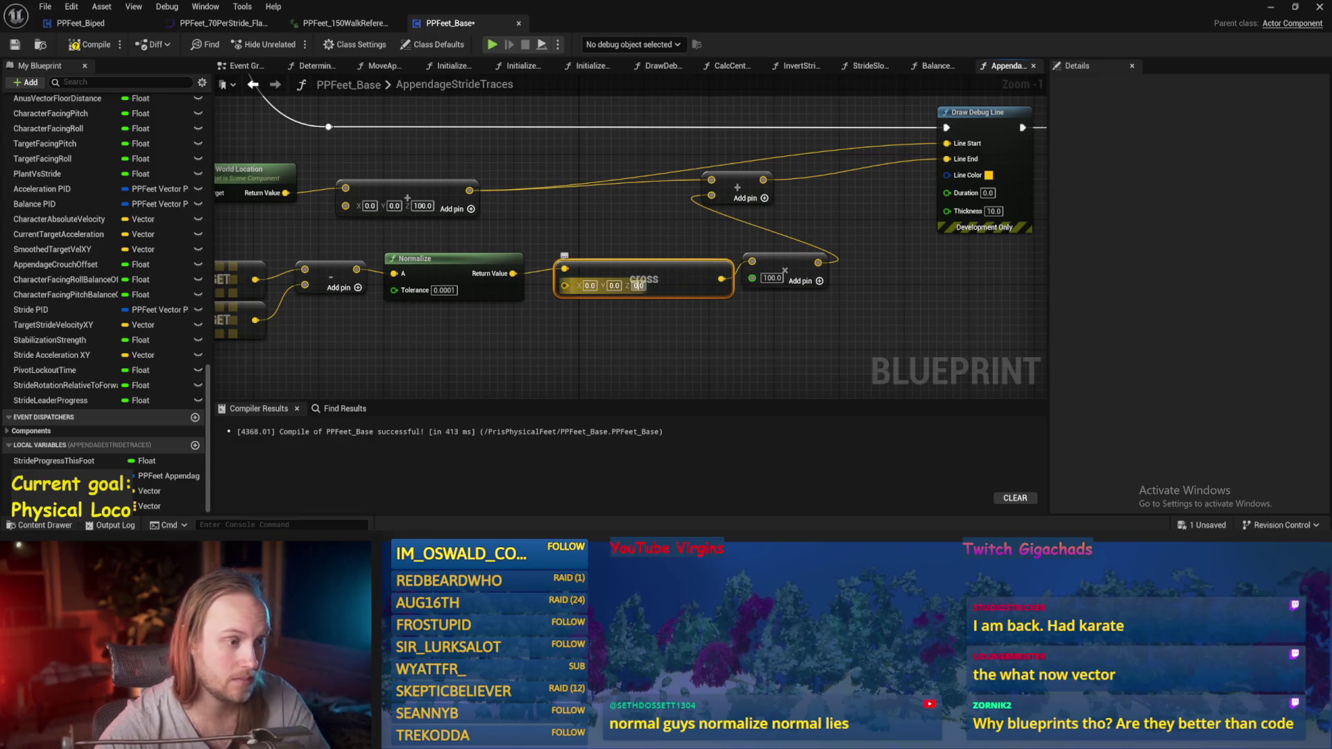
{"action": "key", "text": "ctrl+s"}
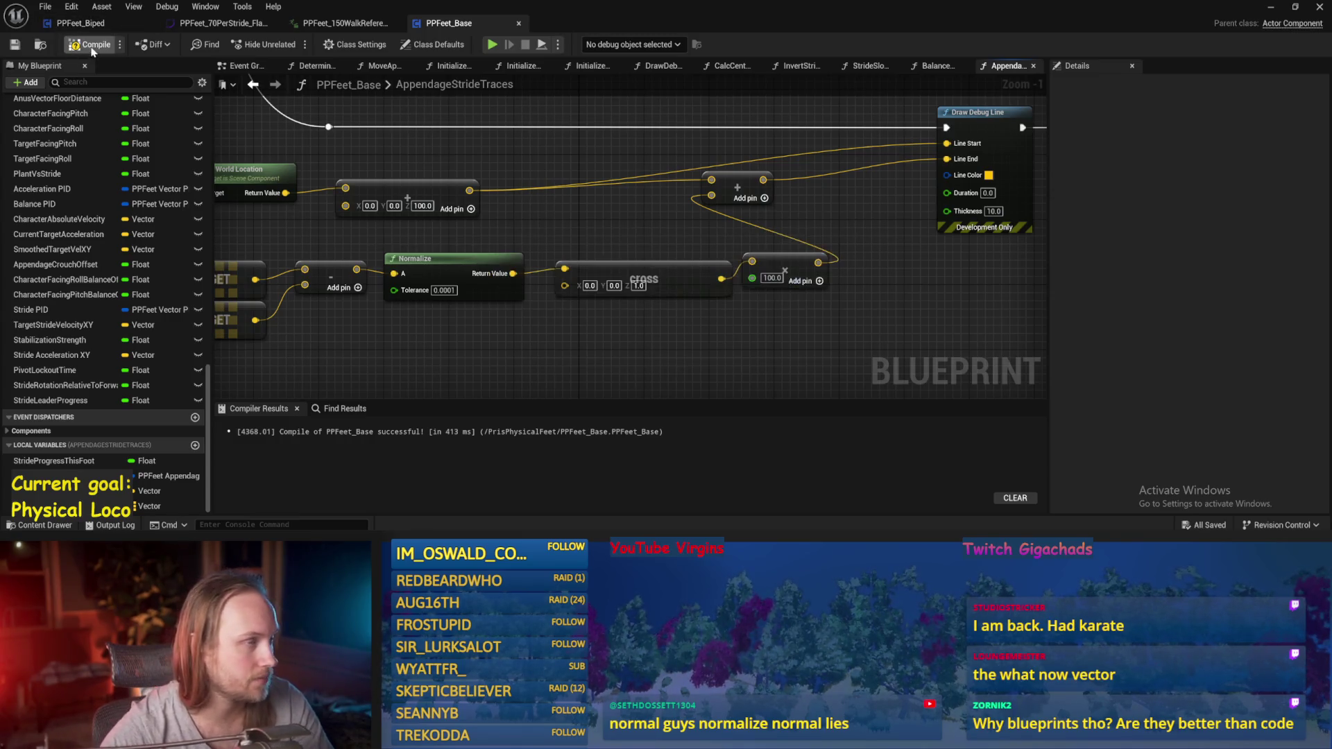
{"action": "left_click", "coordinate": [14, 43]}
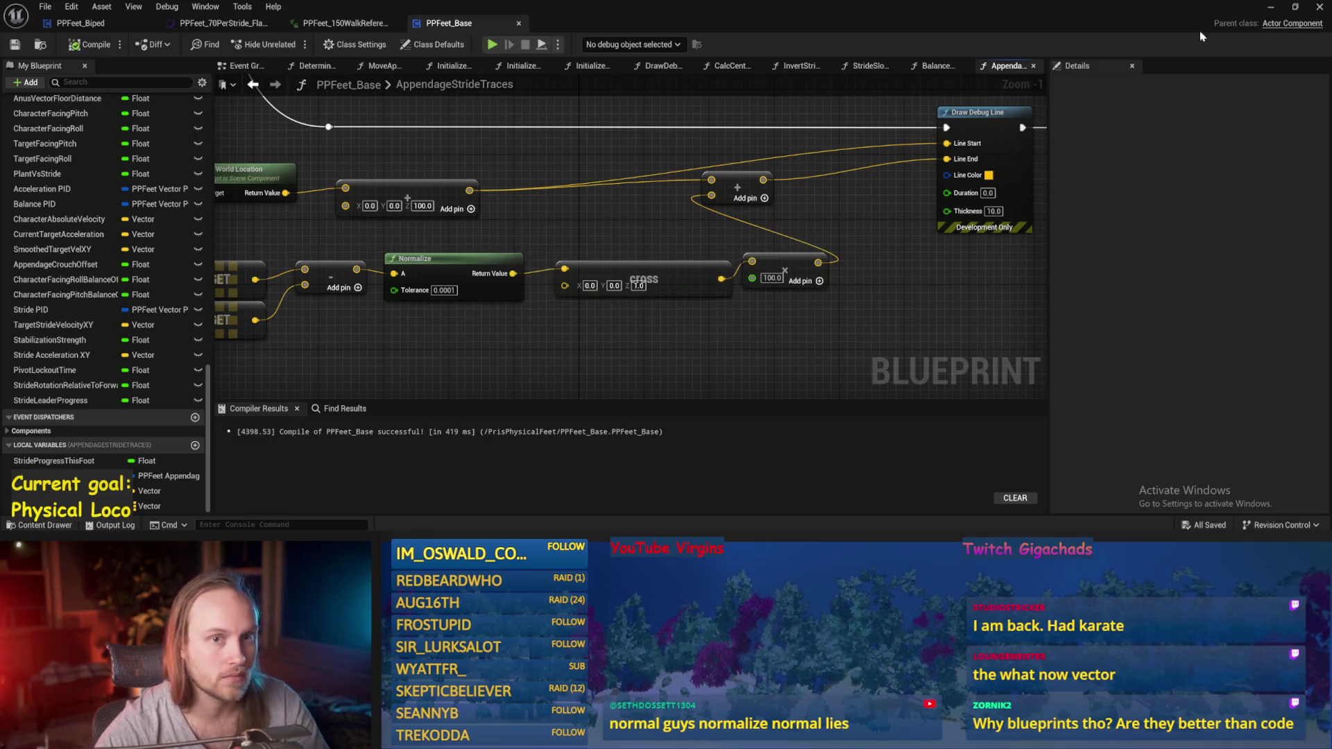
- Run a quick play test, return to PPFeet_Base, and save it
{"action": "left_click", "coordinate": [1269, 9]}
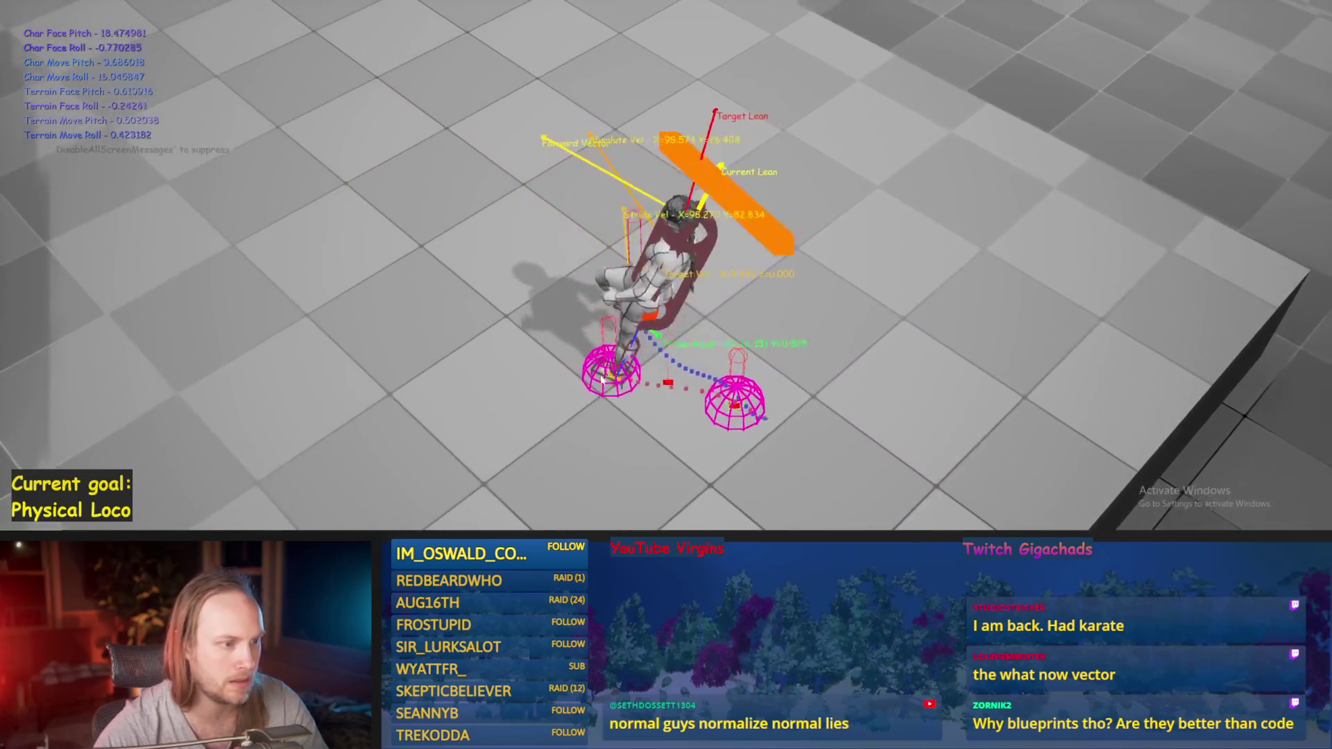
{"action": "key", "text": "Escape"}
{"action": "left_click", "coordinate": [521, 489]}
{"action": "key", "text": "ctrl+s"}
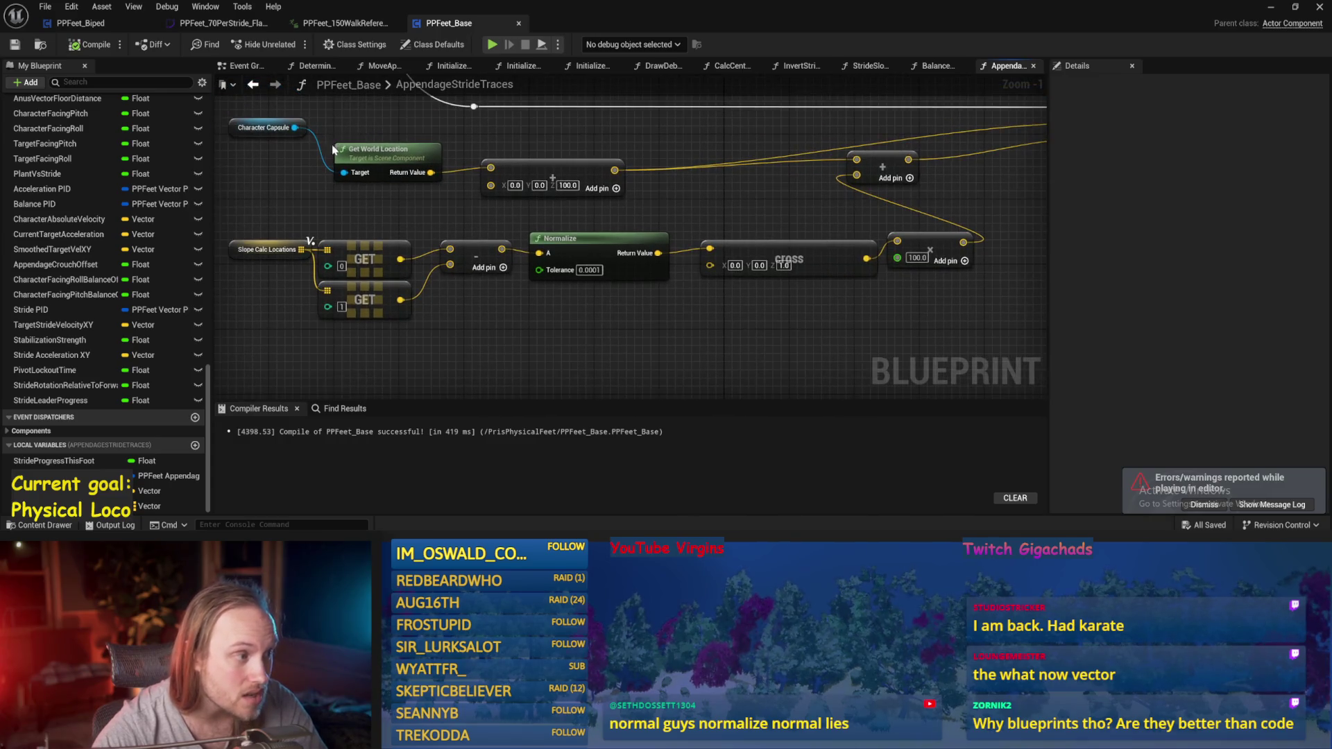
- Feed Character Capsule's Get Forward Vector into the Cross node's B input and save
{"action": "mouse_move", "coordinate": [310, 145]}
{"action": "left_mouse_down"}
{"action": "mouse_move", "coordinate": [533, 319]}
{"action": "mouse_move", "coordinate": [725, 334]}
{"action": "left_mouse_up"}
{"action": "type", "text": "forward ve"}
{"action": "key", "text": "Return"}
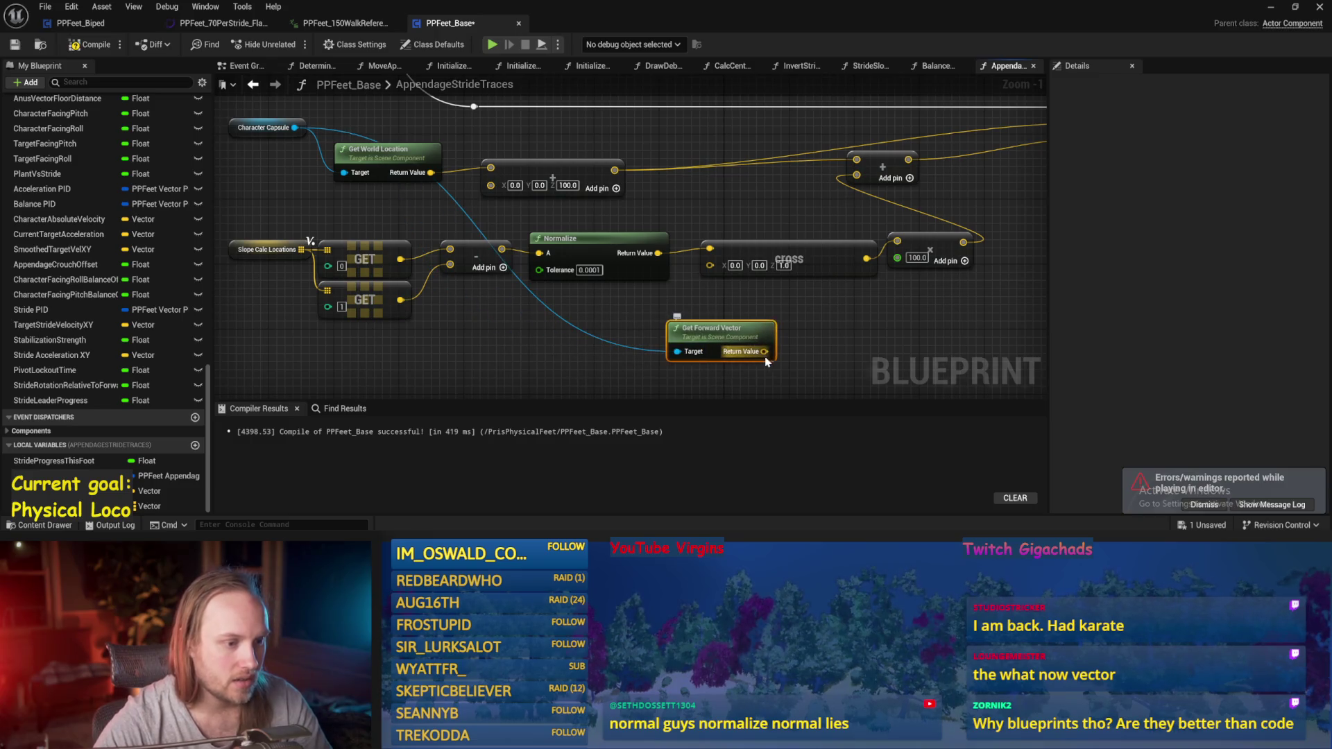
{"action": "left_click_drag", "start_coordinate": [714, 276], "coordinate": [710, 265]}
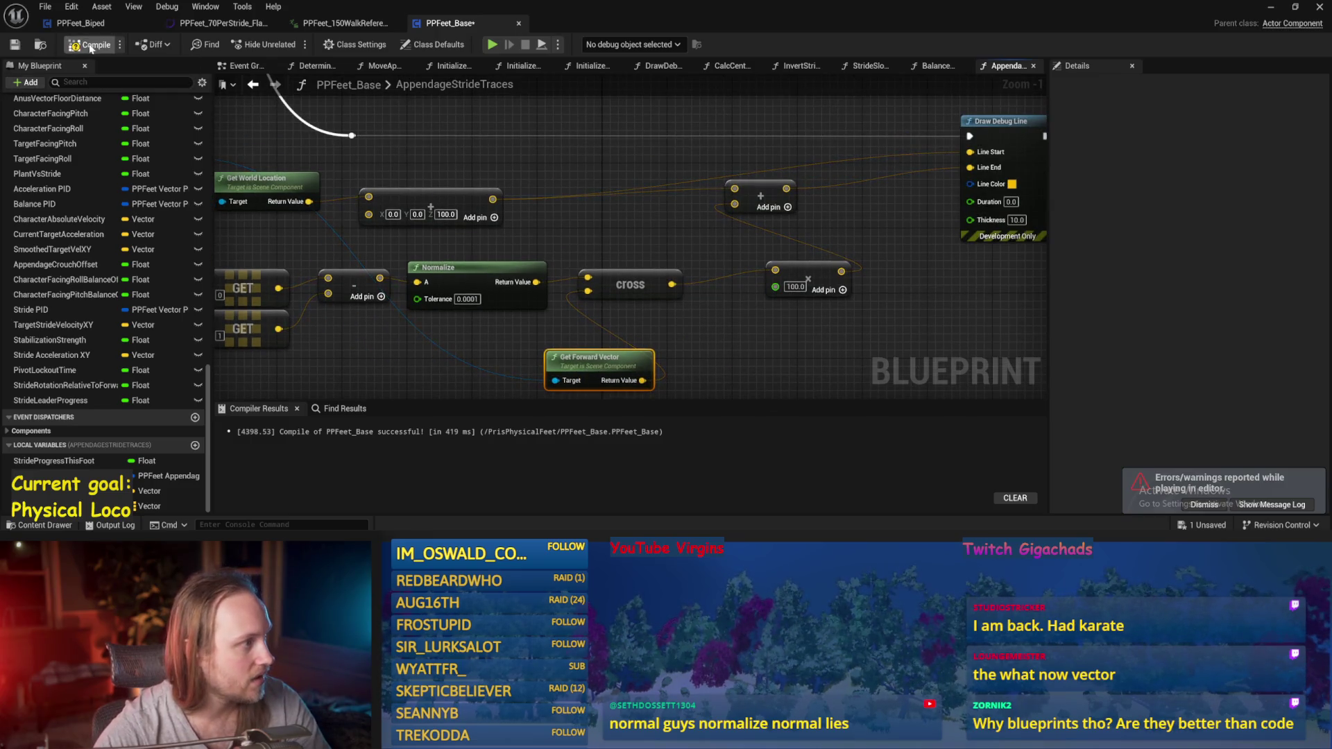
{"action": "key", "text": "ctrl+s"}
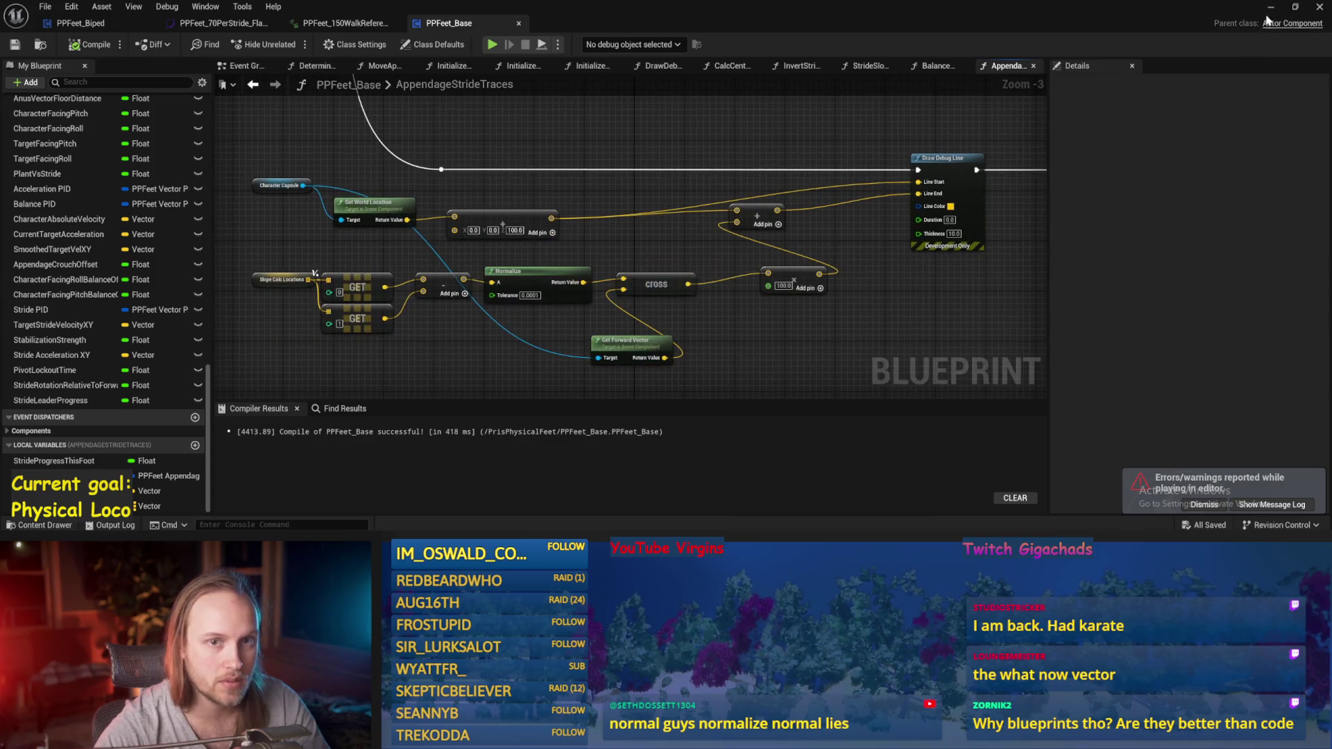
{"action": "key", "text": "alt+p"}
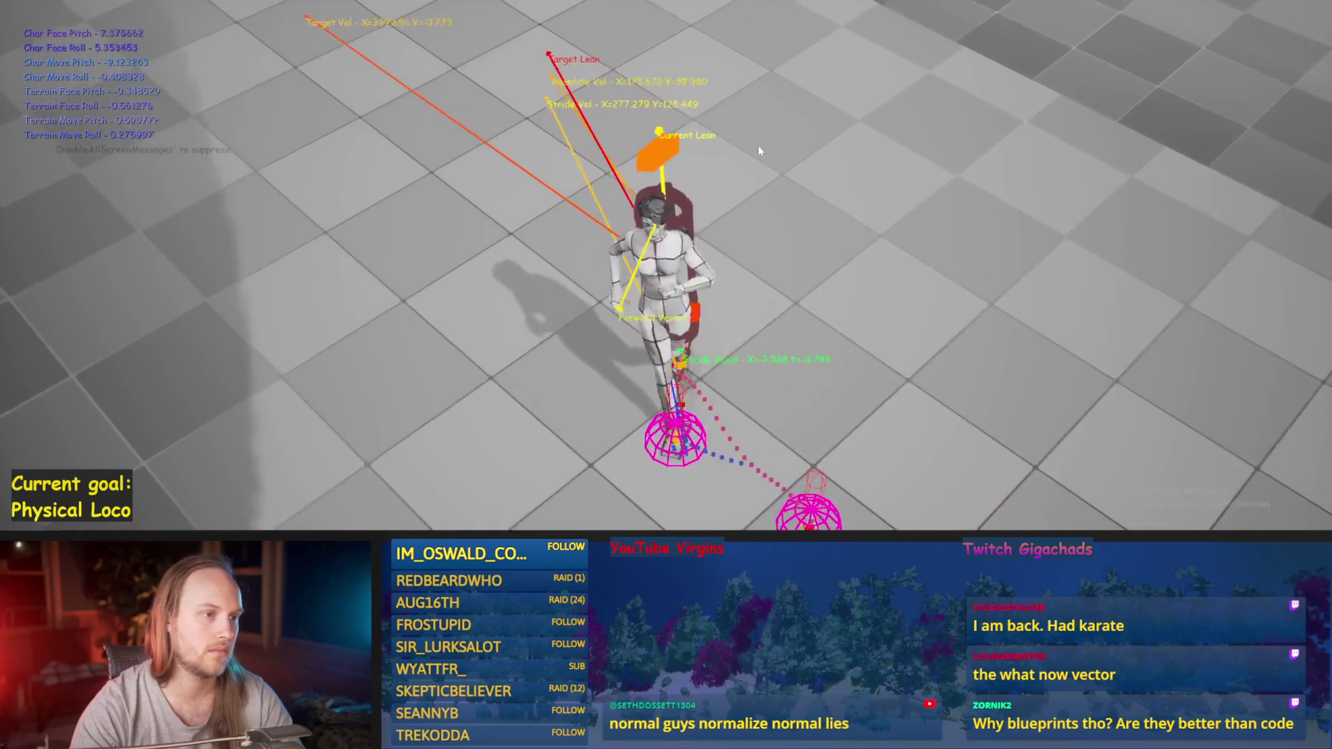
- Stop the crossed-slope play test and return to the PPFeet_Base graph
{"action": "key", "text": "Escape"}
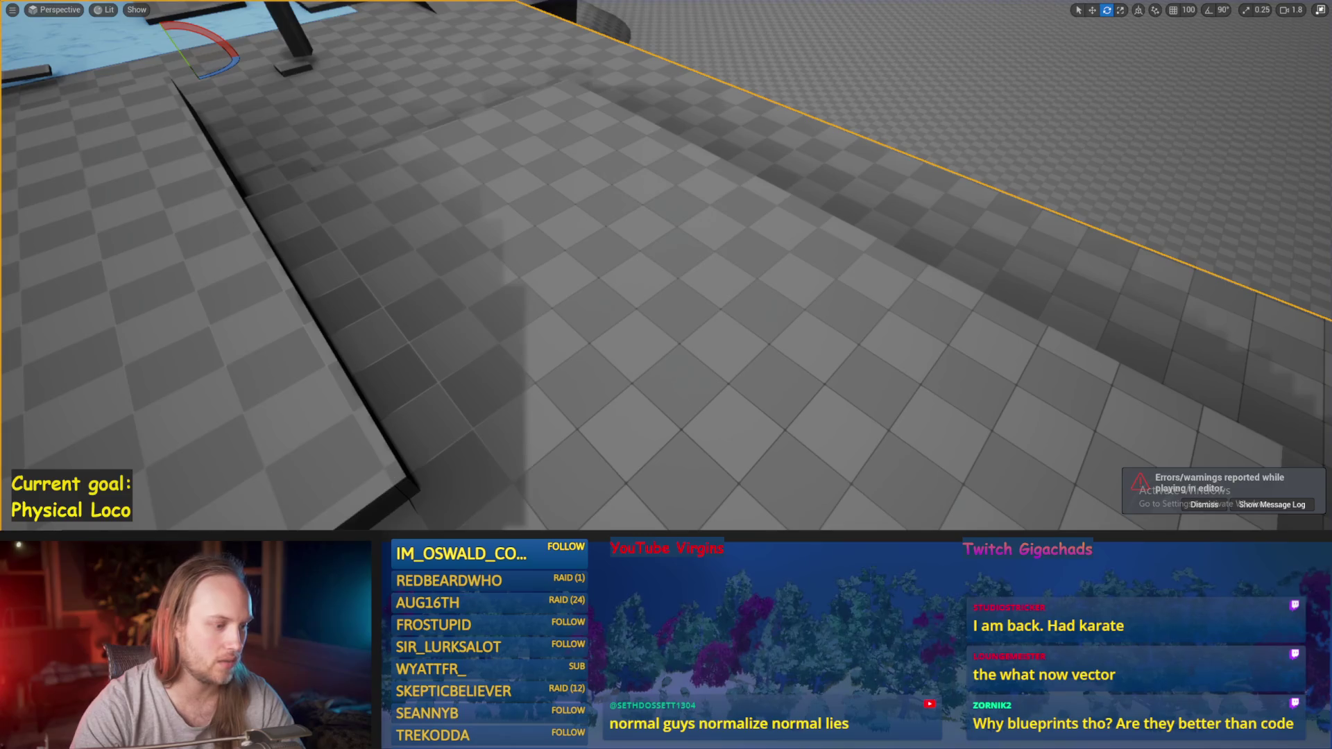
{"action": "scroll", "coordinate": [665, 338], "scroll_direction": "down", "scroll_amount": 2}
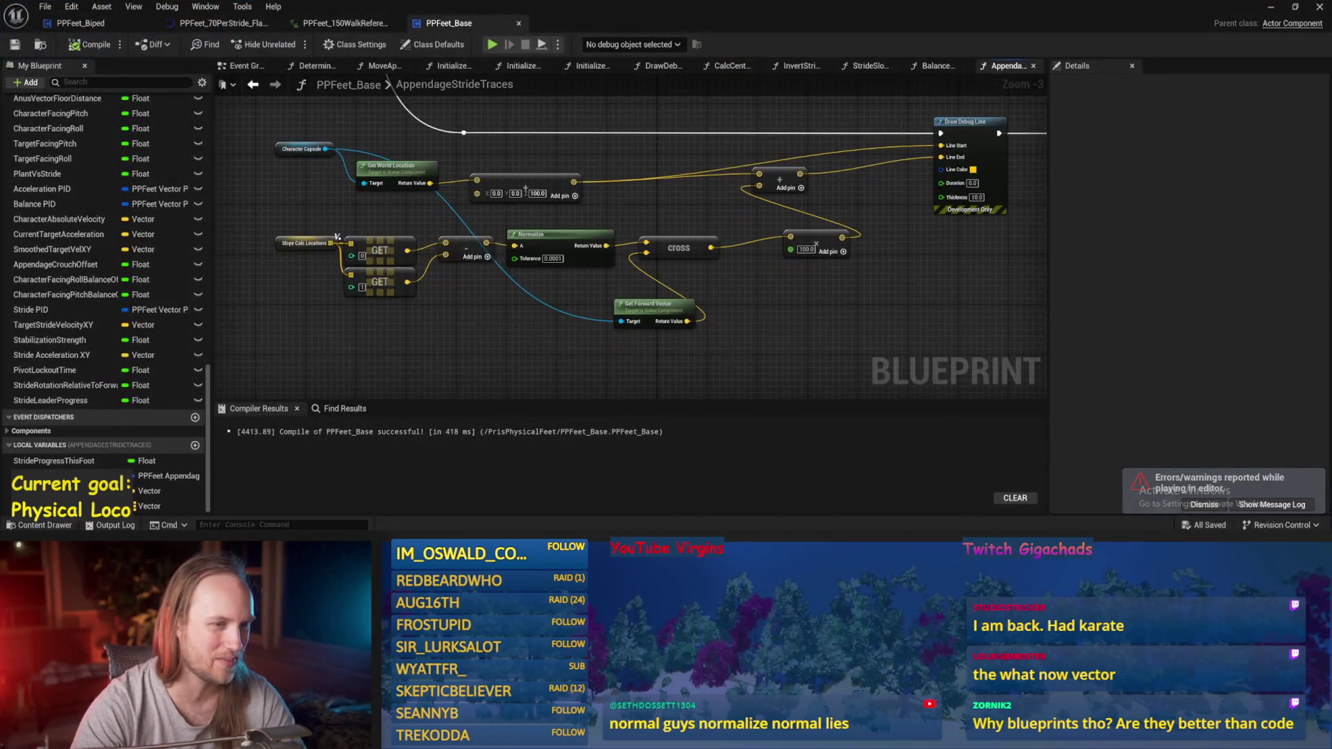
- Add a Draw Debug Arrow after Draw Debug Line, using the same start and end points
{"action": "right_click", "coordinate": [712, 149]}
{"action": "type", "text": "debuarrow"}
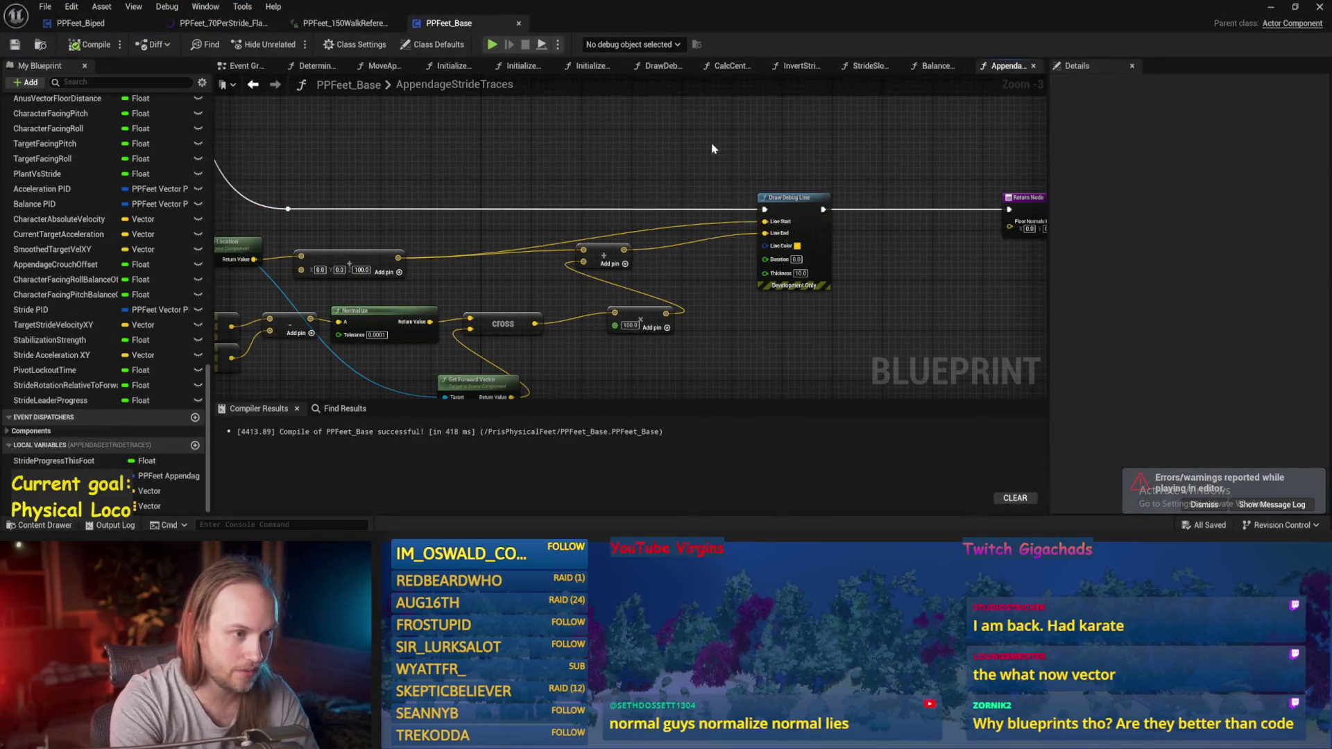
{"action": "key", "text": "Return"}
{"action": "left_click_drag", "start_coordinate": [738, 156], "coordinate": [890, 200]}
{"action": "scroll", "coordinate": [789, 178], "scroll_direction": "up", "scroll_amount": 2}
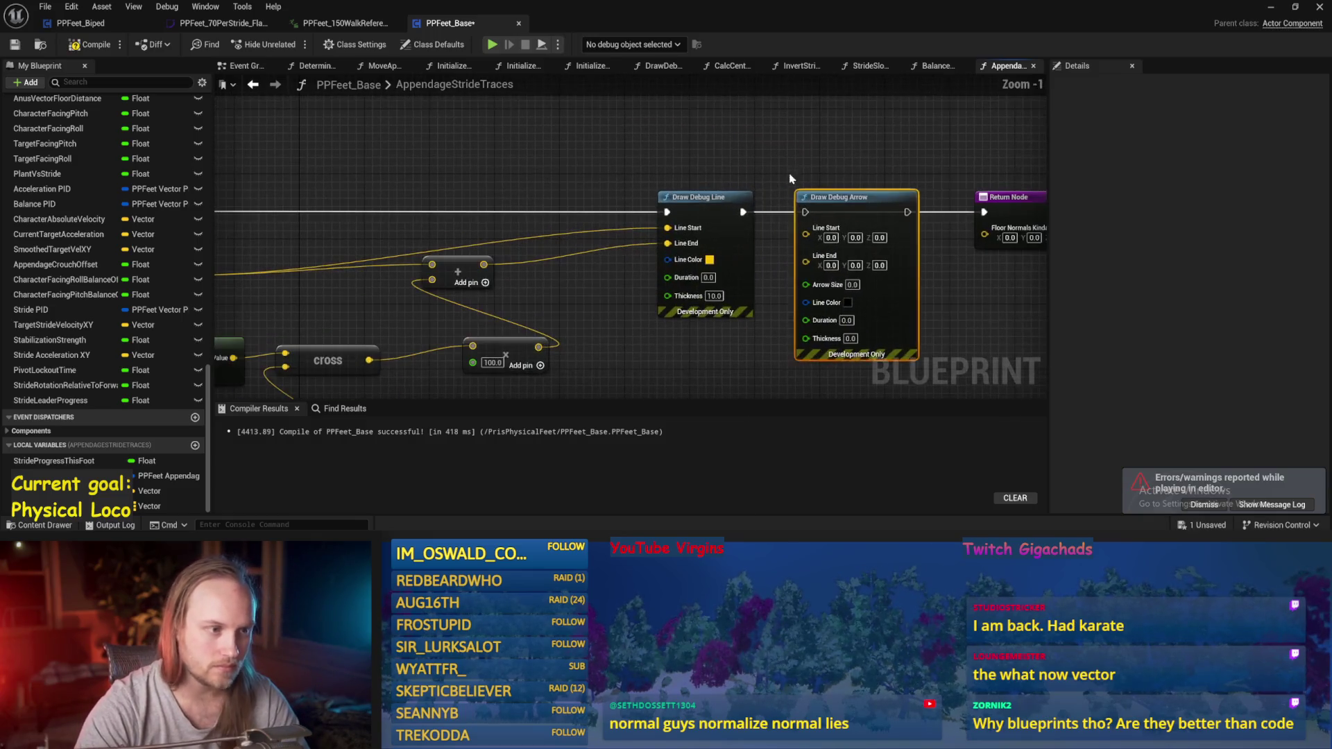
{"action": "left_click_drag", "start_coordinate": [742, 211], "coordinate": [805, 211]}
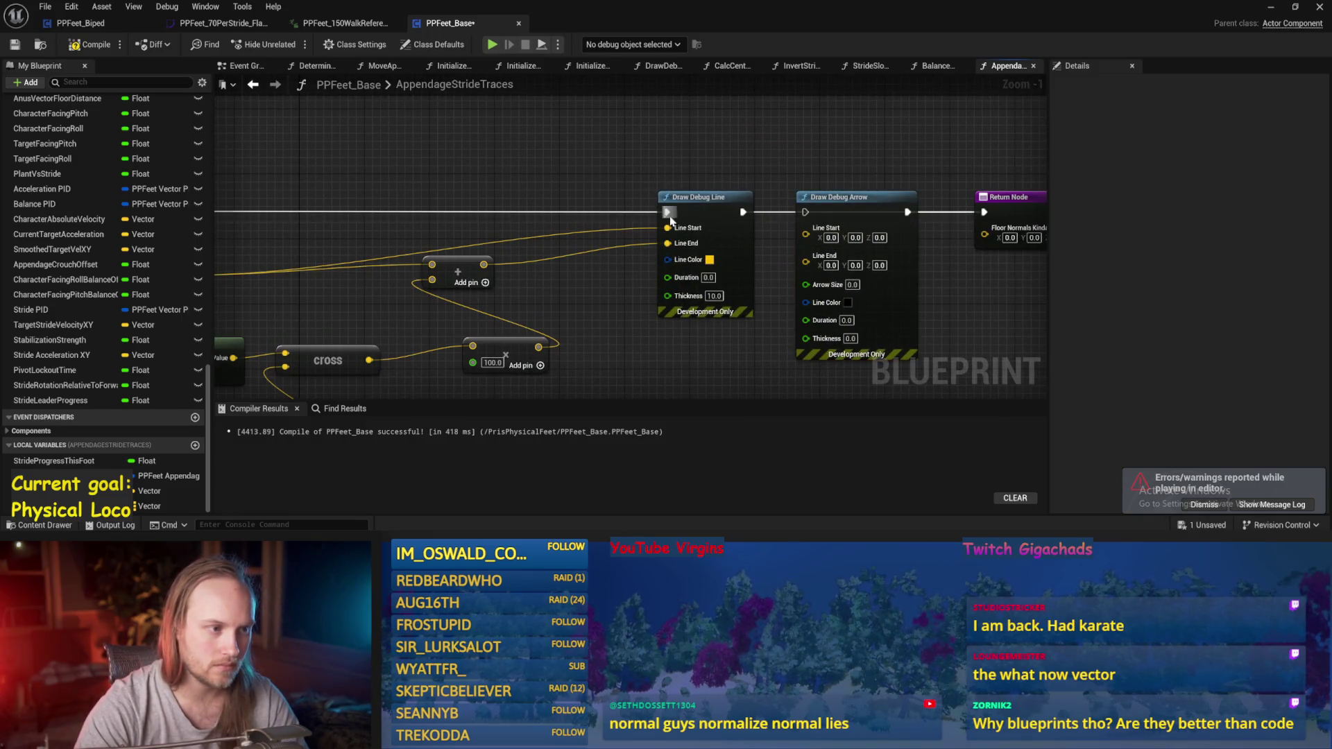
{"action": "left_click", "coordinate": [698, 197]}
{"action": "mouse_move", "coordinate": [666, 227]}
{"action": "left_mouse_down"}
{"action": "mouse_move", "coordinate": [826, 239]}
{"action": "mouse_move", "coordinate": [806, 233]}
{"action": "mouse_move", "coordinate": [860, 270]}
{"action": "mouse_move", "coordinate": [852, 290]}
{"action": "left_mouse_up"}
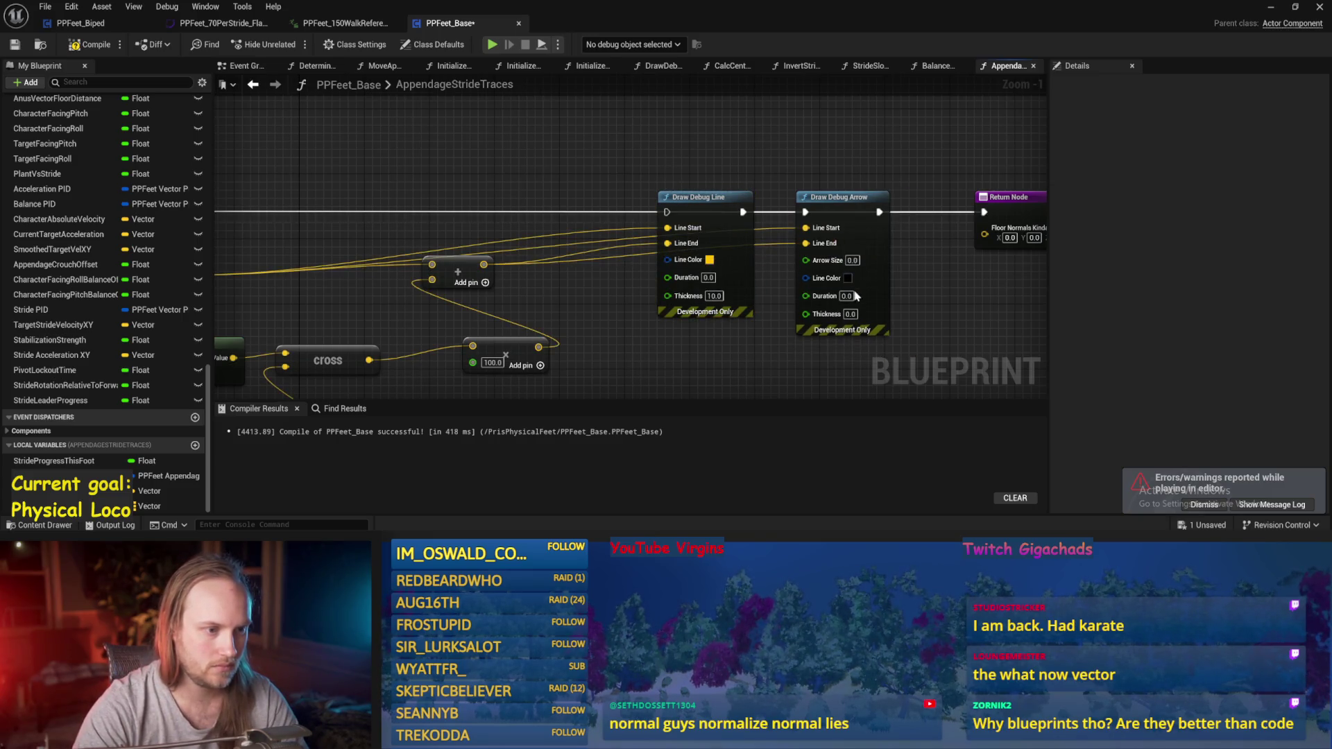
- Make the debug arrow red (size 5.0, thickness 3.0) and save the blueprint
{"action": "left_click", "coordinate": [848, 278]}
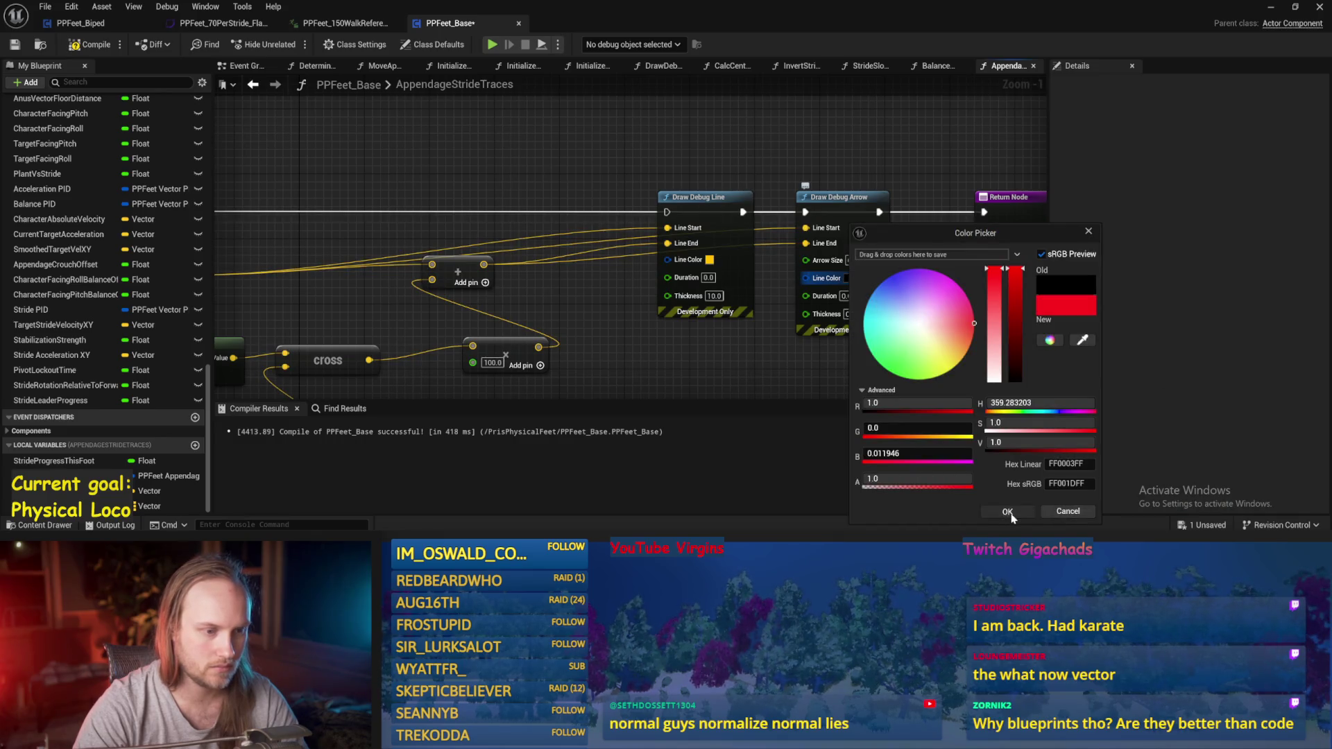
{"action": "left_click", "coordinate": [1007, 512]}
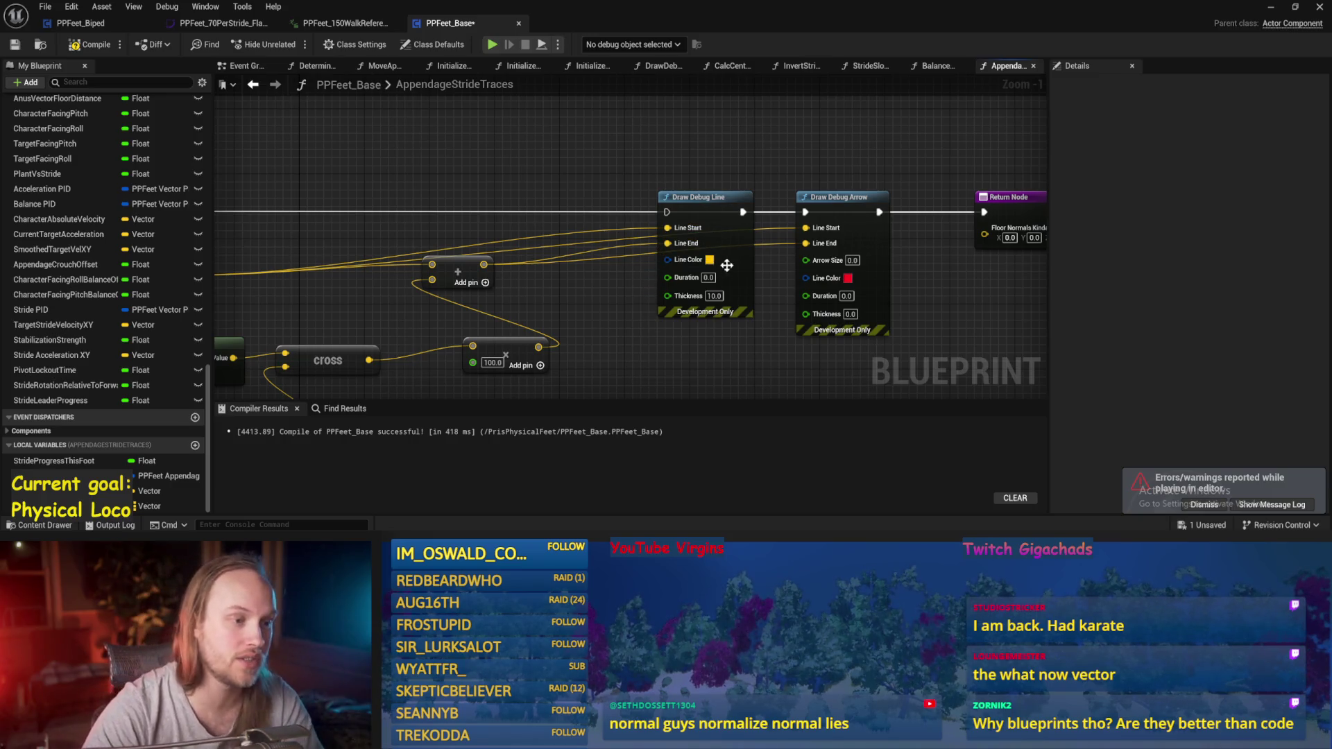
{"action": "mouse_move", "coordinate": [710, 334]}
{"action": "left_mouse_down"}
{"action": "mouse_move", "coordinate": [633, 267]}
{"action": "mouse_move", "coordinate": [725, 281]}
{"action": "left_mouse_up"}
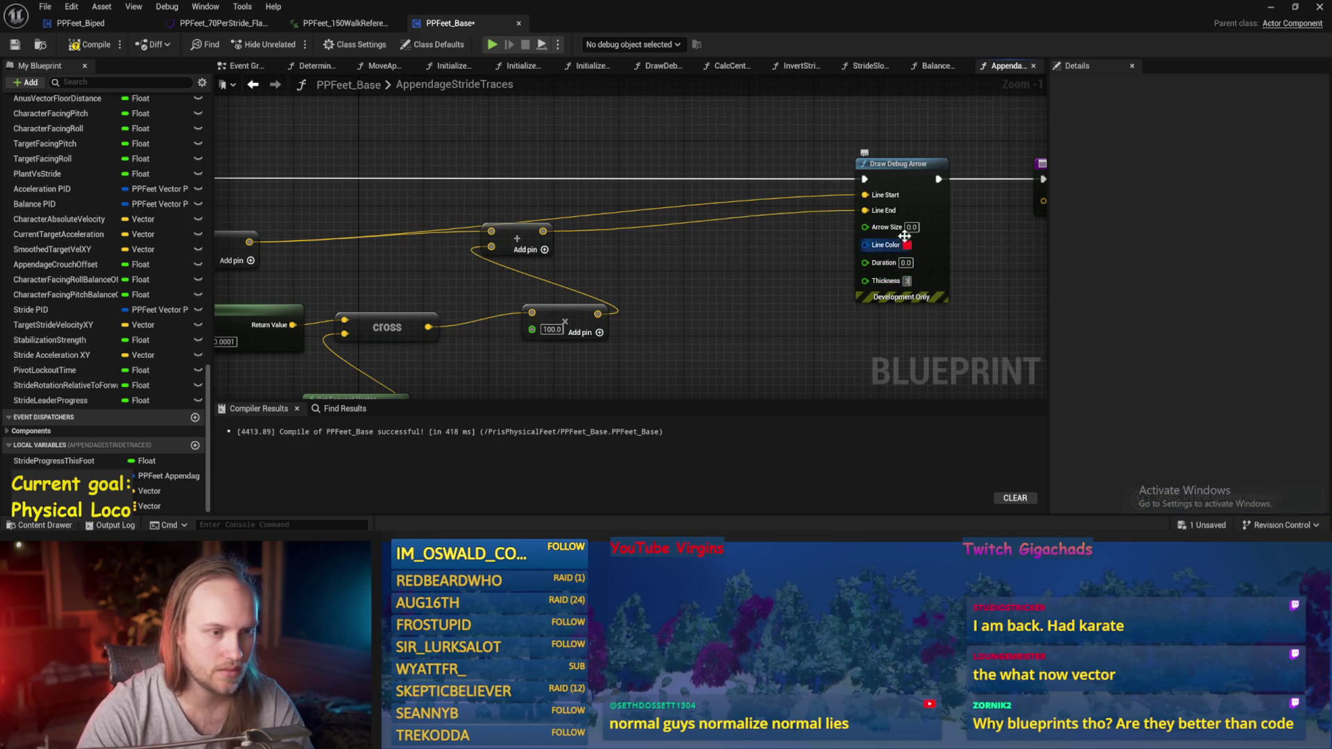
{"action": "left_click_drag", "start_coordinate": [725, 281], "coordinate": [512, 267]}
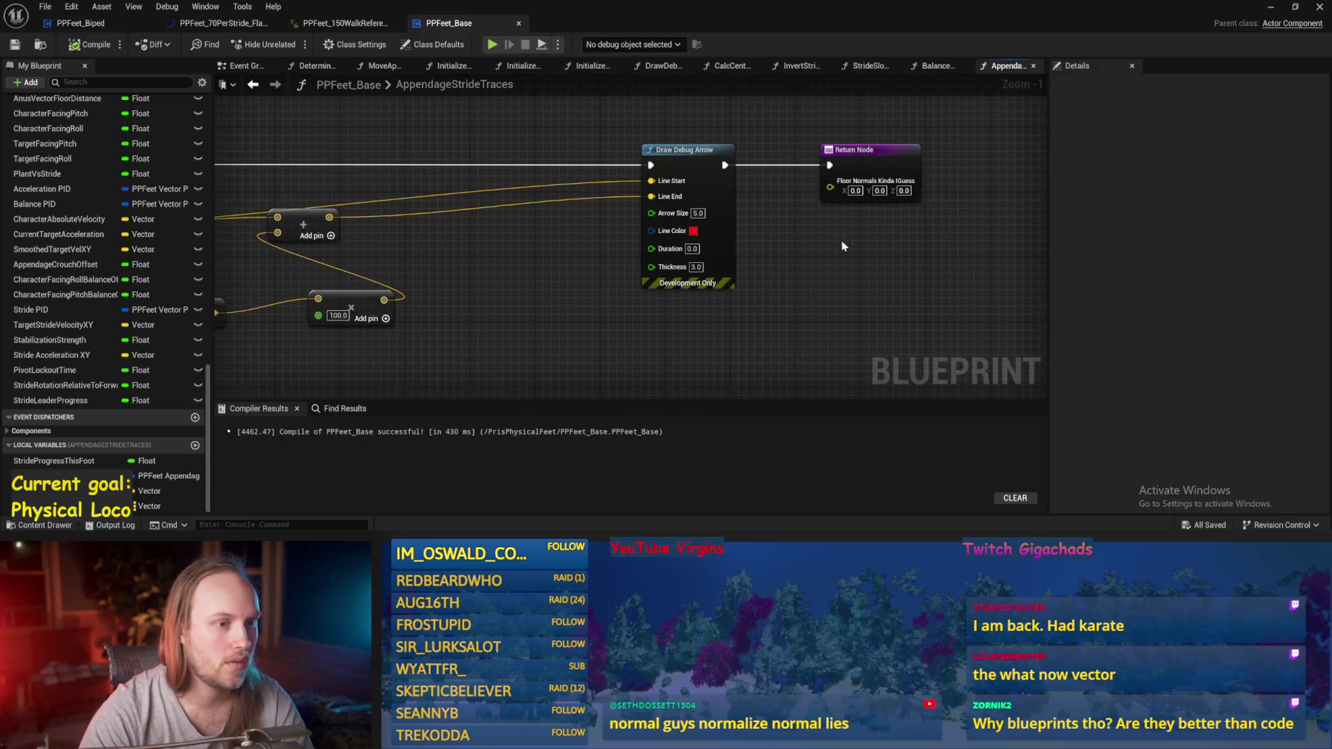
{"action": "scroll", "coordinate": [964, 218], "scroll_direction": "down", "scroll_amount": 1}
{"action": "key", "text": "ctrl+s"}
{"action": "left_click", "coordinate": [1274, 7]}
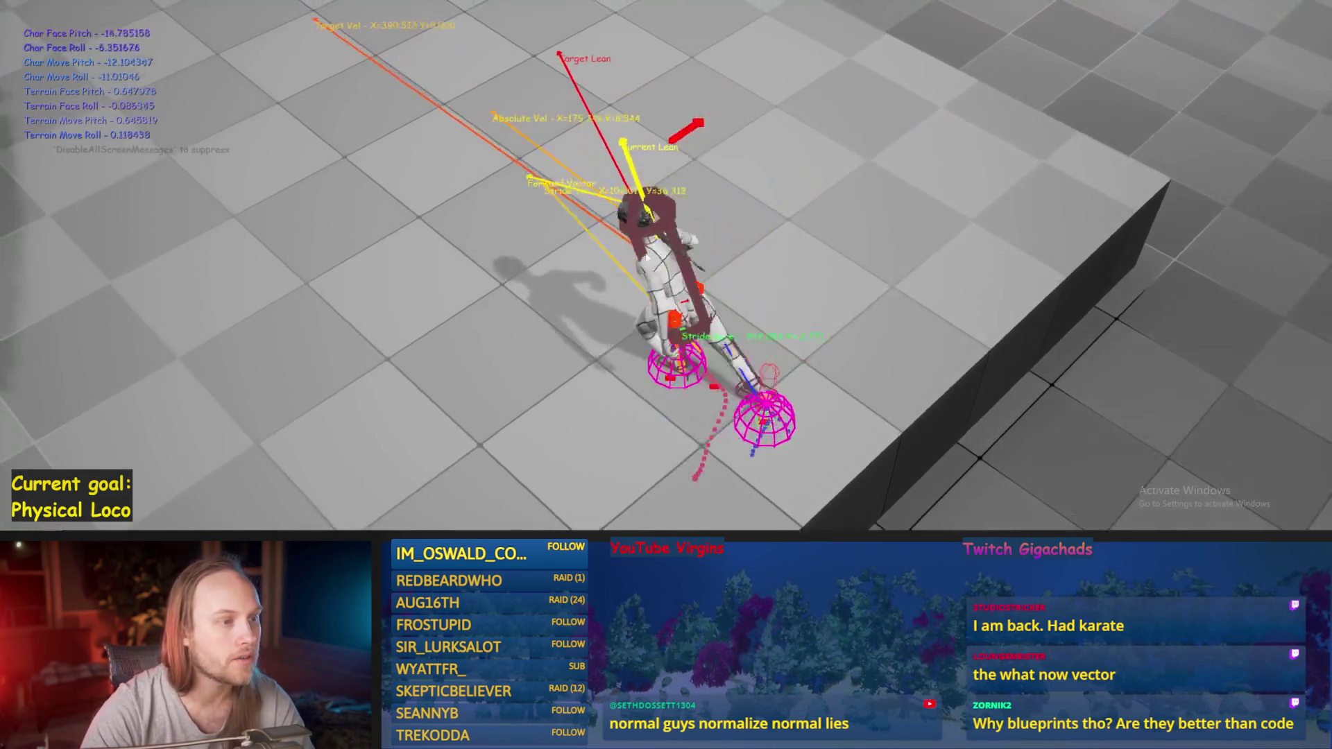
- Eject with F8 to inspect the character from behind, resume, then end the play session
{"action": "key", "text": "F8"}
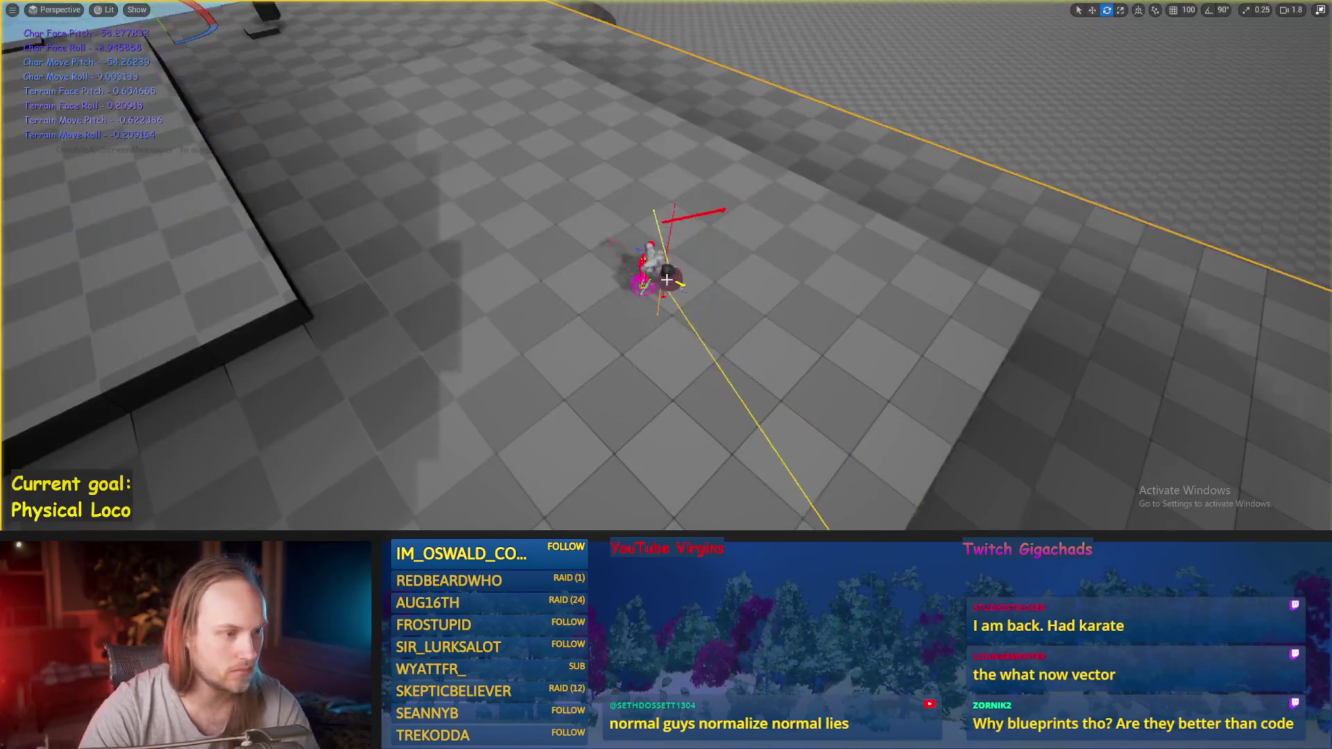
{"action": "left_click_drag", "start_coordinate": [610, 249], "coordinate": [679, 284]}
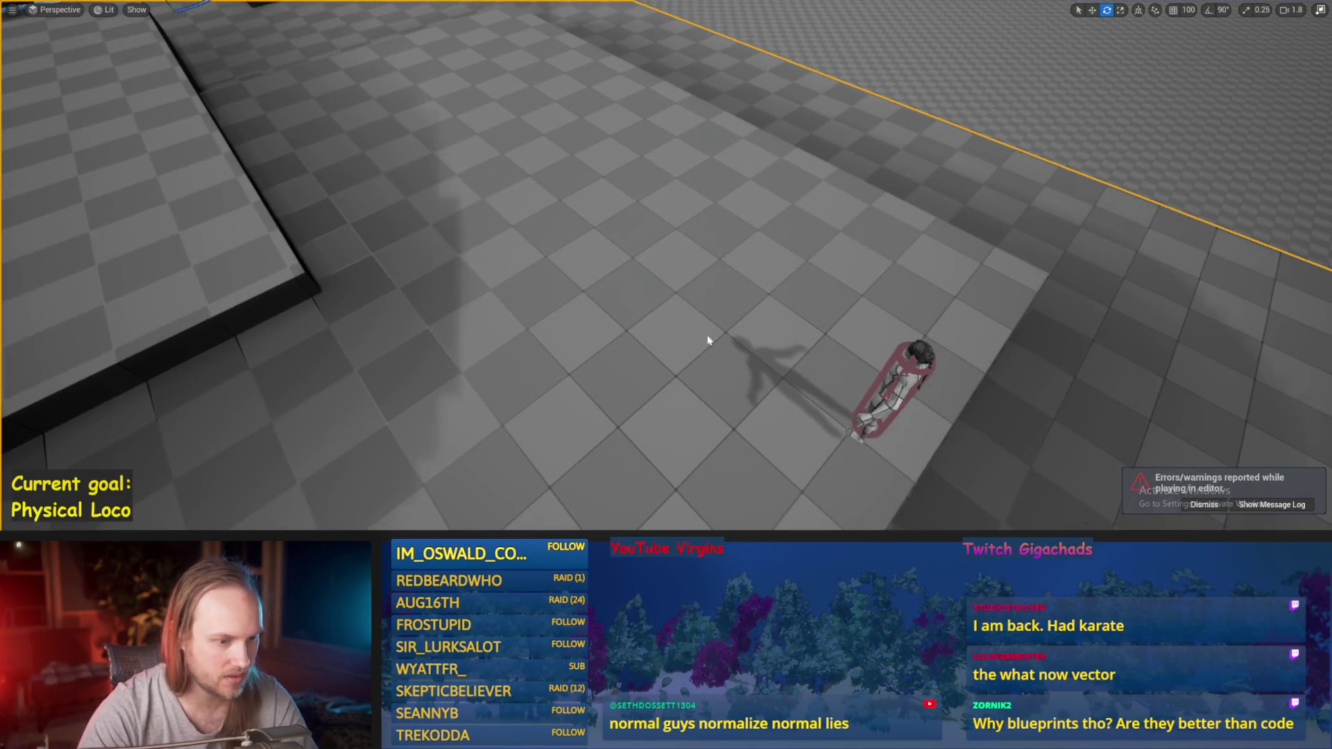
{"action": "left_click_drag", "start_coordinate": [707, 342], "coordinate": [652, 326]}
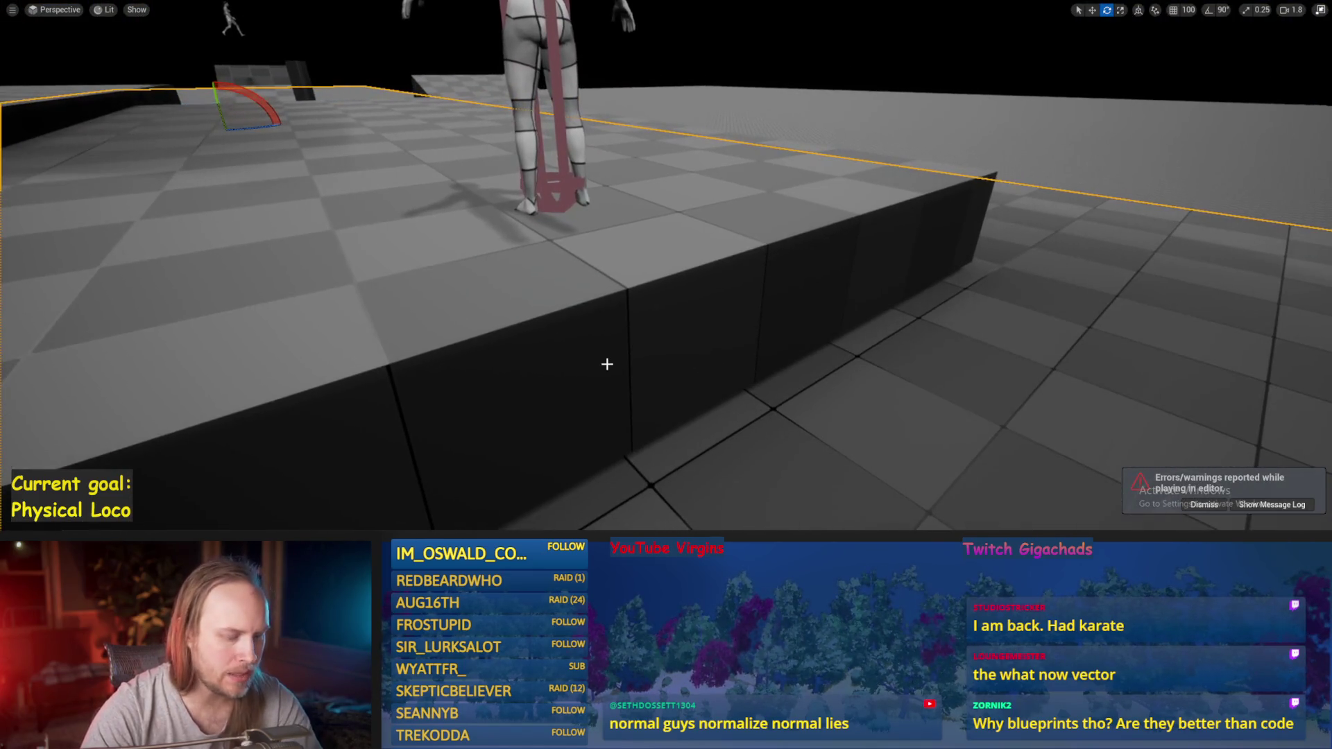
{"action": "key", "text": "alt+p"}
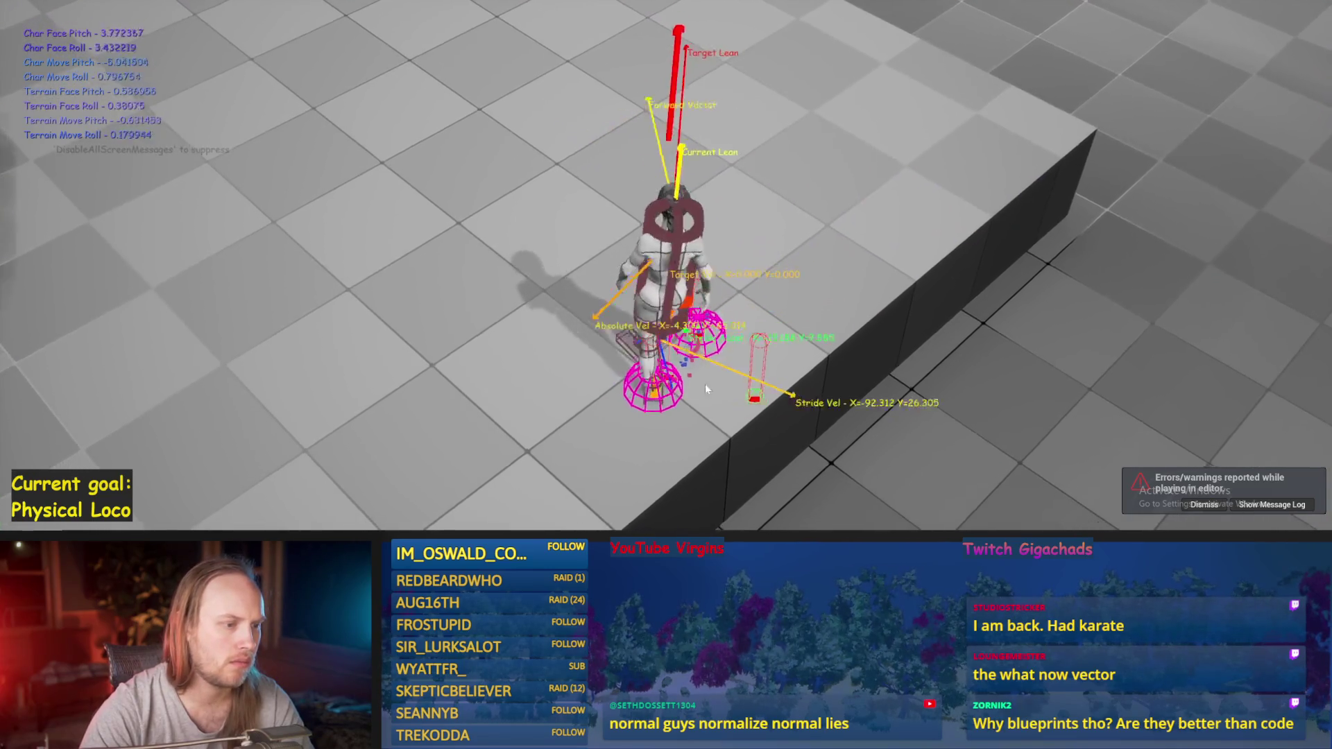
{"action": "key", "text": "Escape"}
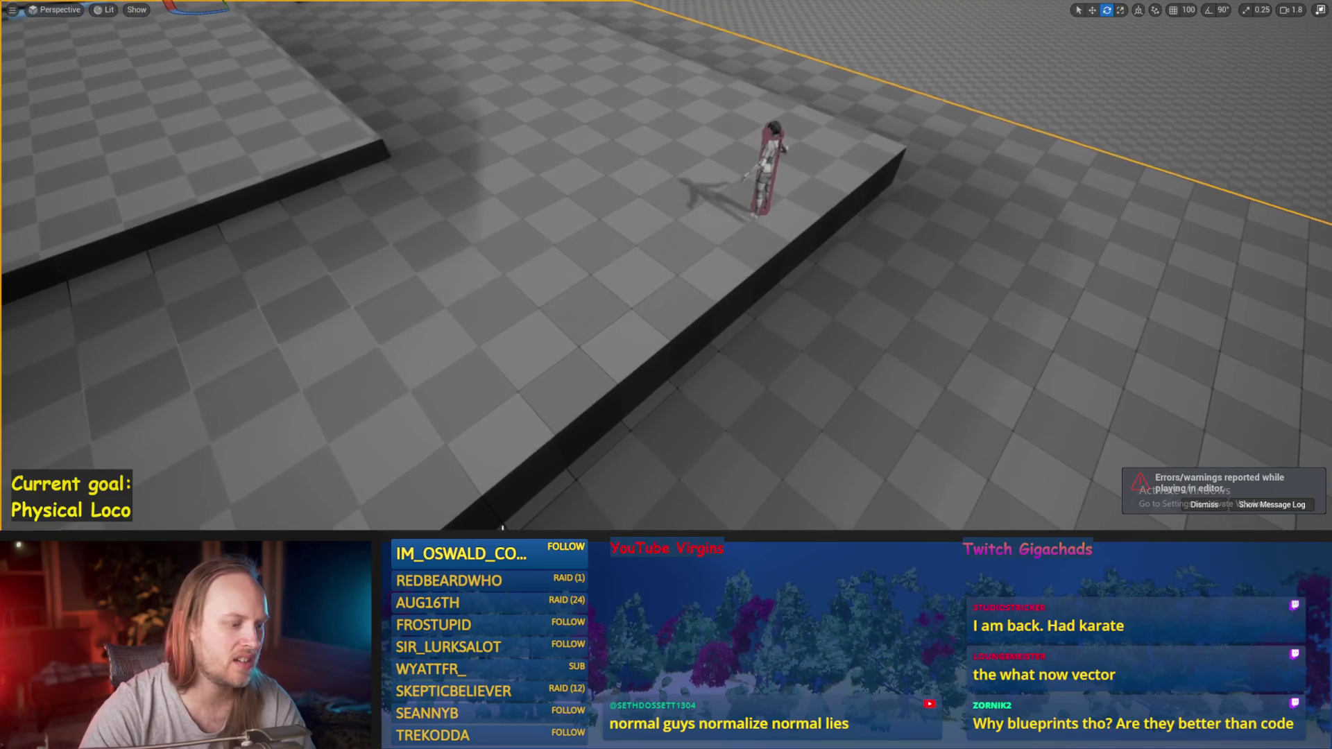
- Return to the PPFeet_Base graph near the Get World Location and GET nodes
{"action": "mouse_move", "coordinate": [501, 735]}
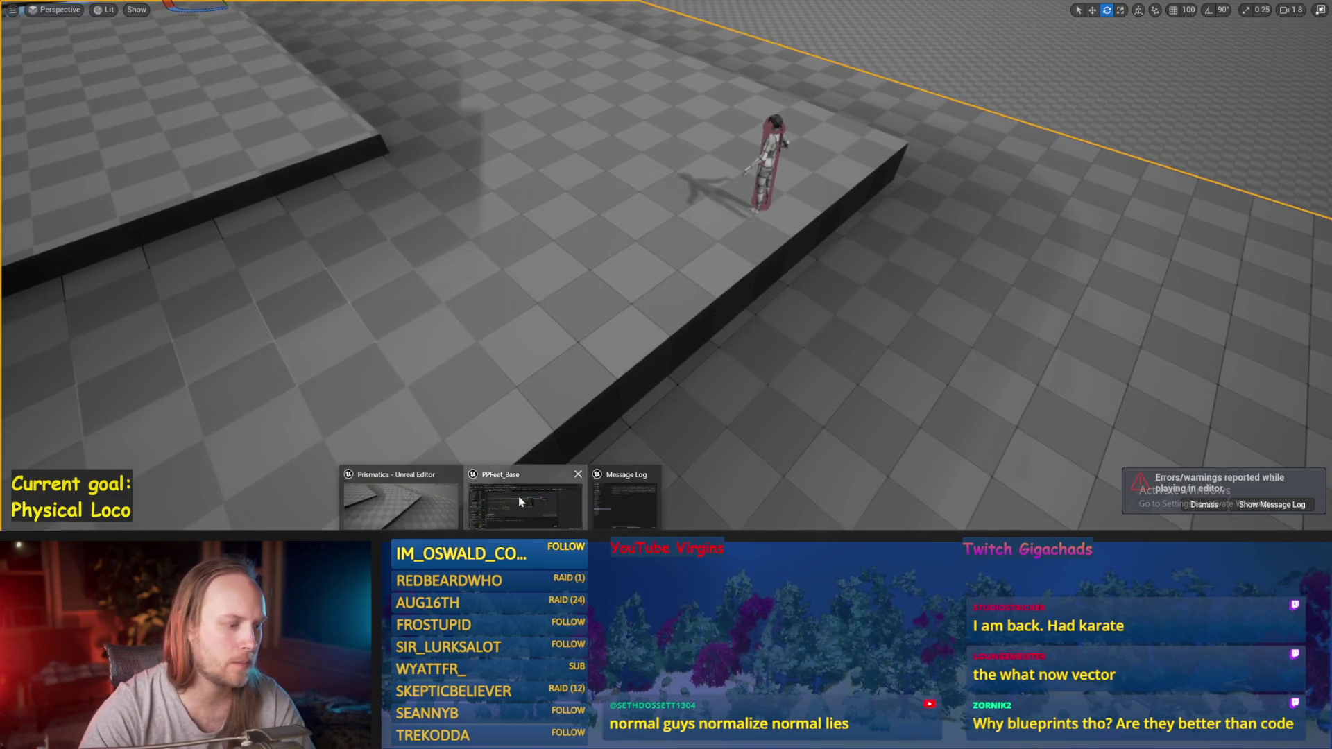
{"action": "left_click", "coordinate": [522, 502]}
{"action": "left_click_drag", "start_coordinate": [593, 300], "coordinate": [842, 297]}
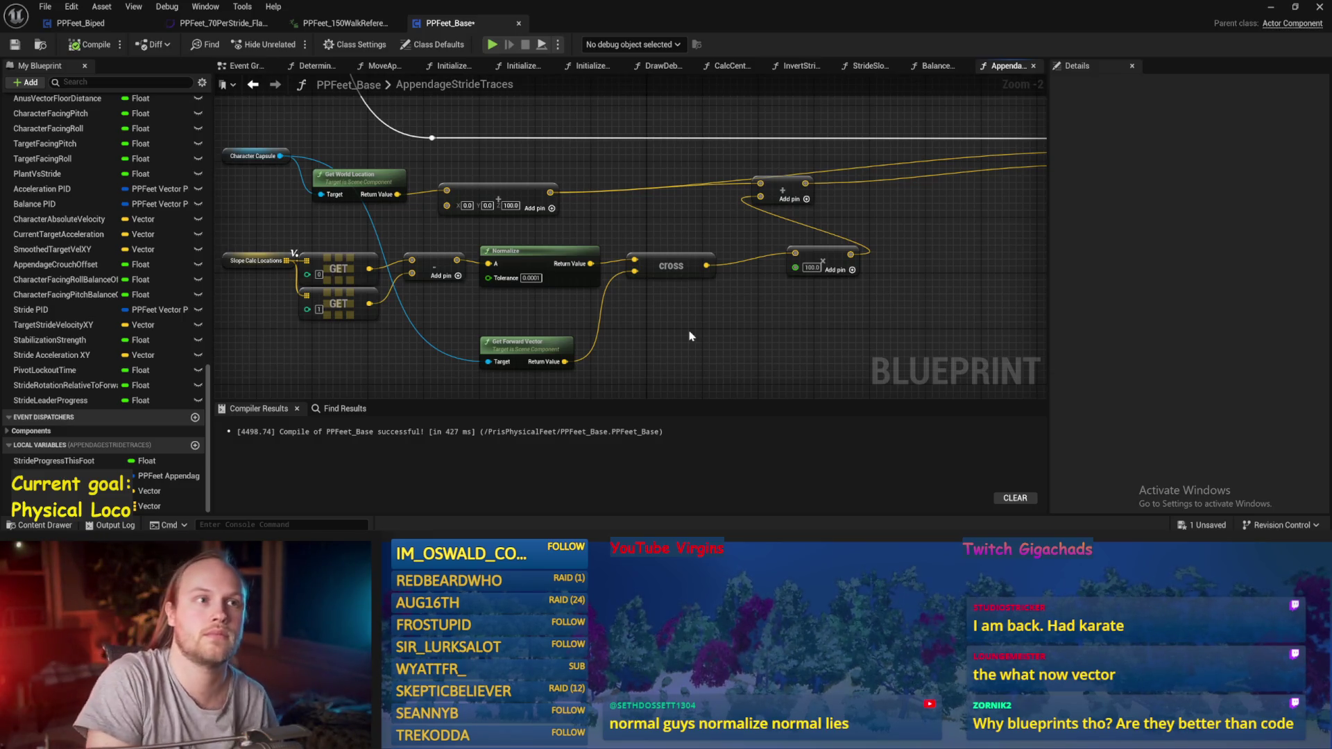
- Save PPFeet_Base with Ctrl+S and bring the level viewport with the biped forward
{"action": "left_click_drag", "start_coordinate": [687, 328], "coordinate": [673, 222]}
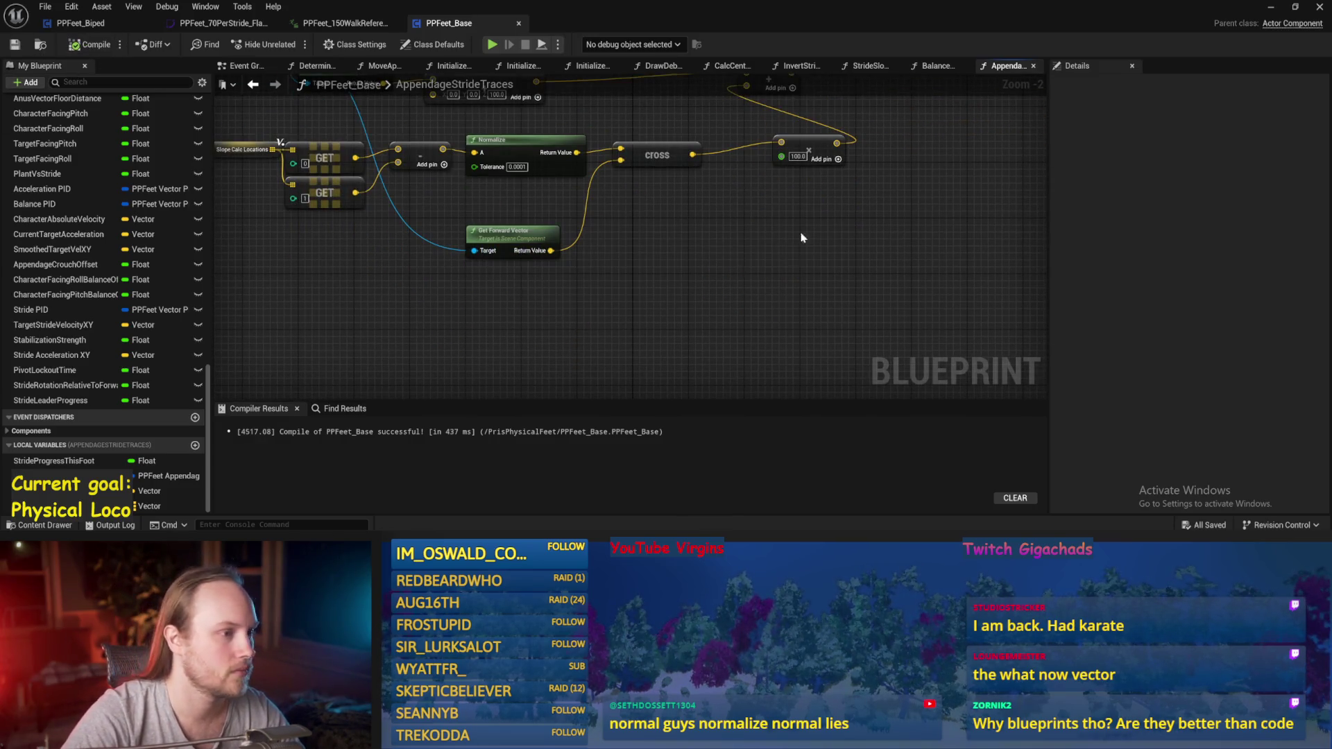
{"action": "left_click_drag", "start_coordinate": [797, 242], "coordinate": [732, 334]}
{"action": "key", "text": "ctrl+s"}
{"action": "left_click", "coordinate": [1264, 13]}
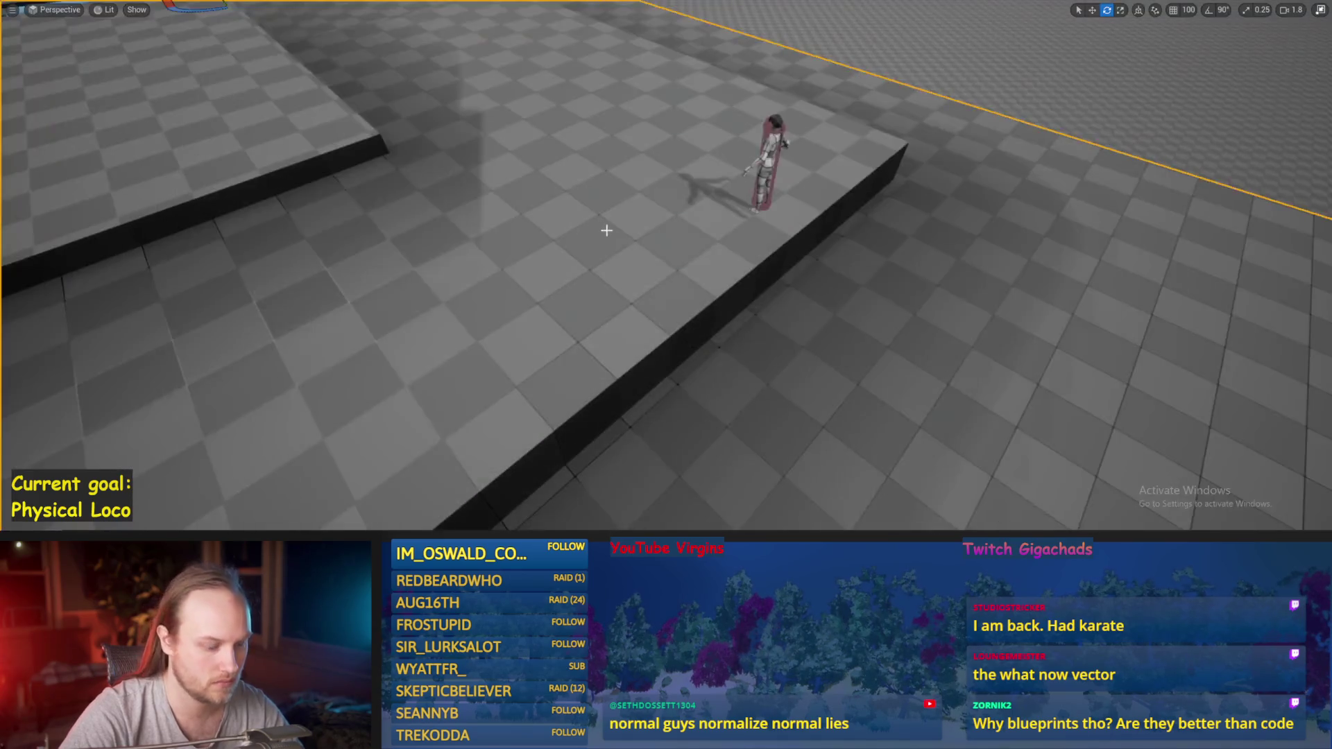
- Walk the biped, then stop and restart play sessions until it respawns upright, and end play
{"action": "key", "text": "s"}
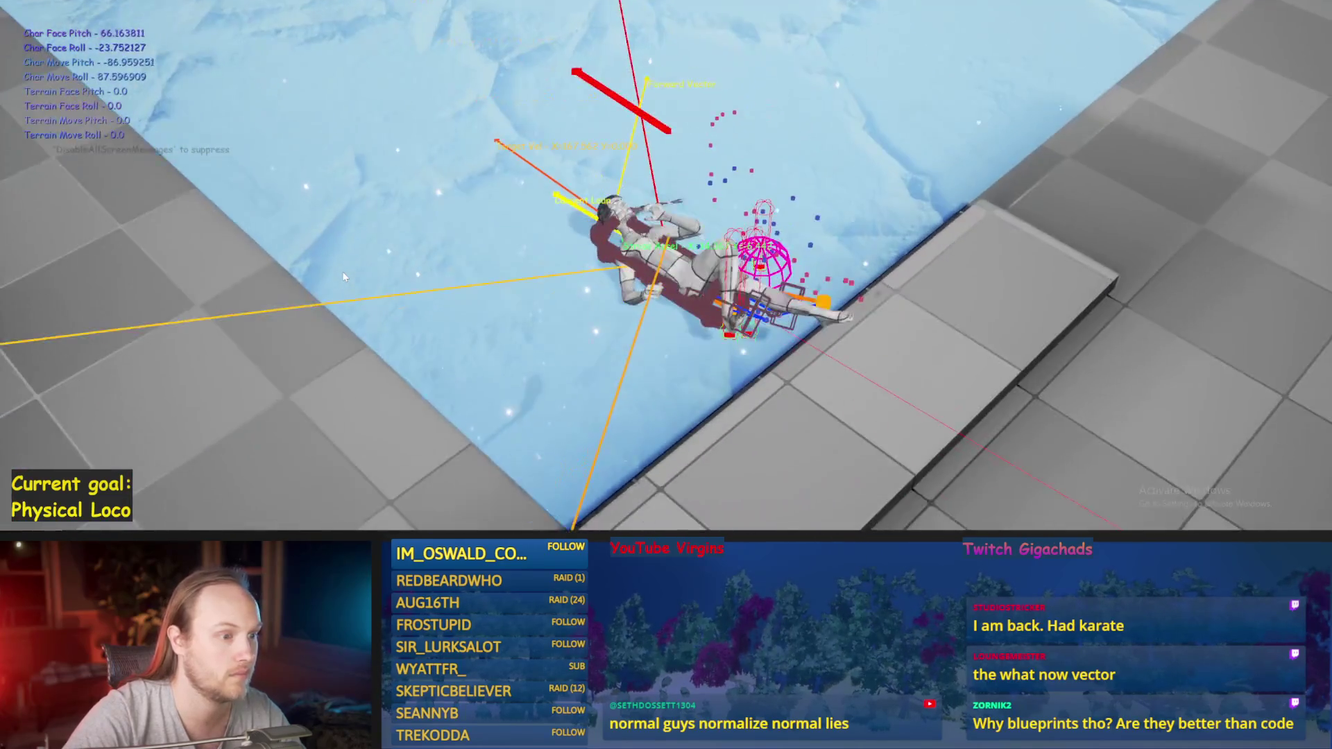
{"action": "key", "text": "Escape"}
{"action": "left_click_drag", "start_coordinate": [417, 289], "coordinate": [472, 295]}
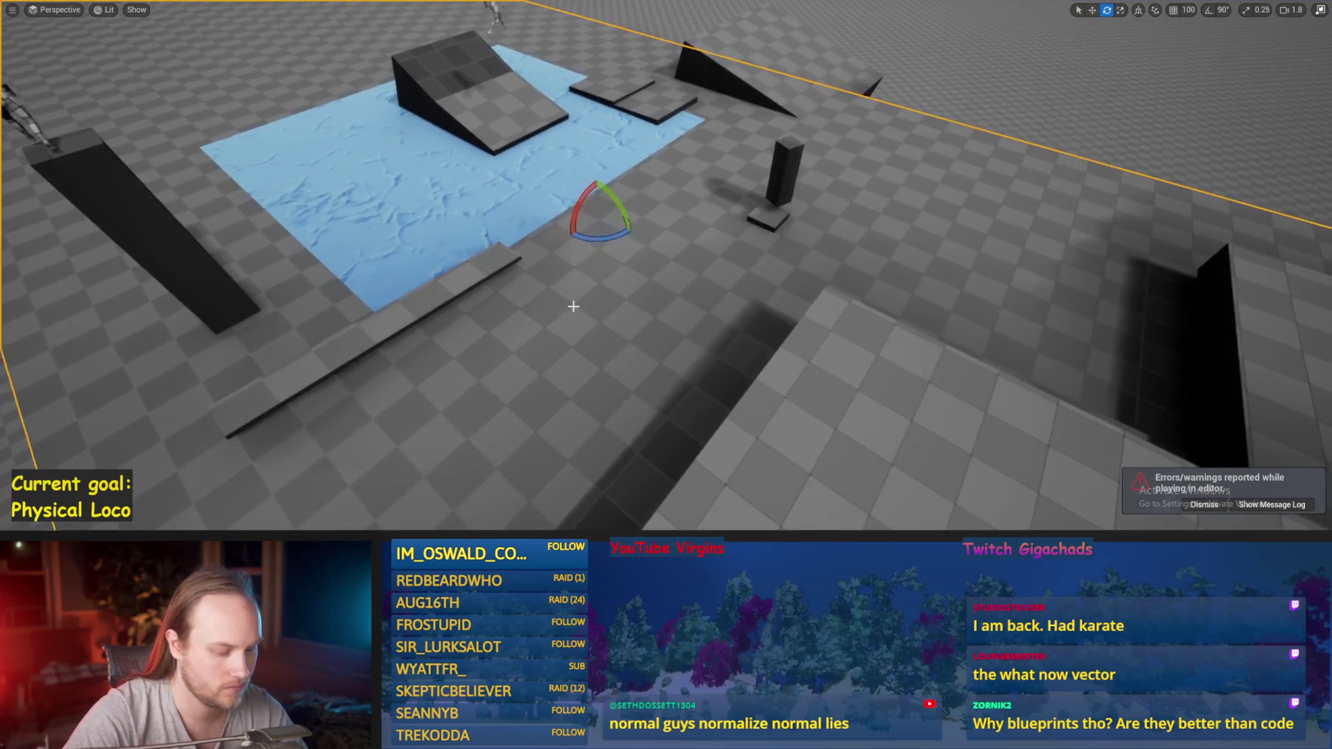
{"action": "key", "text": "alt+p"}
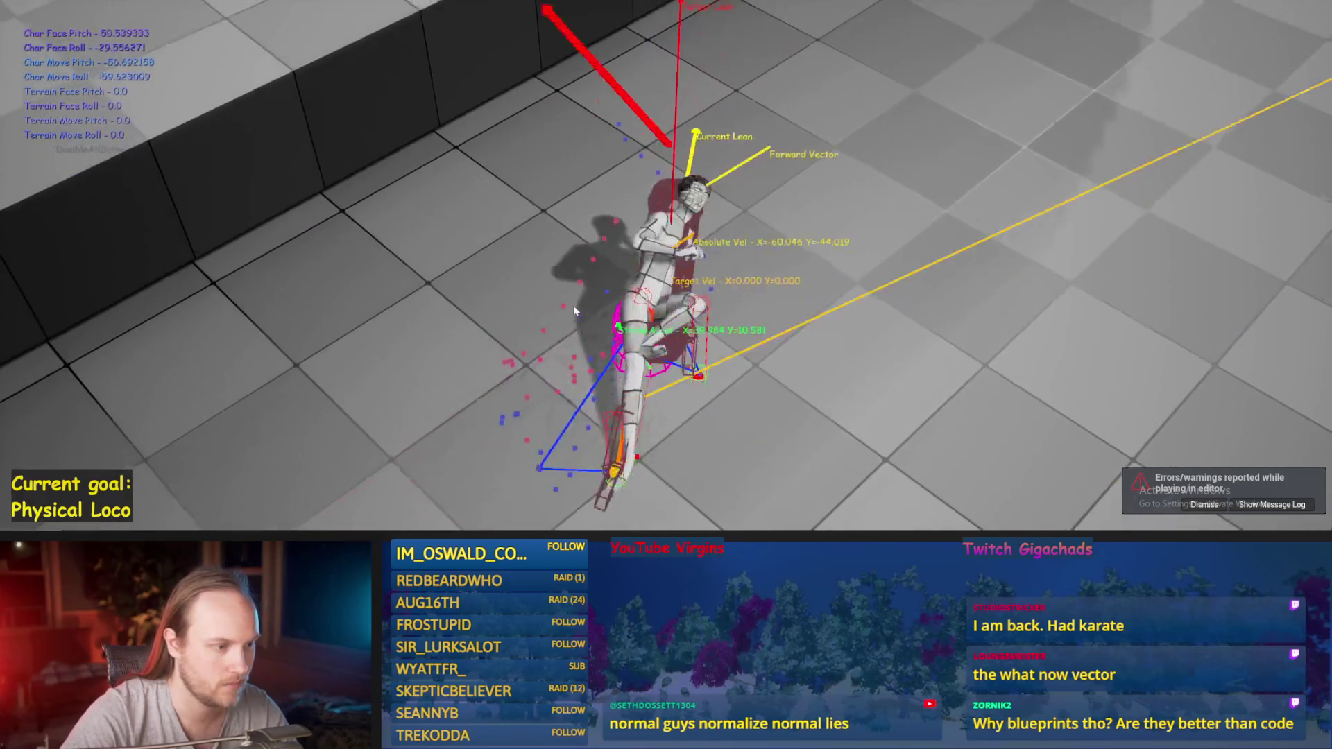
{"action": "key", "text": "Escape"}
{"action": "key", "text": "alt+p"}
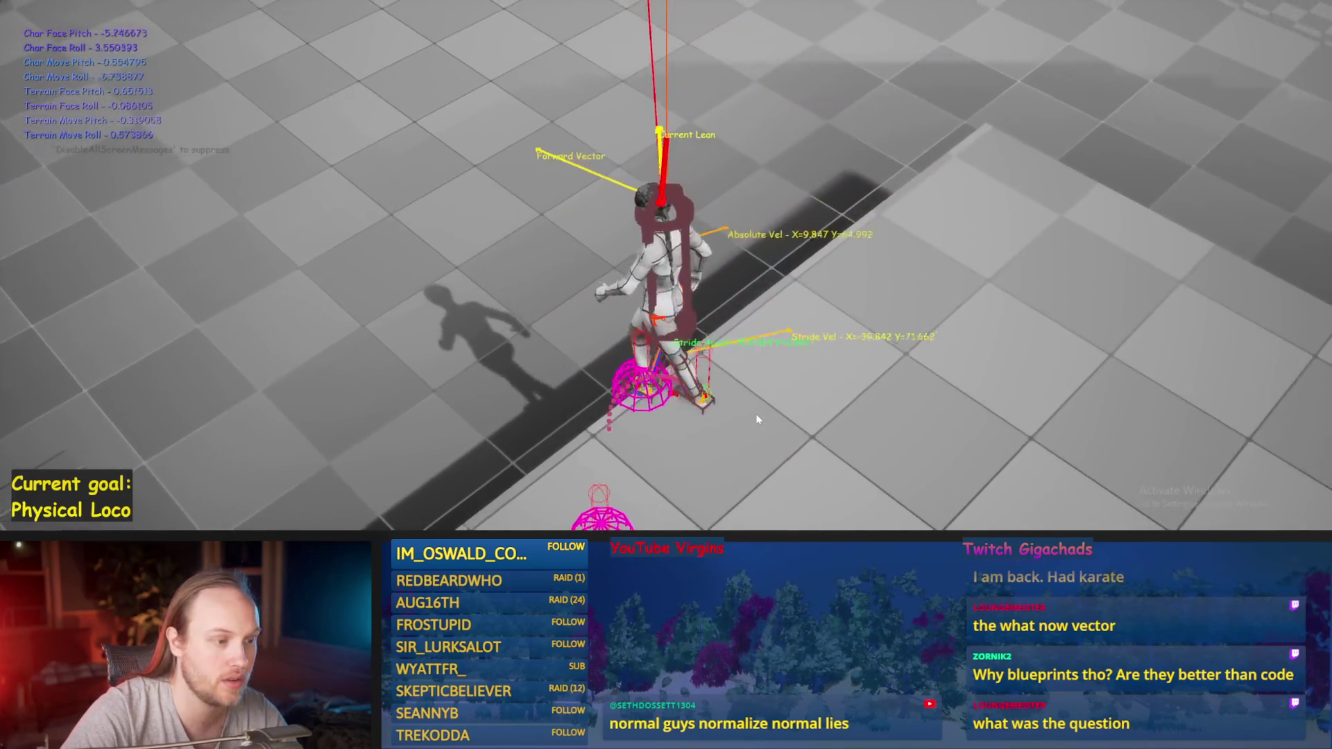
{"action": "key", "text": "Escape"}
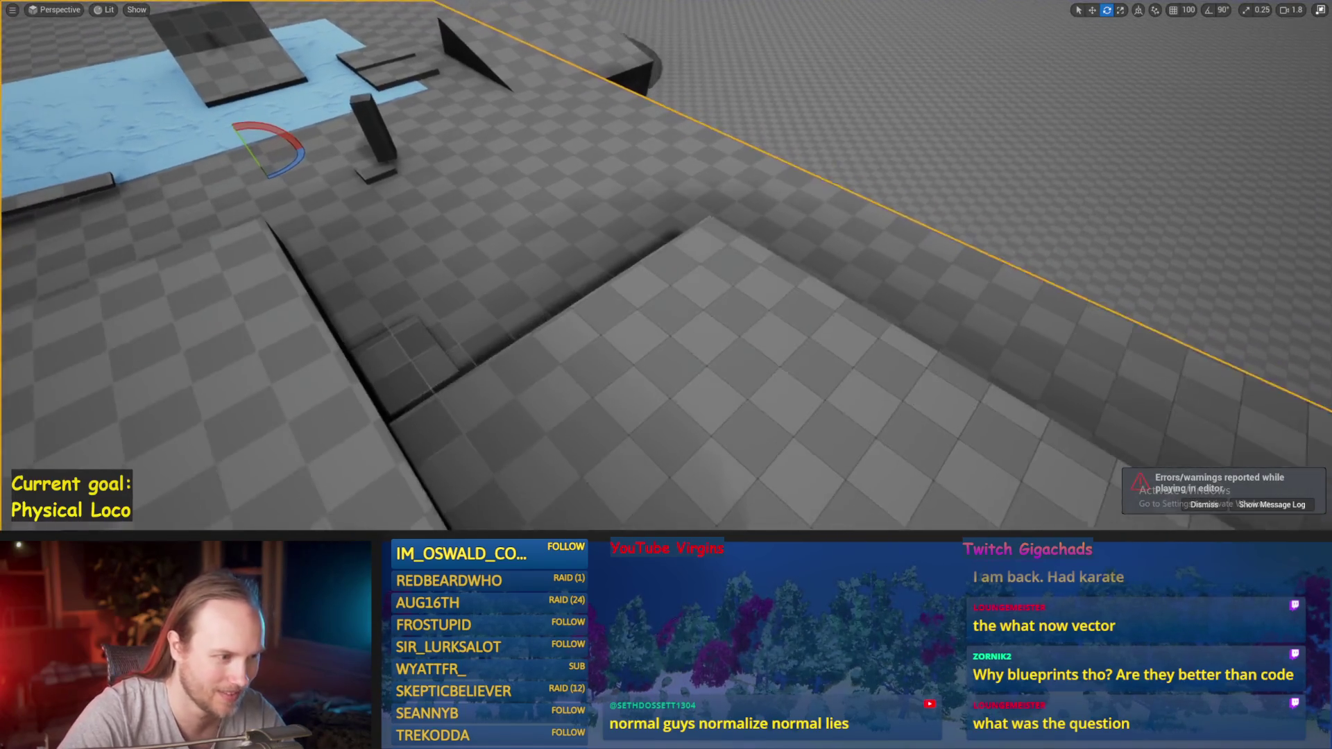
- Save, reposition the viewport camera, run a short walking test, then return to PPFeet_Base
{"action": "key", "text": "ctrl+s"}
{"action": "left_click_drag", "start_coordinate": [654, 378], "coordinate": [663, 338]}
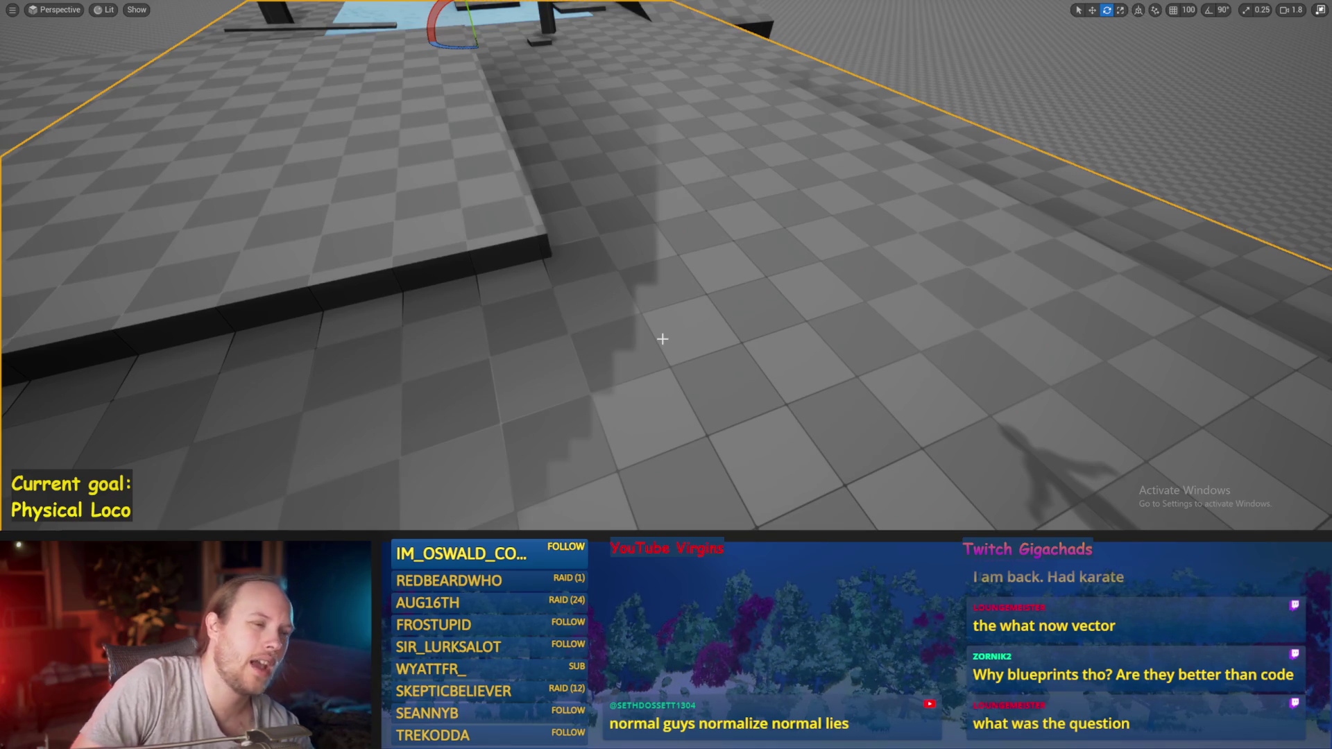
{"action": "key", "text": "alt+p"}
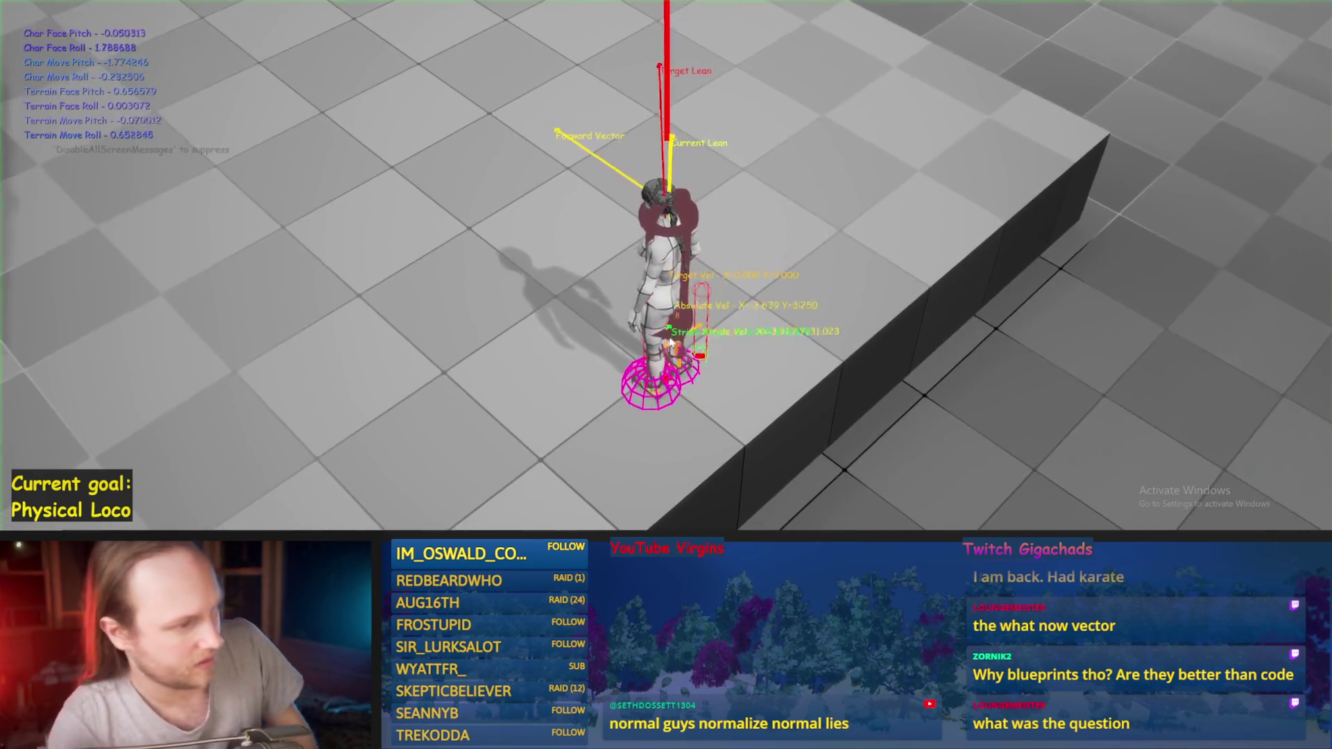
{"action": "key", "text": "w"}
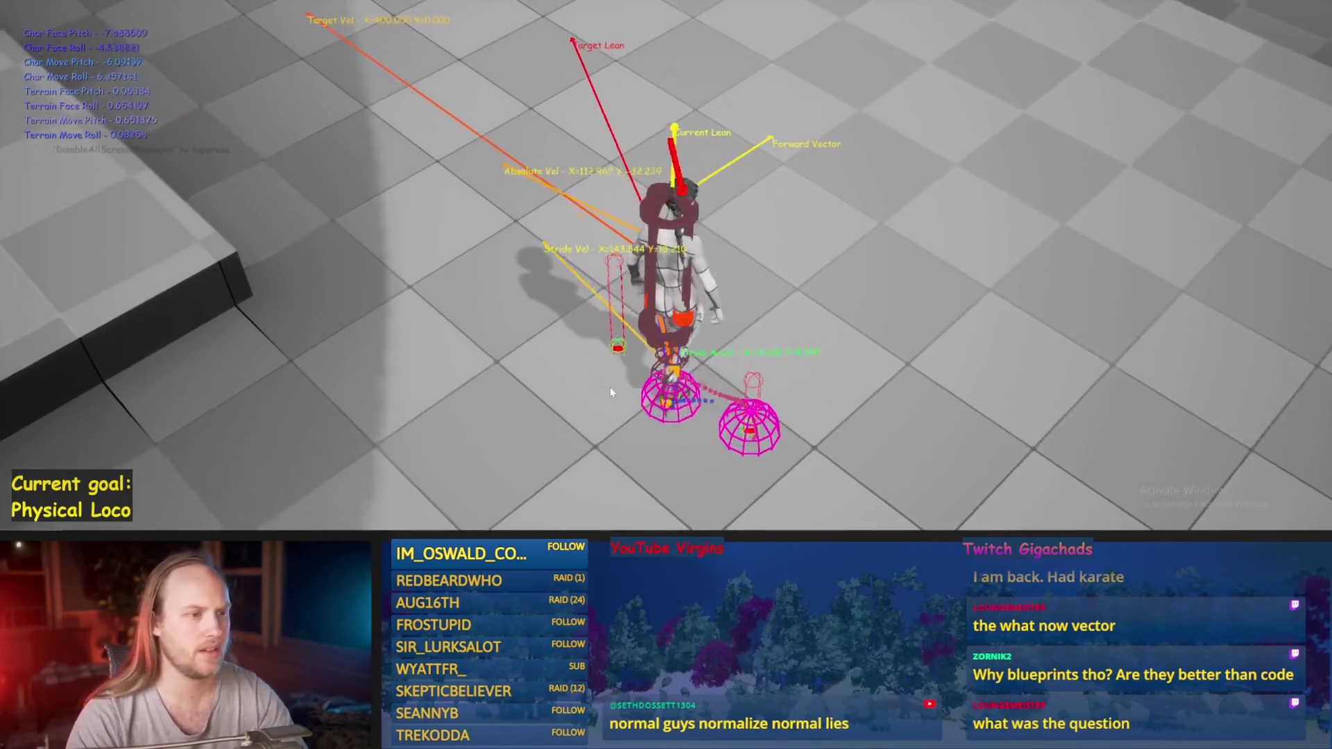
{"action": "key", "text": "Escape"}
{"action": "key", "text": "alt+Tab"}
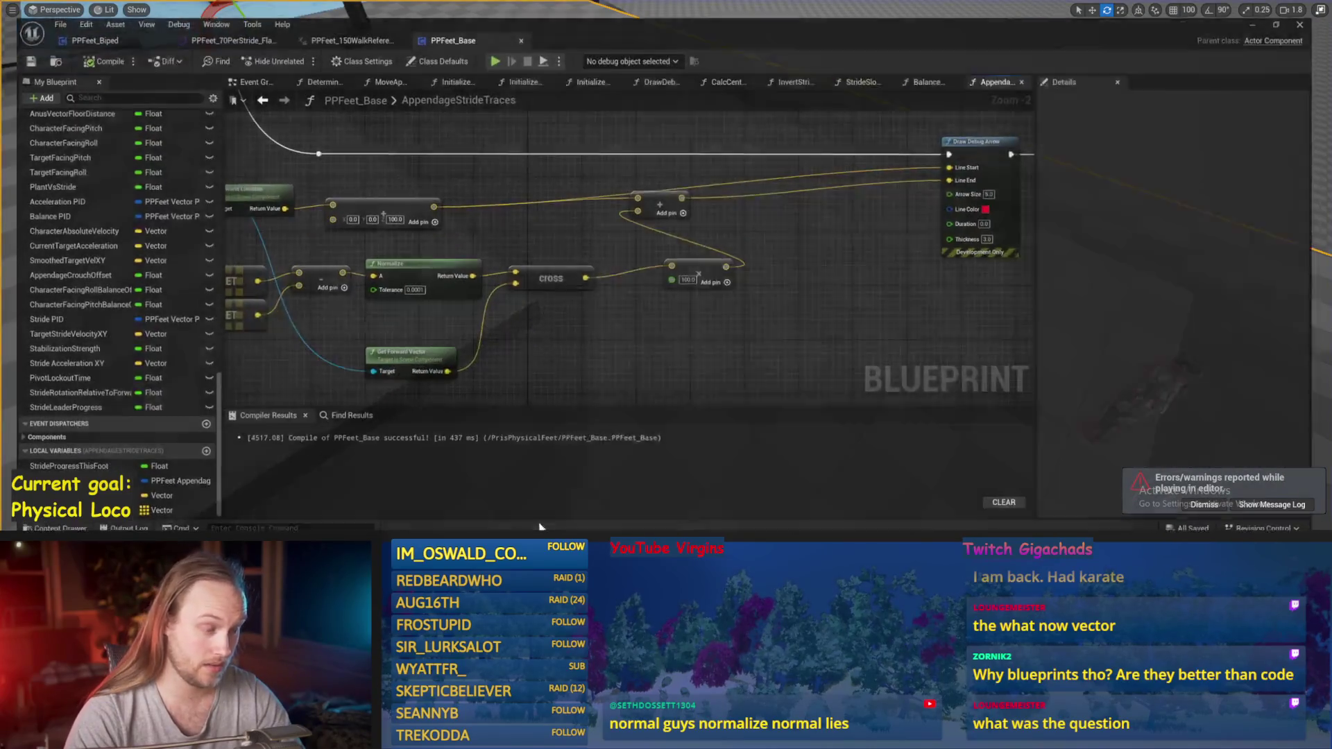
- Route Get Forward Vector through Normalize 2D into cross's second input, compile, and test
{"action": "left_click_drag", "start_coordinate": [758, 269], "coordinate": [755, 272]}
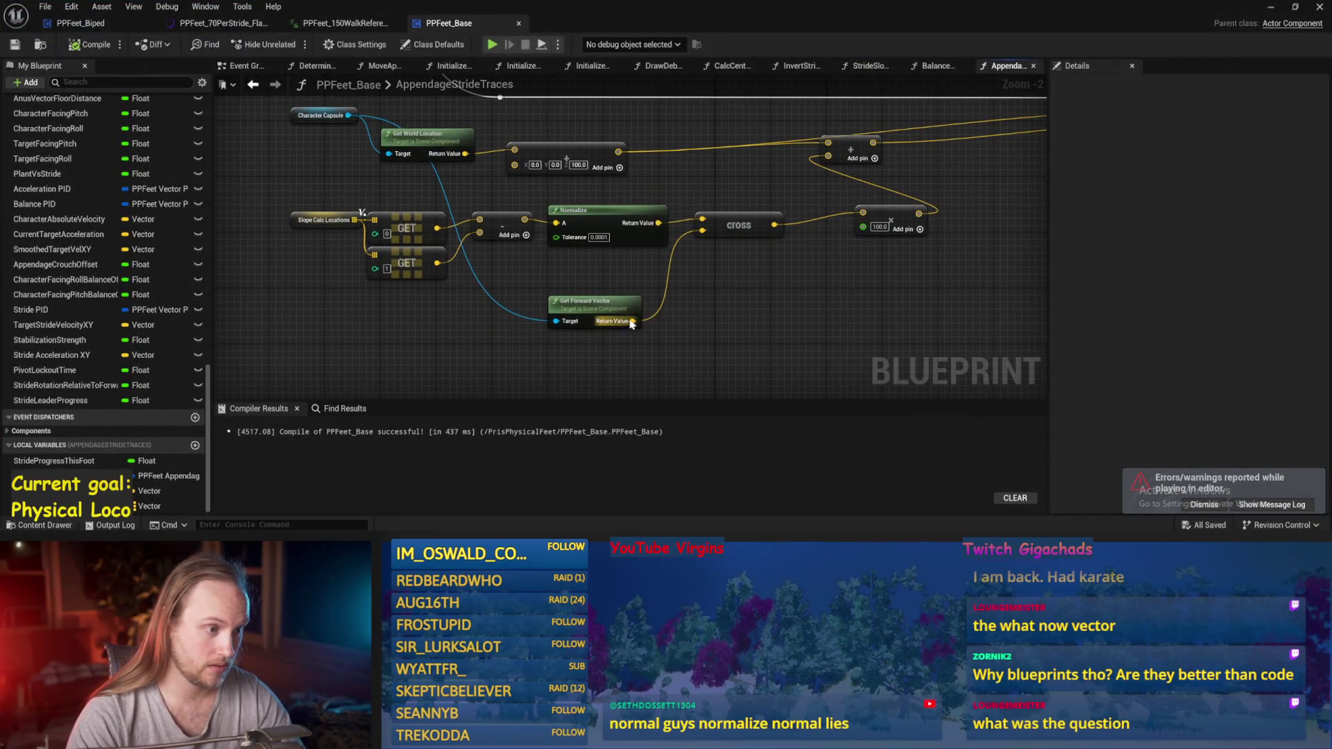
{"action": "left_click_drag", "start_coordinate": [713, 324], "coordinate": [714, 322]}
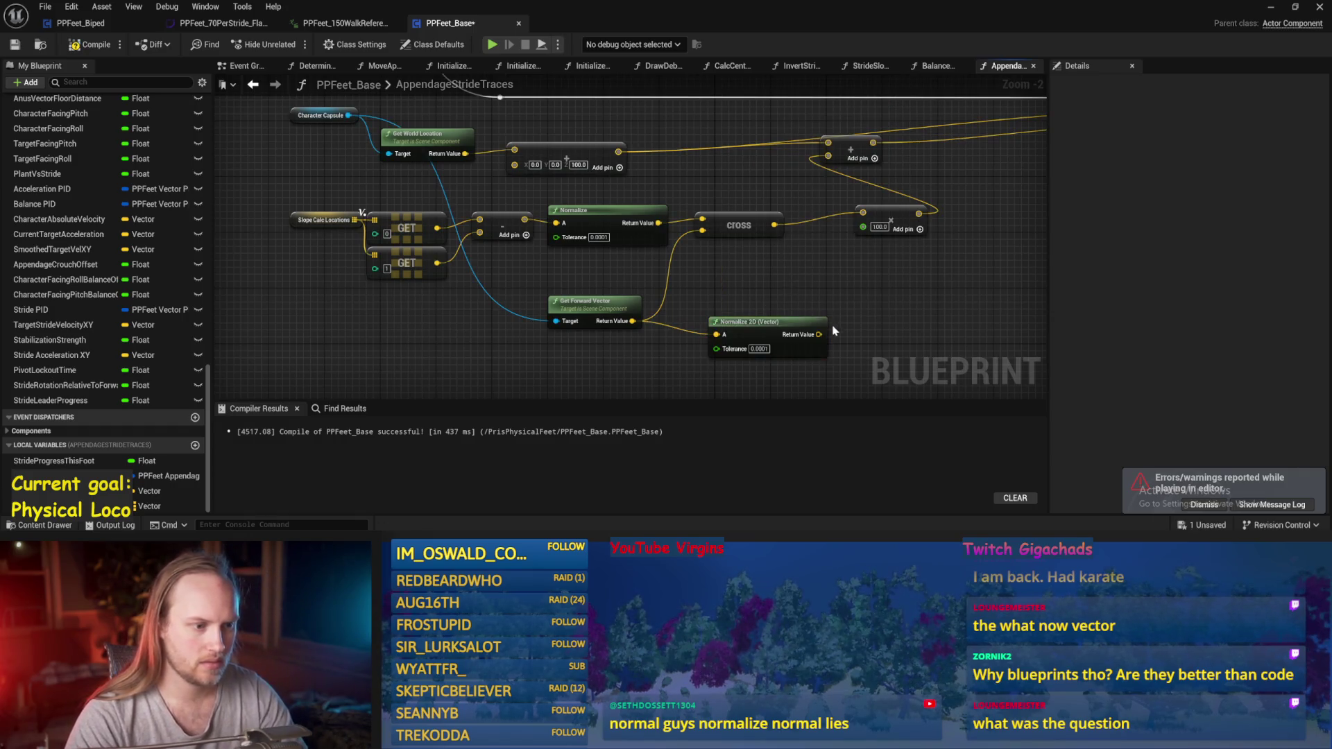
{"action": "left_click_drag", "start_coordinate": [703, 238], "coordinate": [703, 233]}
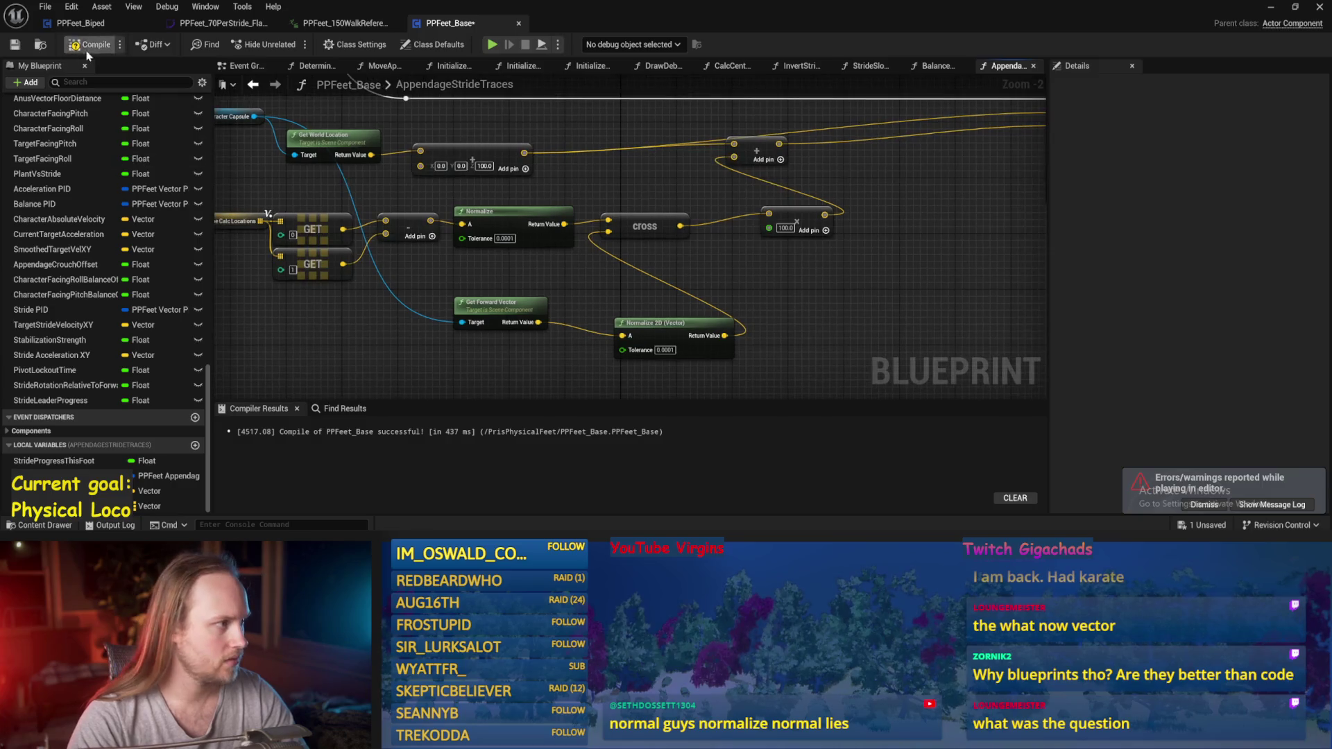
{"action": "key", "text": "ctrl+s"}
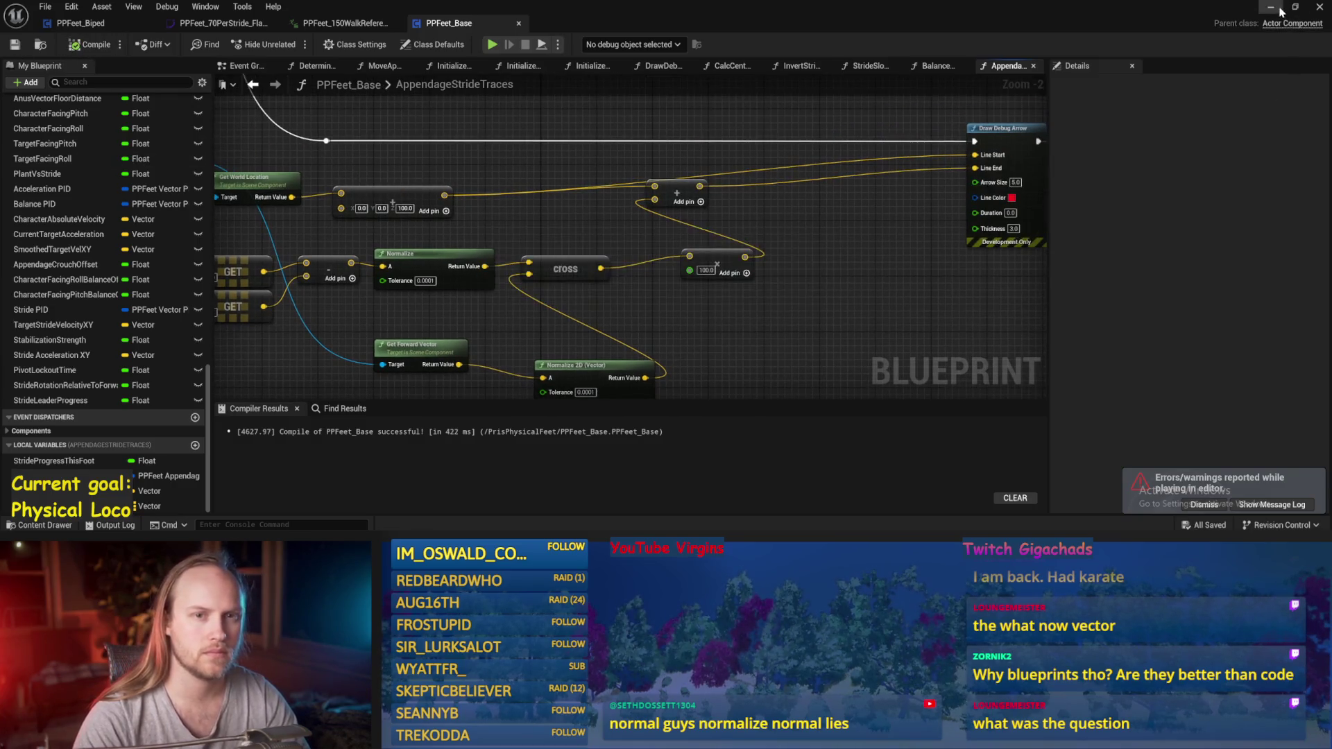
{"action": "left_click", "coordinate": [1280, 9]}
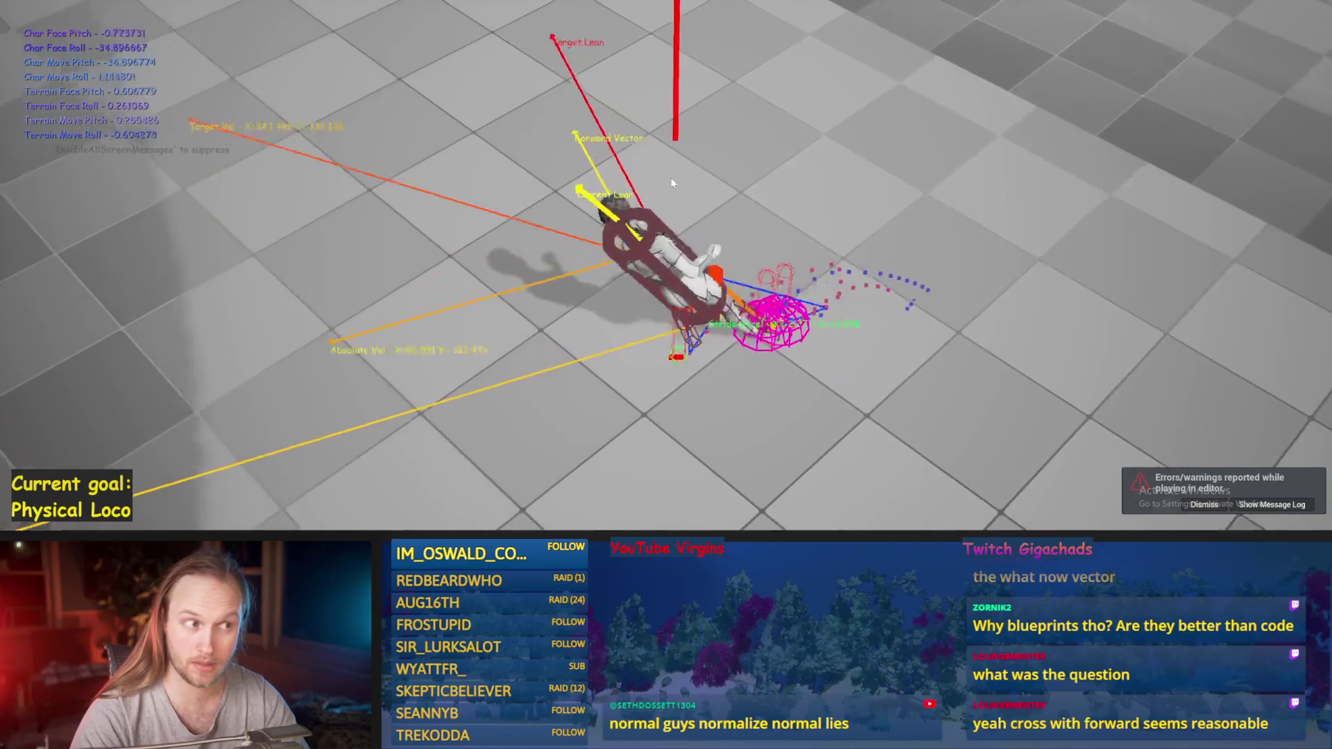
{"action": "key", "text": "Escape"}
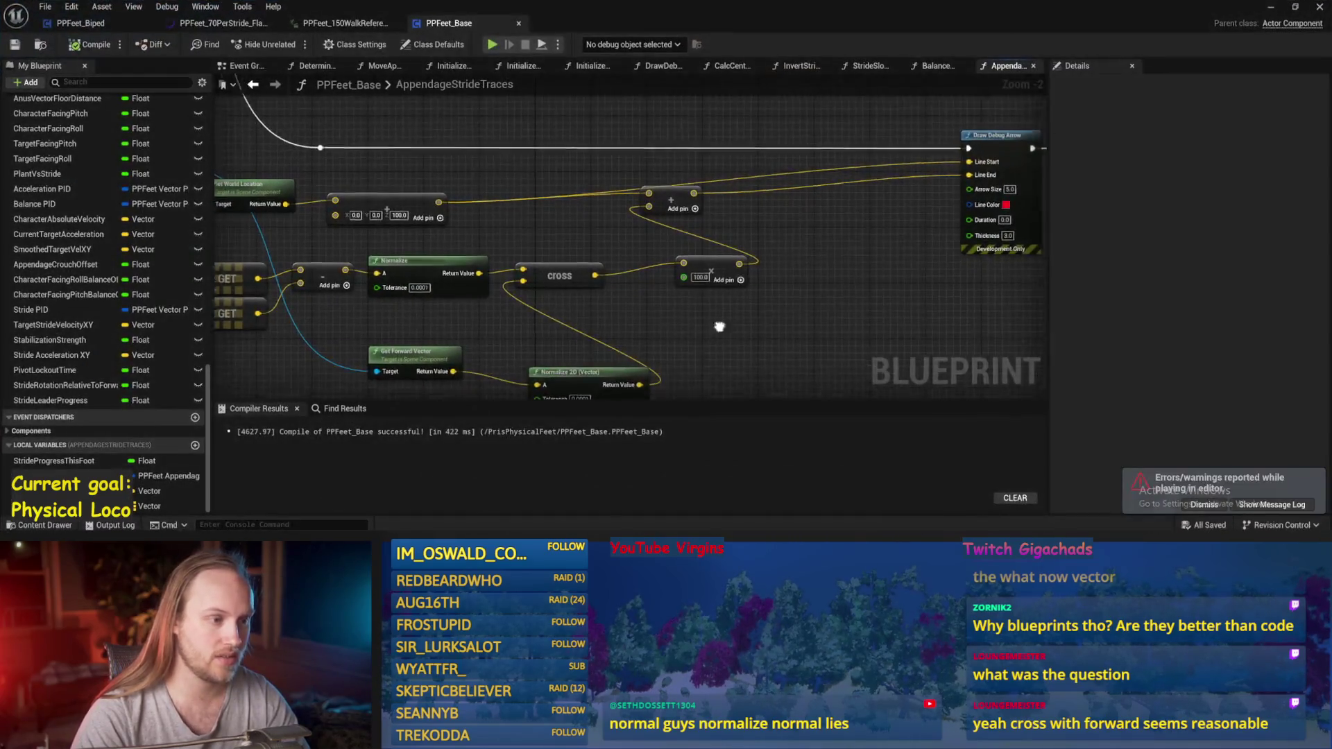
- Add a Normalize node on the cross product's output, then return to the game
{"action": "mouse_move", "coordinate": [719, 326]}
{"action": "left_mouse_down"}
{"action": "mouse_move", "coordinate": [691, 347]}
{"action": "mouse_move", "coordinate": [634, 345]}
{"action": "left_mouse_up"}
{"action": "type", "text": "normaliz"}
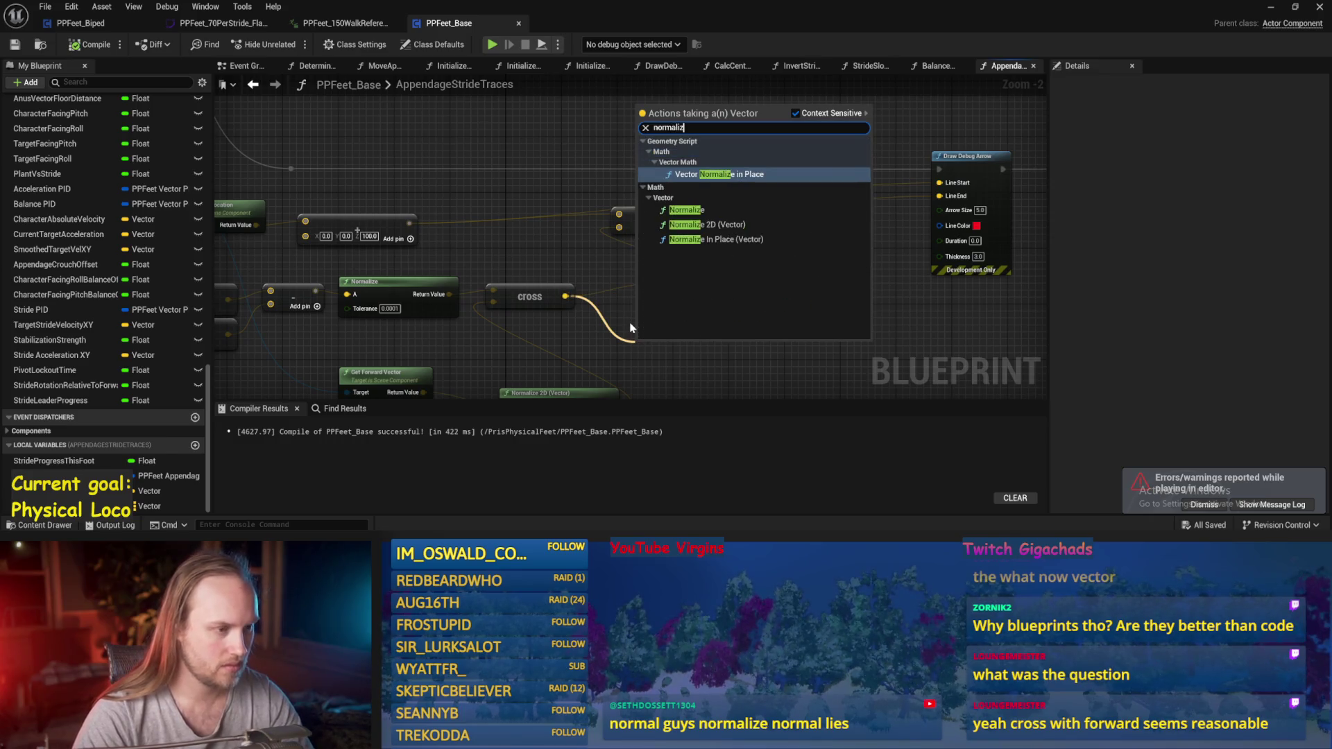
{"action": "left_click", "coordinate": [686, 209]}
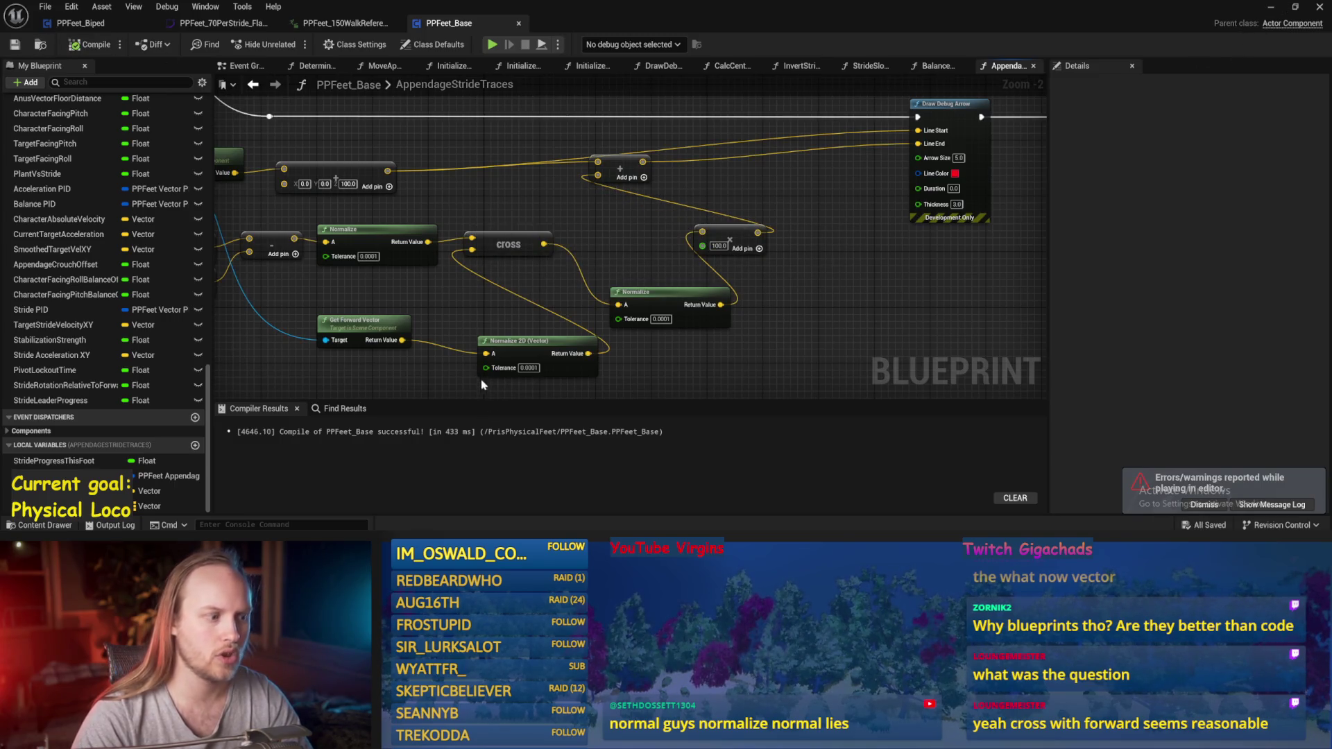
{"action": "left_click_drag", "start_coordinate": [485, 388], "coordinate": [523, 293]}
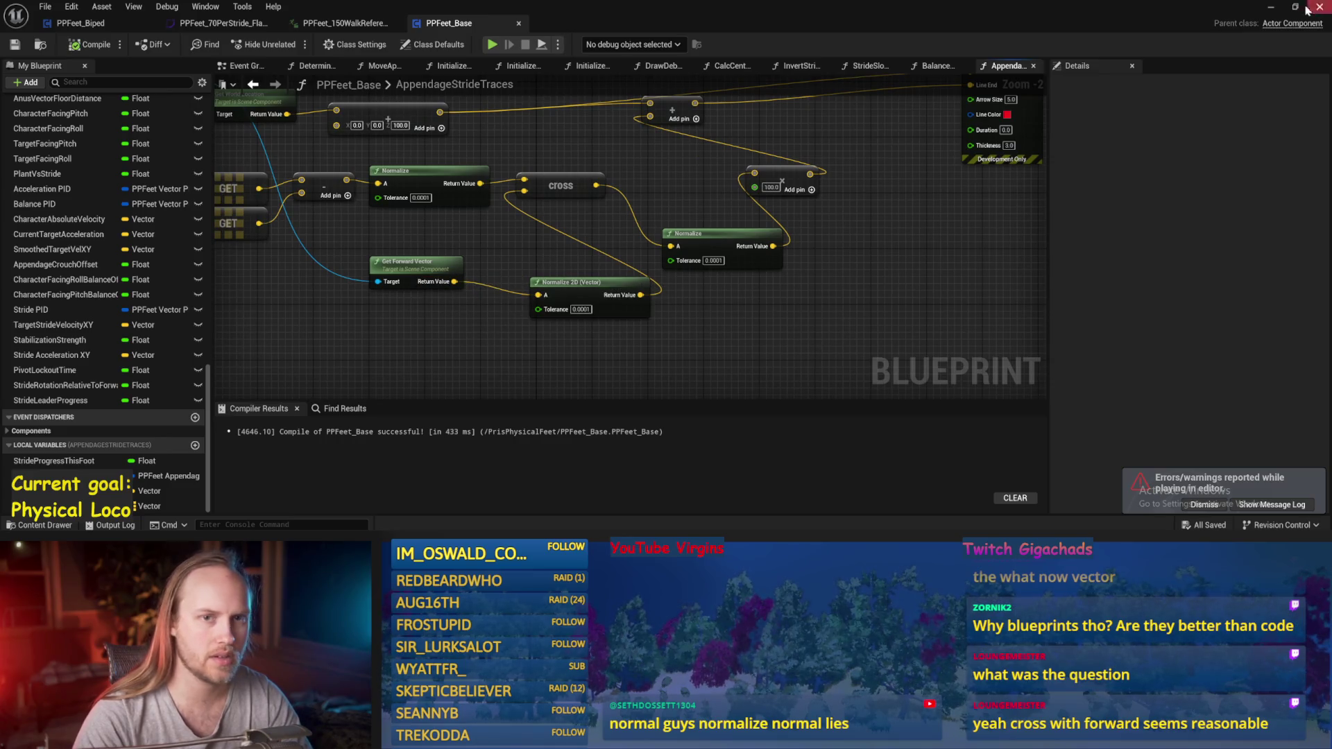
{"action": "left_click", "coordinate": [1319, 7]}
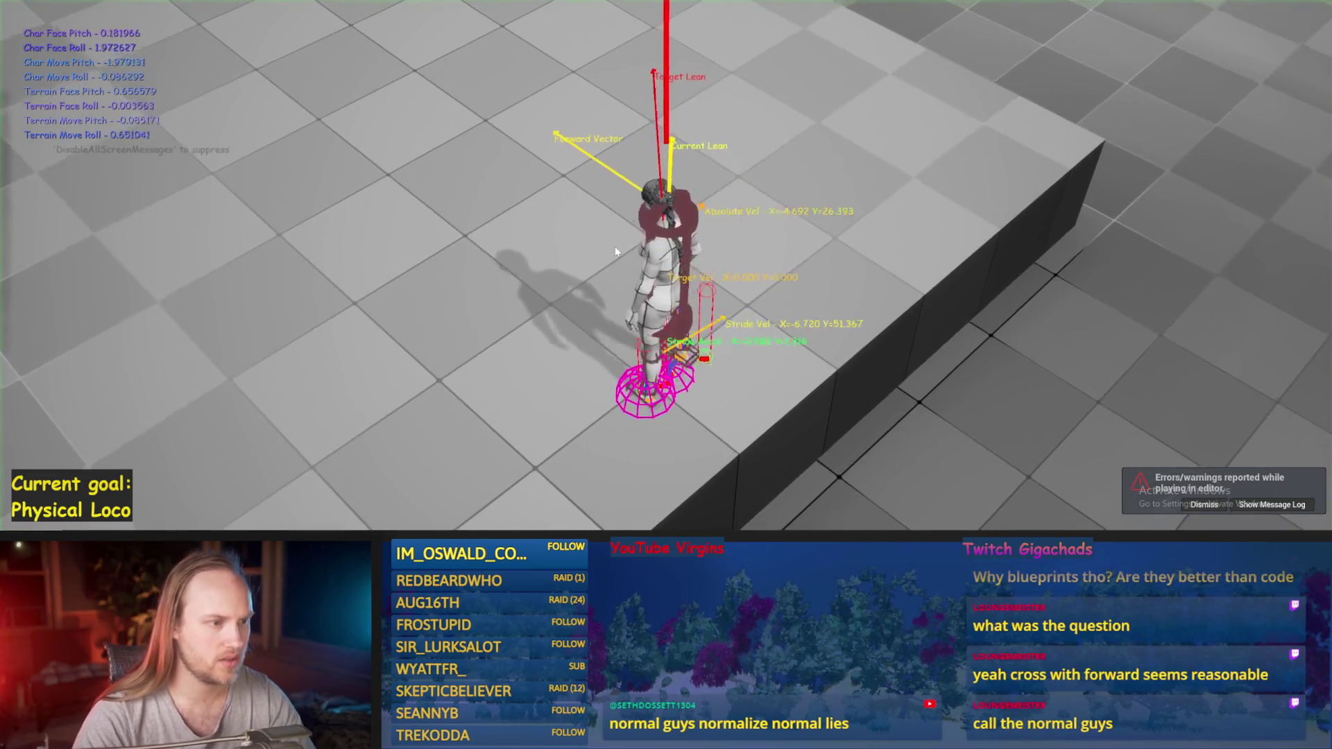
- Walk the character, eject with F8, end play, and save PPFeet_Base
{"action": "key", "text": "w"}
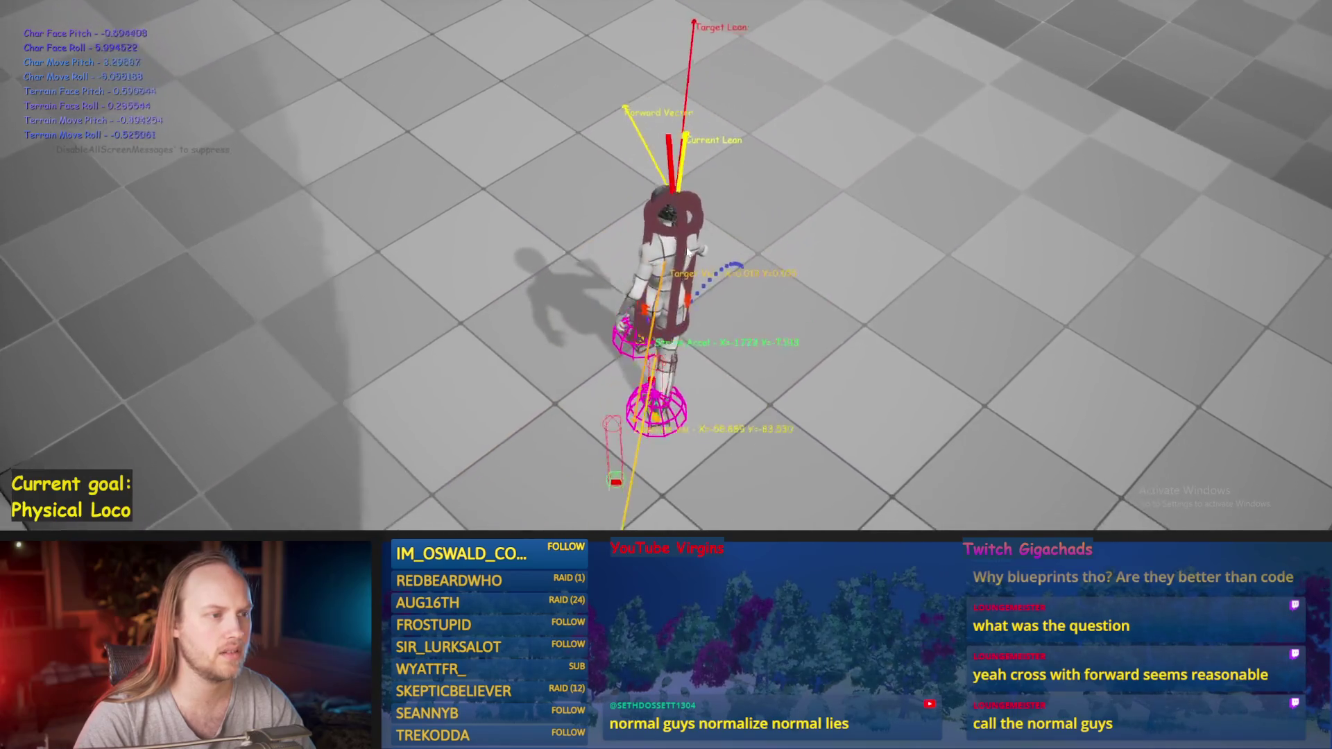
{"action": "key", "text": "F8"}
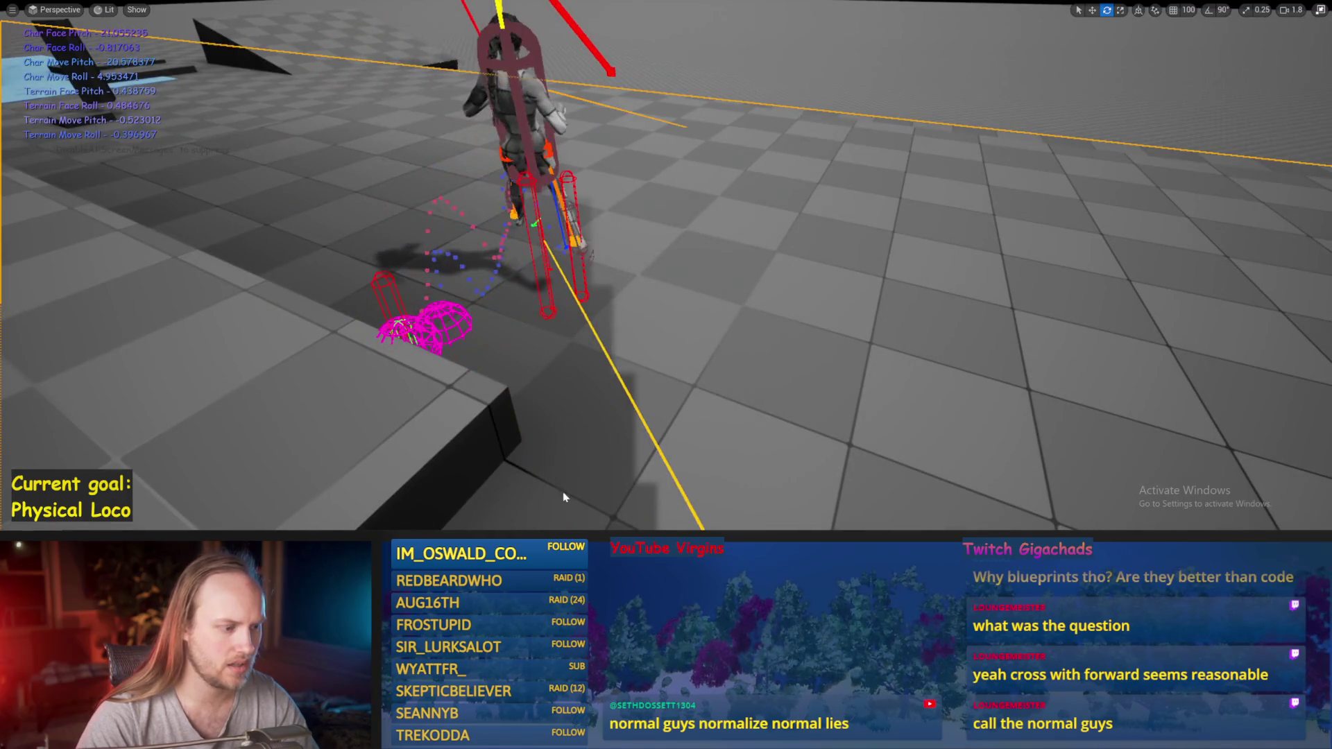
{"action": "key", "text": "Escape"}
{"action": "key", "text": "ctrl+s"}
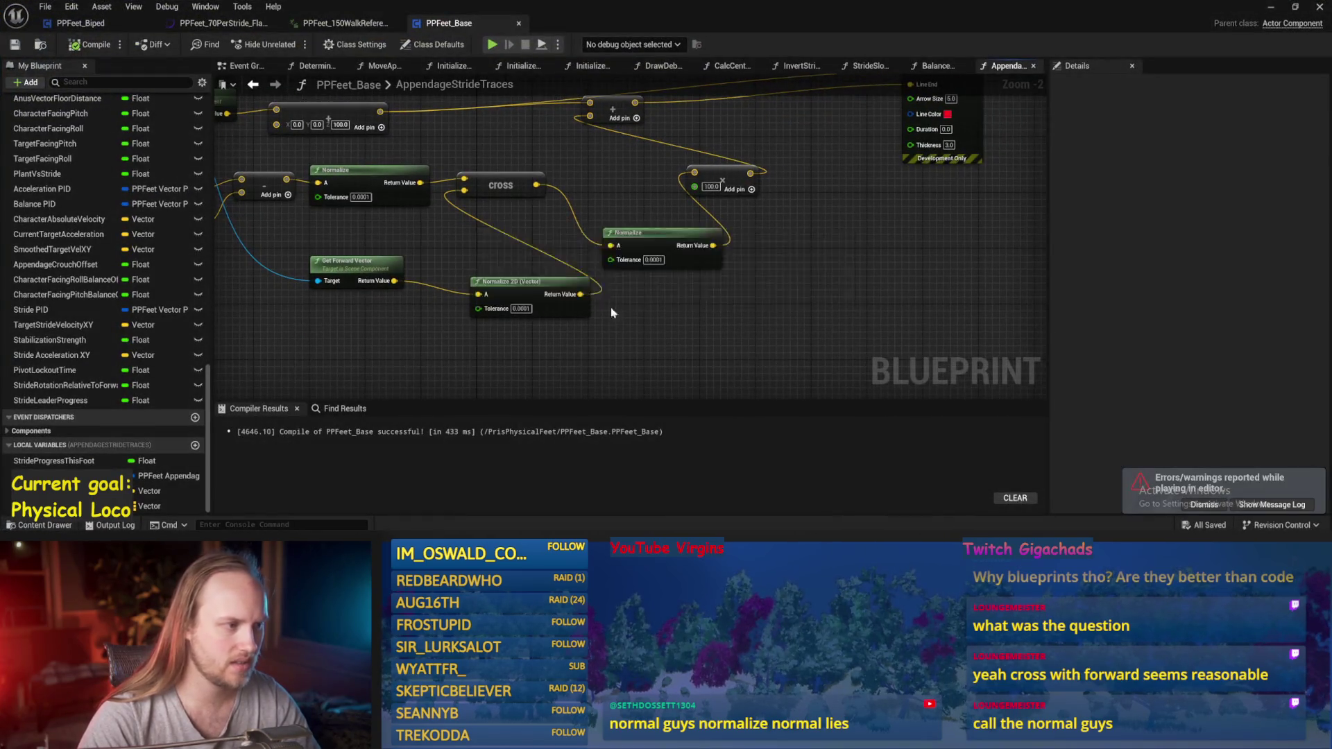
- Insert a Vector Get Abs node after Normalize's Return Value, then compile, save and play
{"action": "left_click_drag", "start_coordinate": [514, 280], "coordinate": [576, 239]}
{"action": "left_click_drag", "start_coordinate": [493, 232], "coordinate": [554, 252]}
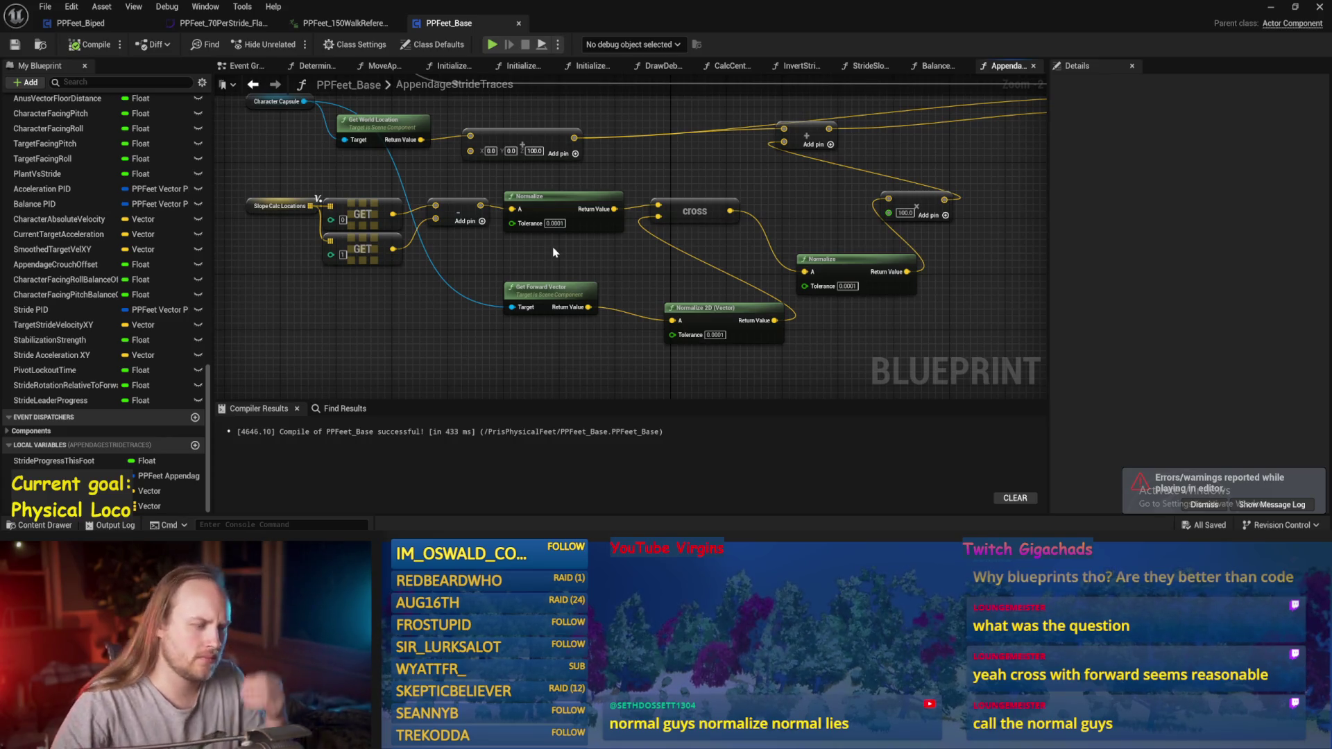
{"action": "mouse_move", "coordinate": [620, 275]}
{"action": "left_mouse_down"}
{"action": "mouse_move", "coordinate": [576, 260]}
{"action": "mouse_move", "coordinate": [622, 272]}
{"action": "mouse_move", "coordinate": [621, 294]}
{"action": "left_mouse_up"}
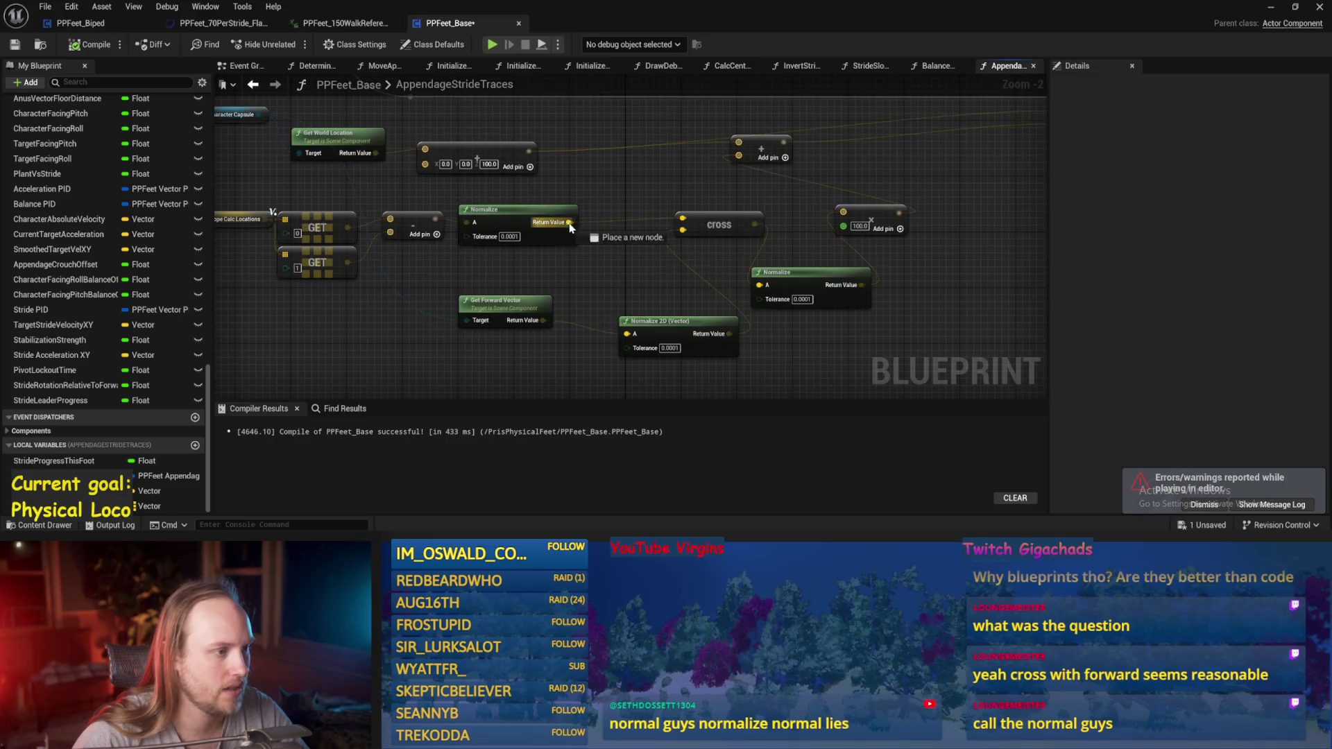
{"action": "left_click_drag", "start_coordinate": [612, 211], "coordinate": [615, 213]}
{"action": "type", "text": "abs"}
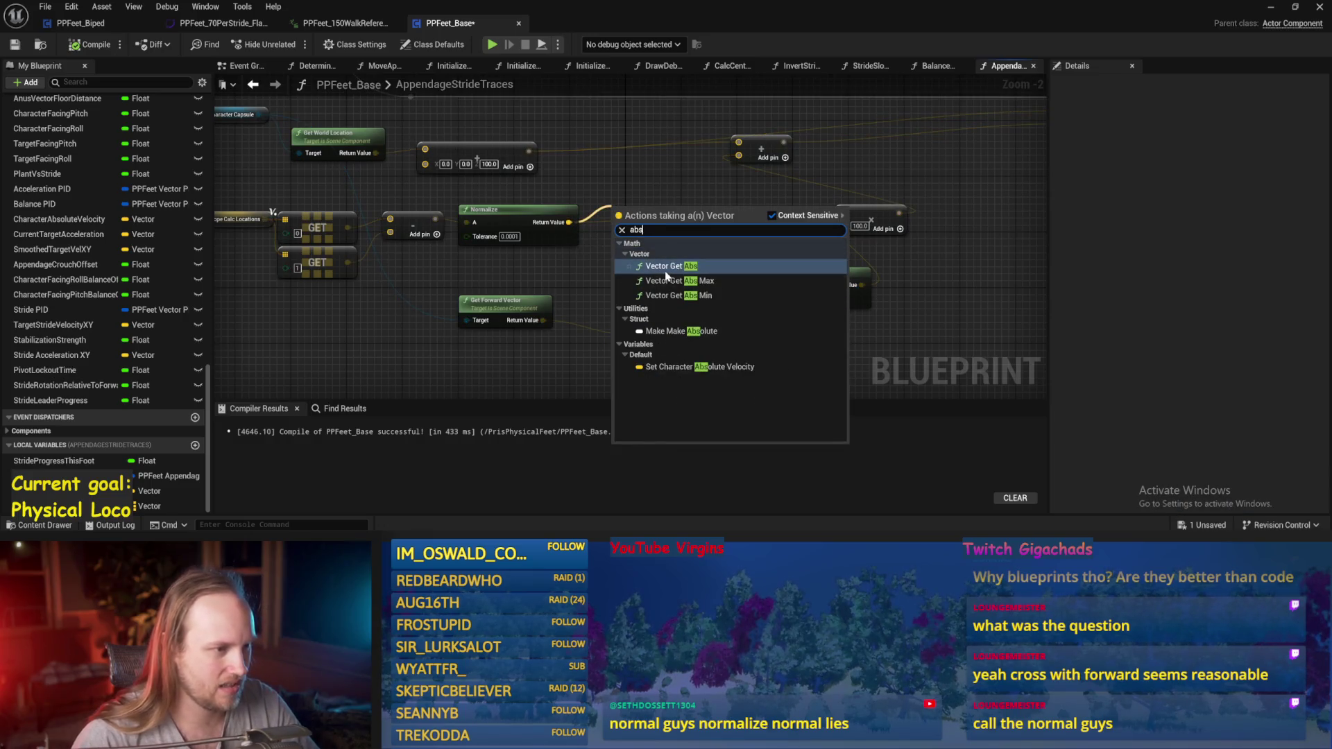
{"action": "left_click", "coordinate": [665, 268]}
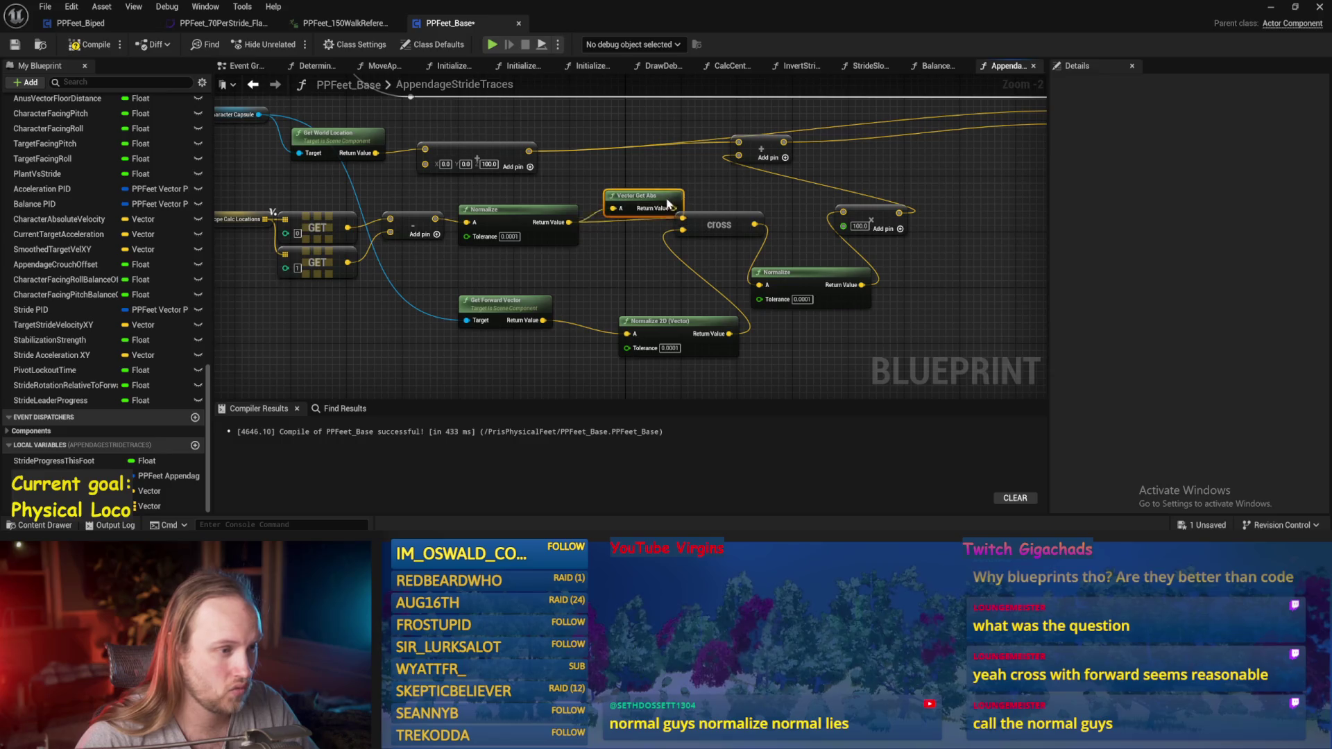
{"action": "key", "text": "ctrl+s"}
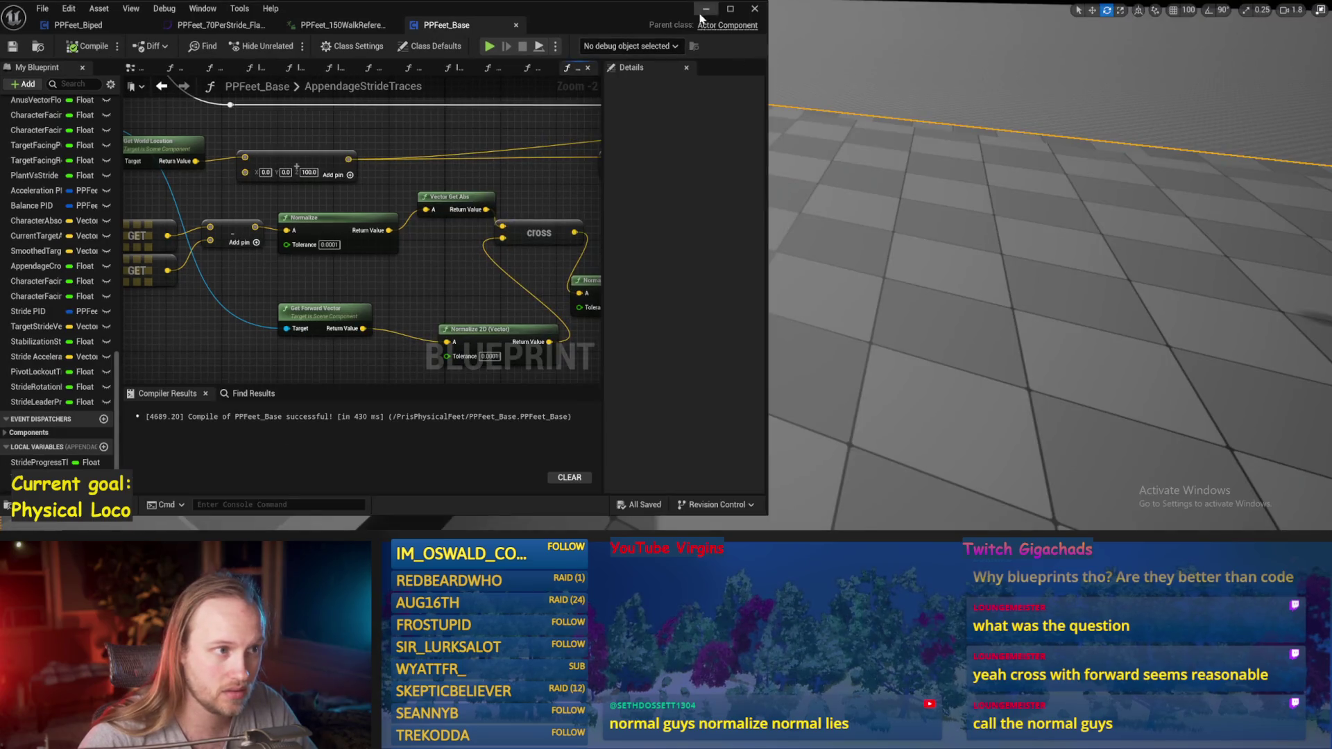
{"action": "left_click", "coordinate": [702, 14]}
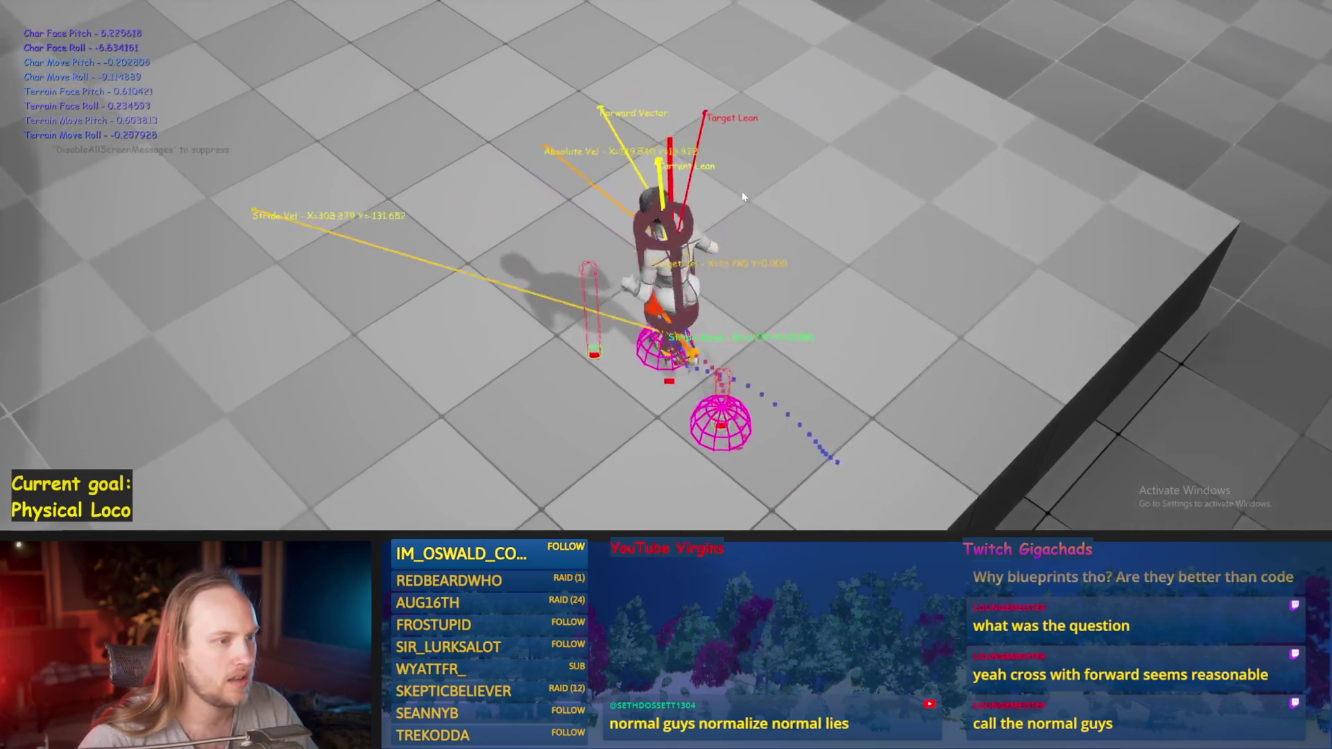
- Walk the biped forward to test the Abs change, then stop play
{"action": "key", "text": "w"}
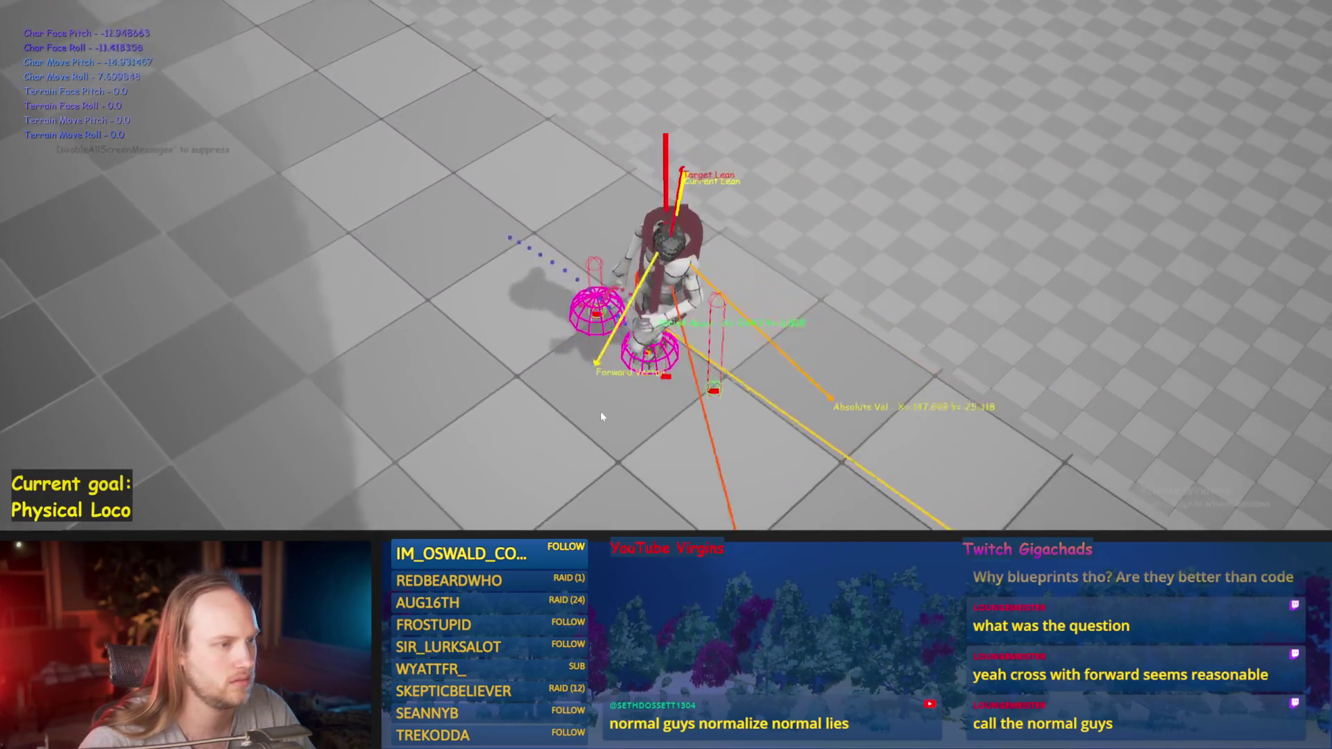
{"action": "key", "text": "Escape"}
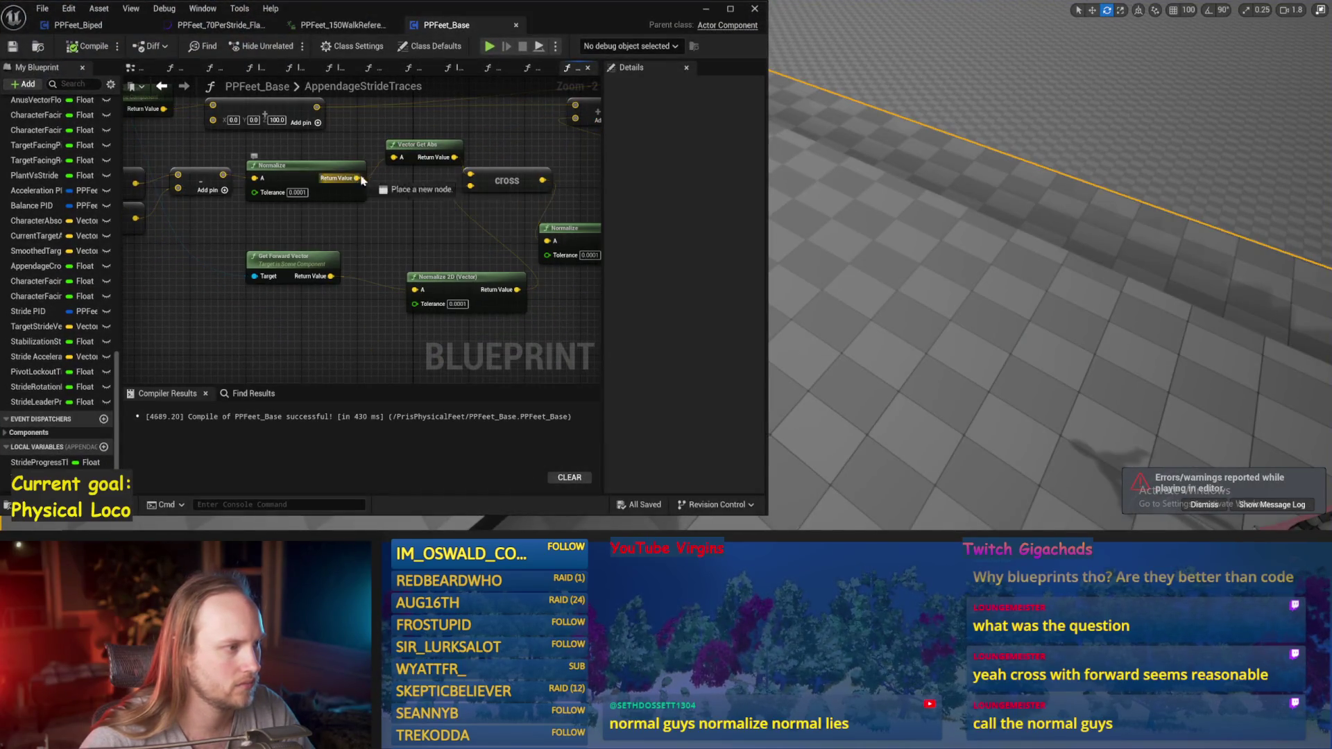
- Inspect the Get Forward Vector and cross node wiring without adding a node
{"action": "left_click_drag", "start_coordinate": [327, 271], "coordinate": [285, 265]}
{"action": "left_click_drag", "start_coordinate": [368, 236], "coordinate": [369, 237]}
{"action": "key", "text": "Escape"}
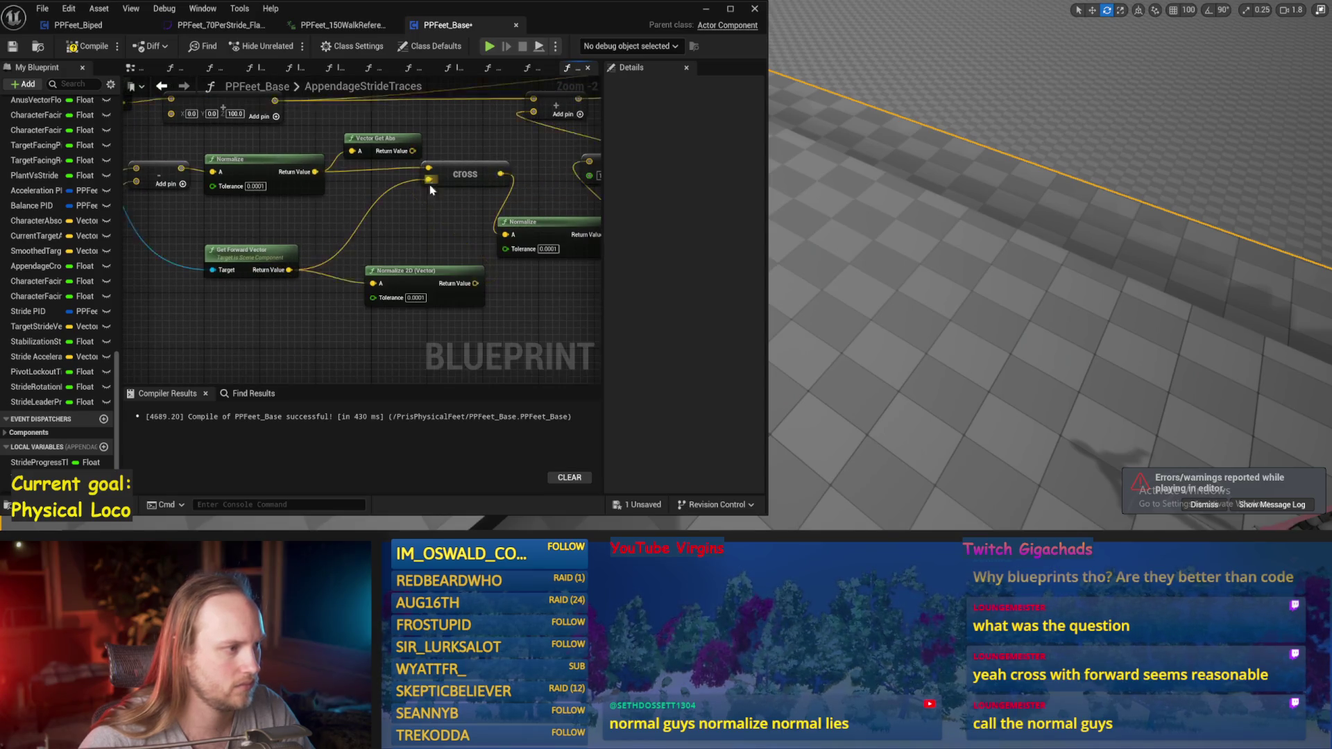
{"action": "left_click_drag", "start_coordinate": [432, 181], "coordinate": [375, 226]}
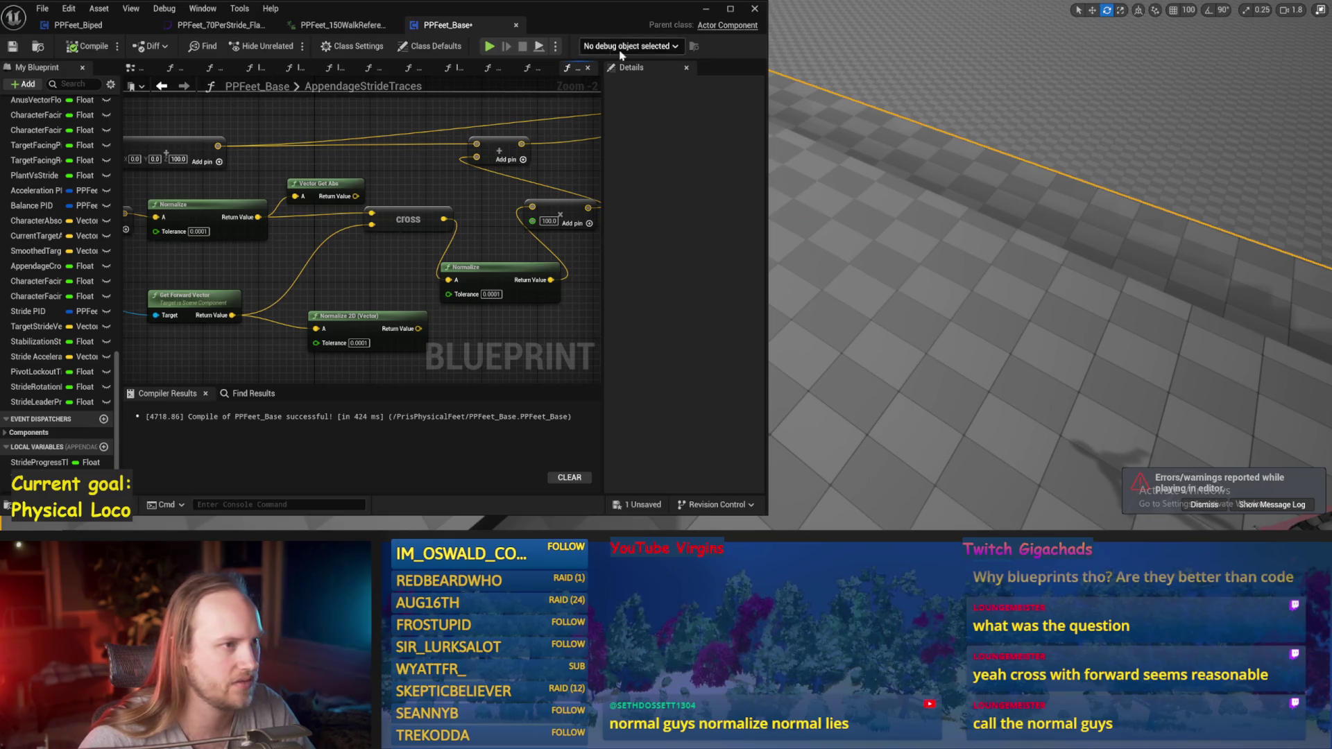
- Play-test the character twice, saving PPFeet_Base between and after the runs
{"action": "left_click", "coordinate": [707, 11]}
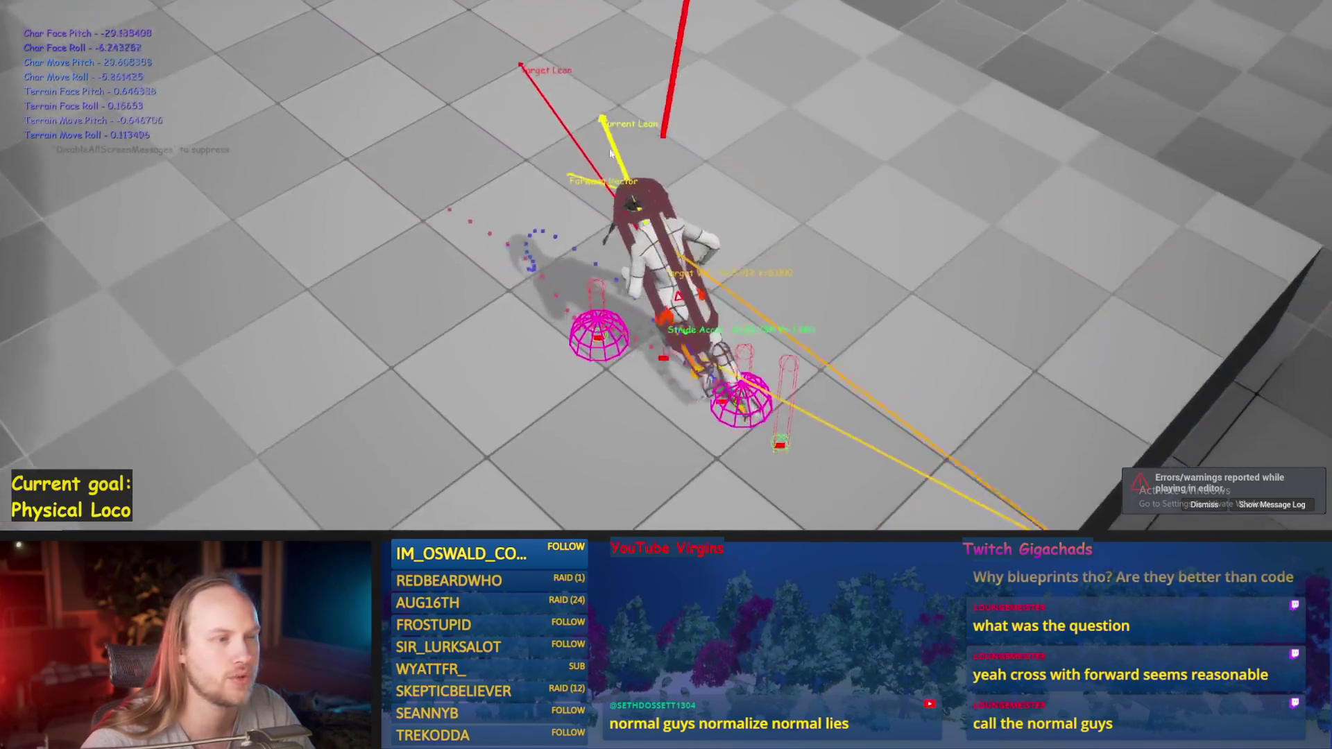
{"action": "key", "text": "Escape"}
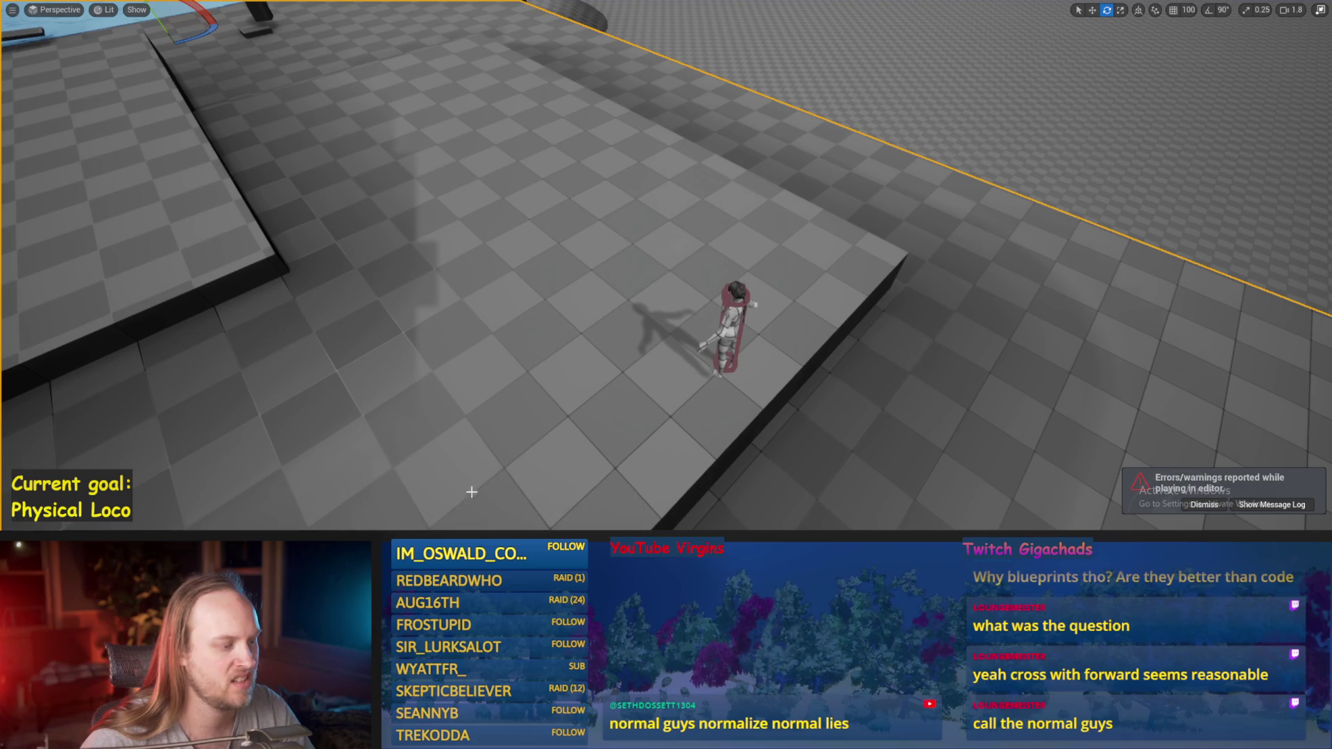
{"action": "left_click", "coordinate": [524, 503]}
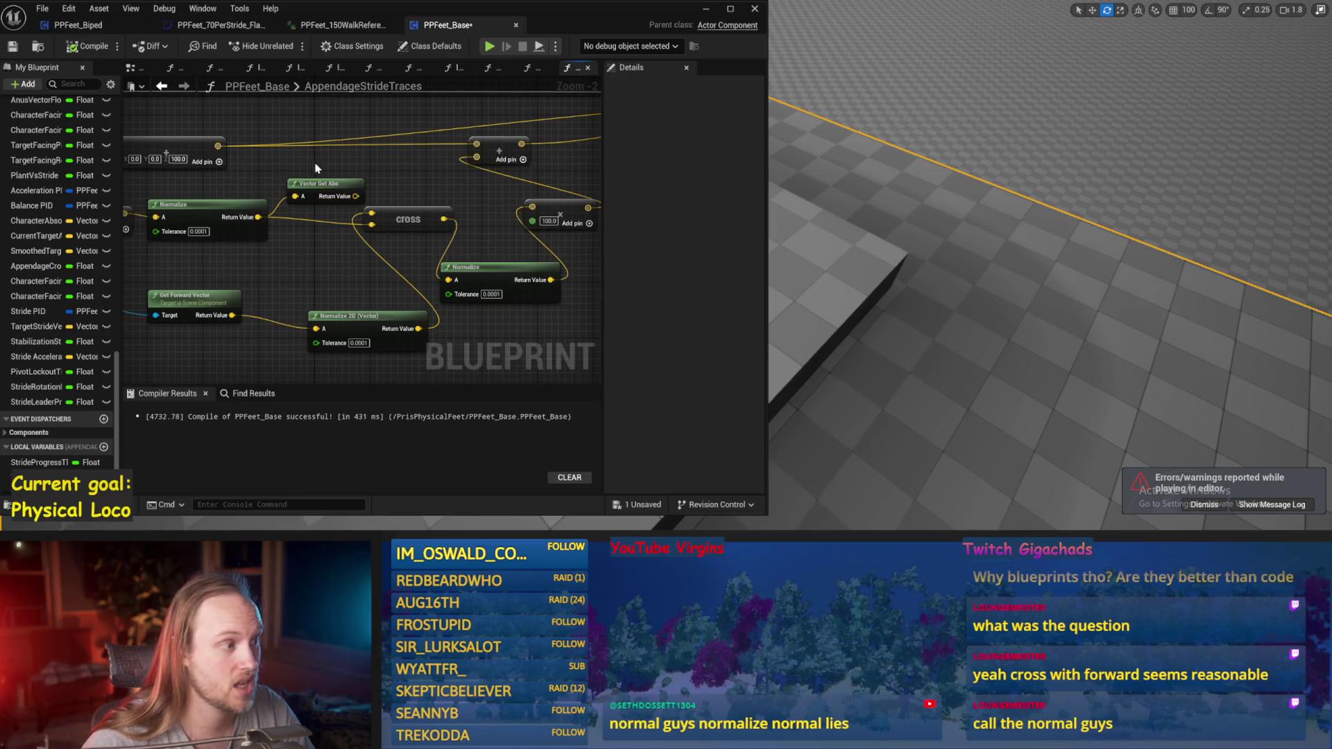
{"action": "key", "text": "ctrl+s"}
{"action": "left_click", "coordinate": [706, 10]}
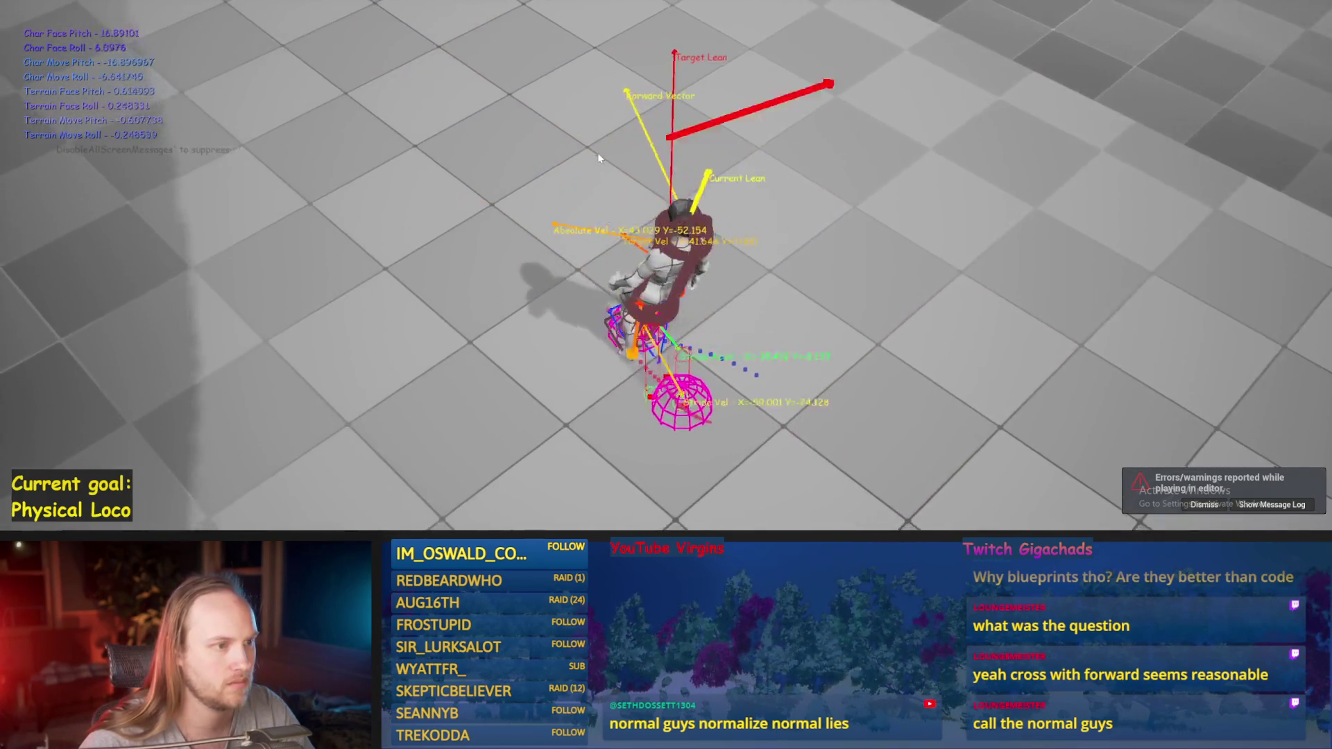
{"action": "key", "text": "alt+Tab"}
{"action": "key", "text": "ctrl+s"}
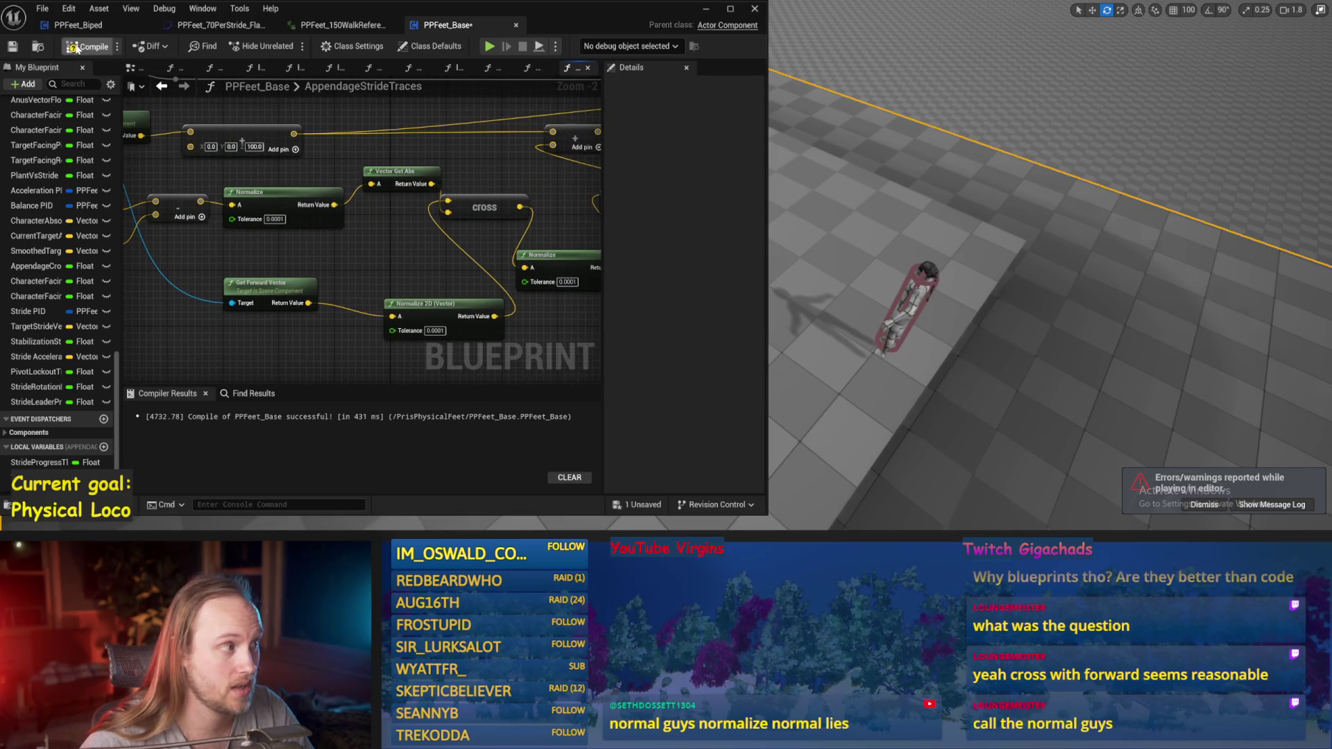
- Run another play test of the biped, then eject to the editor view and stop it
{"action": "key", "text": "alt+Tab"}
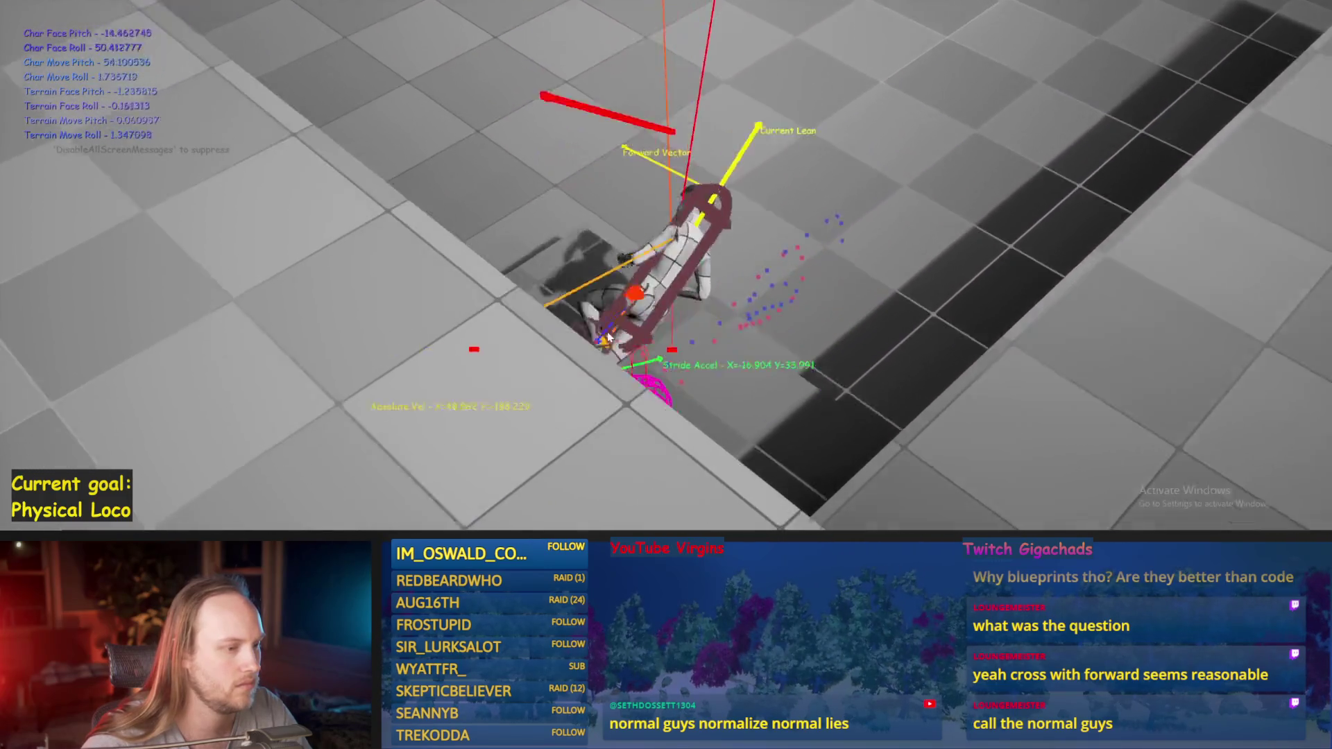
{"action": "key", "text": "F8"}
{"action": "key", "text": "Escape"}
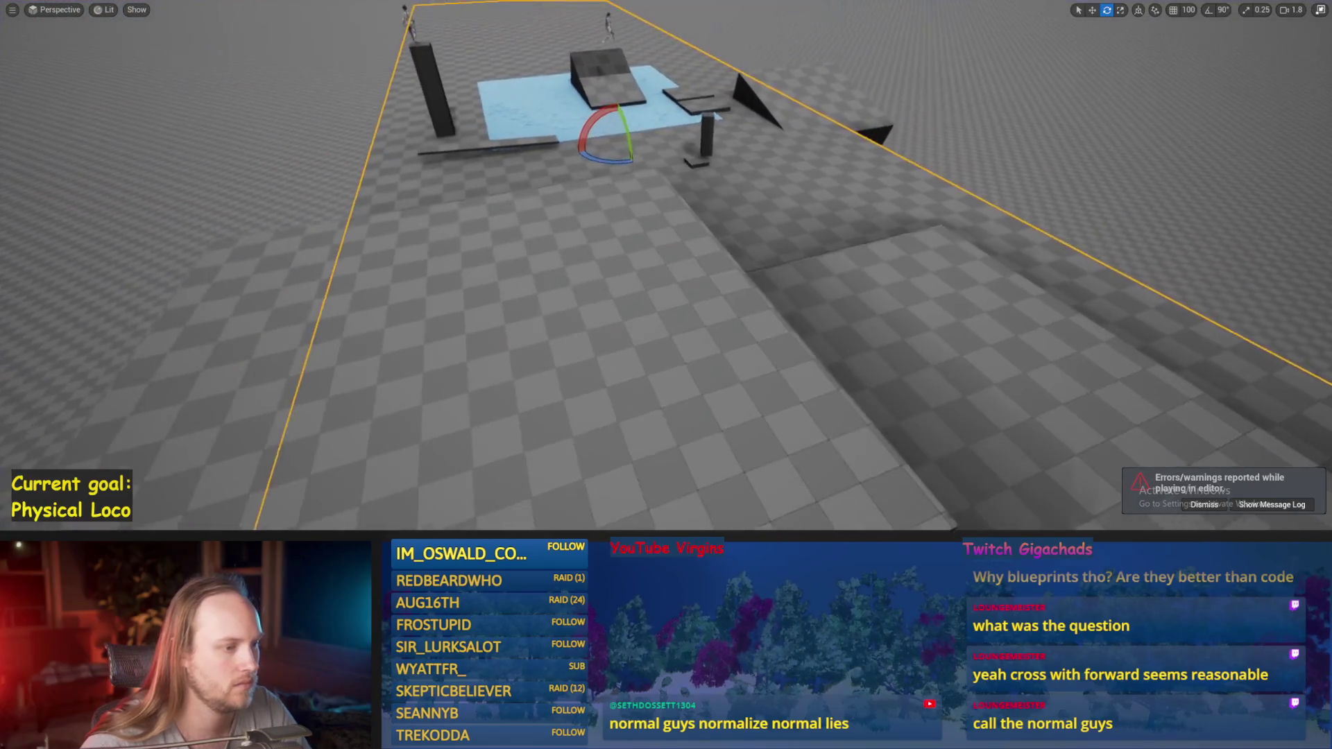
- Bring the viewport close to the character on the platform and run another play test
{"action": "mouse_move", "coordinate": [628, 327]}
{"action": "left_mouse_down"}
{"action": "mouse_move", "coordinate": [624, 298]}
{"action": "mouse_move", "coordinate": [610, 298]}
{"action": "mouse_move", "coordinate": [620, 315]}
{"action": "left_mouse_up"}
{"action": "left_click_drag", "start_coordinate": [540, 230], "coordinate": [561, 230]}
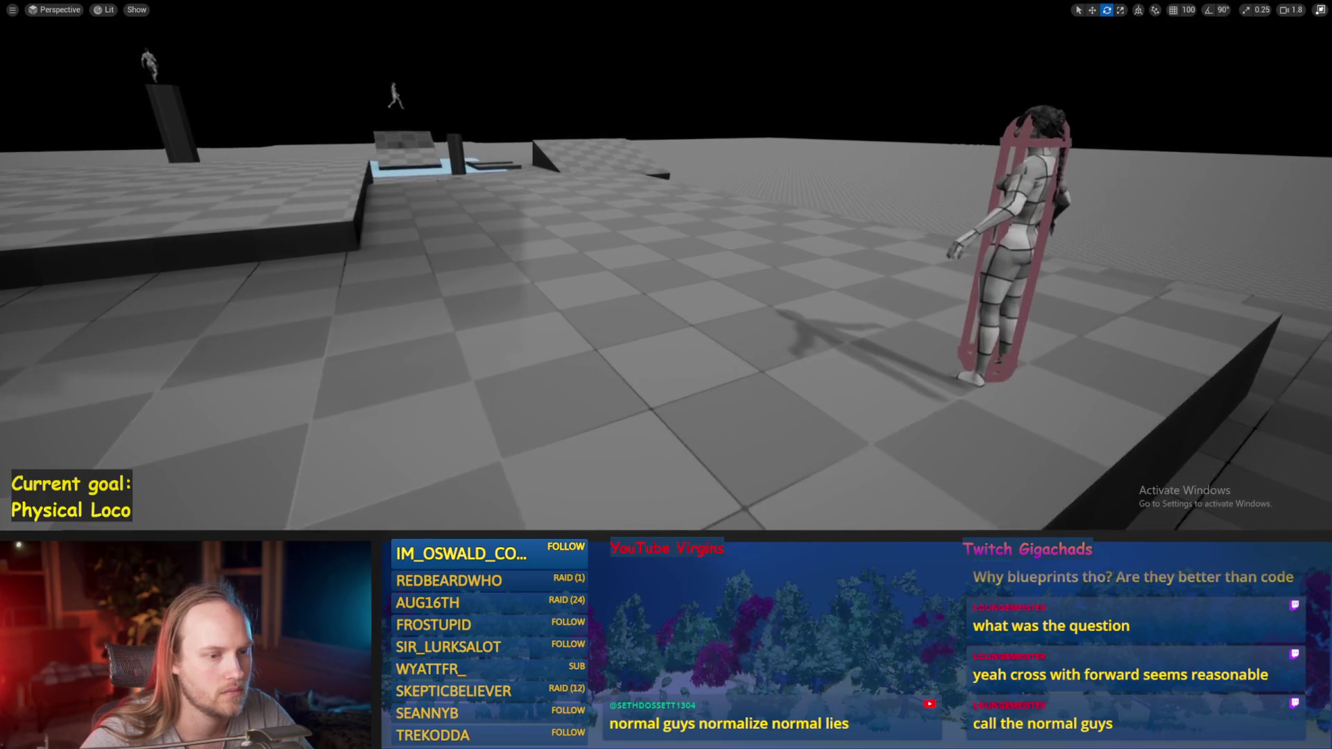
{"action": "key", "text": "F8"}
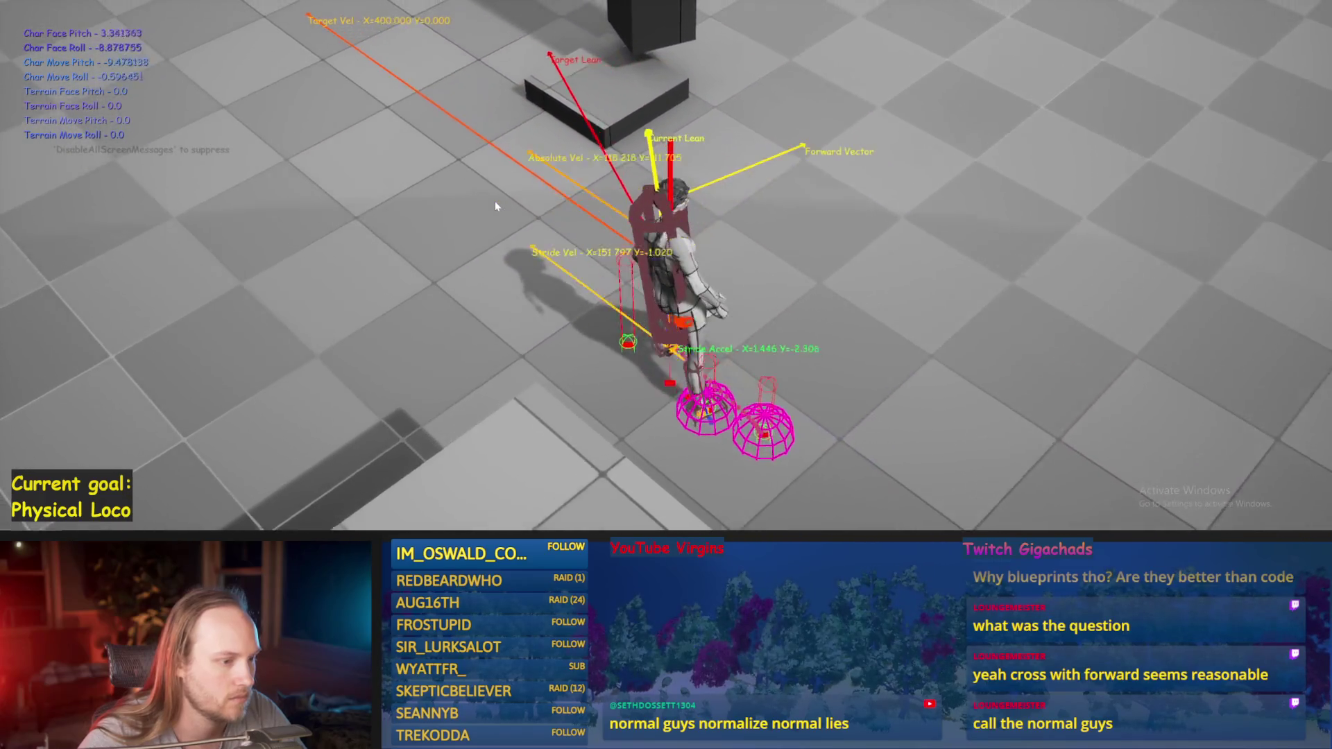
{"action": "key", "text": "Escape"}
{"action": "key", "text": "alt+Tab"}
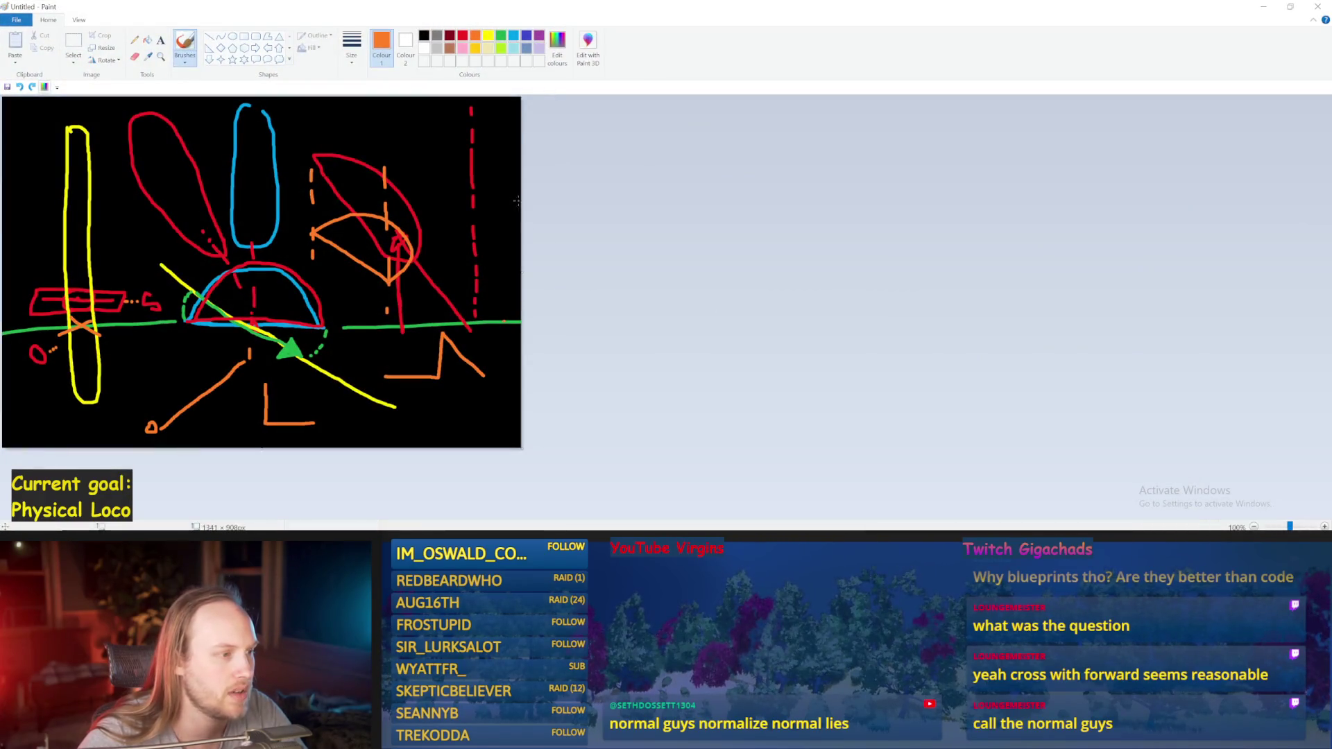
- Widen the canvas to the right and fill the new area with black
{"action": "left_click_drag", "start_coordinate": [916, 286], "coordinate": [917, 286]}
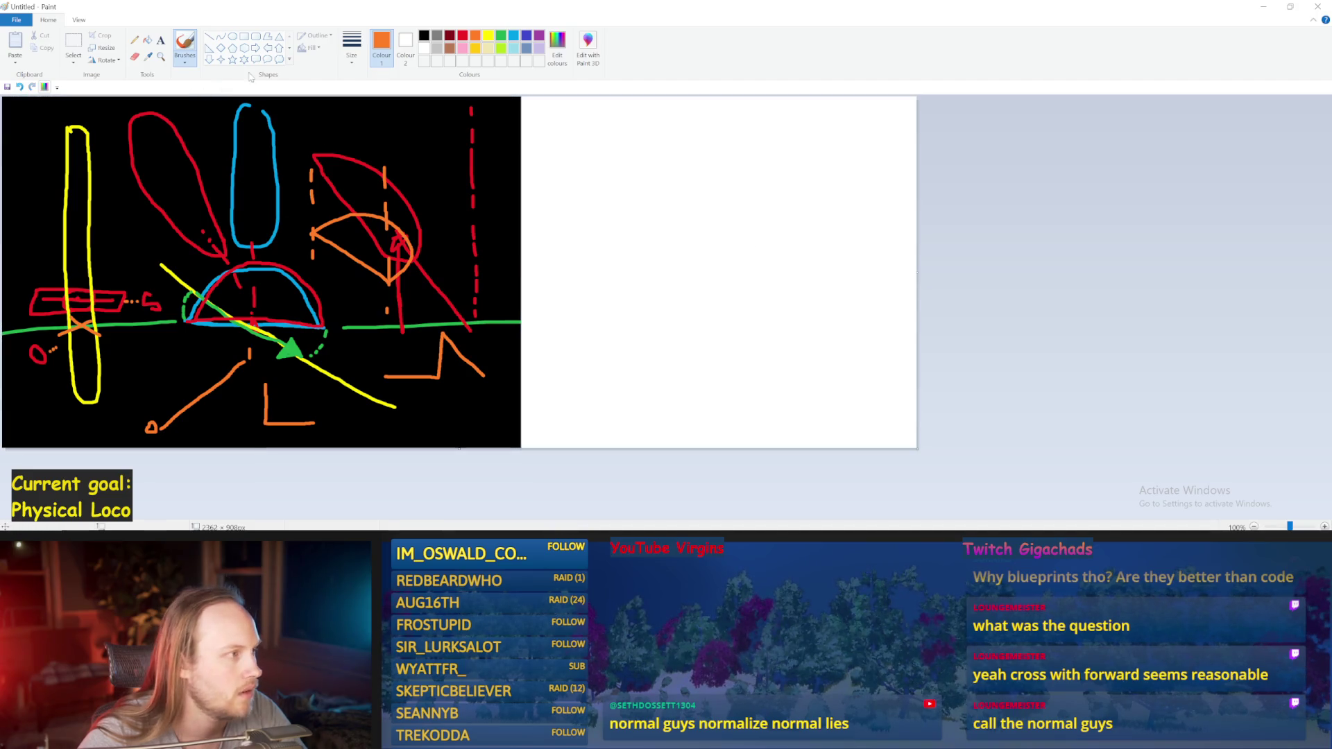
{"action": "left_click", "coordinate": [424, 37]}
{"action": "left_click", "coordinate": [694, 277]}
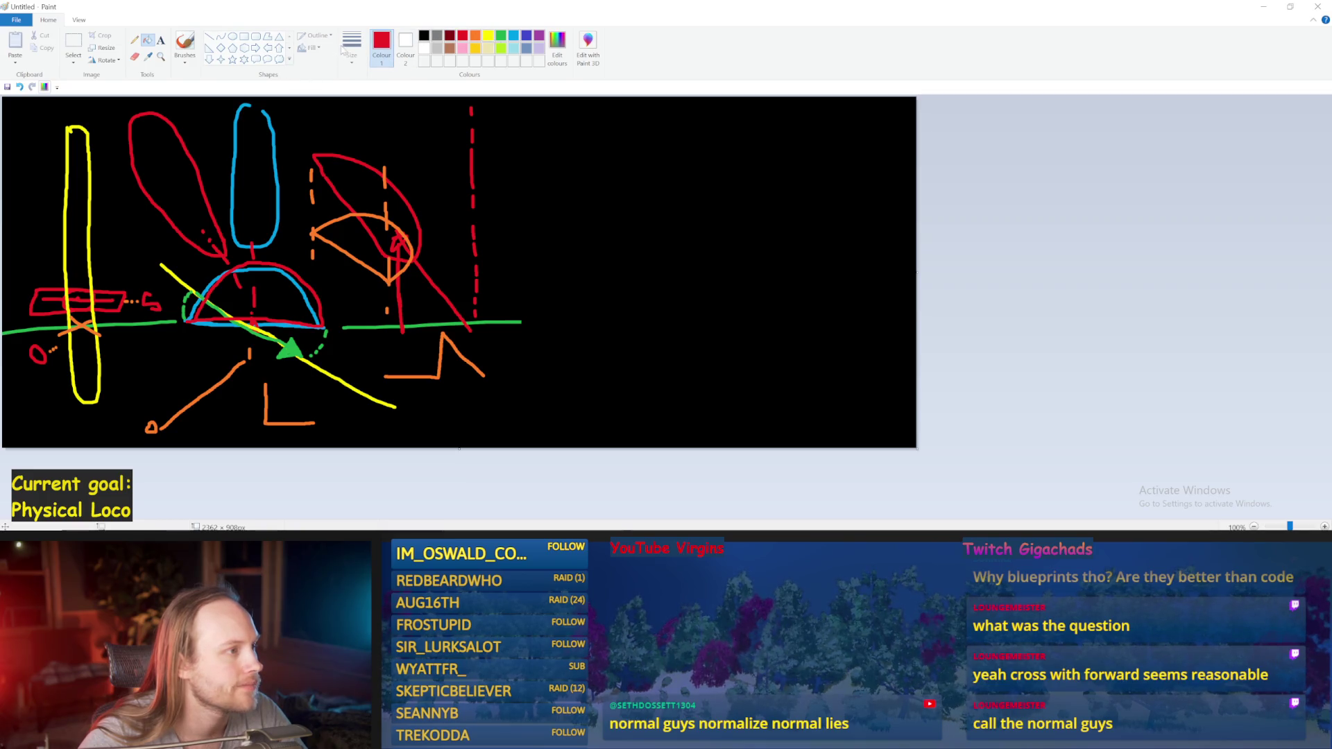
- Set a red brush thickness and draw the red diamond outline in the black area
{"action": "left_click", "coordinate": [183, 44]}
{"action": "left_click", "coordinate": [351, 45]}
{"action": "left_click", "coordinate": [325, 150]}
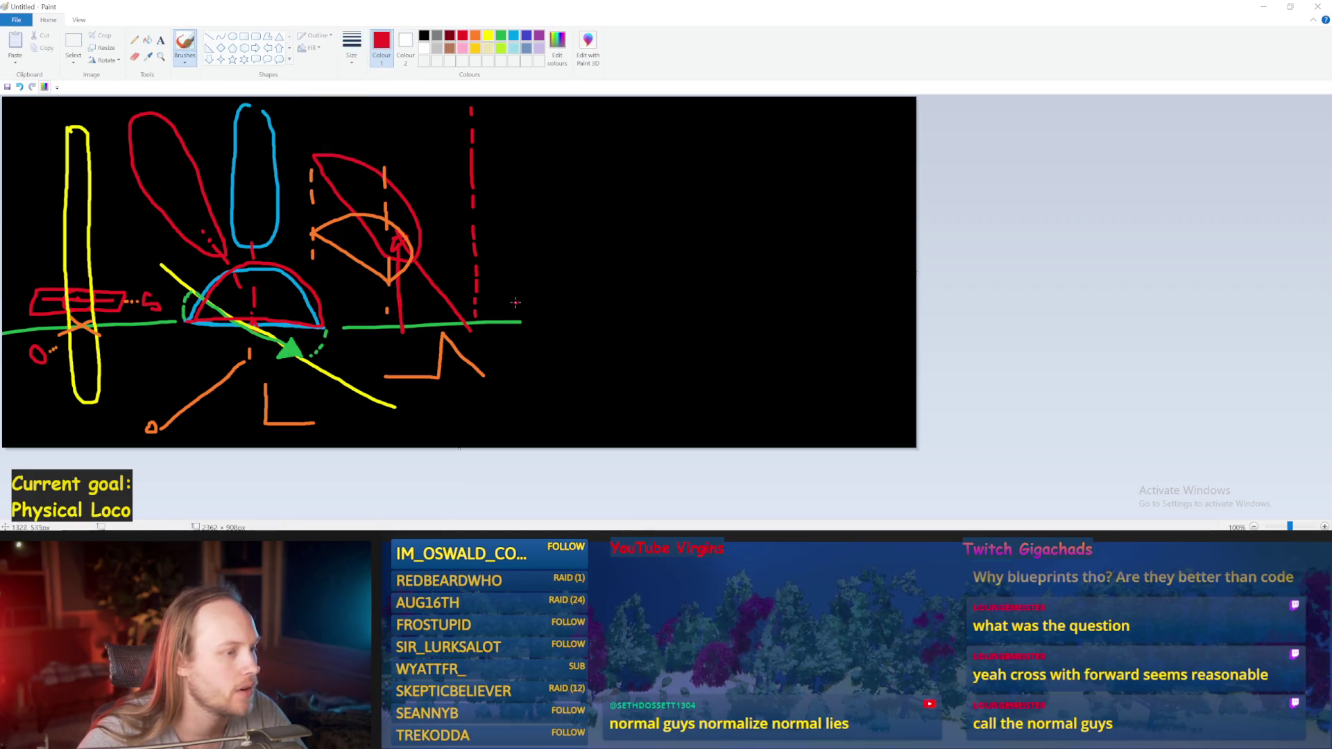
{"action": "left_click_drag", "start_coordinate": [586, 312], "coordinate": [812, 316]}
{"action": "key", "text": "ctrl+z"}
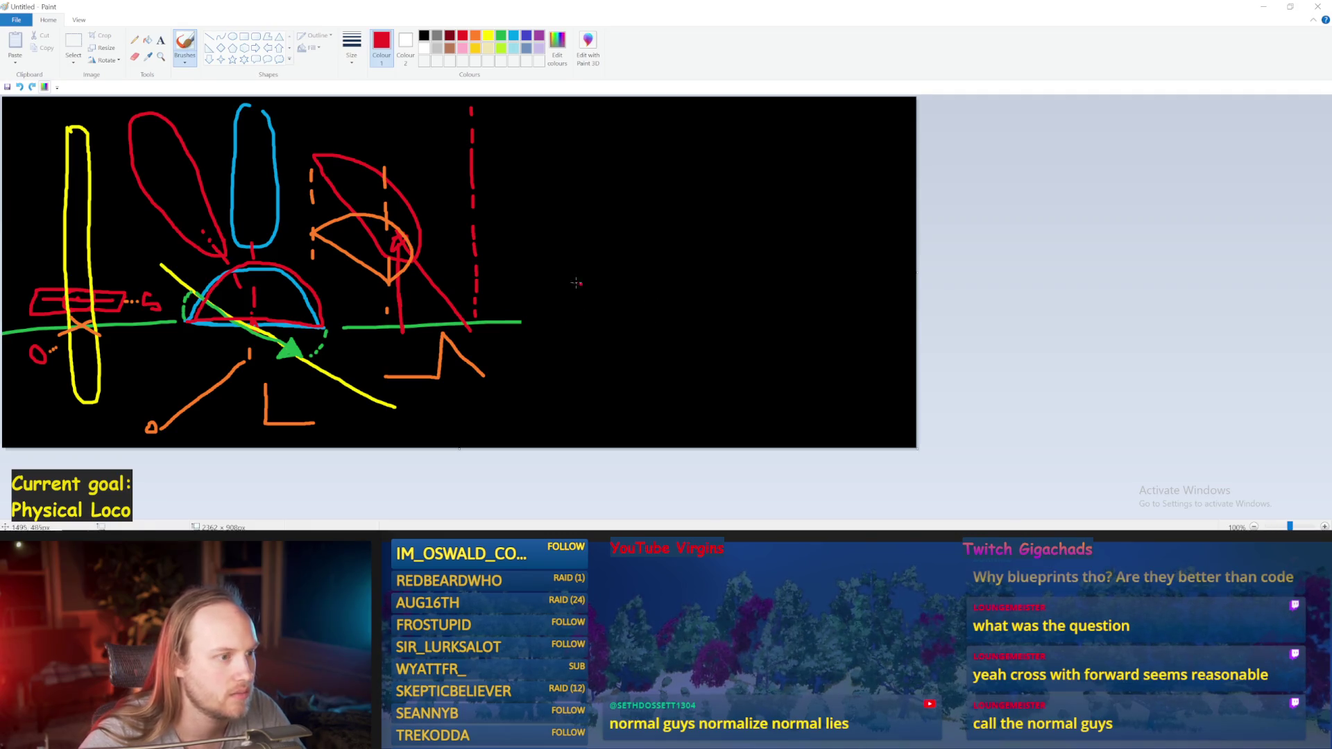
{"action": "mouse_move", "coordinate": [572, 254]}
{"action": "left_mouse_down"}
{"action": "mouse_move", "coordinate": [711, 347]}
{"action": "mouse_move", "coordinate": [857, 276]}
{"action": "mouse_move", "coordinate": [757, 208]}
{"action": "mouse_move", "coordinate": [570, 256]}
{"action": "left_mouse_up"}
{"action": "left_click_drag", "start_coordinate": [682, 298], "coordinate": [773, 292]}
{"action": "key", "text": "ctrl+z"}
- Add small red loops on the diamond's left and right sides
{"action": "left_click_drag", "start_coordinate": [638, 258], "coordinate": [651, 265]}
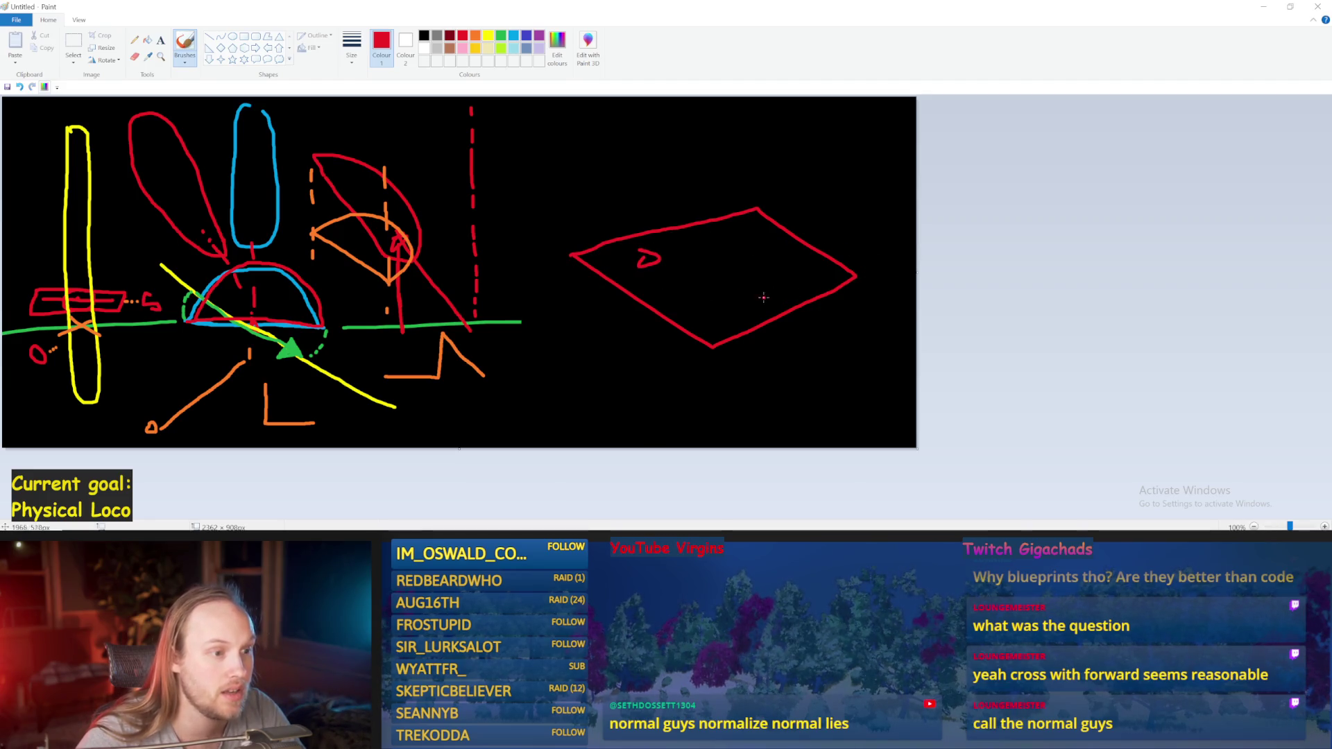
{"action": "left_click_drag", "start_coordinate": [743, 281], "coordinate": [755, 285]}
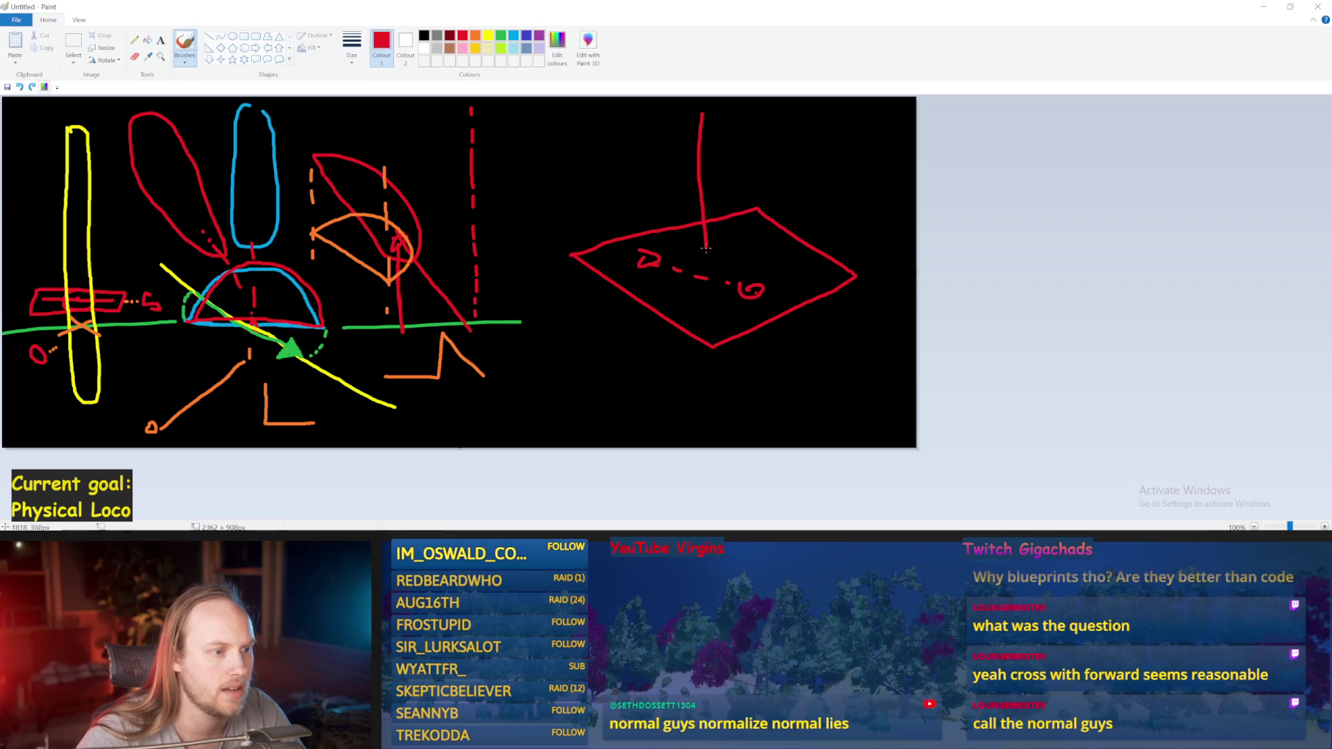
{"action": "left_click_drag", "start_coordinate": [696, 274], "coordinate": [692, 125]}
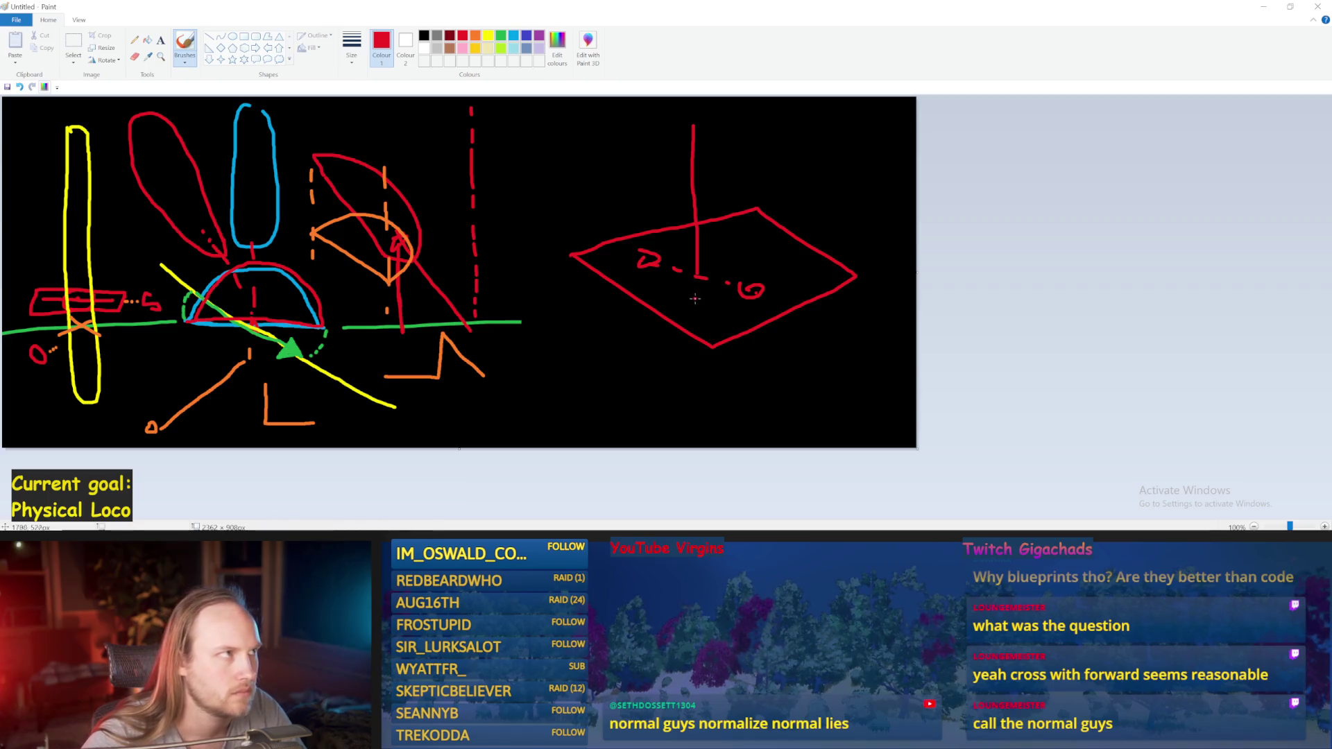
{"action": "key", "text": "ctrl+z"}
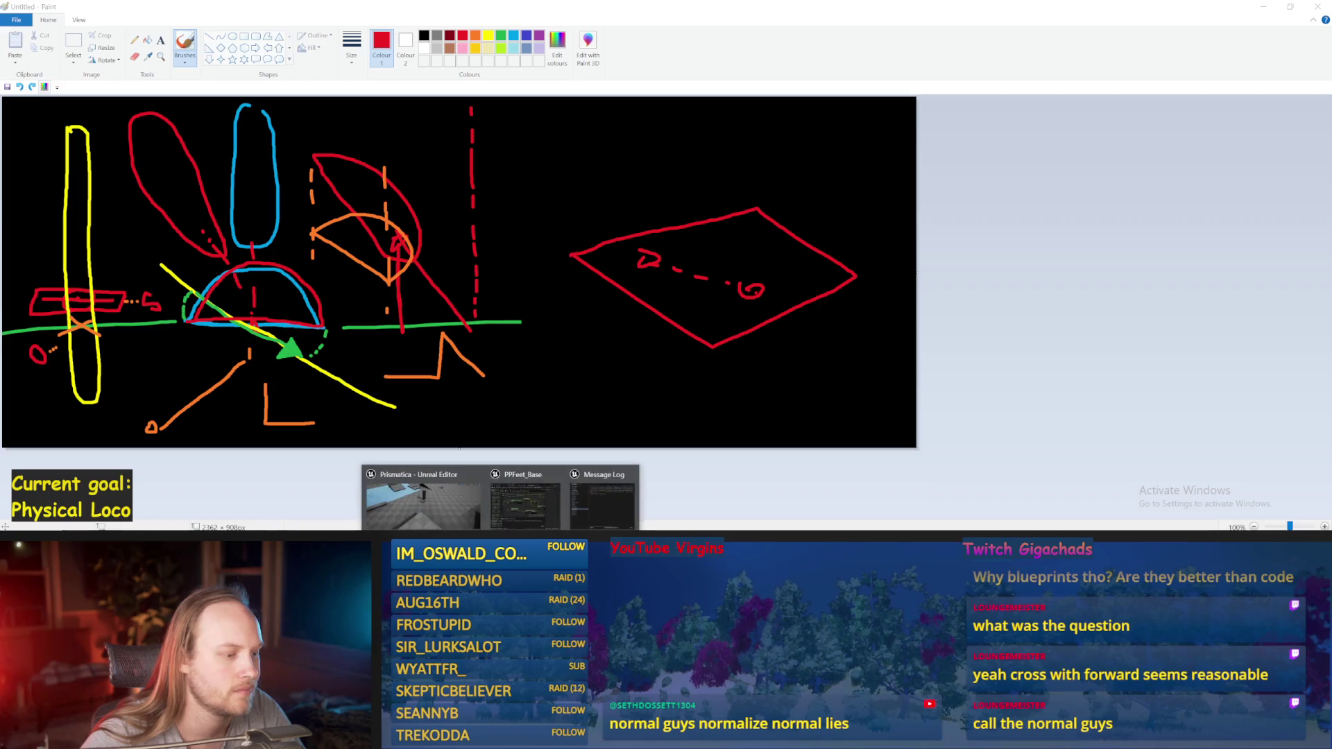
{"action": "left_click", "coordinate": [416, 492]}
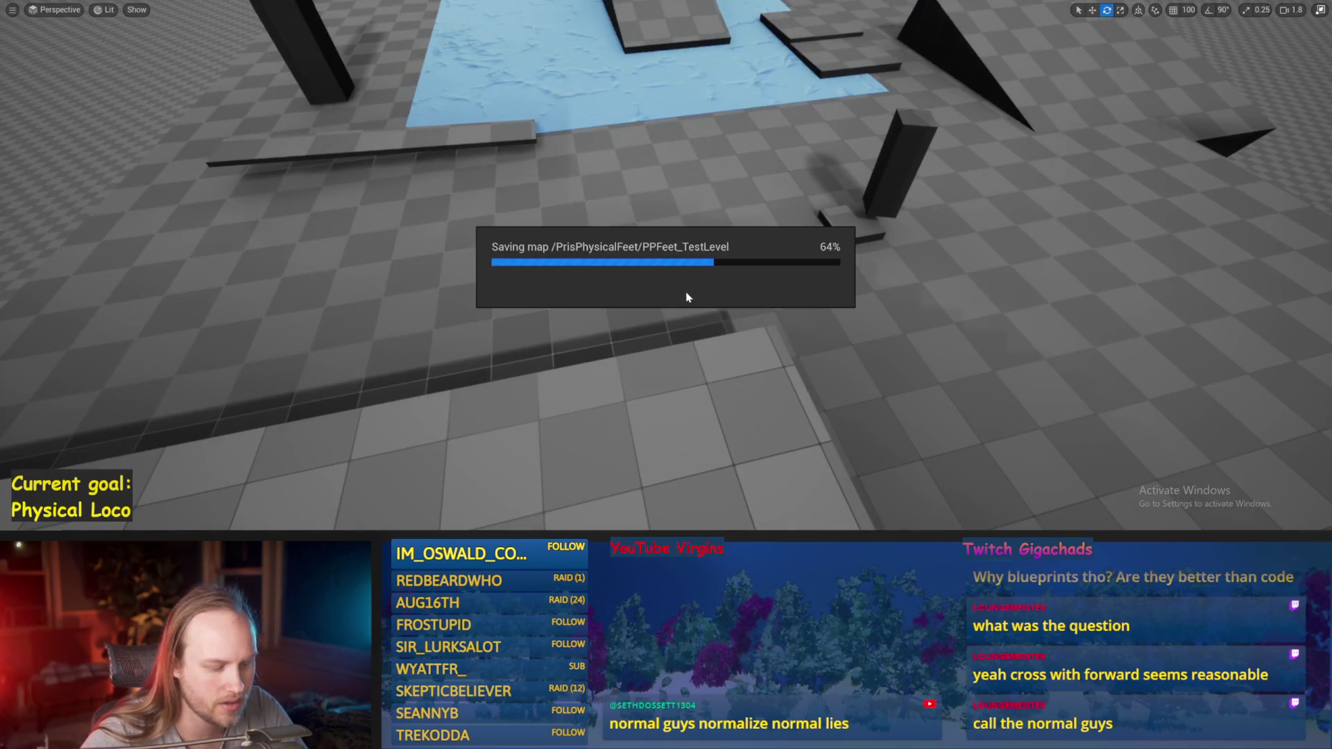
- Open the PPFeet_Base blueprint from the Content Browser, maximize its editor and compile it
{"action": "scroll", "coordinate": [653, 293], "scroll_direction": "up", "scroll_amount": 2}
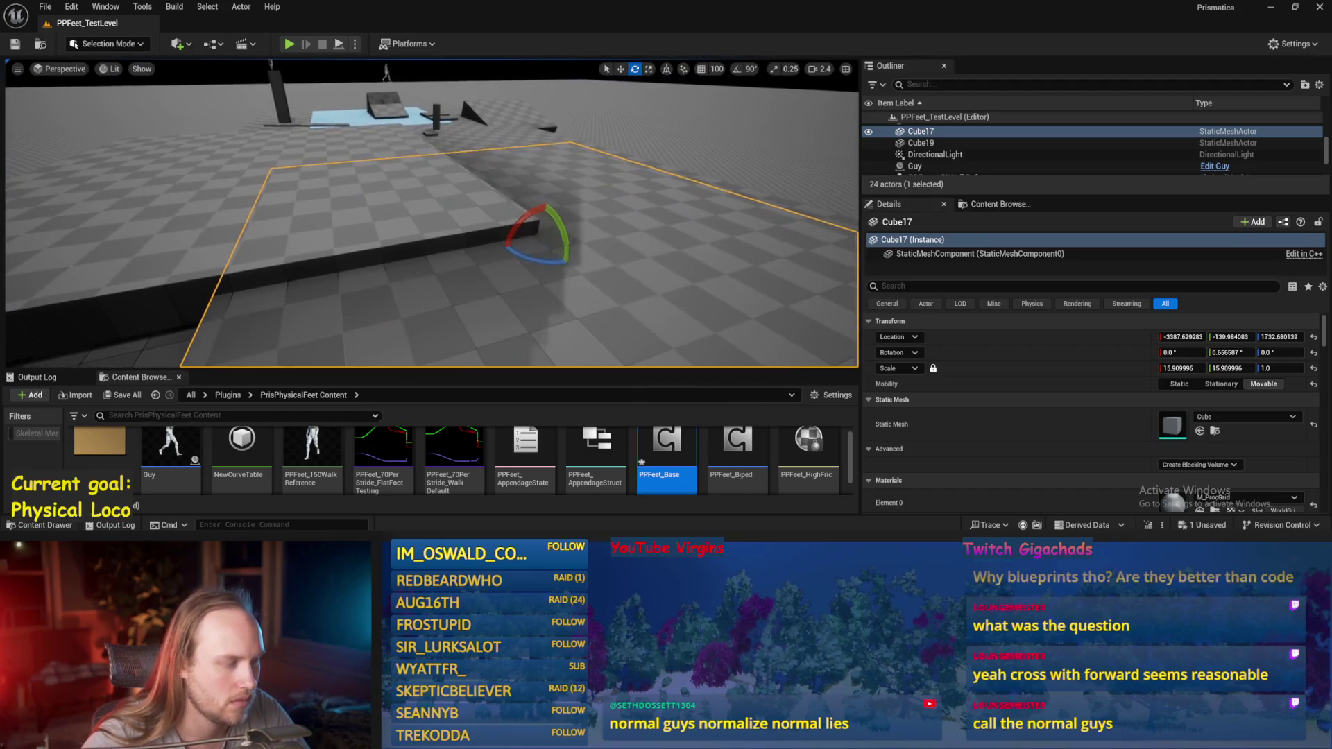
{"action": "scroll", "coordinate": [535, 250], "scroll_direction": "up", "scroll_amount": 3}
{"action": "scroll", "coordinate": [531, 255], "scroll_direction": "up", "scroll_amount": 2}
{"action": "double_click", "coordinate": [659, 463]}
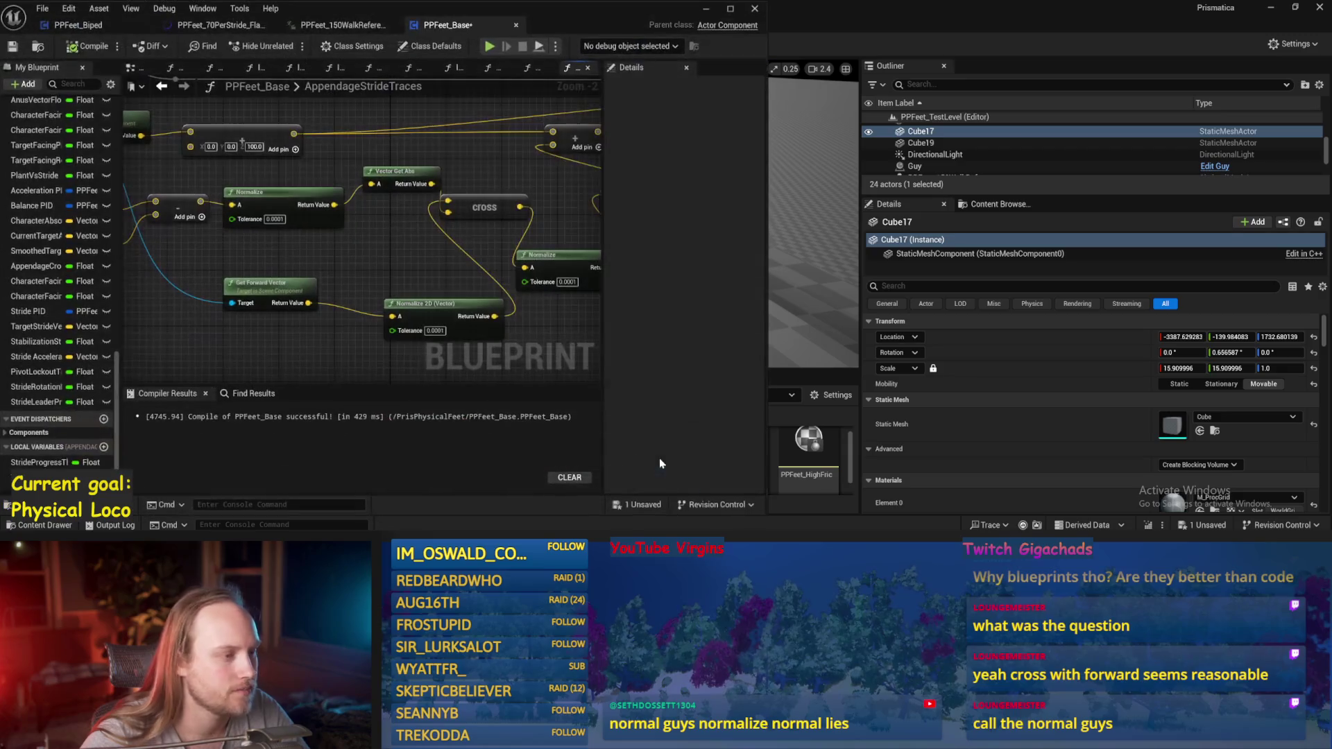
{"action": "scroll", "coordinate": [526, 212], "scroll_direction": "down", "scroll_amount": 1}
{"action": "left_click", "coordinate": [730, 8]}
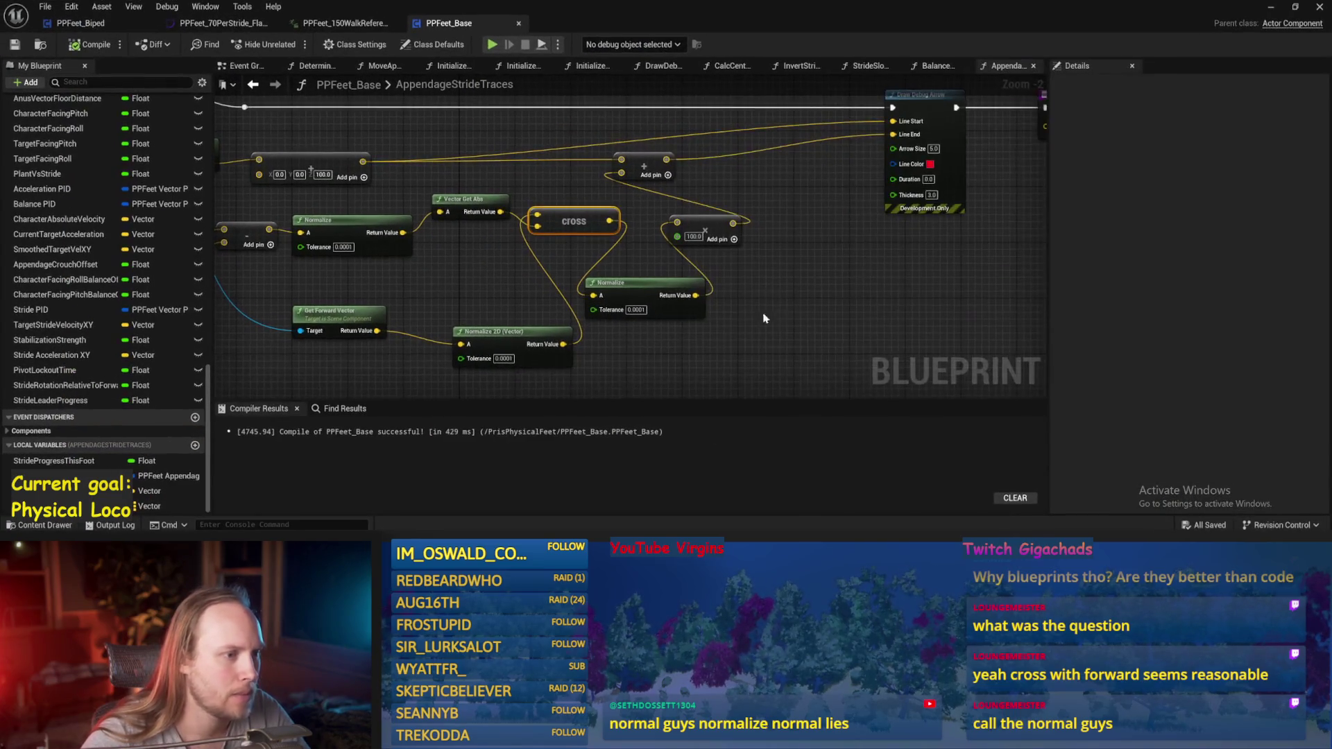
{"action": "scroll", "coordinate": [772, 309], "scroll_direction": "down", "scroll_amount": 1}
{"action": "left_click", "coordinate": [90, 44]}
- Find the Stride Slope Calculations call in the Event Graph and open that function
{"action": "mouse_move", "coordinate": [288, 363]}
{"action": "left_mouse_down"}
{"action": "mouse_move", "coordinate": [463, 325]}
{"action": "mouse_move", "coordinate": [436, 361]}
{"action": "left_mouse_up"}
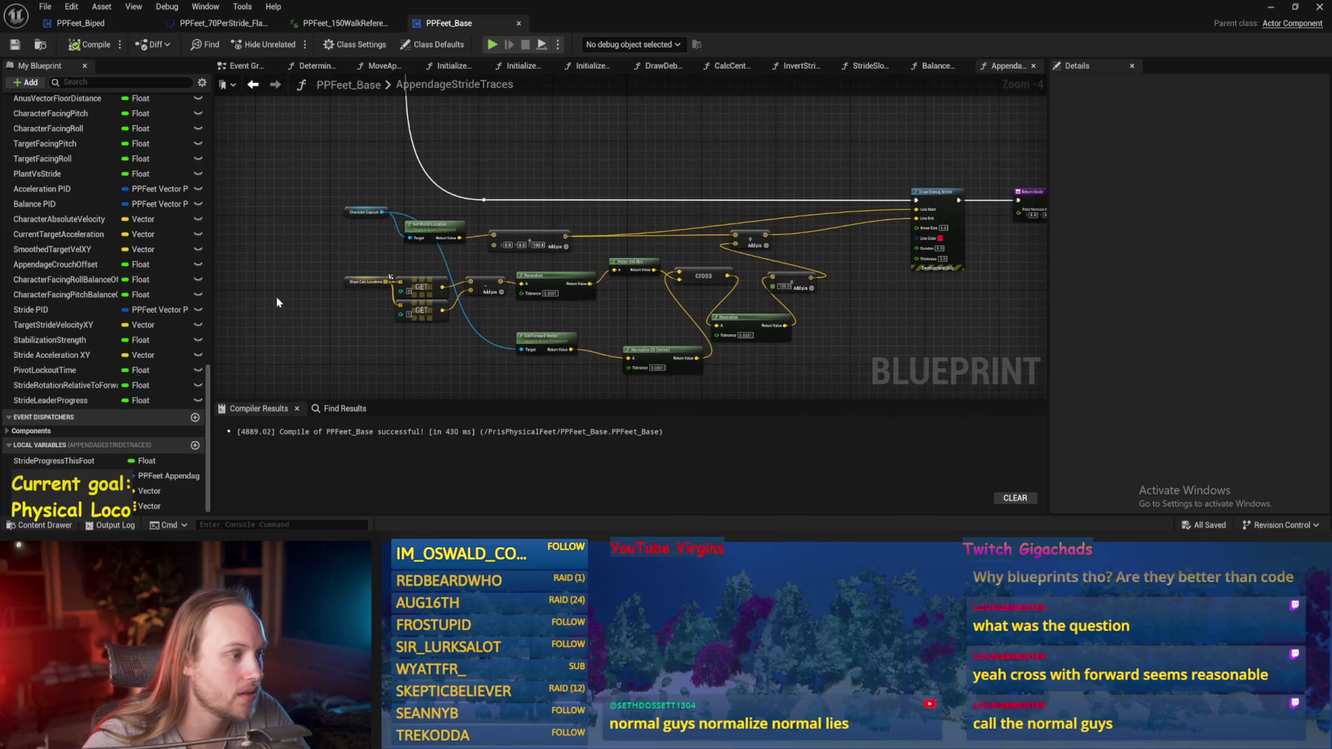
{"action": "mouse_move", "coordinate": [307, 314]}
{"action": "left_mouse_down"}
{"action": "mouse_move", "coordinate": [335, 237]}
{"action": "mouse_move", "coordinate": [555, 370]}
{"action": "mouse_move", "coordinate": [484, 294]}
{"action": "mouse_move", "coordinate": [672, 298]}
{"action": "mouse_move", "coordinate": [622, 175]}
{"action": "mouse_move", "coordinate": [706, 168]}
{"action": "mouse_move", "coordinate": [364, 319]}
{"action": "mouse_move", "coordinate": [456, 173]}
{"action": "mouse_move", "coordinate": [428, 202]}
{"action": "left_mouse_up"}
{"action": "left_click", "coordinate": [254, 84]}
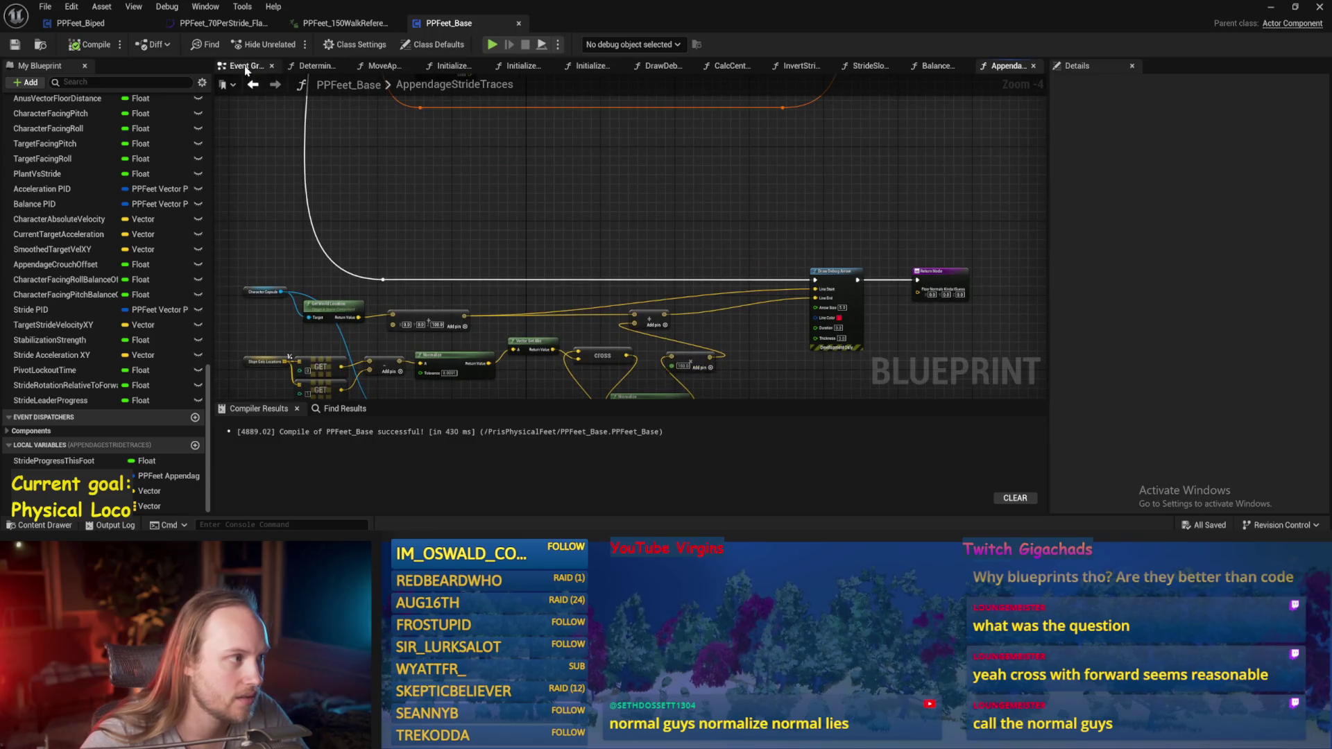
{"action": "mouse_move", "coordinate": [614, 334]}
{"action": "left_mouse_down"}
{"action": "mouse_move", "coordinate": [513, 350]}
{"action": "mouse_move", "coordinate": [699, 328]}
{"action": "left_mouse_up"}
{"action": "left_click", "coordinate": [655, 253]}
{"action": "double_click", "coordinate": [652, 254]}
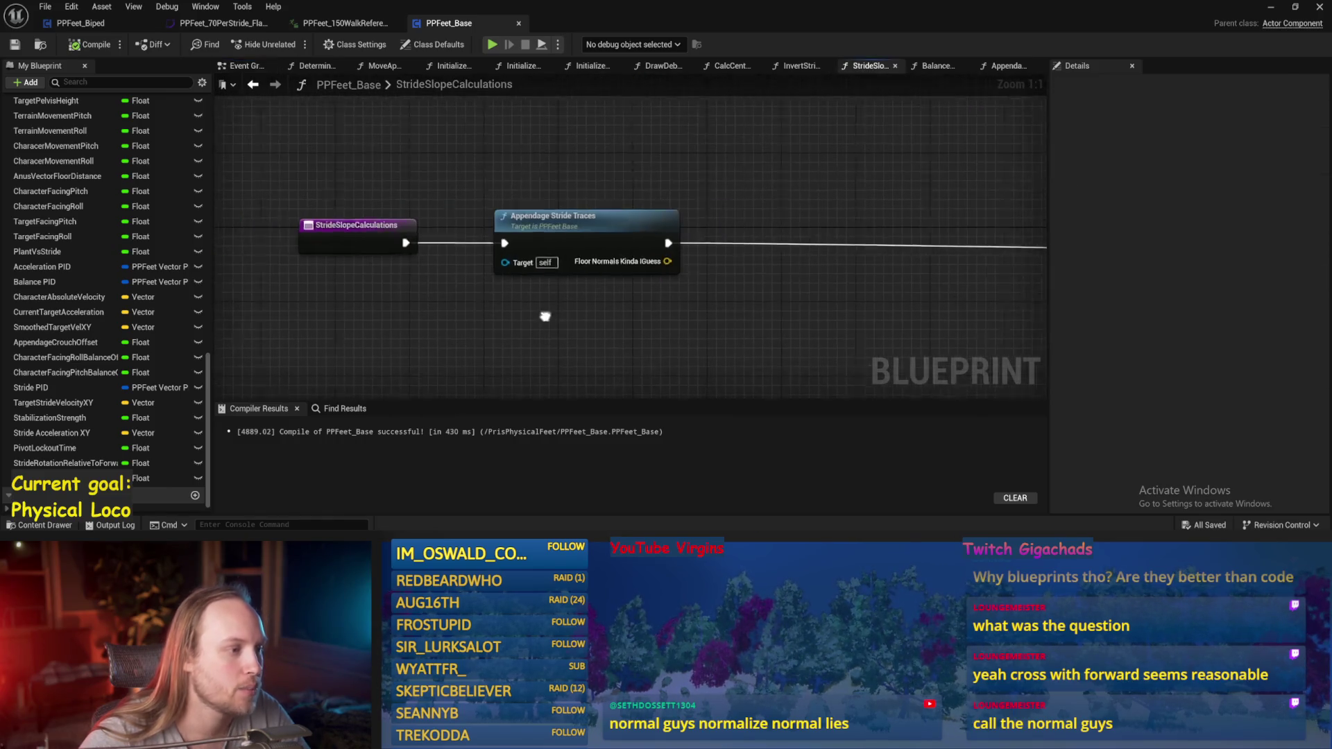
- Review the Line Trace, cross, ASINd and SET nodes in the StrideSlopeCalculations graph
{"action": "scroll", "coordinate": [545, 316], "scroll_direction": "down", "scroll_amount": 2}
{"action": "left_click_drag", "start_coordinate": [734, 289], "coordinate": [457, 281]}
{"action": "left_click_drag", "start_coordinate": [798, 299], "coordinate": [444, 236]}
{"action": "left_click_drag", "start_coordinate": [734, 202], "coordinate": [725, 238]}
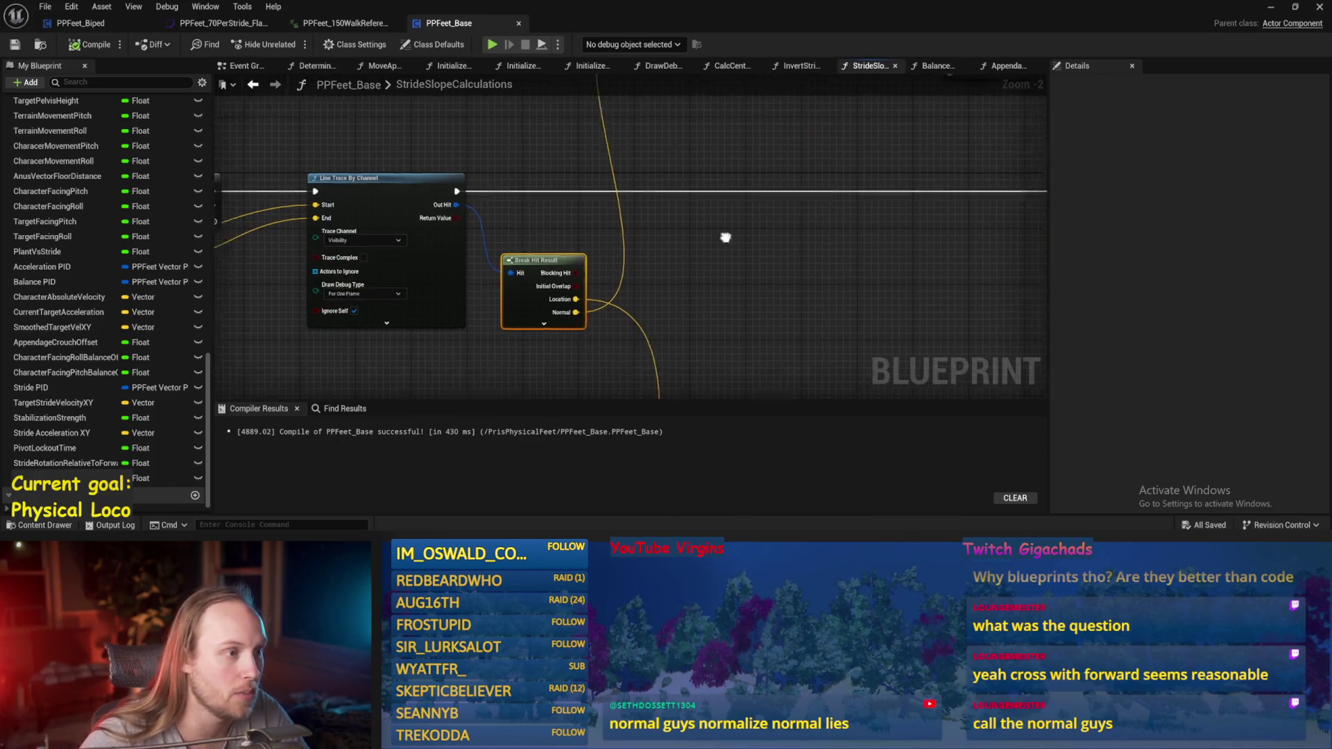
{"action": "scroll", "coordinate": [725, 237], "scroll_direction": "down", "scroll_amount": 1}
{"action": "scroll", "coordinate": [539, 292], "scroll_direction": "down", "scroll_amount": 1}
{"action": "scroll", "coordinate": [447, 260], "scroll_direction": "down", "scroll_amount": 1}
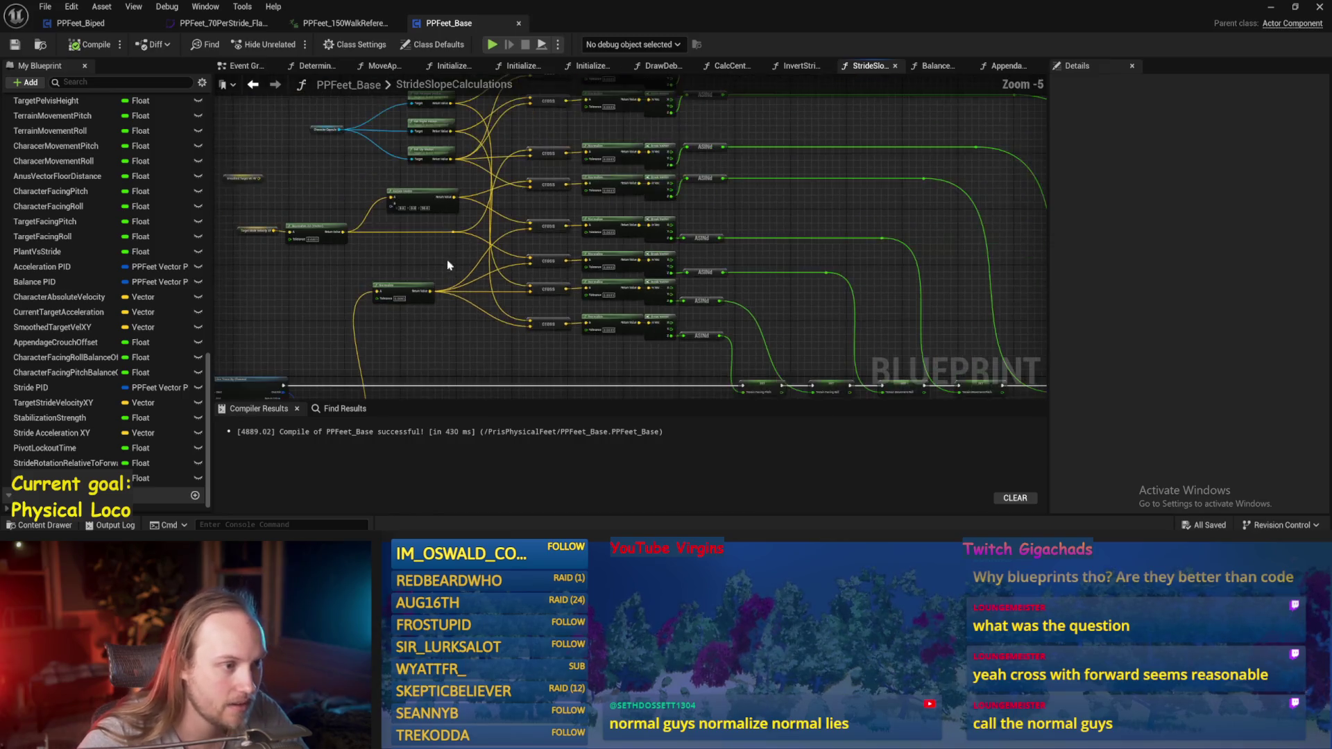
{"action": "mouse_move", "coordinate": [782, 276]}
{"action": "left_mouse_down"}
{"action": "mouse_move", "coordinate": [483, 388]}
{"action": "mouse_move", "coordinate": [743, 281]}
{"action": "left_mouse_up"}
{"action": "scroll", "coordinate": [789, 251], "scroll_direction": "up", "scroll_amount": 1}
{"action": "left_click_drag", "start_coordinate": [827, 276], "coordinate": [839, 201]}
- Compile and save PPFeet_Base, then centre the Line Trace nodes again
{"action": "left_click", "coordinate": [83, 50]}
{"action": "left_click", "coordinate": [13, 48]}
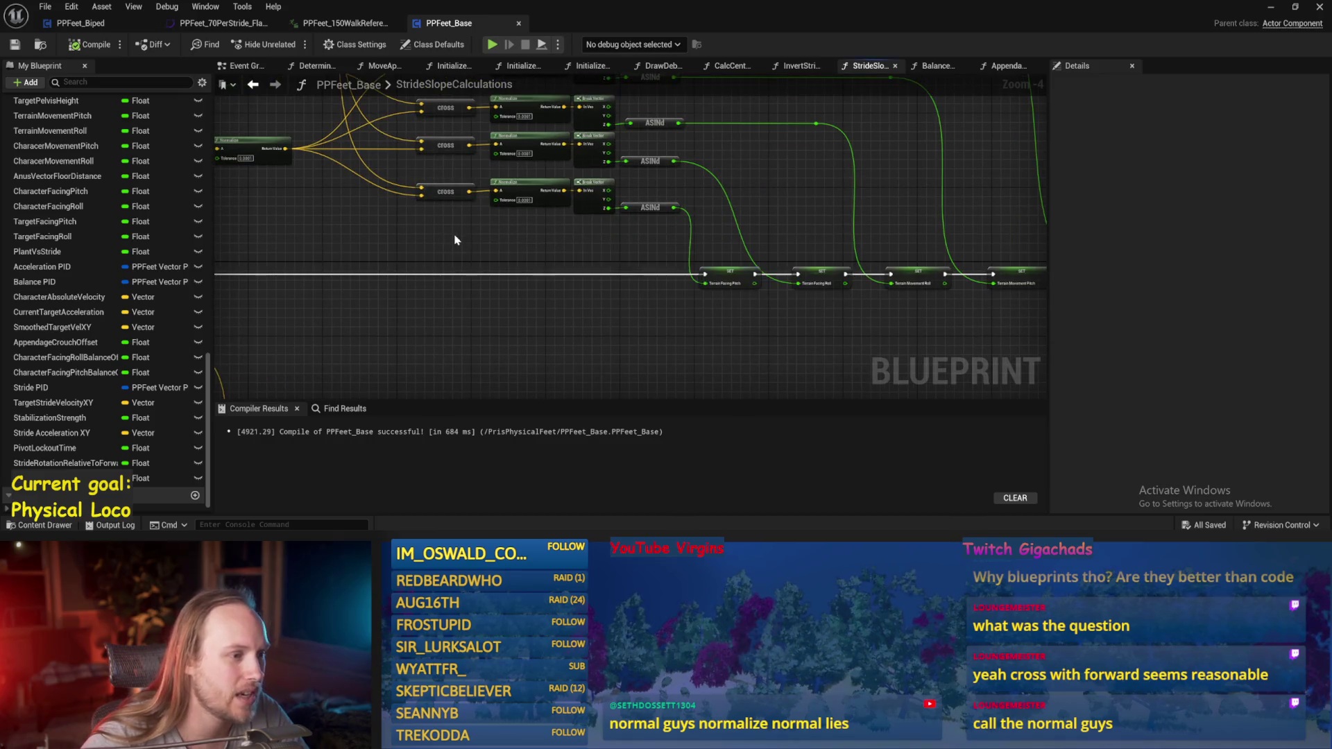
{"action": "left_click_drag", "start_coordinate": [660, 261], "coordinate": [734, 258]}
{"action": "left_click_drag", "start_coordinate": [550, 267], "coordinate": [626, 254]}
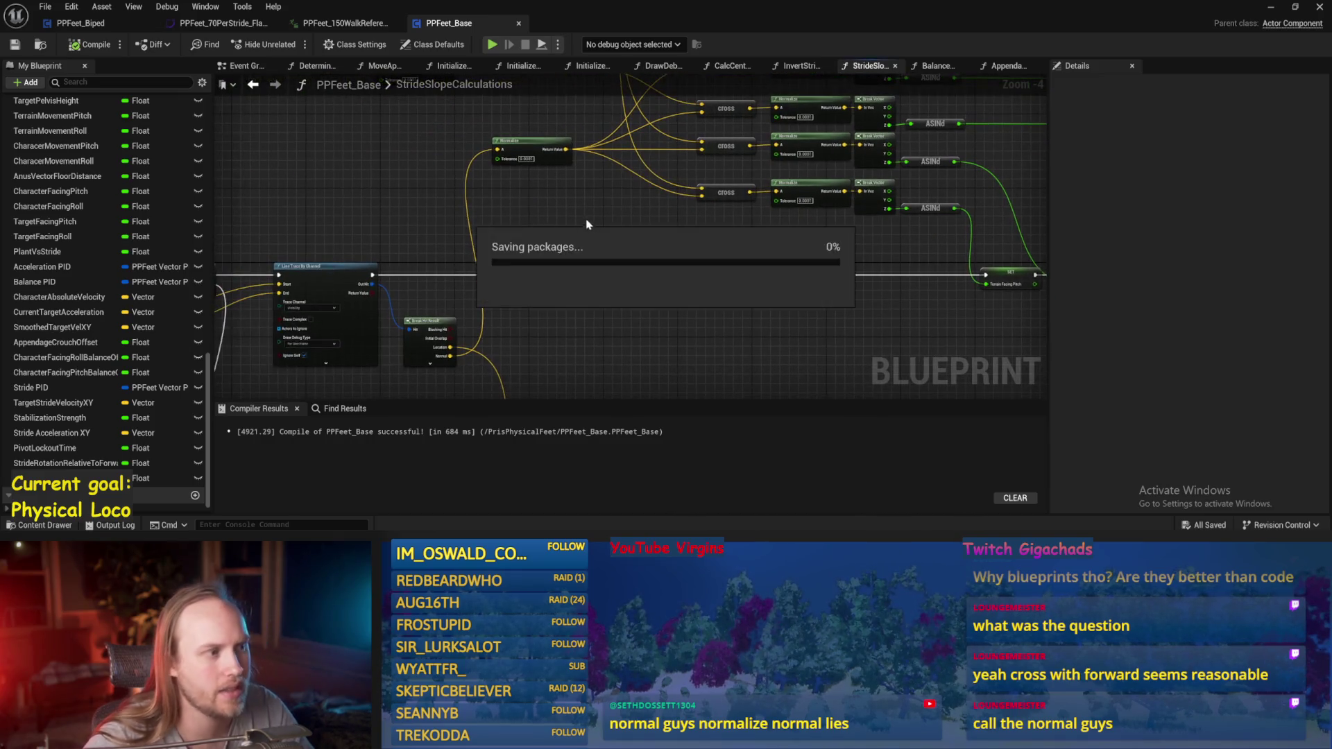
{"action": "mouse_move", "coordinate": [581, 319]}
{"action": "left_mouse_down"}
{"action": "mouse_move", "coordinate": [740, 229]}
{"action": "mouse_move", "coordinate": [742, 187]}
{"action": "left_mouse_up"}
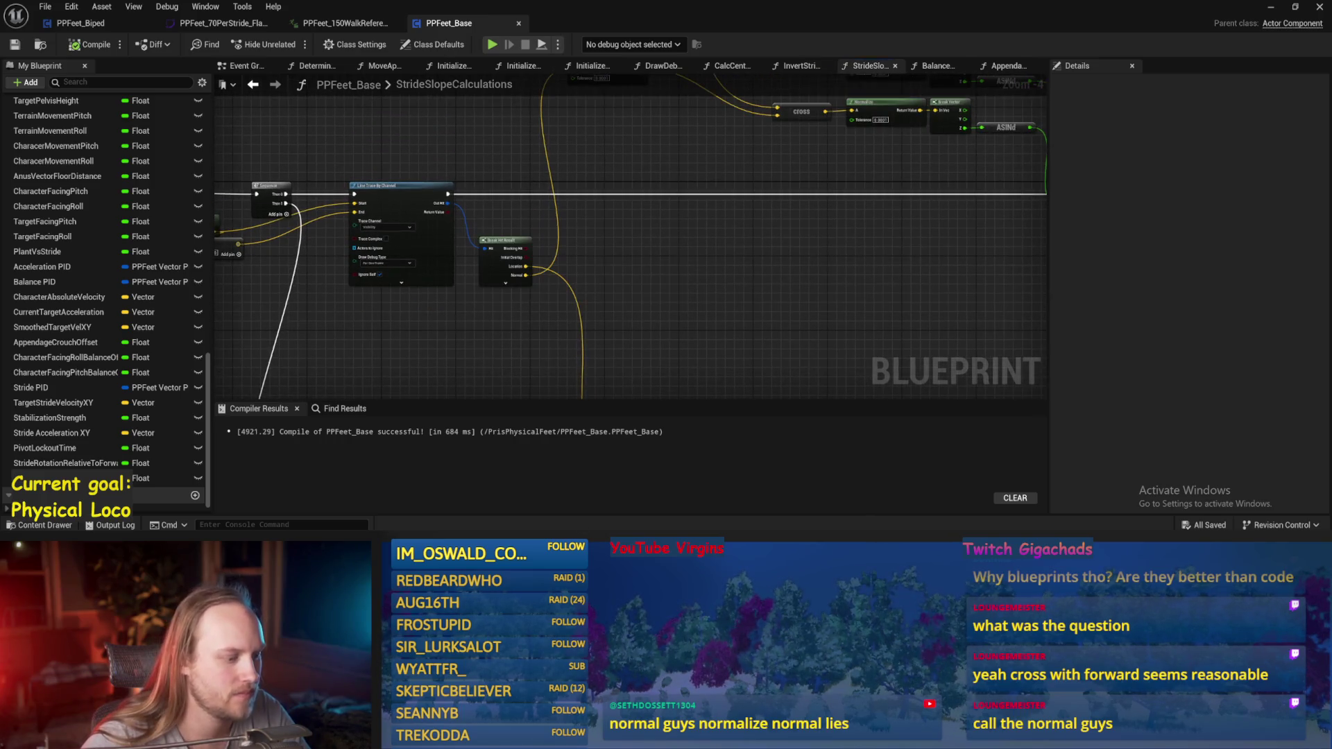
{"action": "key", "text": "alt+Tab"}
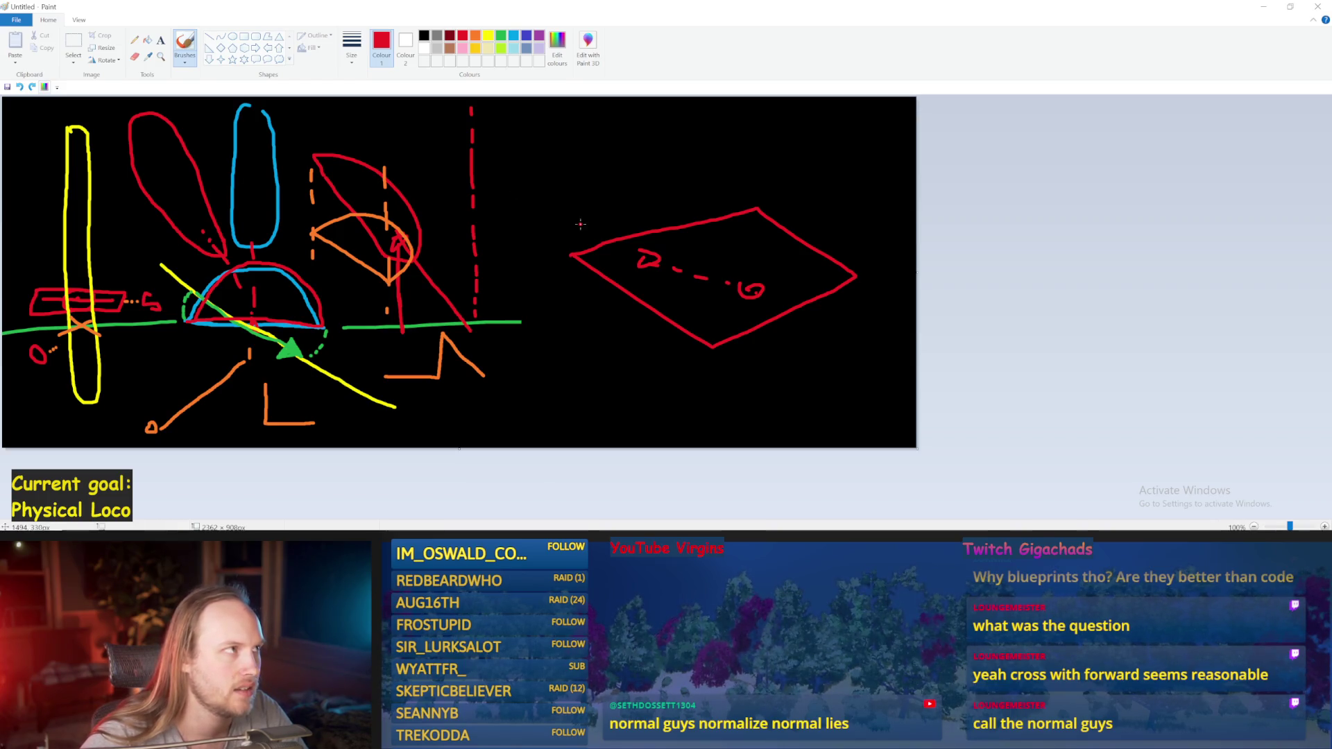
- Sketch above the diamond, undoing stray strokes, and add a small red circle on the left
{"action": "left_click_drag", "start_coordinate": [584, 221], "coordinate": [593, 118]}
{"action": "key", "text": "ctrl+z"}
{"action": "mouse_move", "coordinate": [586, 219]}
{"action": "left_mouse_down"}
{"action": "mouse_move", "coordinate": [574, 105]}
{"action": "mouse_move", "coordinate": [552, 195]}
{"action": "mouse_move", "coordinate": [573, 162]}
{"action": "mouse_move", "coordinate": [567, 112]}
{"action": "left_mouse_up"}
{"action": "key", "text": "ctrl+z"}
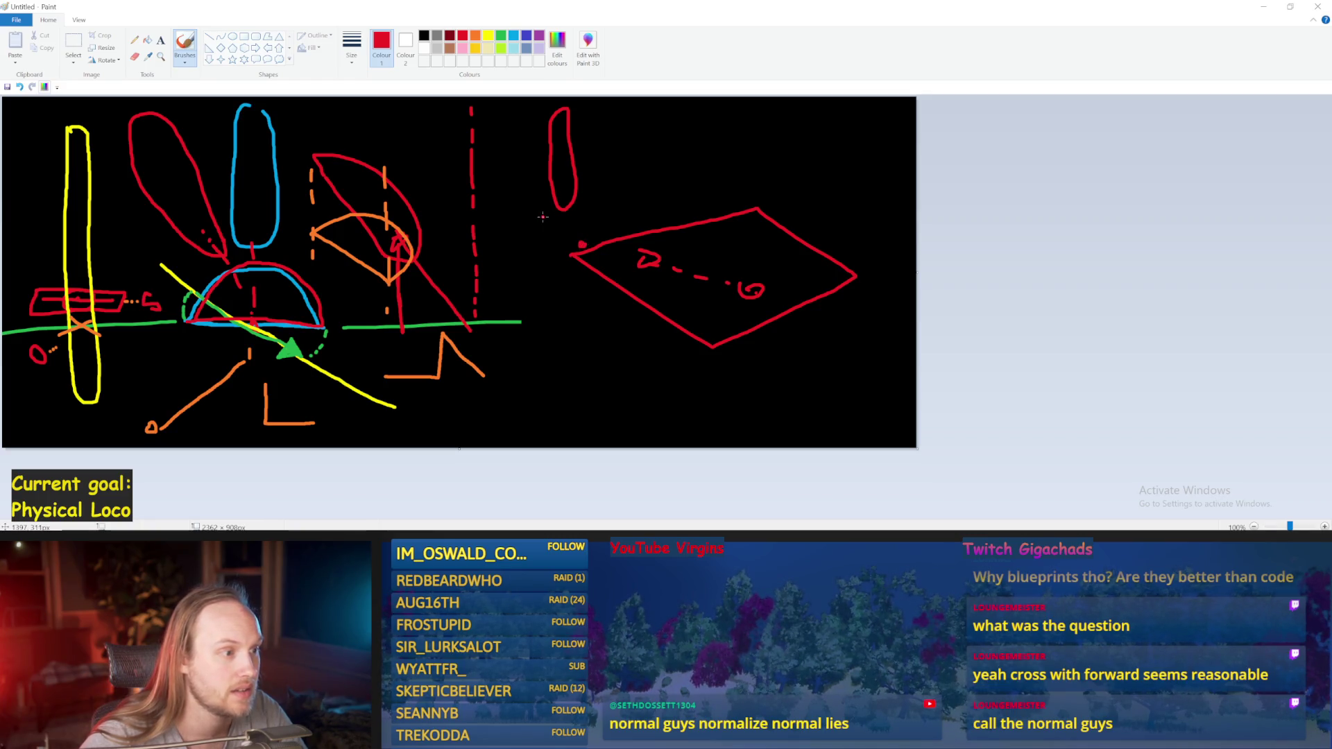
{"action": "left_click_drag", "start_coordinate": [529, 208], "coordinate": [526, 211]}
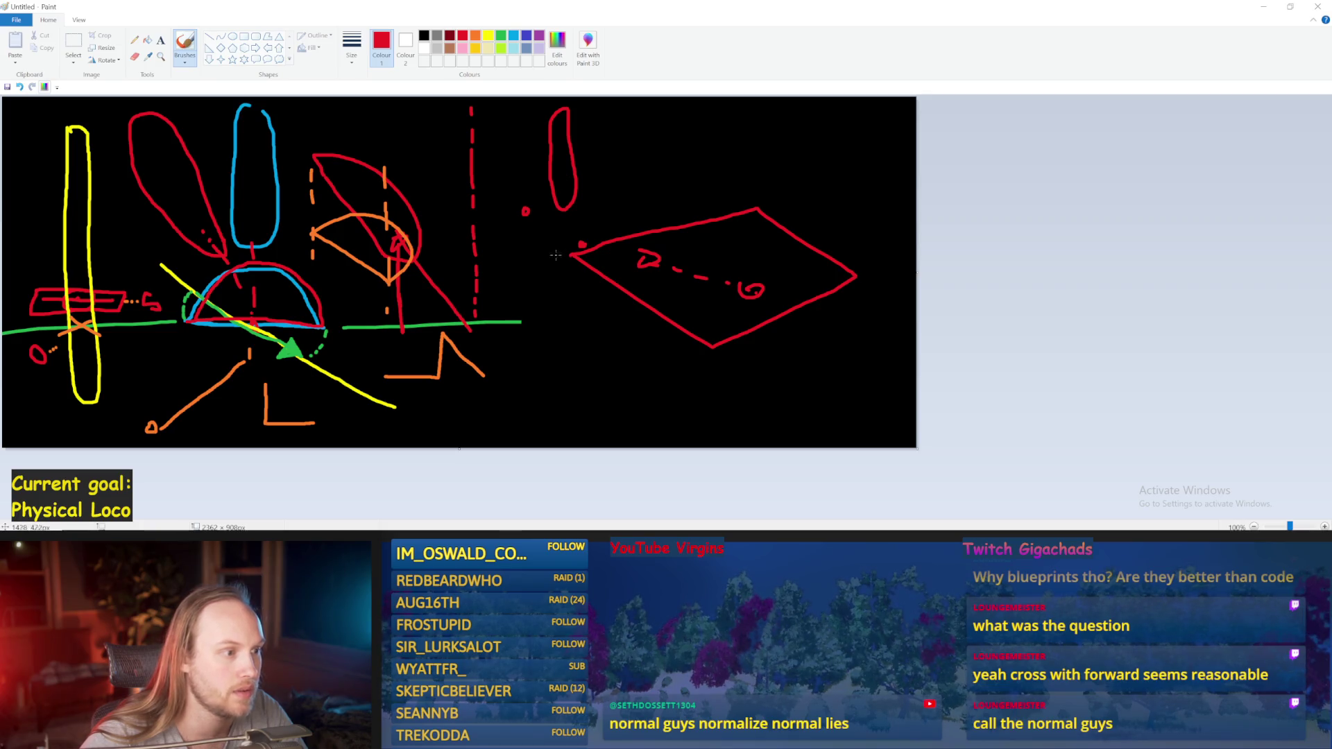
- Draw a red arrow pointing right from the oval
{"action": "left_click_drag", "start_coordinate": [564, 154], "coordinate": [702, 147]}
{"action": "key", "text": "ctrl+z"}
{"action": "left_click_drag", "start_coordinate": [564, 162], "coordinate": [712, 162]}
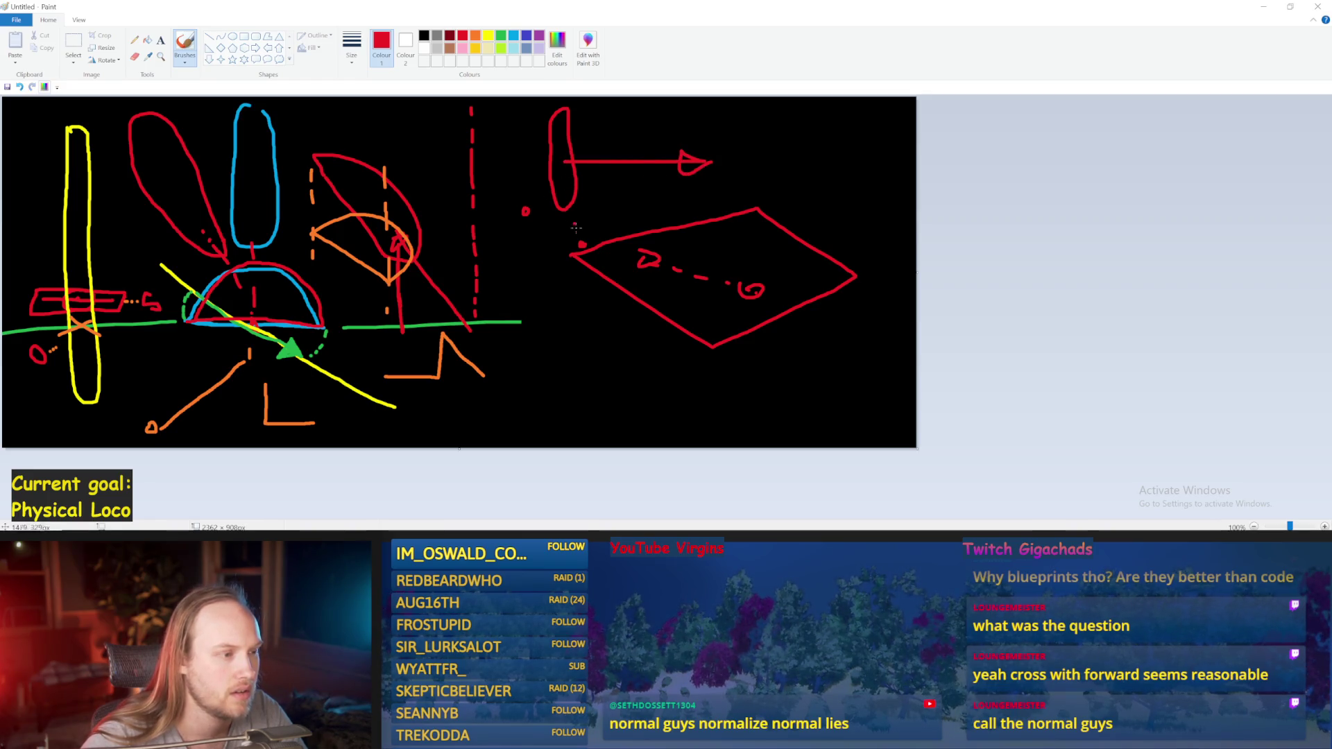
{"action": "left_click_drag", "start_coordinate": [575, 240], "coordinate": [529, 215]}
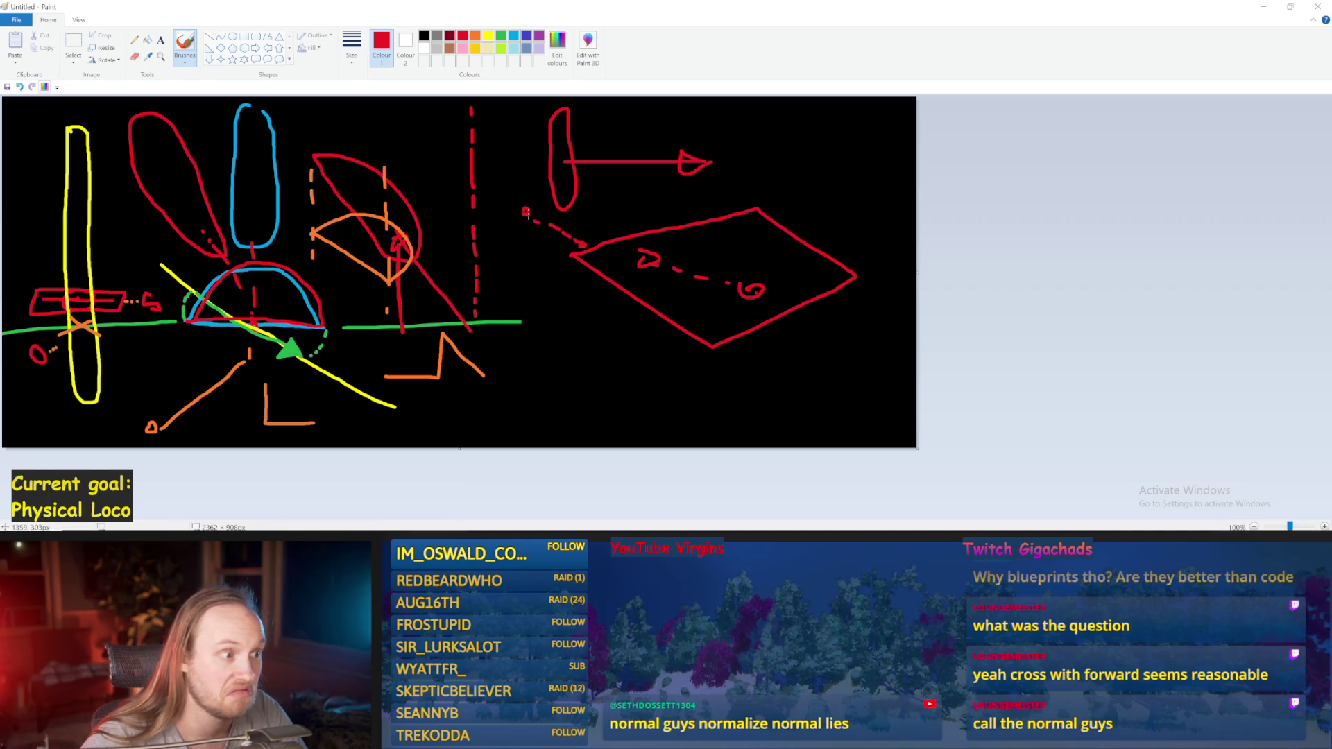
{"action": "key", "text": "ctrl+z"}
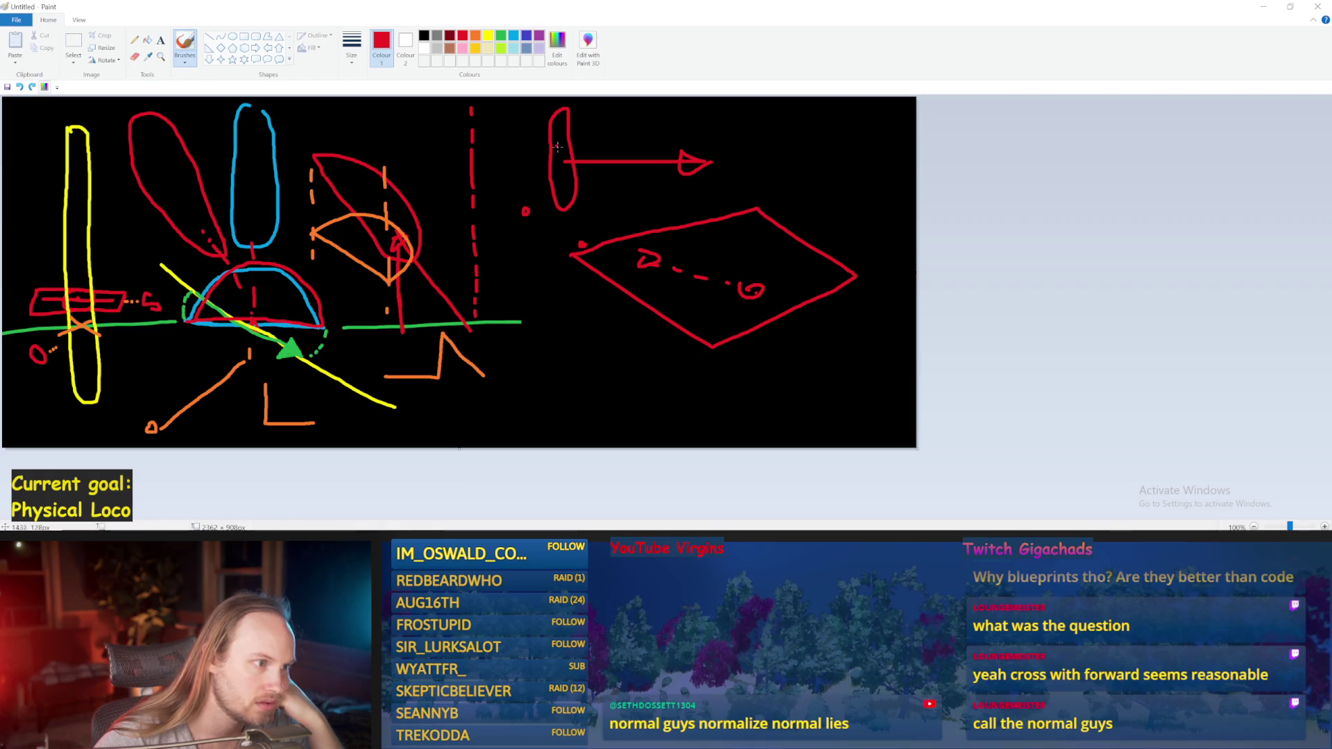
{"action": "left_click", "coordinate": [525, 516]}
- Look over the trace, cross and normalize nodes, then compile the blueprint
{"action": "left_click_drag", "start_coordinate": [545, 328], "coordinate": [660, 302]}
{"action": "left_click_drag", "start_coordinate": [726, 274], "coordinate": [694, 173]}
{"action": "scroll", "coordinate": [665, 265], "scroll_direction": "down", "scroll_amount": 1}
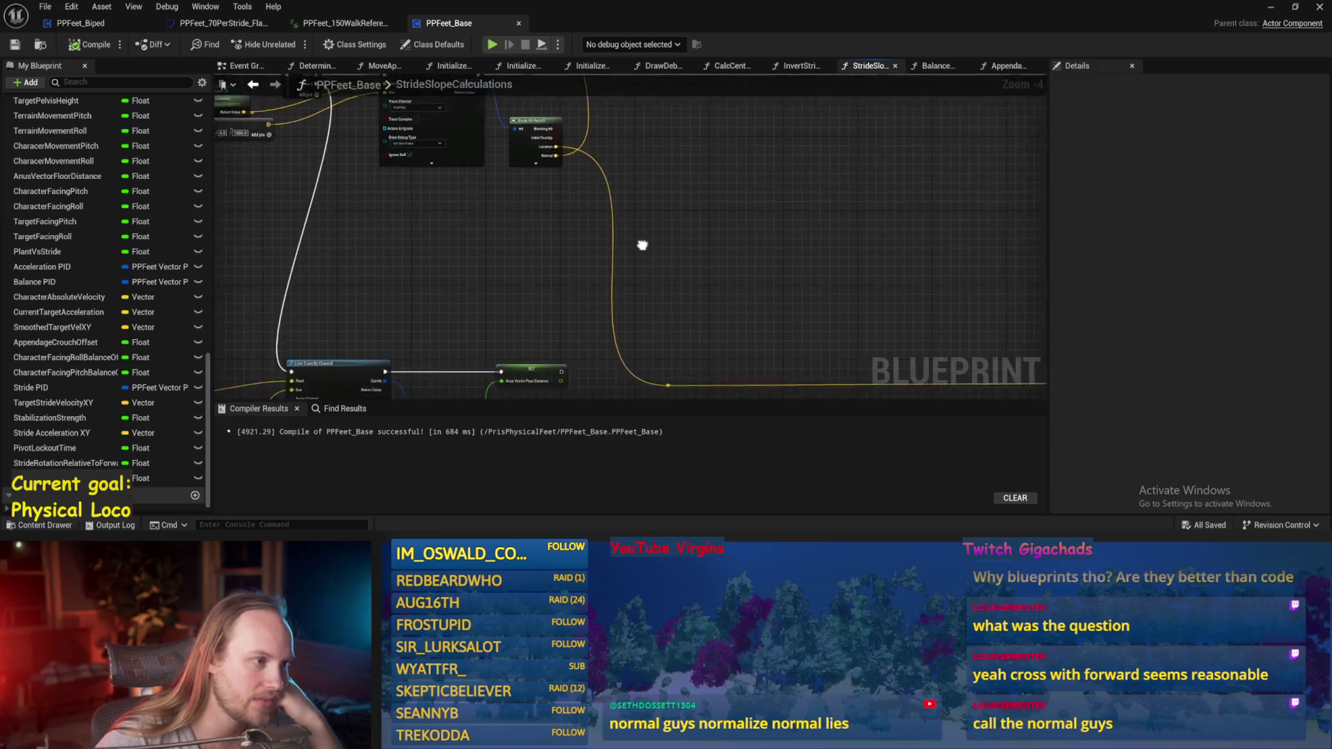
{"action": "left_click_drag", "start_coordinate": [639, 245], "coordinate": [580, 286]}
{"action": "left_click", "coordinate": [555, 201]}
{"action": "left_click_drag", "start_coordinate": [680, 139], "coordinate": [652, 263]}
{"action": "left_click", "coordinate": [652, 263]}
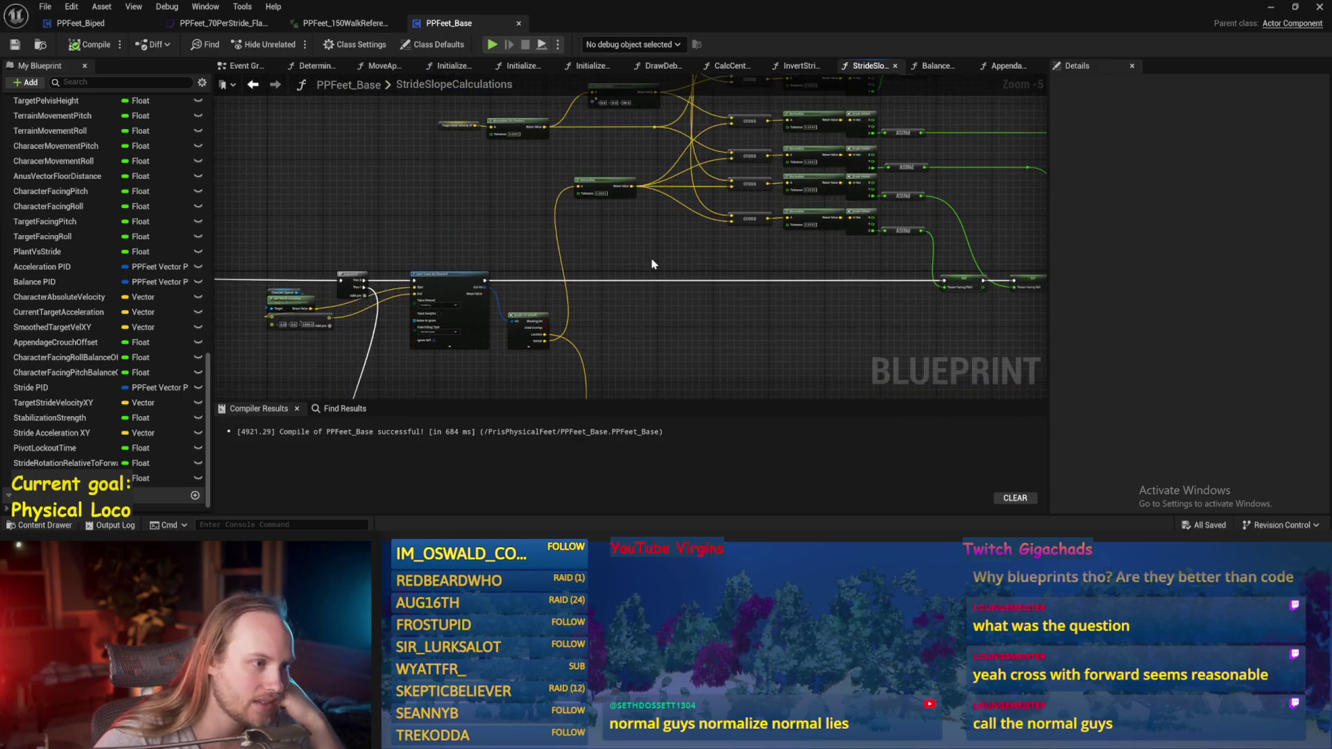
{"action": "left_click", "coordinate": [90, 44]}
- Box-select the four cross nodes and move them slightly lower
{"action": "mouse_move", "coordinate": [534, 195]}
{"action": "left_mouse_down"}
{"action": "mouse_move", "coordinate": [510, 206]}
{"action": "mouse_move", "coordinate": [537, 283]}
{"action": "left_mouse_up"}
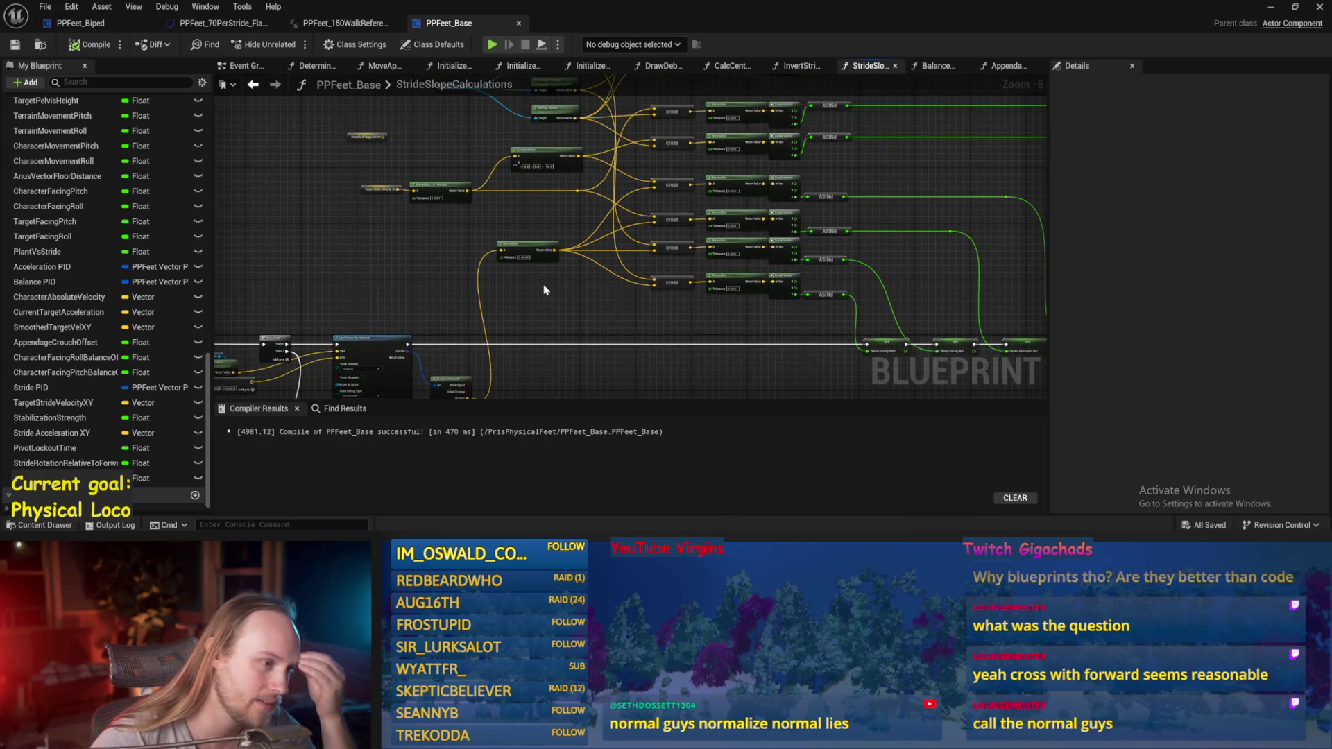
{"action": "scroll", "coordinate": [535, 238], "scroll_direction": "up", "scroll_amount": 1}
{"action": "scroll", "coordinate": [446, 214], "scroll_direction": "up", "scroll_amount": 1}
{"action": "mouse_move", "coordinate": [446, 214]}
{"action": "left_mouse_down"}
{"action": "mouse_move", "coordinate": [452, 202]}
{"action": "mouse_move", "coordinate": [698, 196]}
{"action": "mouse_move", "coordinate": [761, 217]}
{"action": "left_mouse_up"}
{"action": "scroll", "coordinate": [348, 318], "scroll_direction": "down", "scroll_amount": 1}
{"action": "left_click_drag", "start_coordinate": [348, 319], "coordinate": [461, 277]}
{"action": "mouse_move", "coordinate": [537, 244]}
{"action": "left_mouse_down"}
{"action": "mouse_move", "coordinate": [601, 226]}
{"action": "mouse_move", "coordinate": [664, 184]}
{"action": "left_mouse_up"}
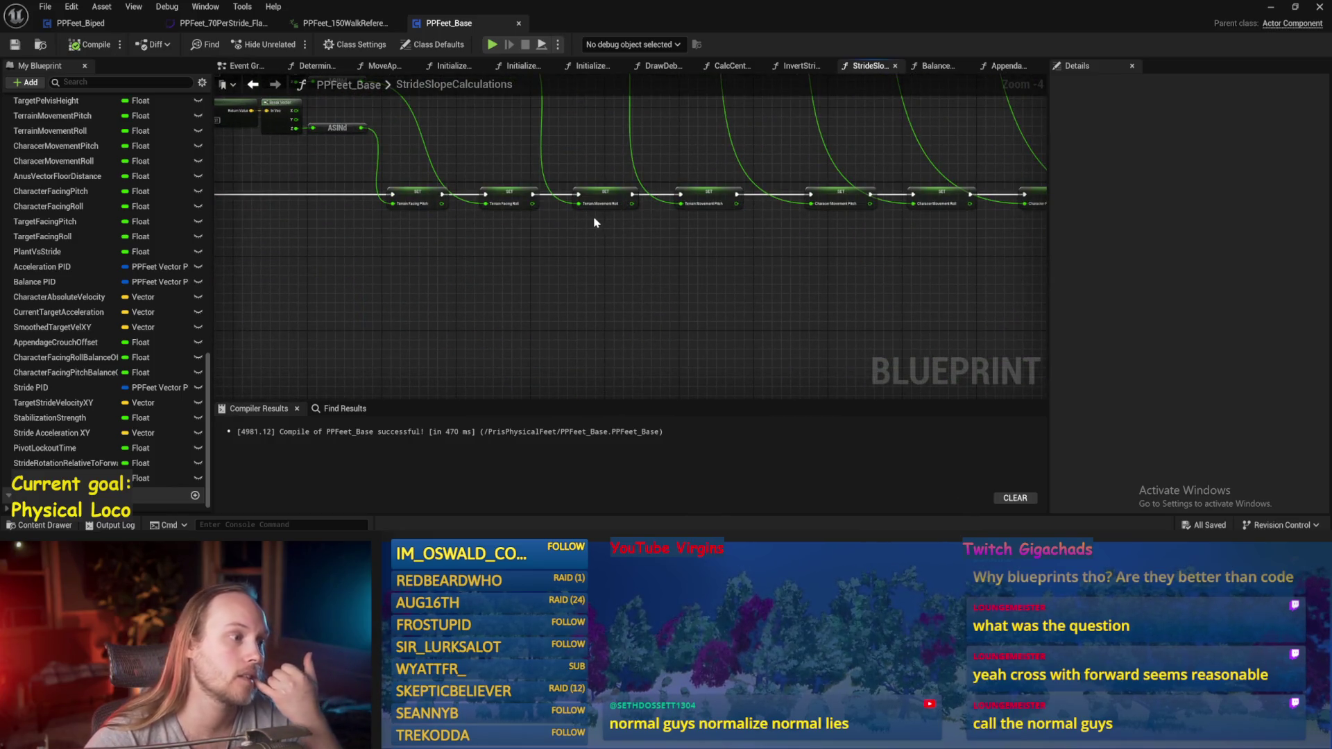
{"action": "mouse_move", "coordinate": [614, 223]}
{"action": "left_mouse_down"}
{"action": "mouse_move", "coordinate": [595, 289]}
{"action": "mouse_move", "coordinate": [559, 238]}
{"action": "left_mouse_up"}
{"action": "left_click_drag", "start_coordinate": [639, 157], "coordinate": [580, 320]}
{"action": "mouse_move", "coordinate": [468, 263]}
{"action": "left_mouse_down"}
{"action": "mouse_move", "coordinate": [489, 253]}
{"action": "mouse_move", "coordinate": [458, 236]}
{"action": "left_mouse_up"}
{"action": "mouse_move", "coordinate": [594, 227]}
{"action": "left_mouse_down"}
{"action": "mouse_move", "coordinate": [597, 254]}
{"action": "mouse_move", "coordinate": [681, 243]}
{"action": "mouse_move", "coordinate": [734, 254]}
{"action": "mouse_move", "coordinate": [439, 321]}
{"action": "left_mouse_up"}
{"action": "left_click", "coordinate": [469, 344]}
- Check the row of SET nodes, then compile and save PPFeet_Base
{"action": "scroll", "coordinate": [639, 208], "scroll_direction": "up", "scroll_amount": 2}
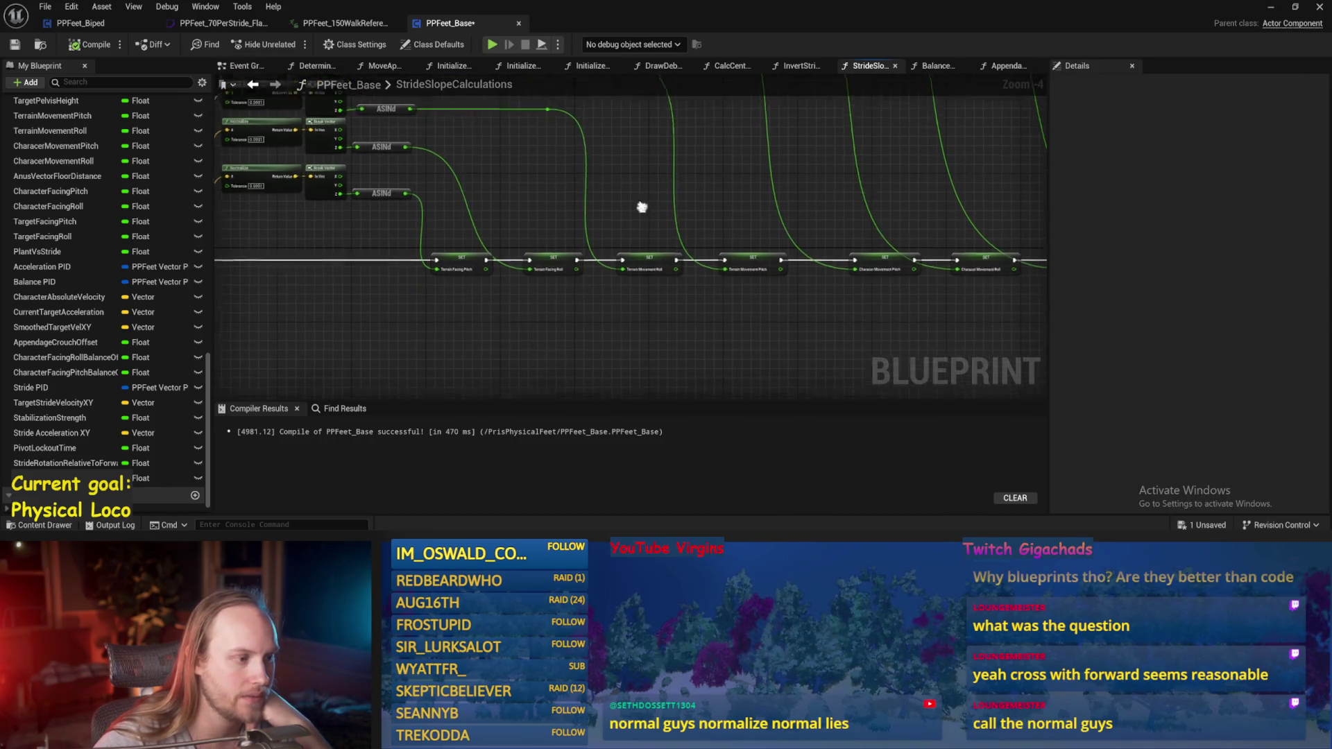
{"action": "left_click", "coordinate": [649, 278]}
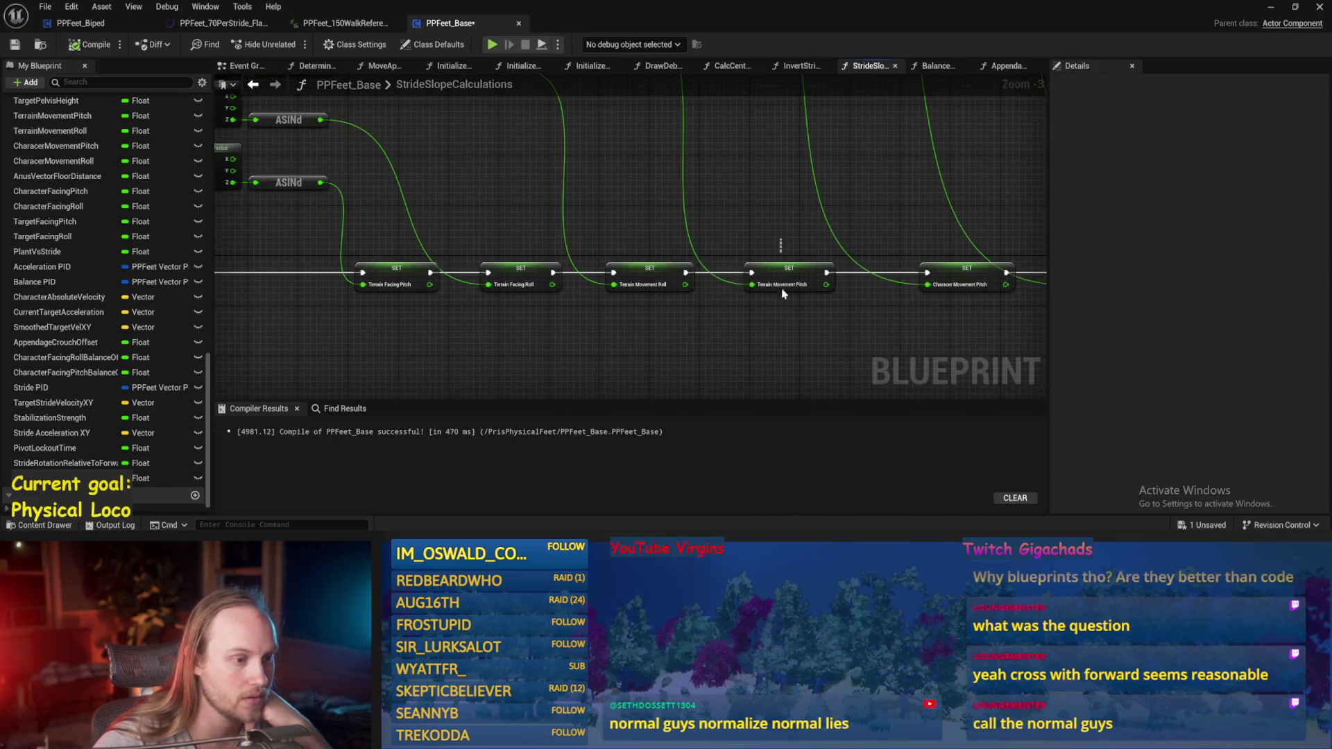
{"action": "left_click_drag", "start_coordinate": [637, 335], "coordinate": [728, 331]}
{"action": "scroll", "coordinate": [729, 331], "scroll_direction": "down", "scroll_amount": 3}
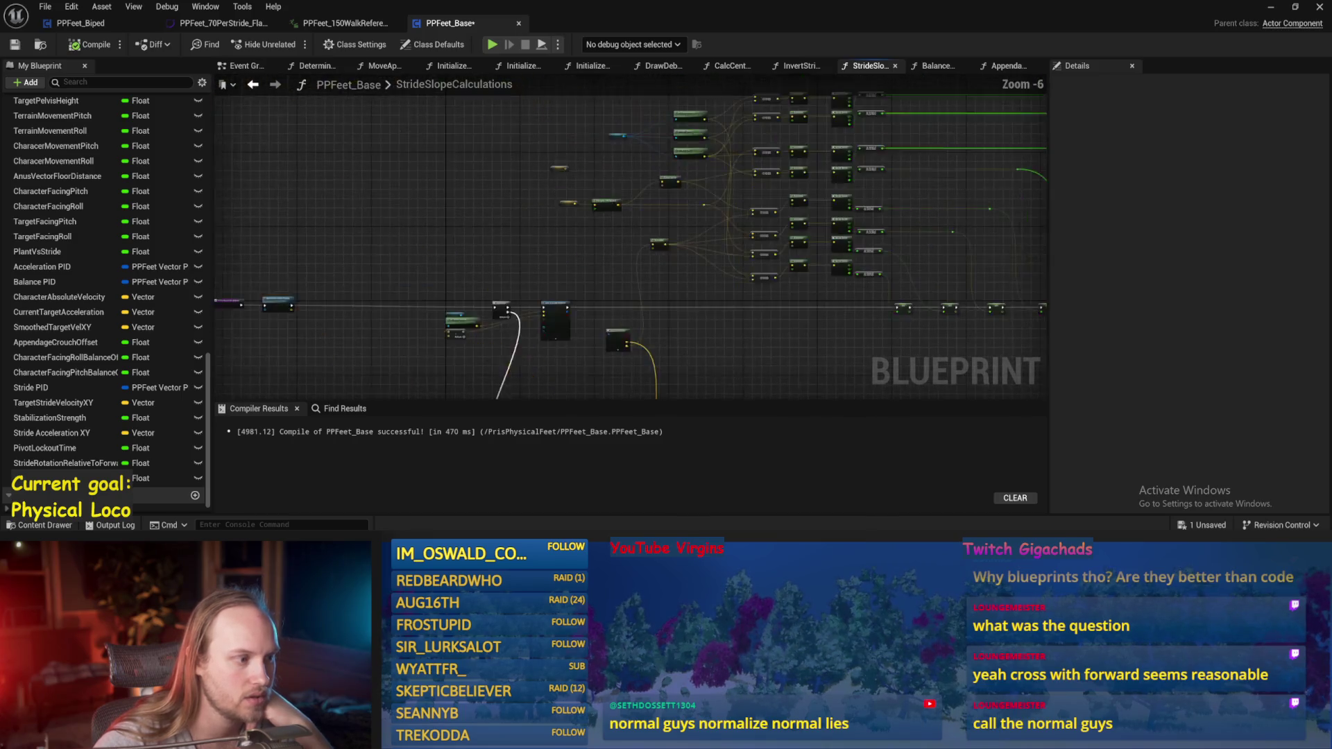
{"action": "scroll", "coordinate": [627, 306], "scroll_direction": "up", "scroll_amount": 3}
{"action": "left_click", "coordinate": [95, 47]}
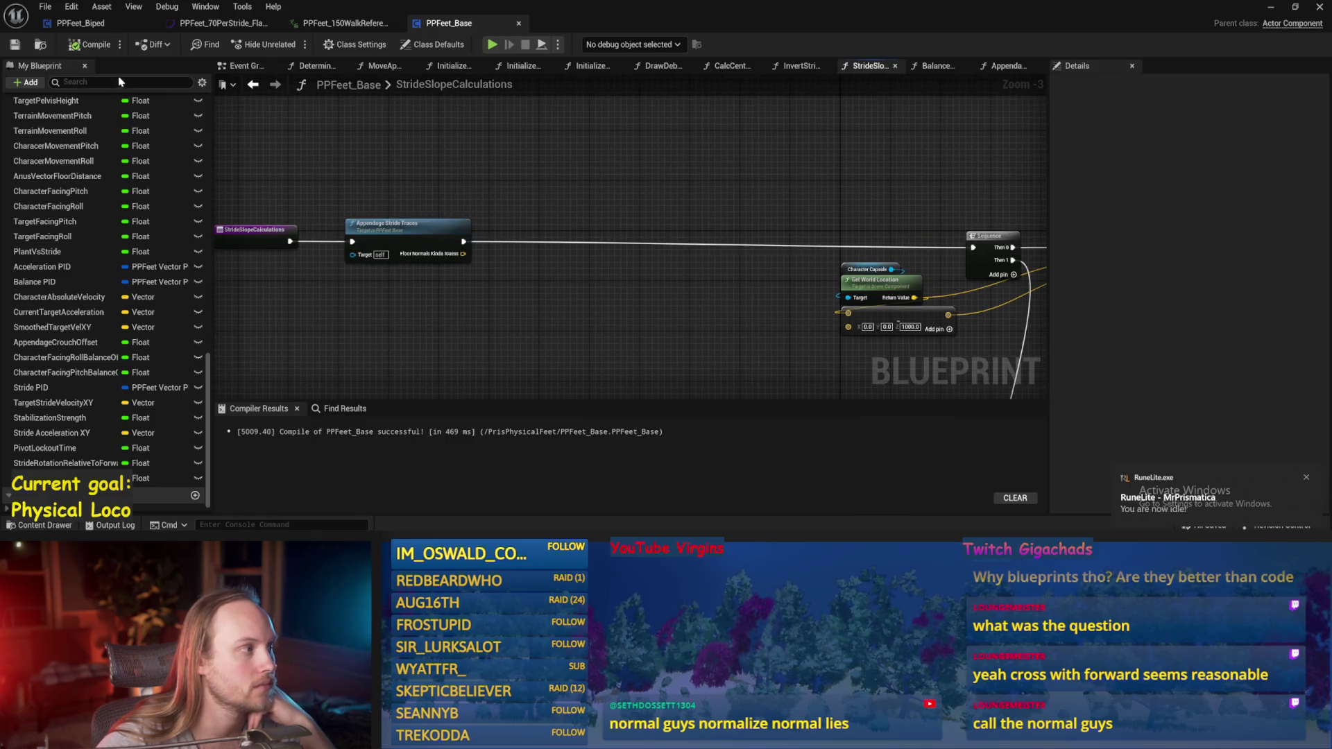
{"action": "left_click", "coordinate": [15, 47]}
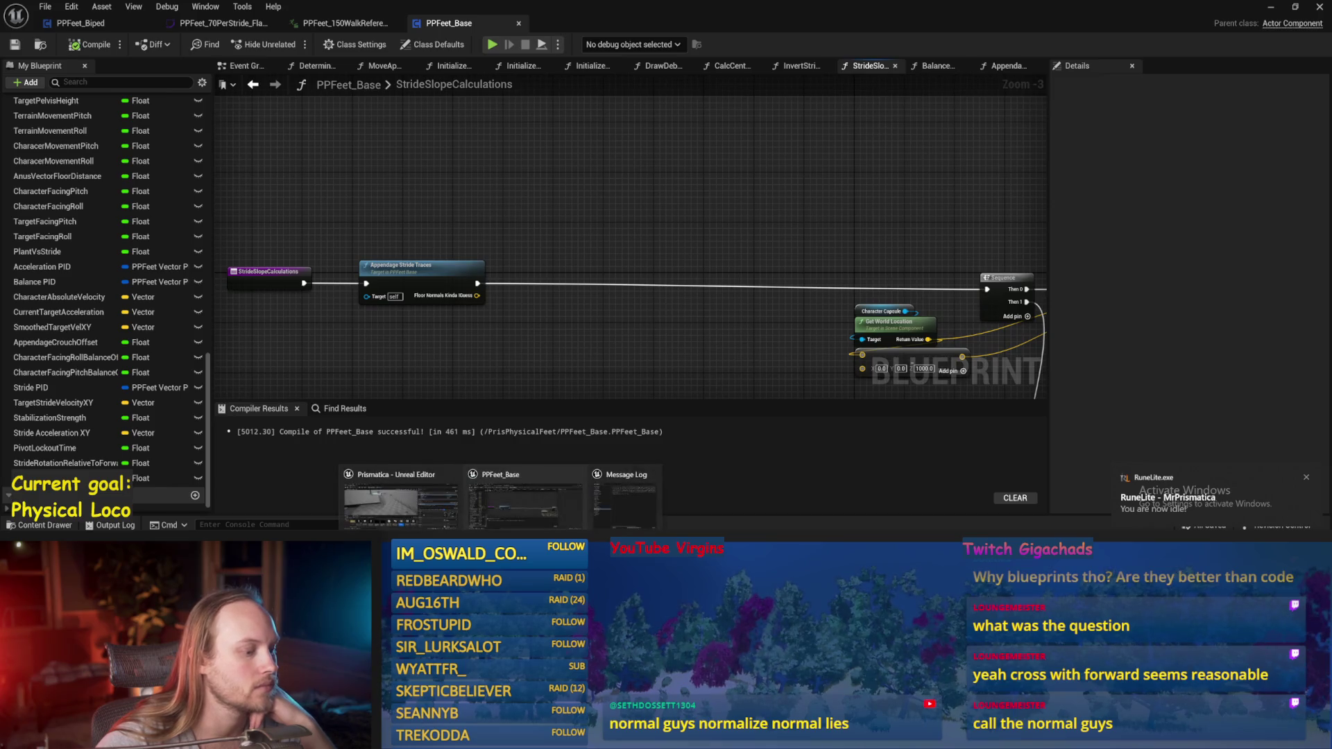
{"action": "left_click_drag", "start_coordinate": [628, 223], "coordinate": [649, 284]}
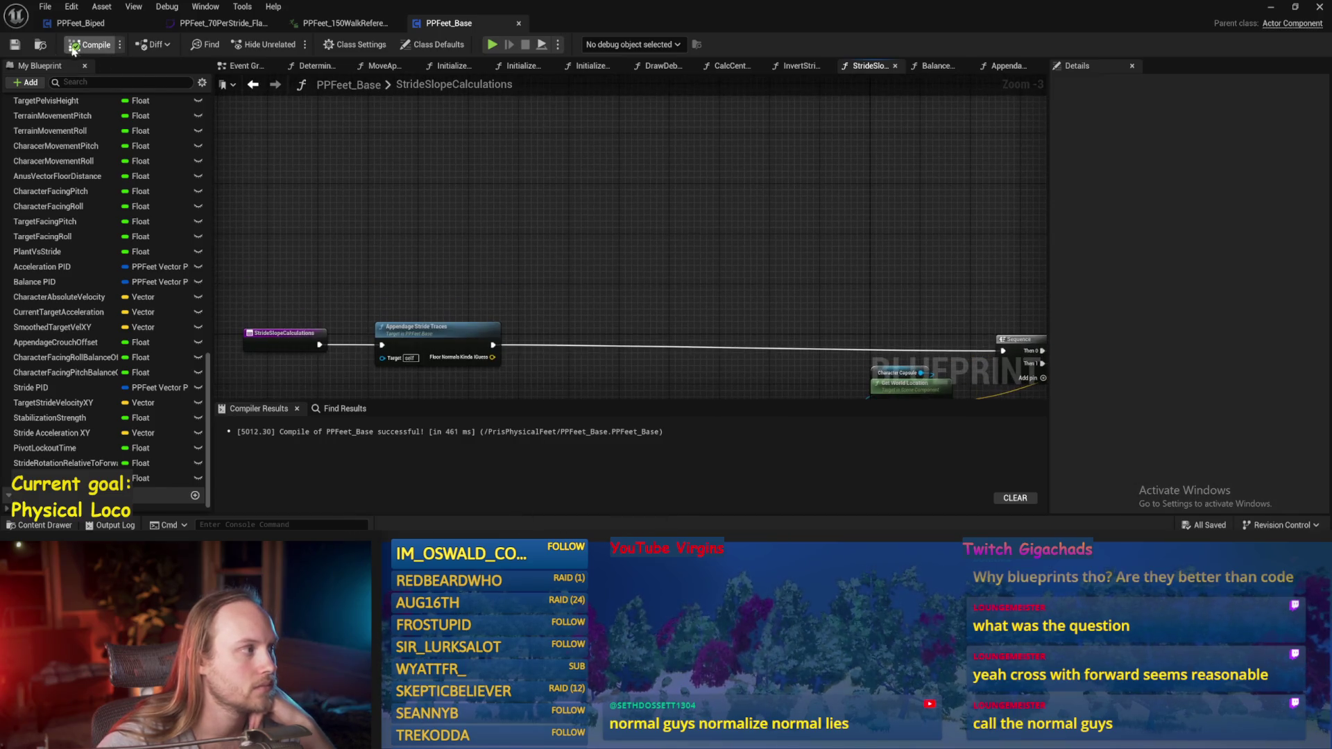
{"action": "left_click", "coordinate": [15, 45]}
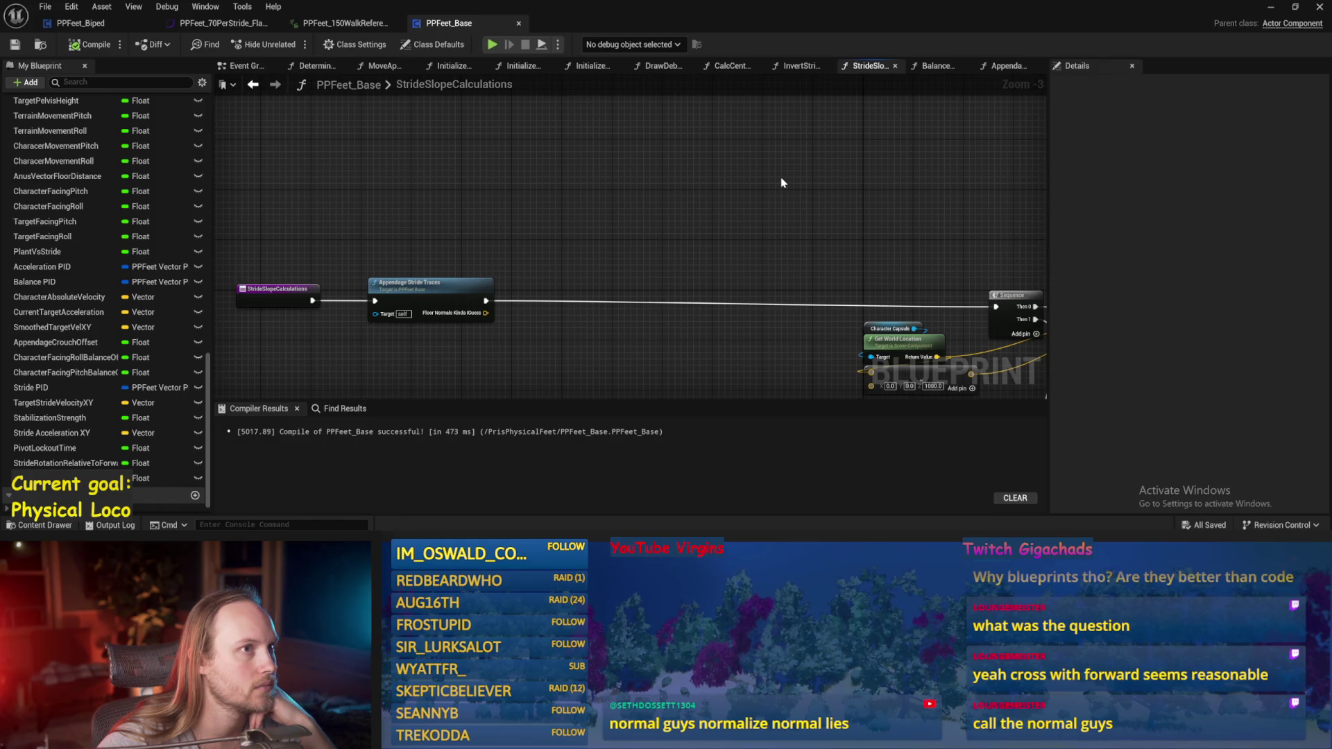
{"action": "left_click", "coordinate": [938, 65]}
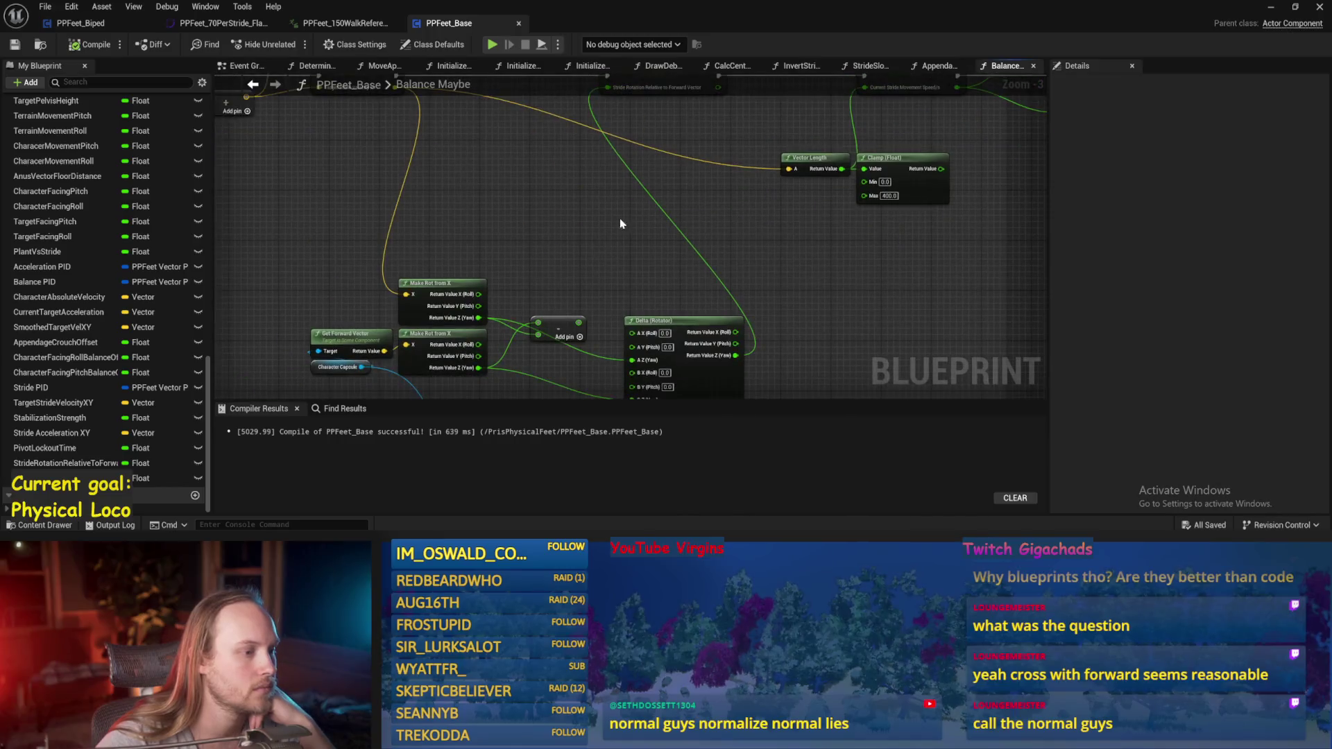
- Nudge the Clamp node right in Balance Maybe, compile, save with Ctrl+S, and return to the level
{"action": "left_click", "coordinate": [94, 47]}
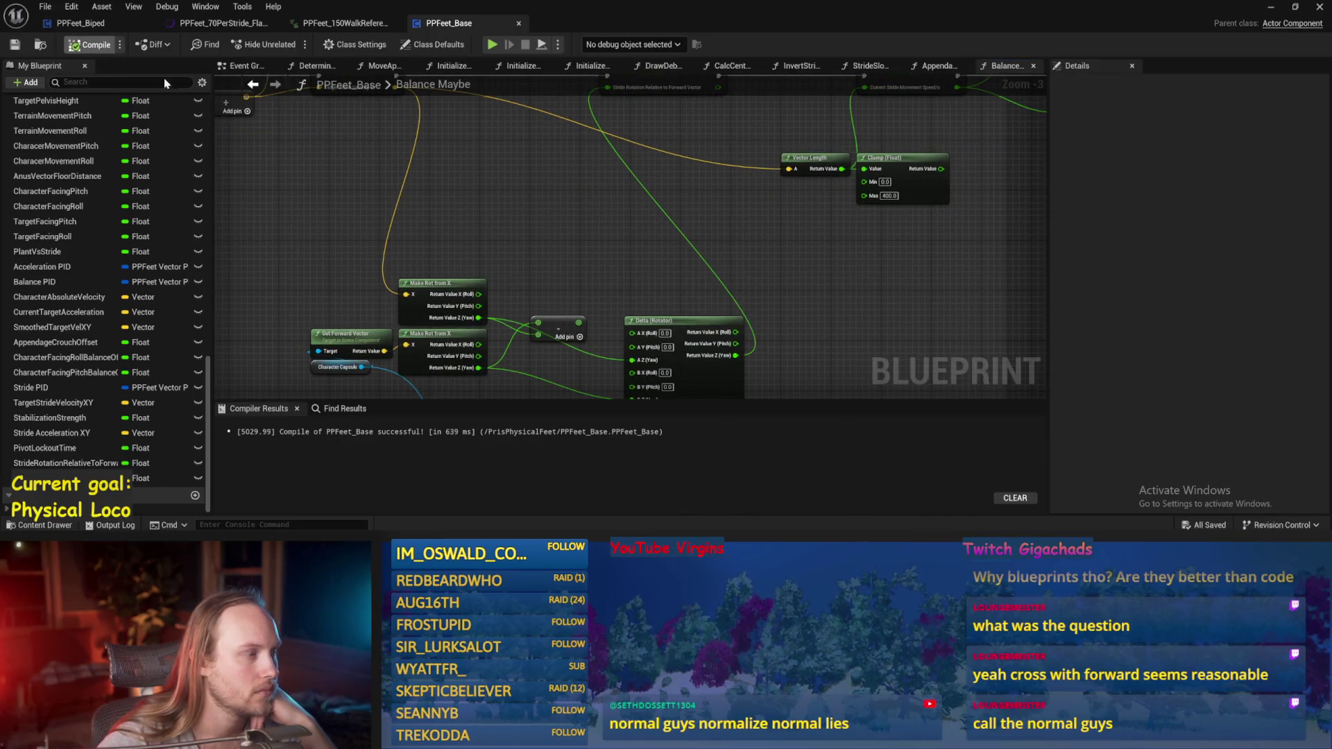
{"action": "mouse_move", "coordinate": [712, 320]}
{"action": "left_mouse_down"}
{"action": "mouse_move", "coordinate": [758, 283]}
{"action": "mouse_move", "coordinate": [720, 276]}
{"action": "mouse_move", "coordinate": [835, 298]}
{"action": "mouse_move", "coordinate": [784, 326]}
{"action": "left_mouse_up"}
{"action": "left_click_drag", "start_coordinate": [651, 283], "coordinate": [664, 287]}
{"action": "left_click", "coordinate": [800, 309]}
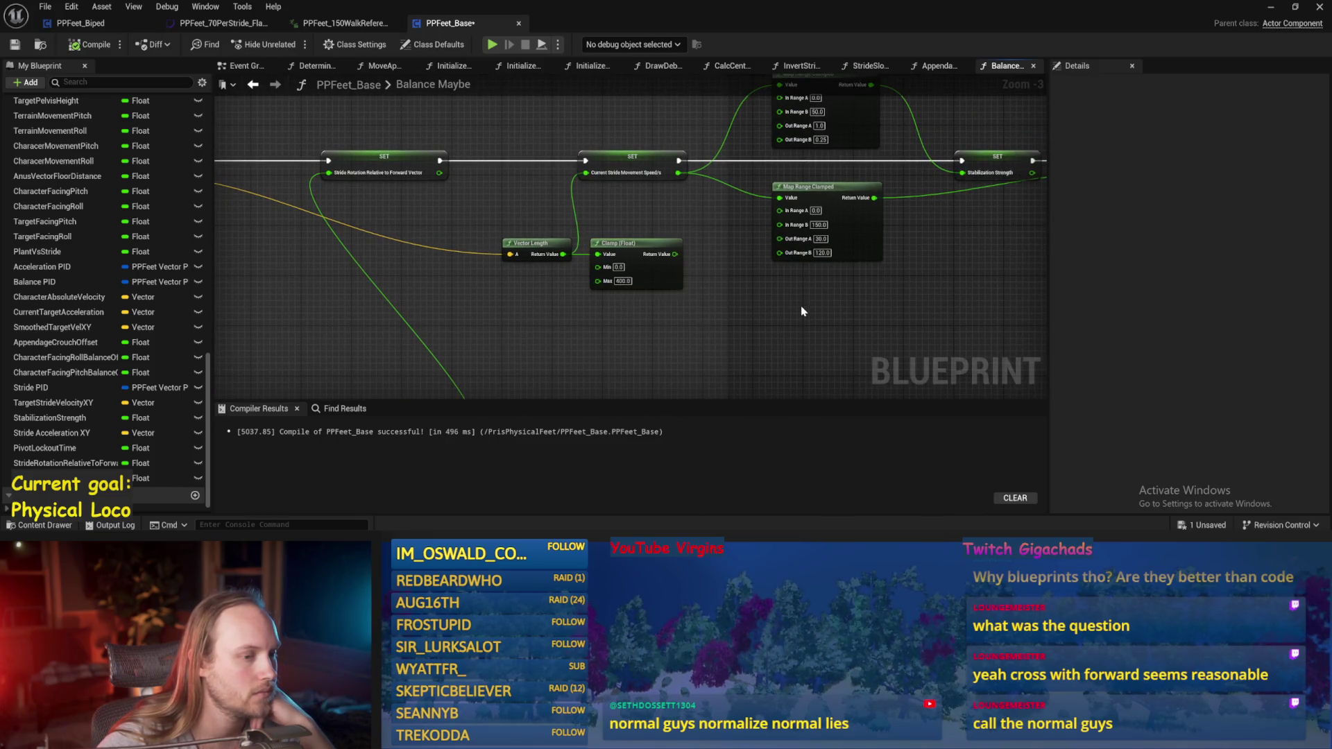
{"action": "left_click_drag", "start_coordinate": [800, 309], "coordinate": [696, 327]}
{"action": "left_click", "coordinate": [15, 45]}
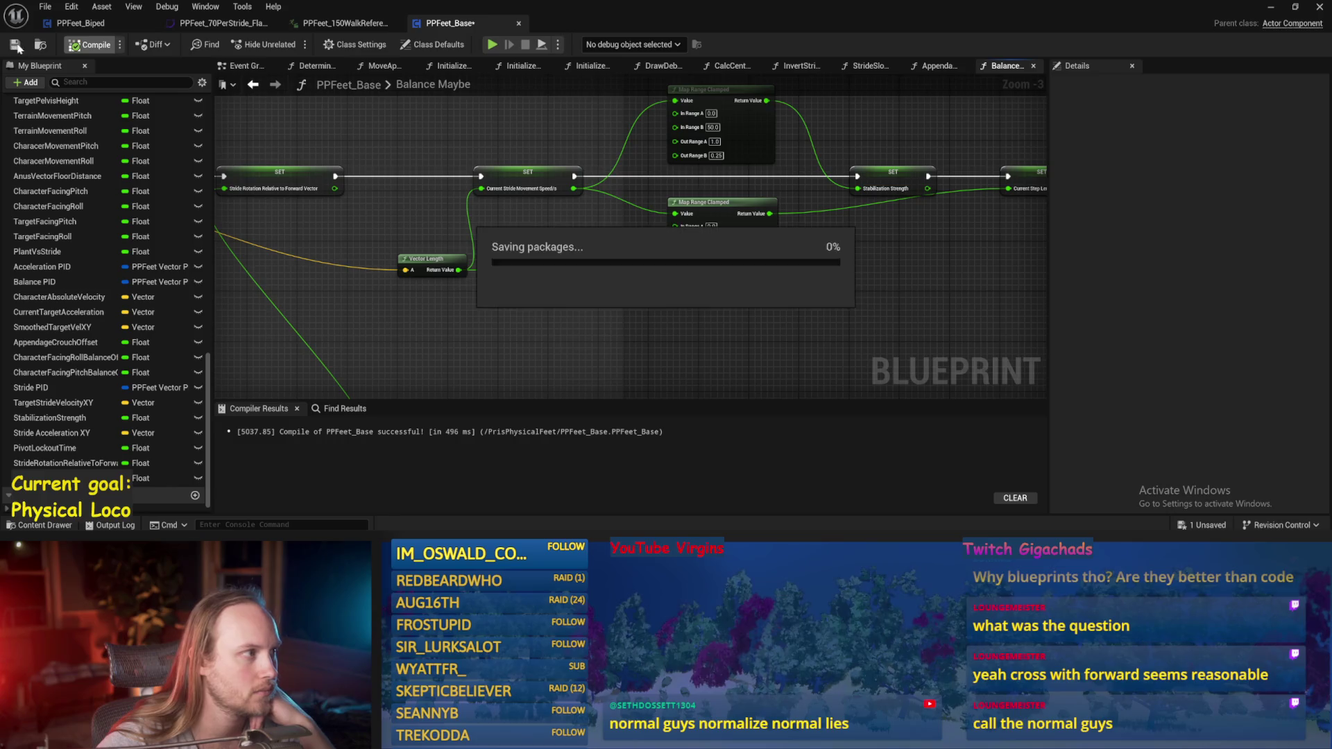
{"action": "key", "text": "ctrl+s"}
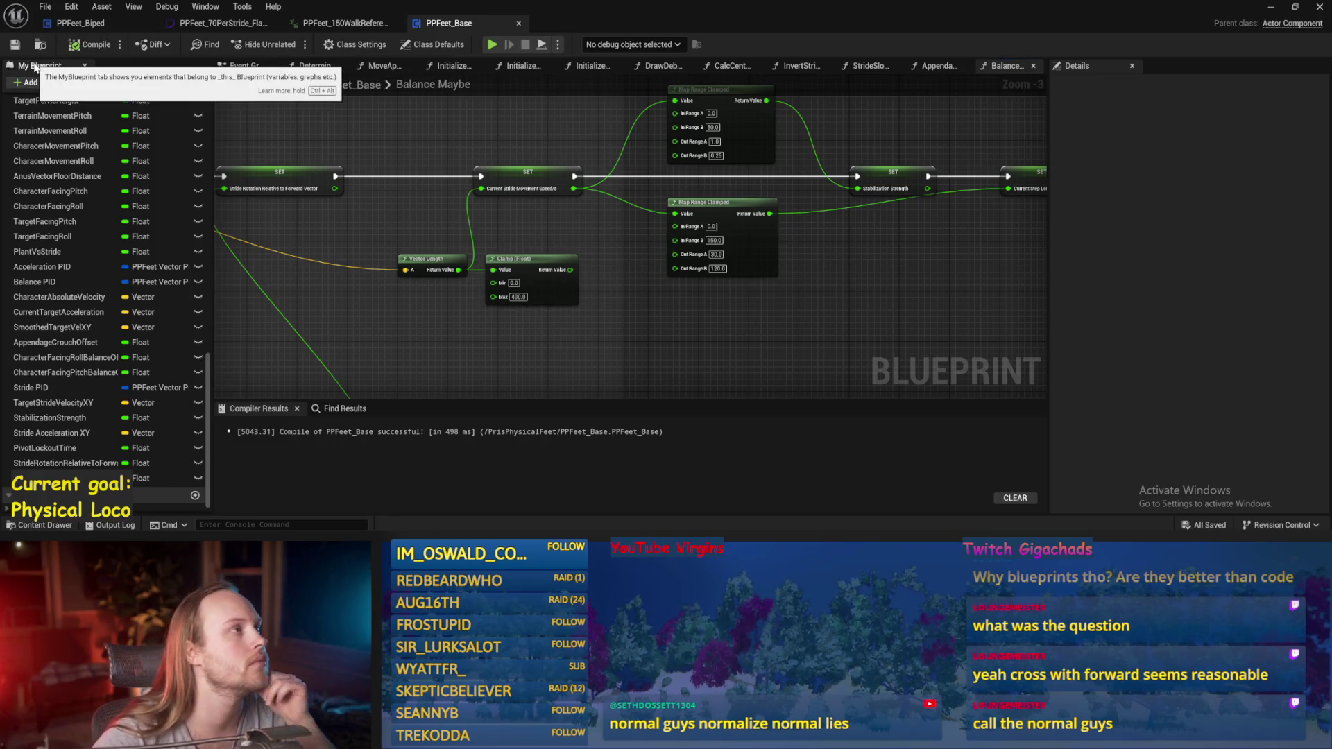
{"action": "left_click_drag", "start_coordinate": [823, 228], "coordinate": [788, 218]}
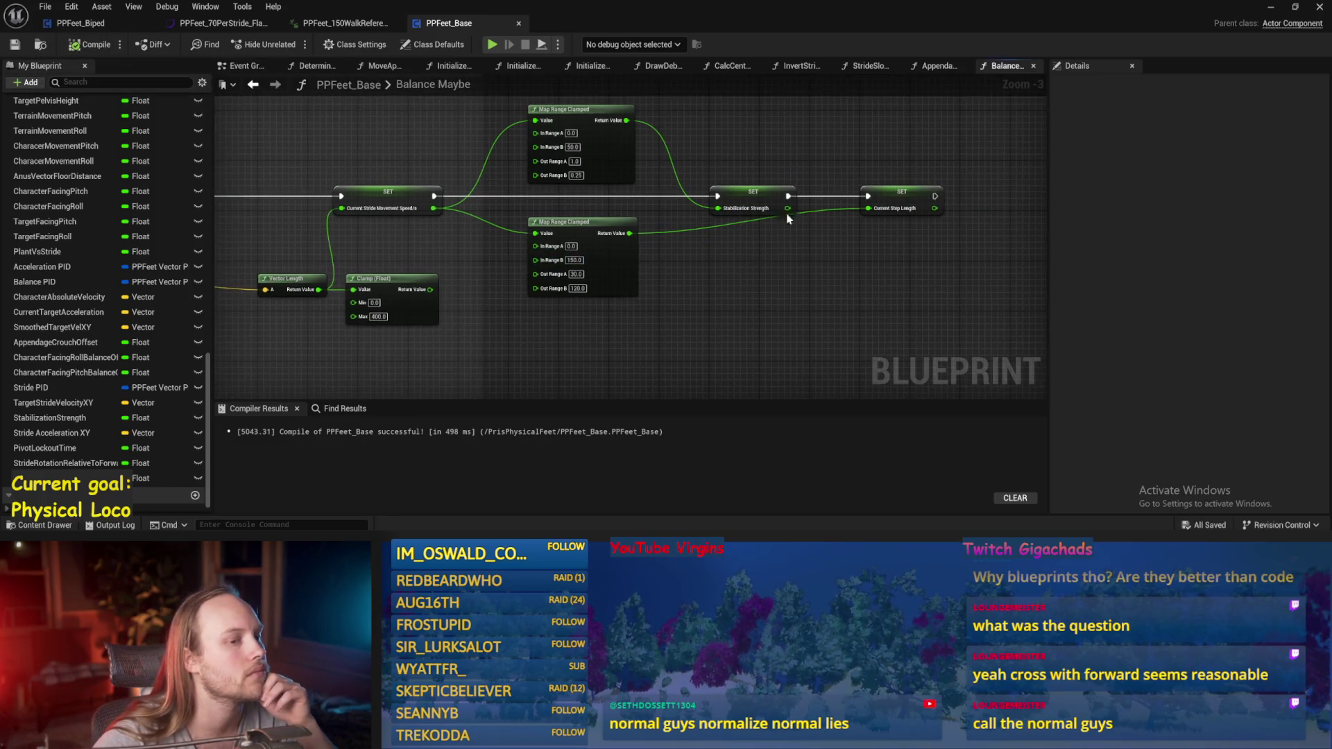
{"action": "left_click", "coordinate": [1273, 9]}
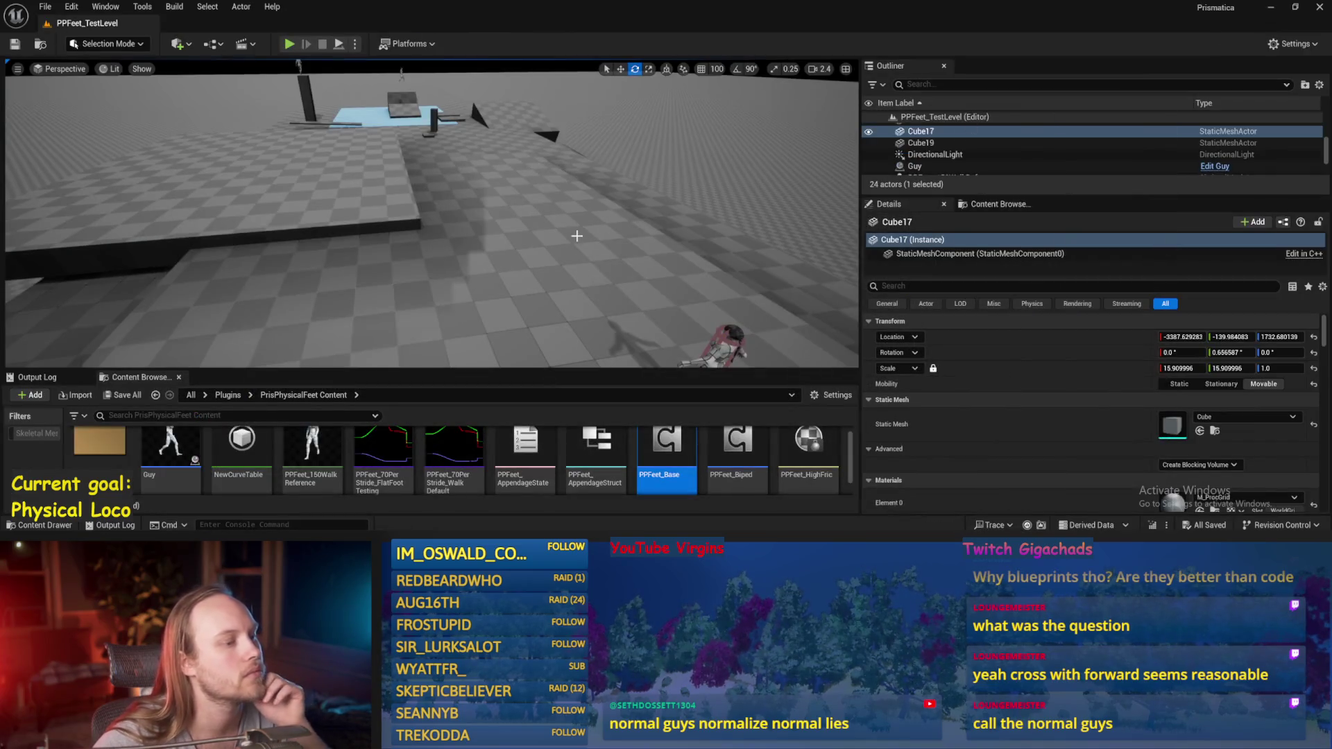
- Fly the camera to the character and tilt Cube17 19.17° on X into a ramp
{"action": "mouse_move", "coordinate": [577, 236]}
{"action": "left_mouse_down"}
{"action": "mouse_move", "coordinate": [548, 163]}
{"action": "mouse_move", "coordinate": [555, 225]}
{"action": "mouse_move", "coordinate": [468, 207]}
{"action": "left_mouse_up"}
{"action": "scroll", "coordinate": [550, 184], "scroll_direction": "down", "scroll_amount": 2}
{"action": "scroll", "coordinate": [552, 208], "scroll_direction": "down", "scroll_amount": 3}
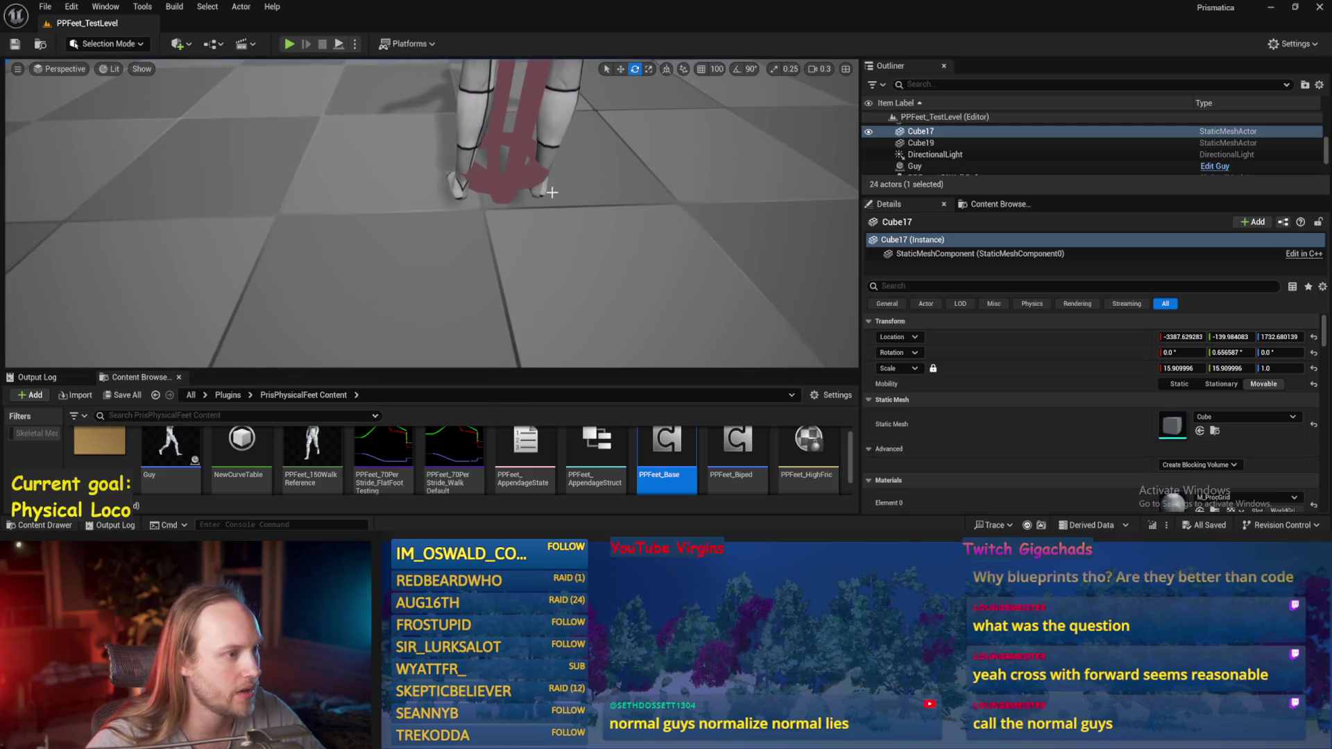
{"action": "scroll", "coordinate": [556, 272], "scroll_direction": "up", "scroll_amount": 2}
{"action": "key", "text": "s"}
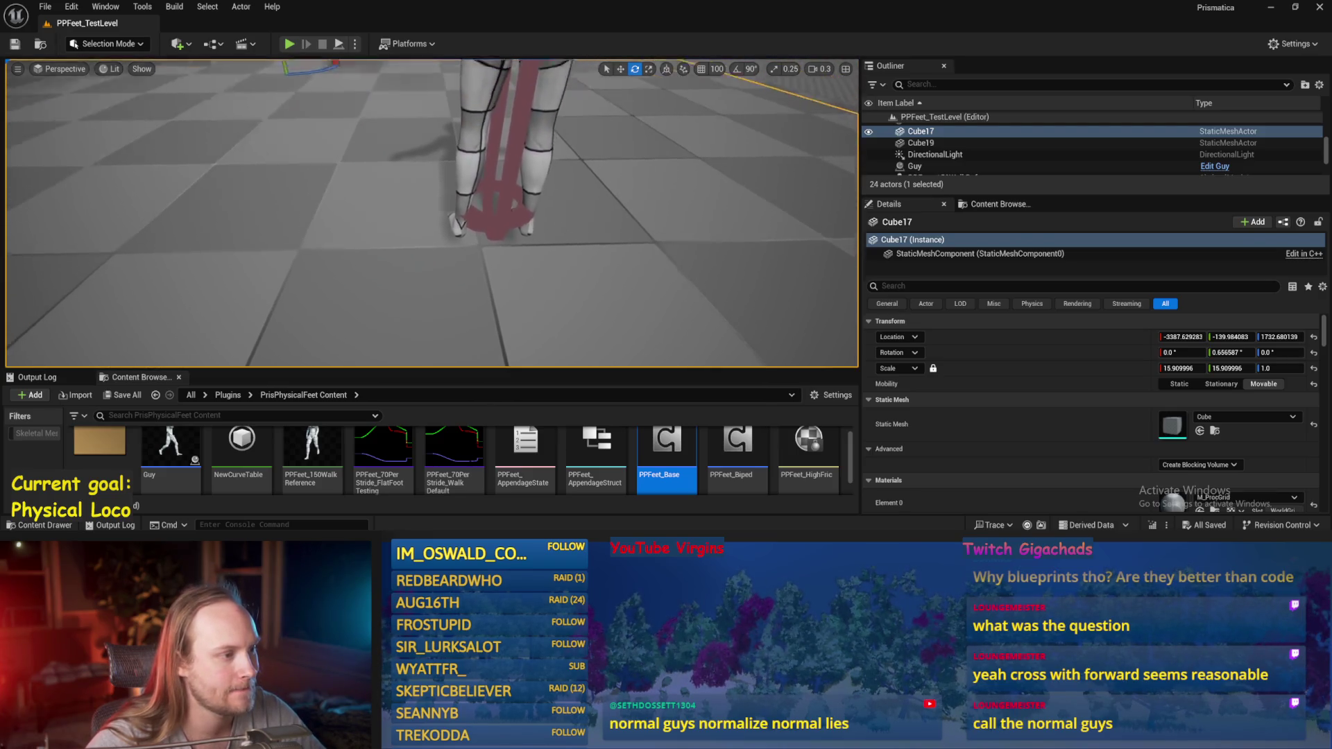
{"action": "mouse_move", "coordinate": [380, 116]}
{"action": "left_mouse_down"}
{"action": "mouse_move", "coordinate": [375, 139]}
{"action": "mouse_move", "coordinate": [371, 74]}
{"action": "mouse_move", "coordinate": [386, 72]}
{"action": "left_mouse_up"}
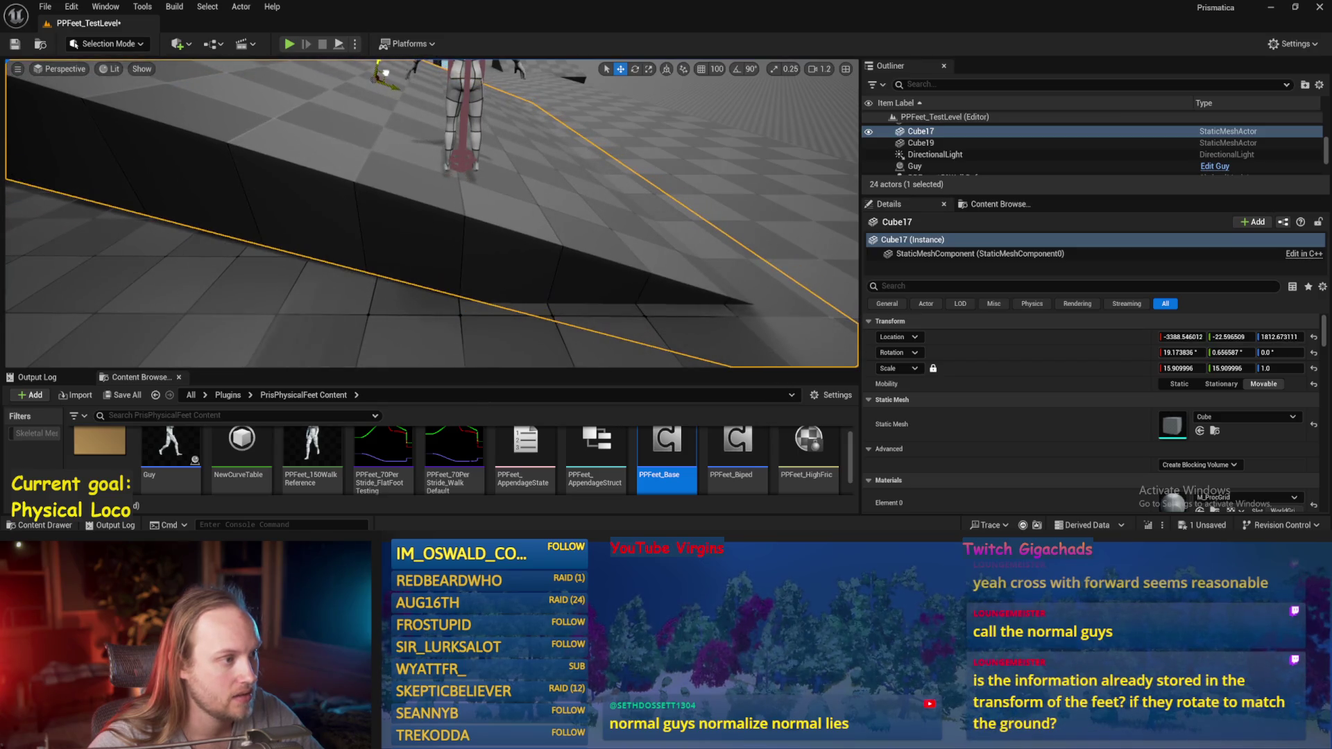
{"action": "scroll", "coordinate": [392, 86], "scroll_direction": "up", "scroll_amount": 5}
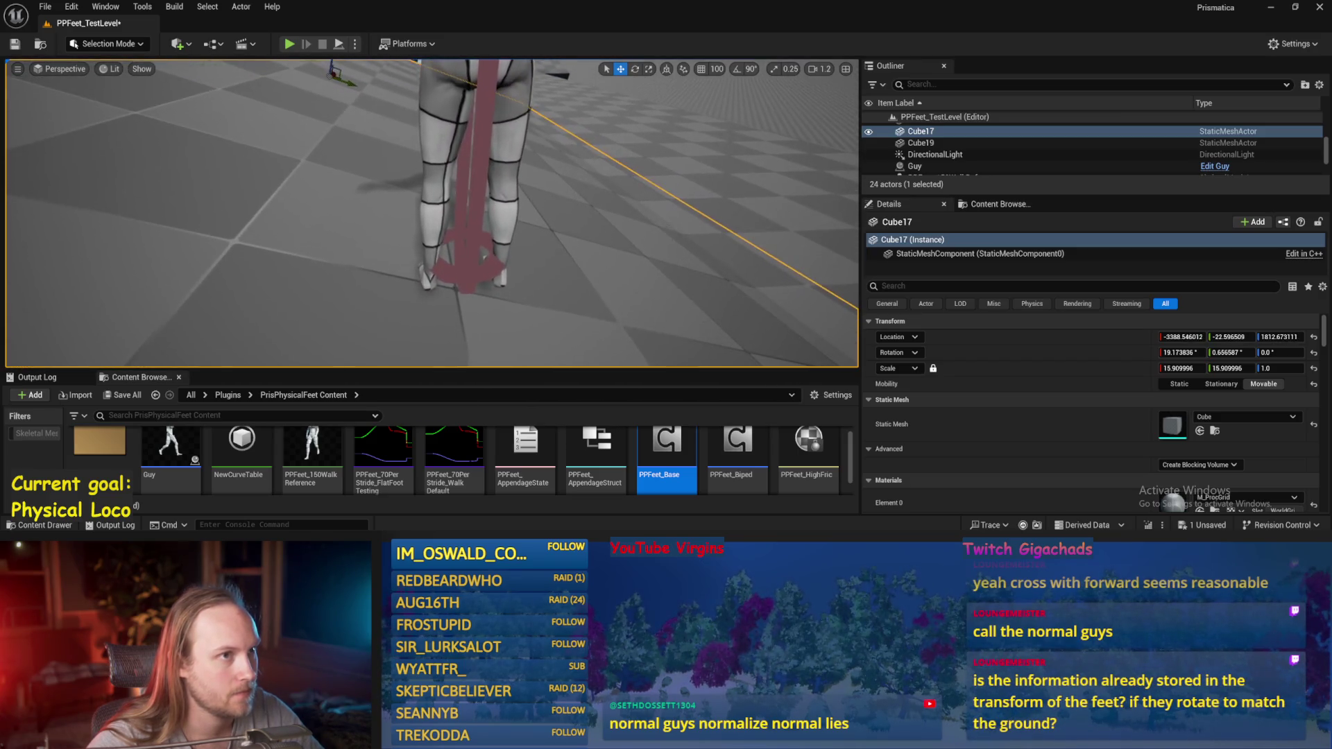
{"action": "scroll", "coordinate": [435, 150], "scroll_direction": "down", "scroll_amount": 5}
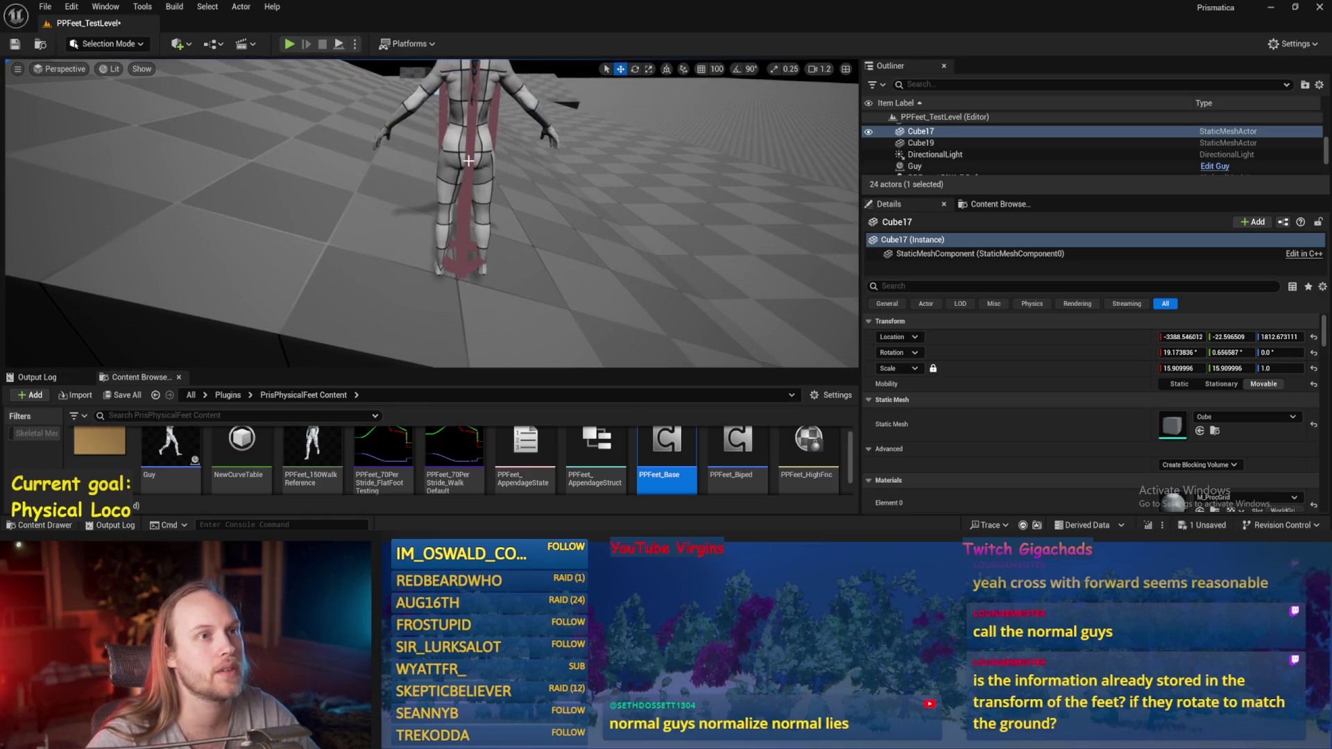
- Move the floor platform down and to the right after a brief play start
{"action": "scroll", "coordinate": [452, 197], "scroll_direction": "down", "scroll_amount": 3}
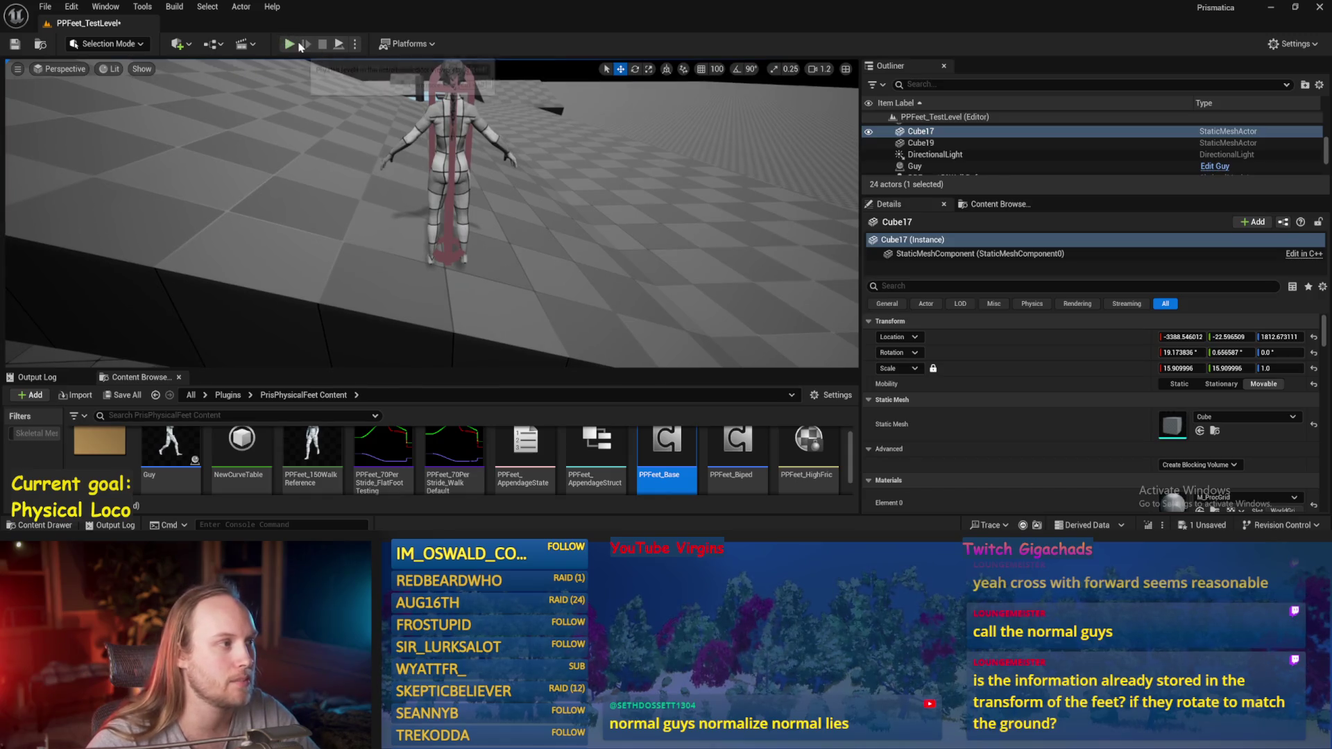
{"action": "left_click", "coordinate": [297, 45]}
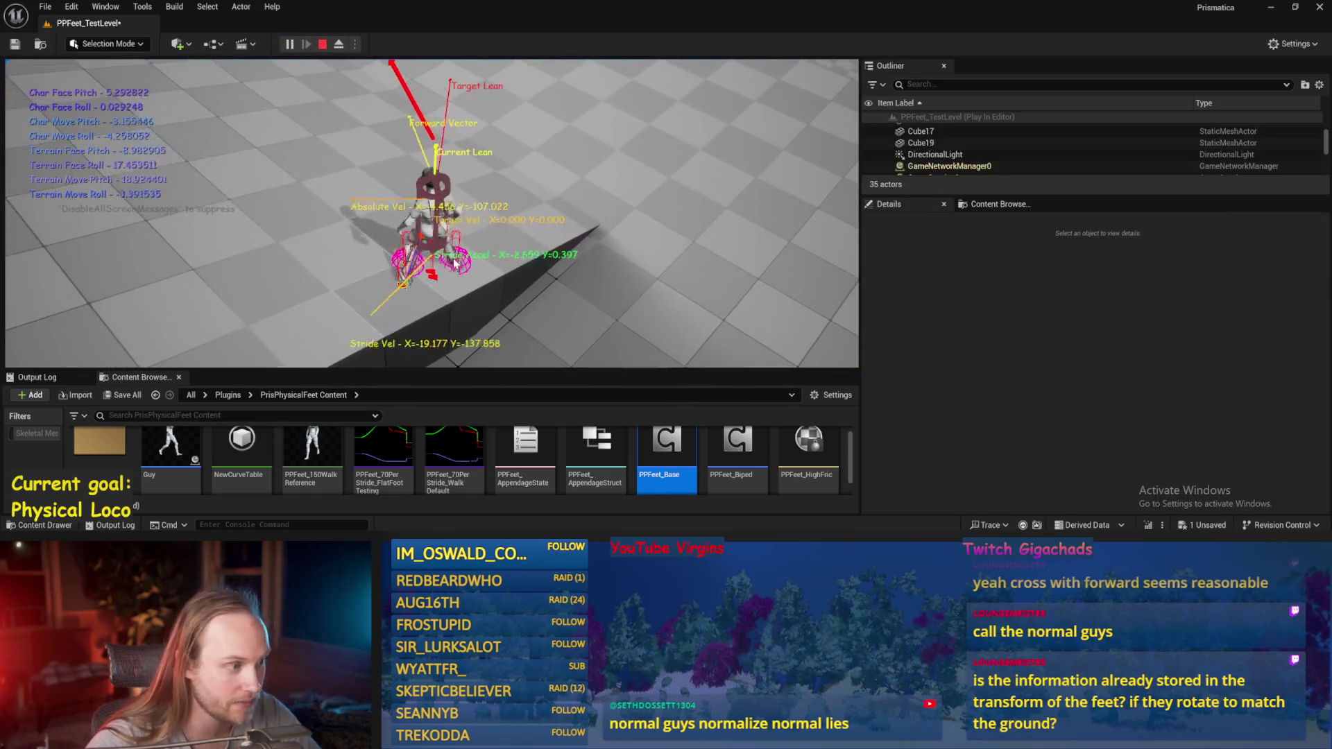
{"action": "key", "text": "F11"}
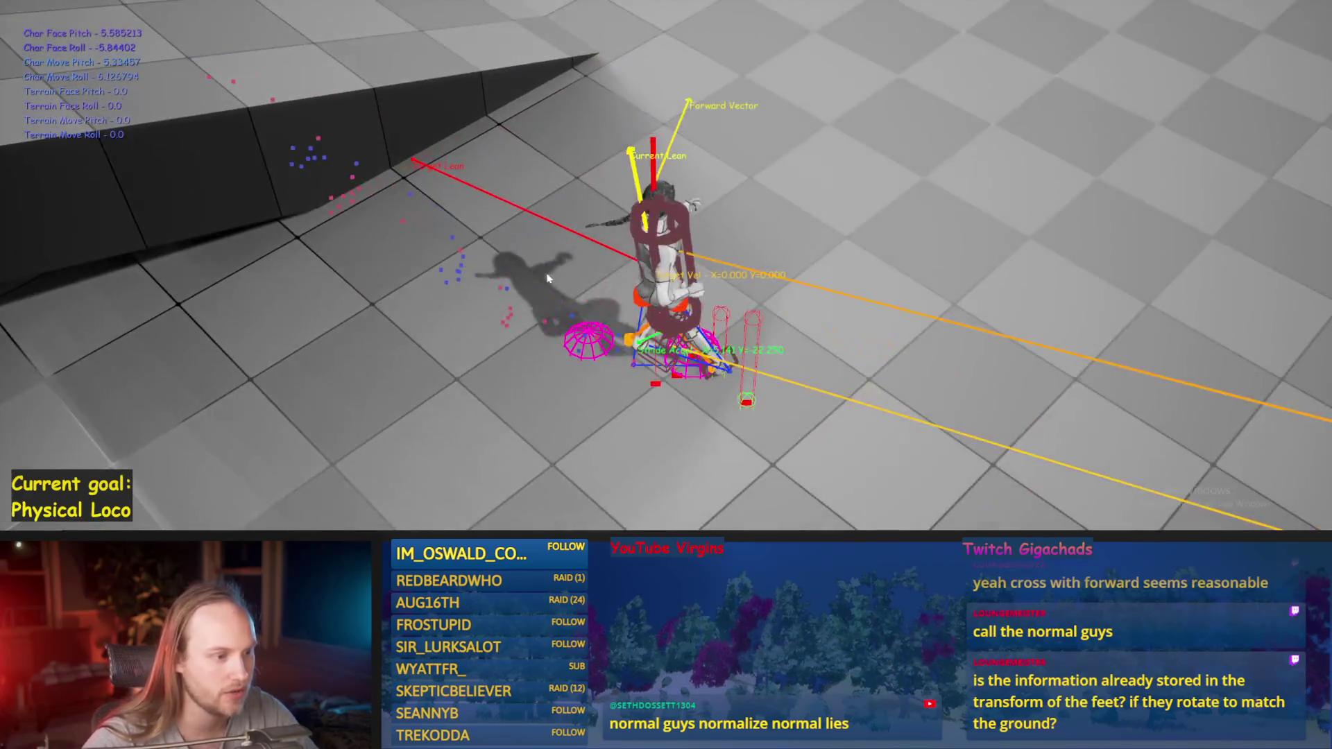
{"action": "key", "text": "Escape"}
{"action": "left_click_drag", "start_coordinate": [330, 109], "coordinate": [385, 221]}
- Play-test the biped walking forward on the tilted ramp, viewing it from floor level, then stop
{"action": "key", "text": "alt+p"}
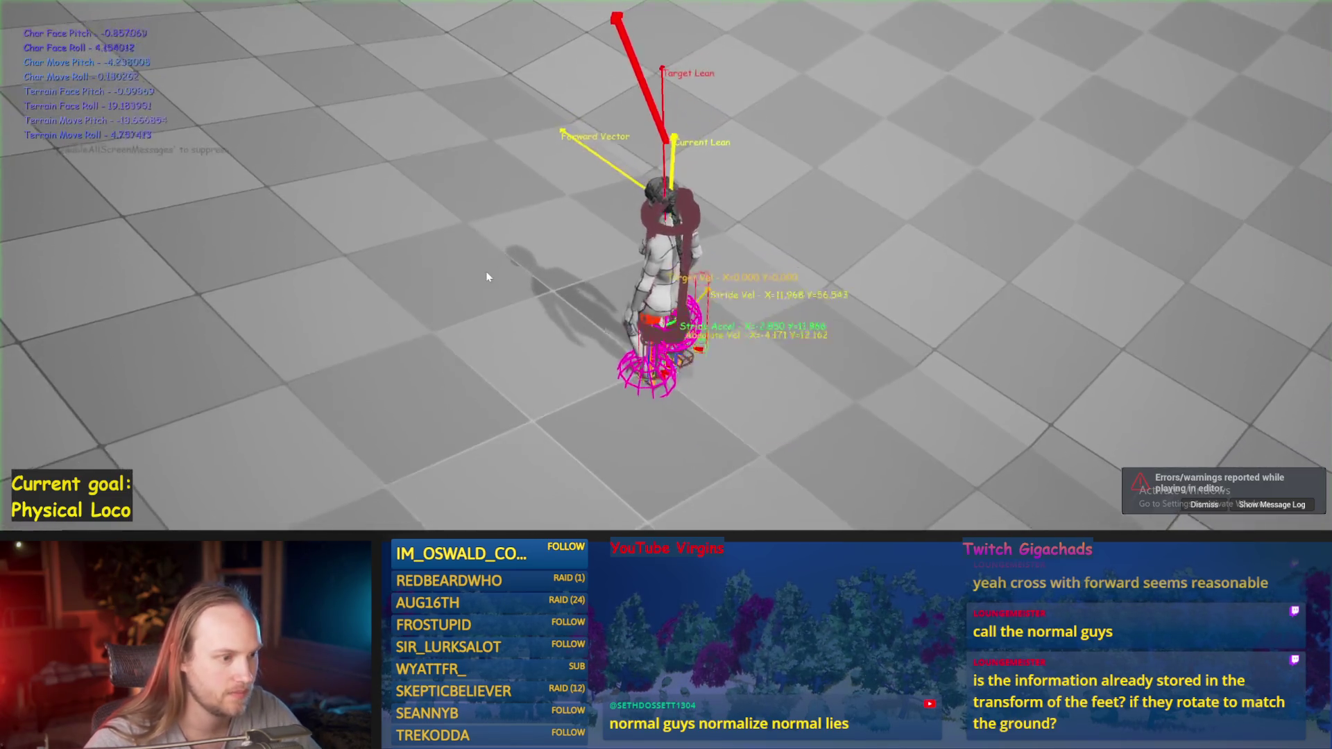
{"action": "key", "text": "w"}
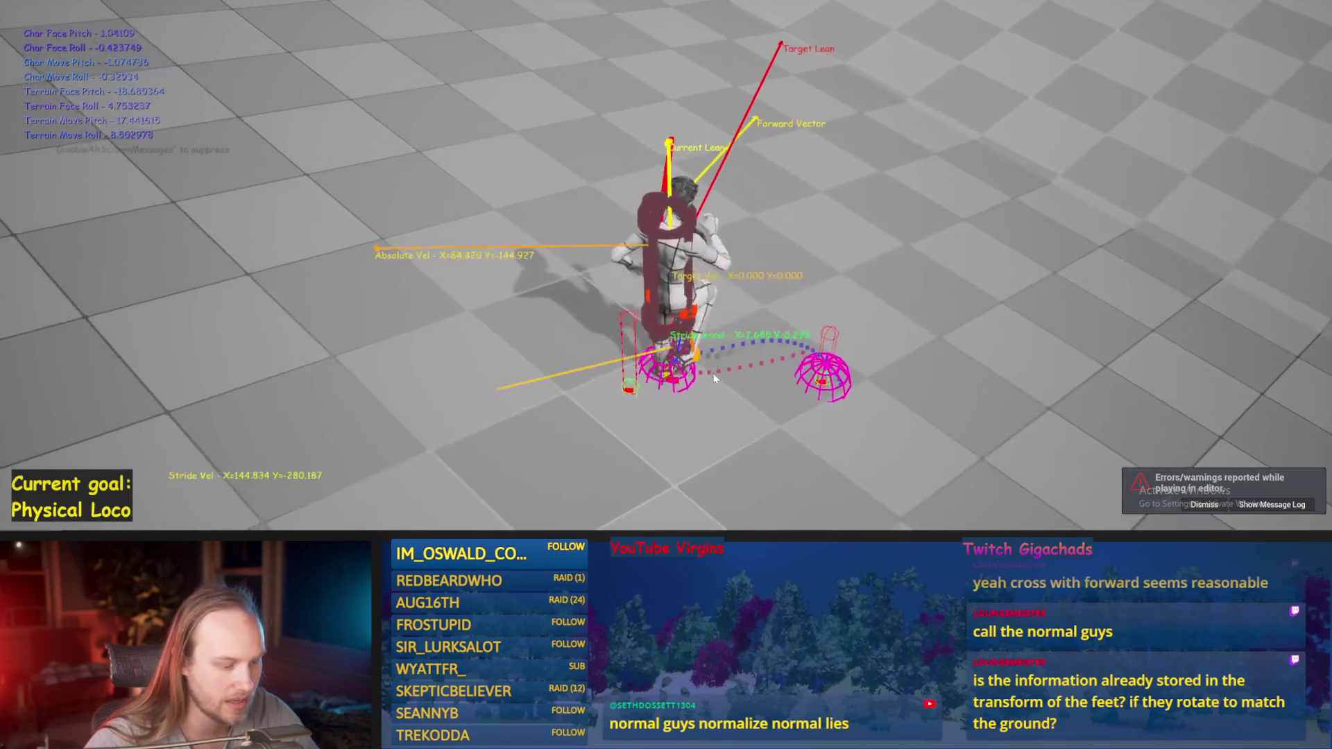
{"action": "key", "text": "F8"}
{"action": "left_click_drag", "start_coordinate": [561, 501], "coordinate": [560, 501]}
{"action": "key", "text": "Escape"}
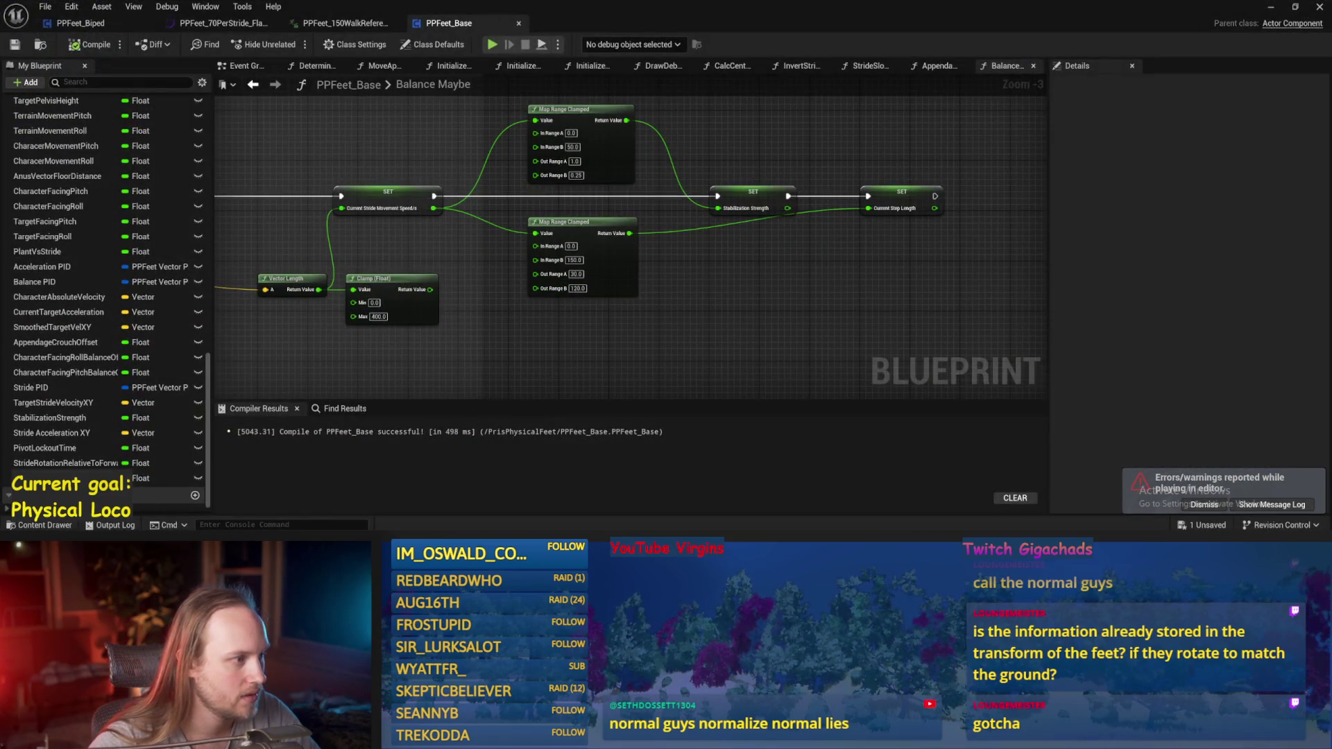
- Undo the last graph change, start a play session, and tilt the floor plane about 9°
{"action": "key", "text": "ctrl+z"}
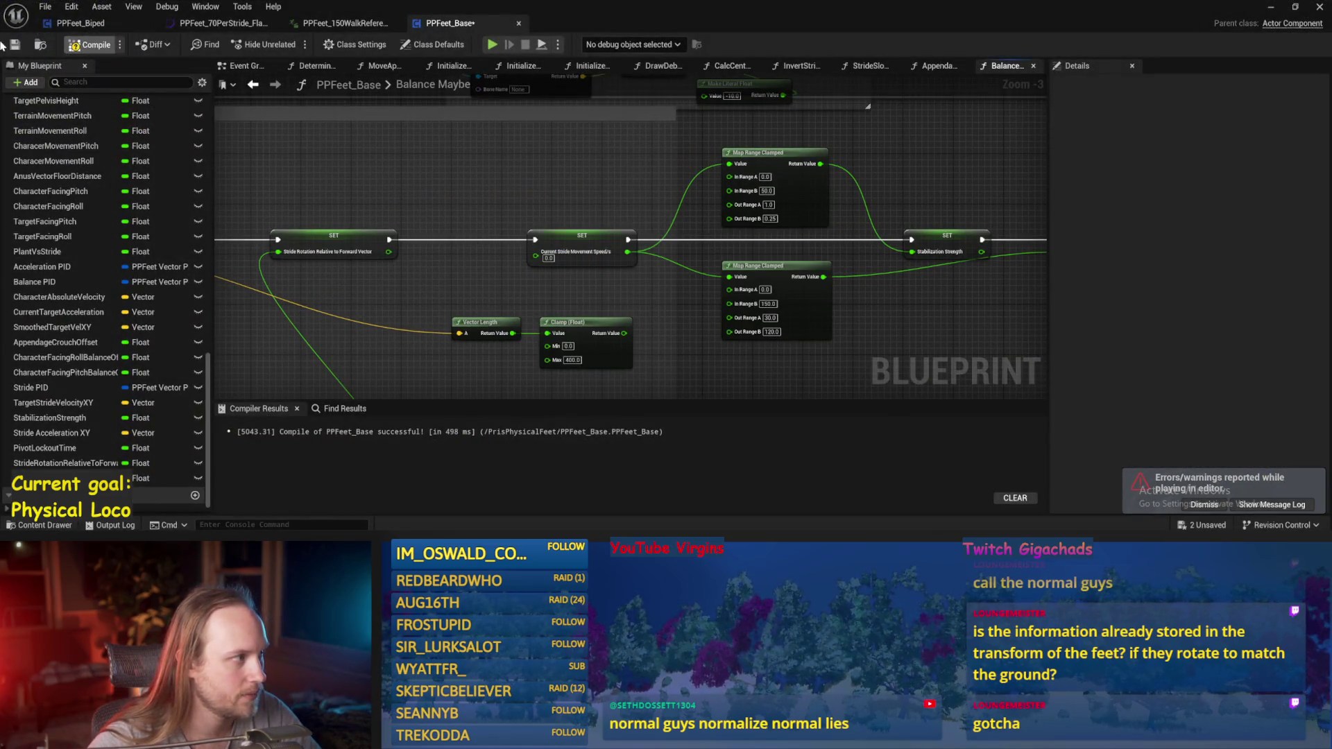
{"action": "key", "text": "alt+p"}
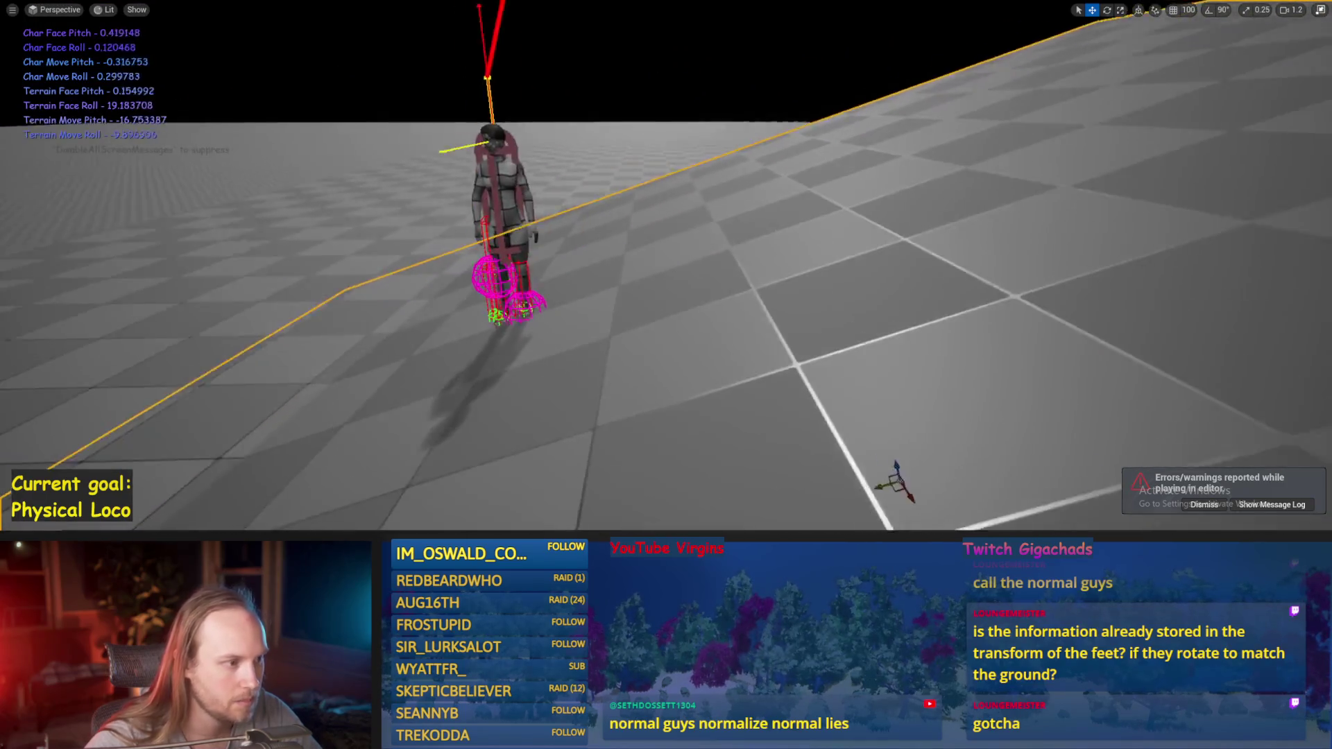
{"action": "key", "text": "e"}
{"action": "left_click_drag", "start_coordinate": [838, 381], "coordinate": [843, 376]}
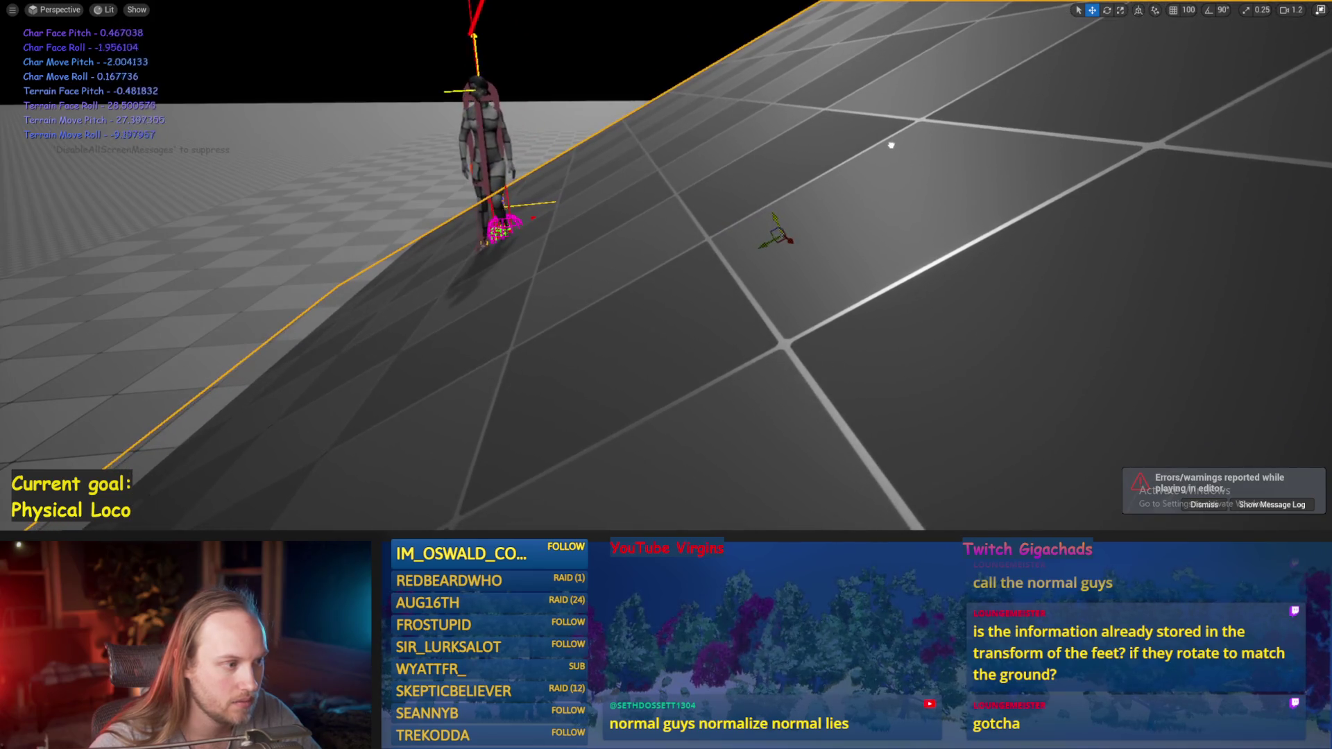
- Steepen the floor plane's tilt to about -16° and select the sloped plane
{"action": "scroll", "coordinate": [891, 145], "scroll_direction": "down", "scroll_amount": 2}
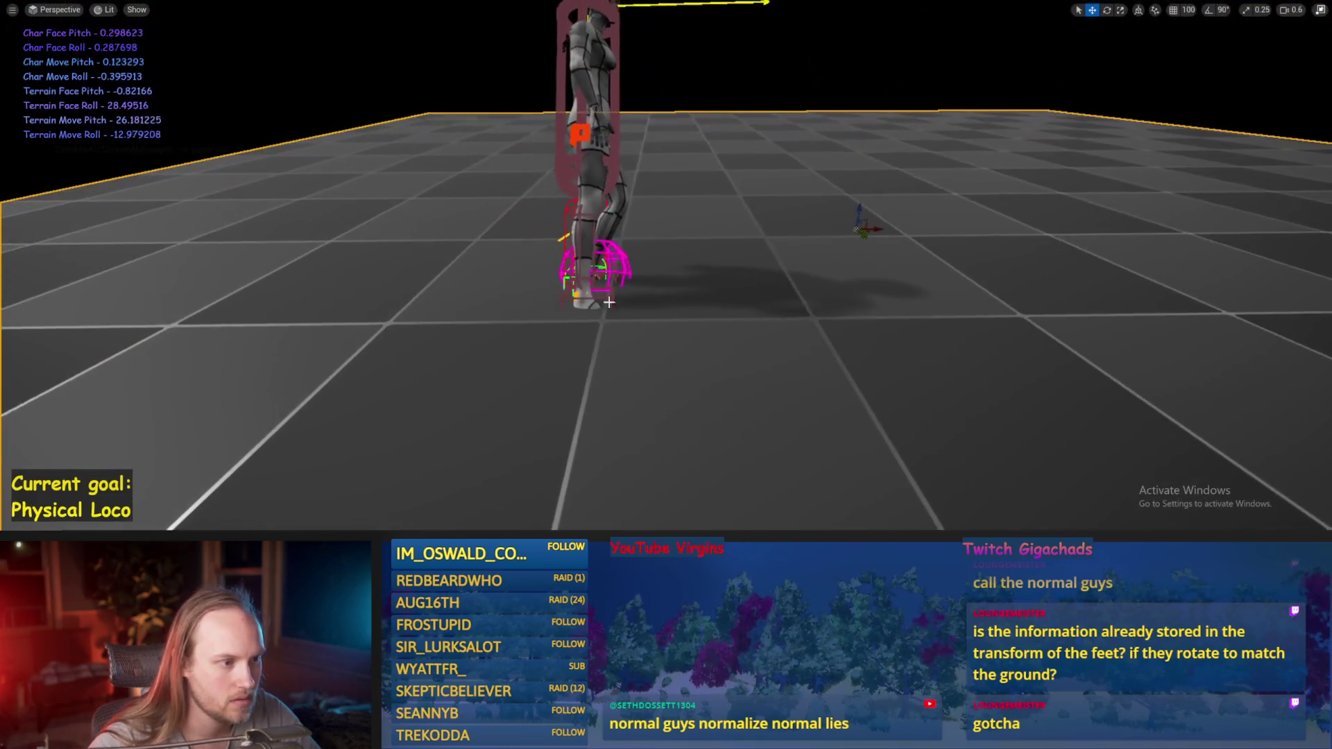
{"action": "key", "text": "e"}
{"action": "left_click_drag", "start_coordinate": [853, 209], "coordinate": [883, 234]}
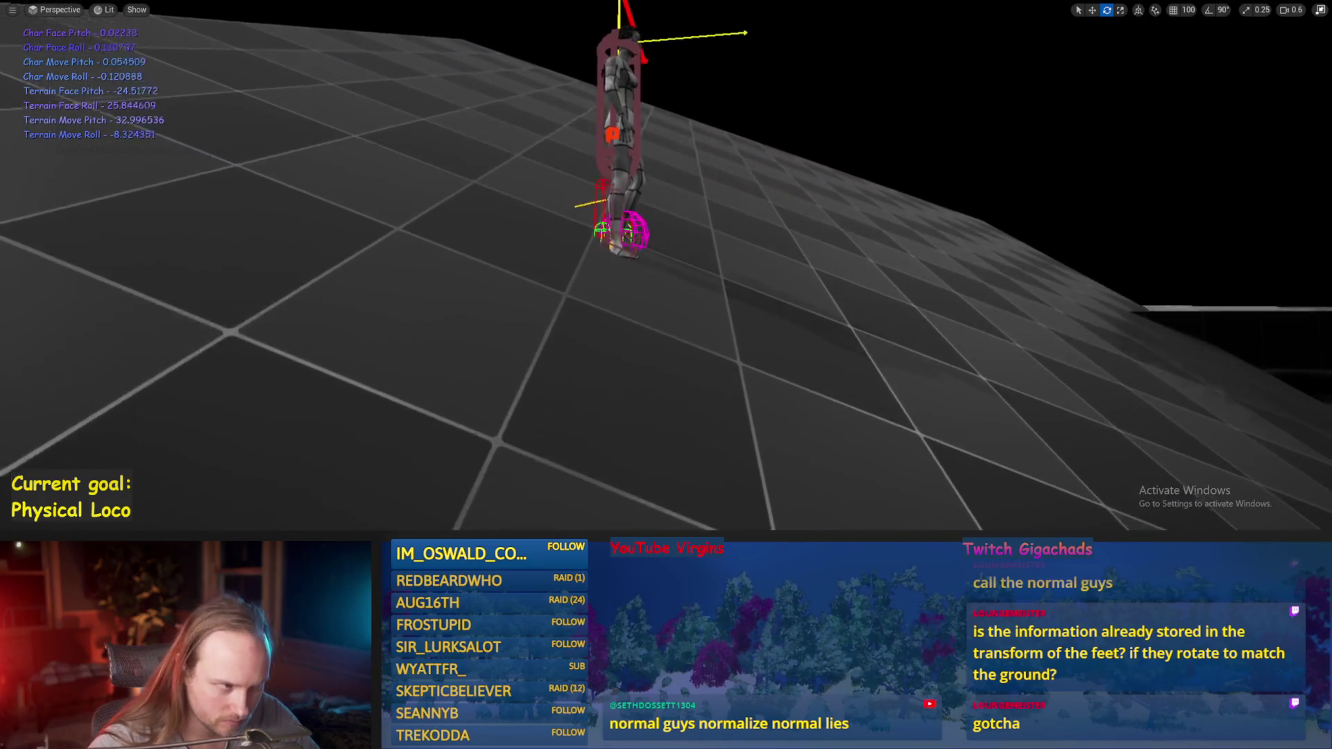
{"action": "left_click", "coordinate": [770, 240]}
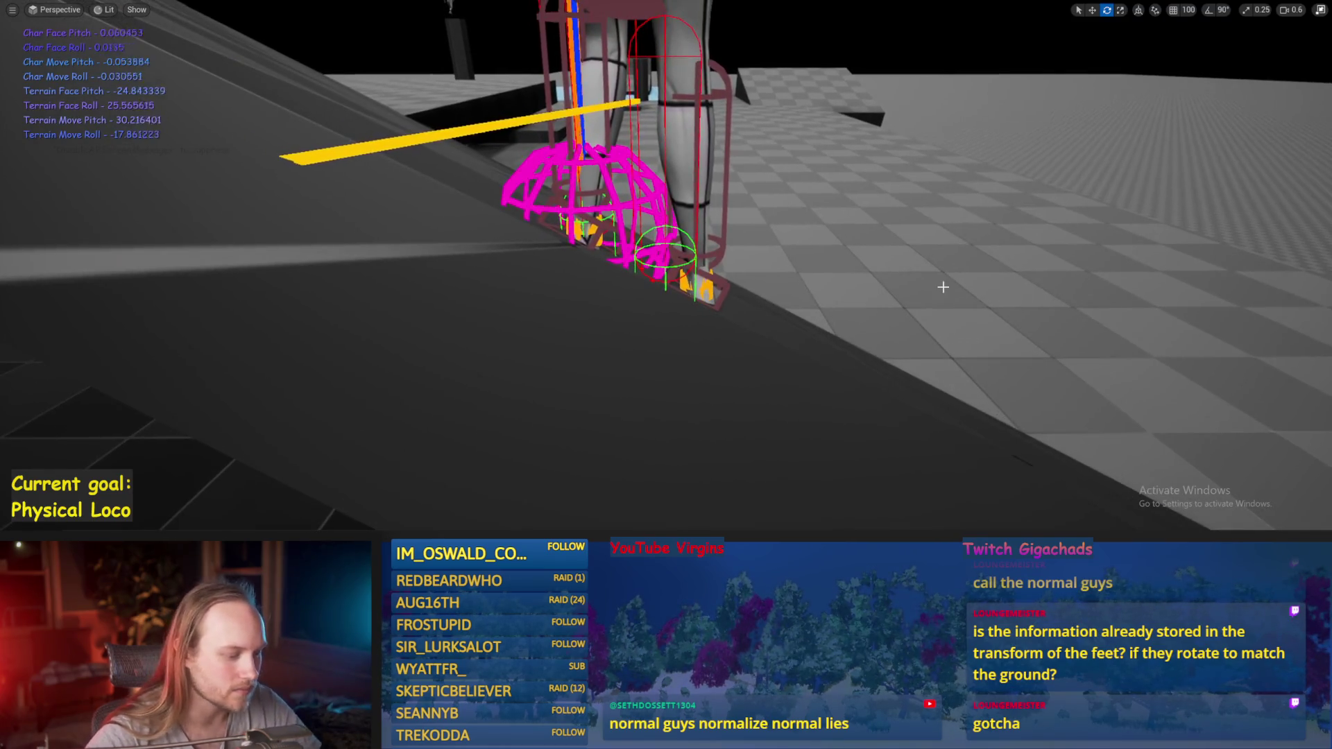
- End the slope play test once the biped has toppled off the ramp
{"action": "key", "text": "Escape"}
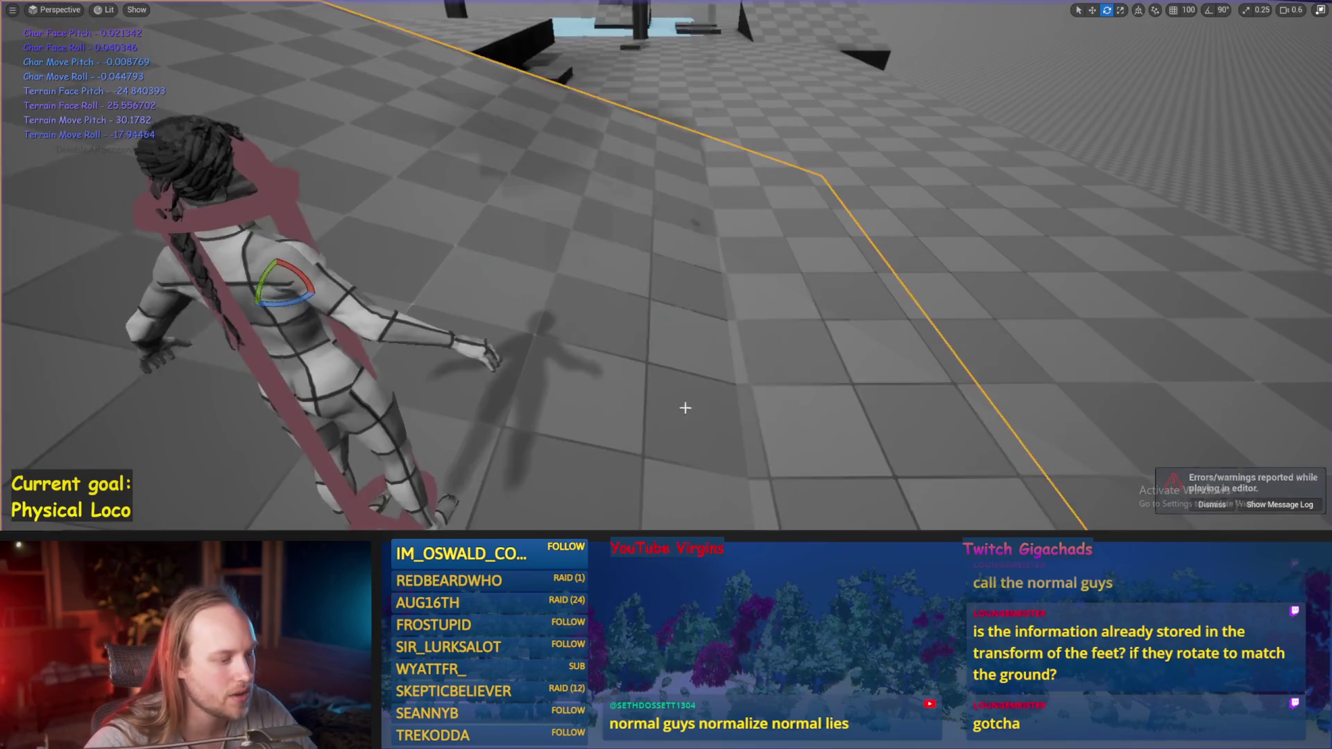
- Fly the viewport camera down to frame the biped, save all changes, and start a play test
{"action": "scroll", "coordinate": [840, 303], "scroll_direction": "up", "scroll_amount": 3}
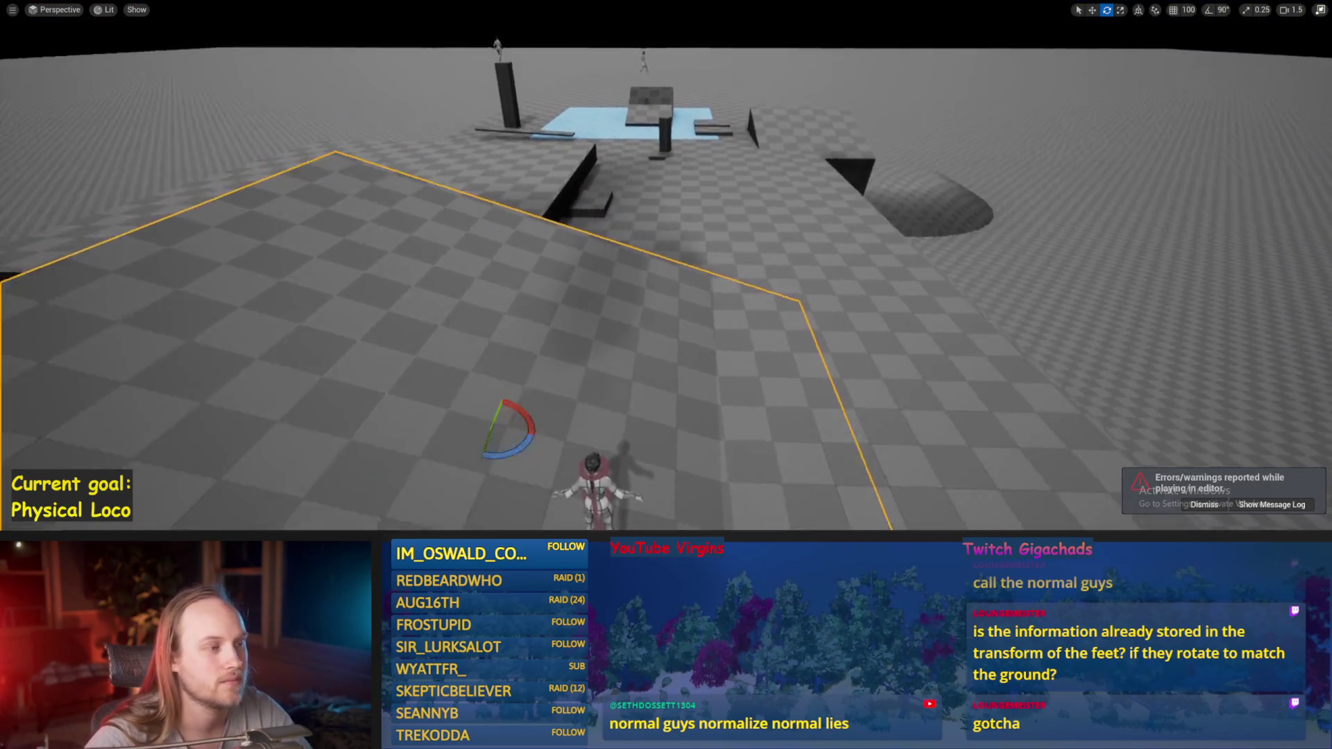
{"action": "key", "text": "q"}
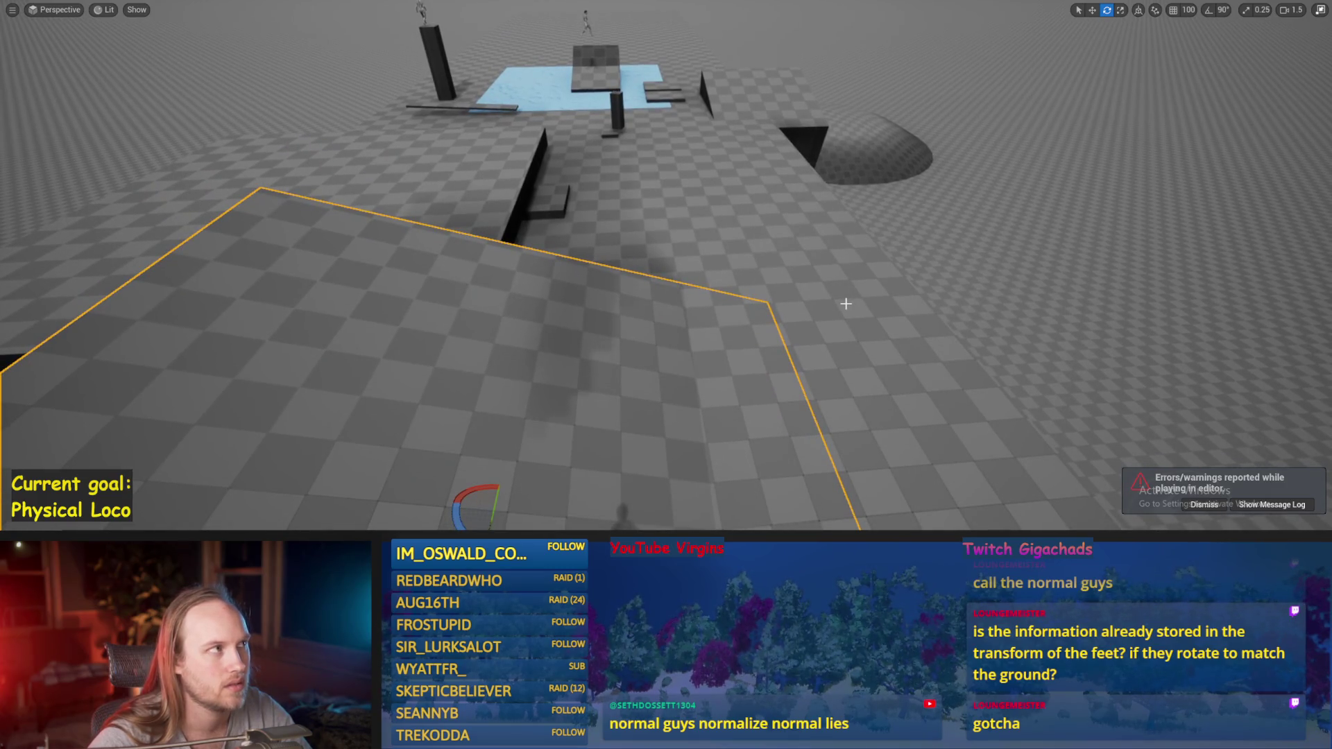
{"action": "key", "text": "w"}
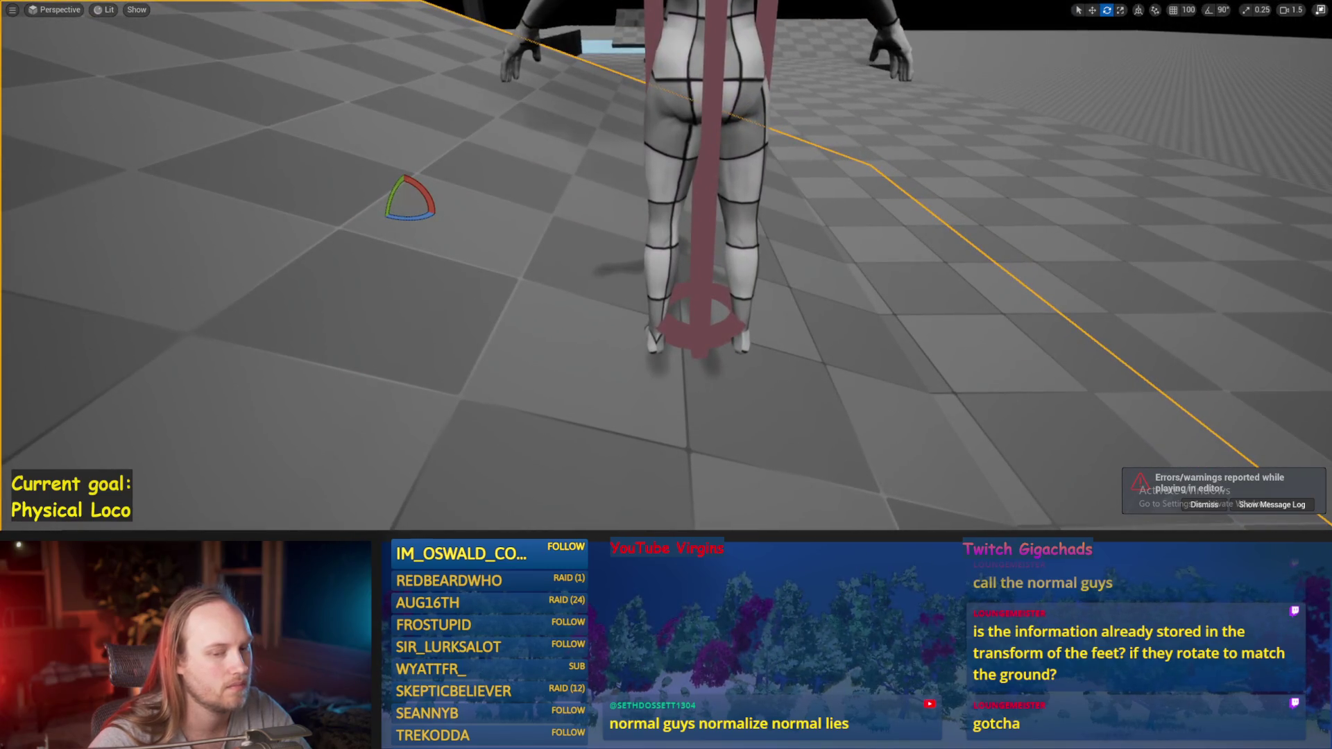
{"action": "key", "text": "d"}
{"action": "key", "text": "a"}
{"action": "key", "text": "ctrl+s"}
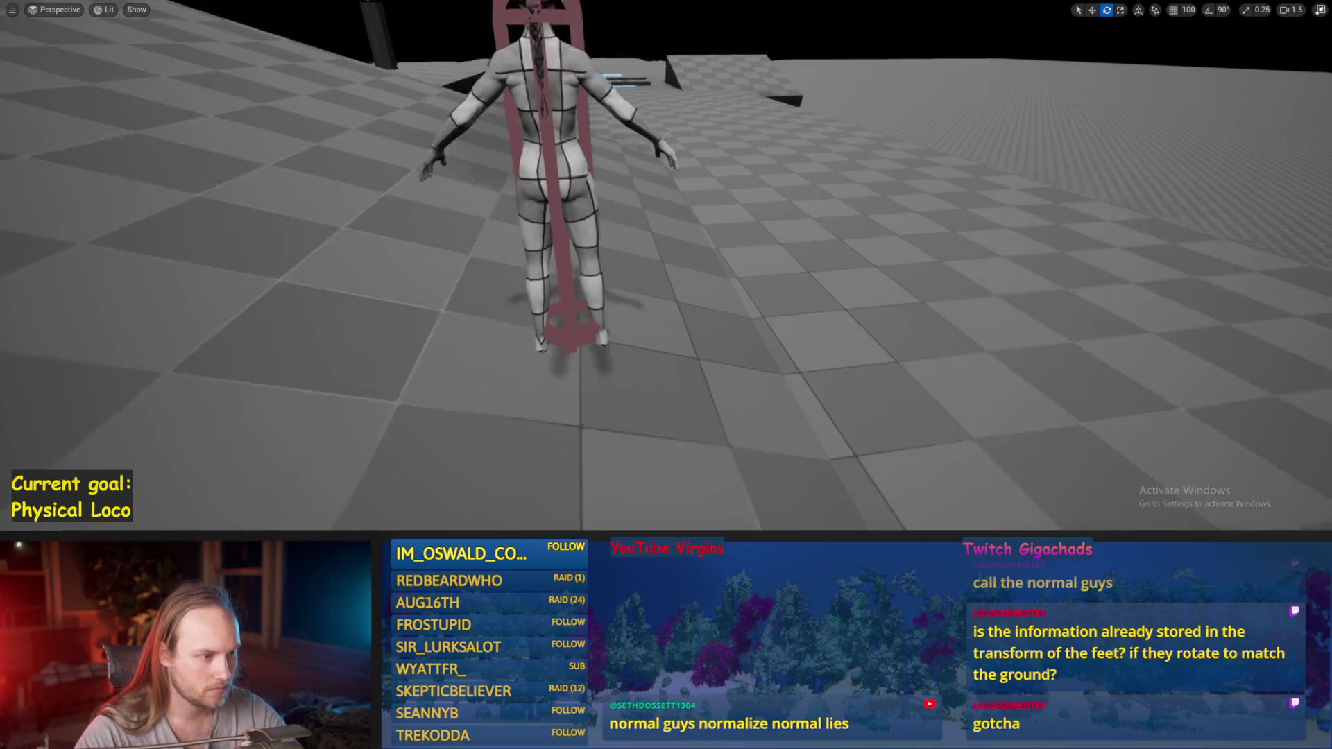
{"action": "key", "text": "alt+p"}
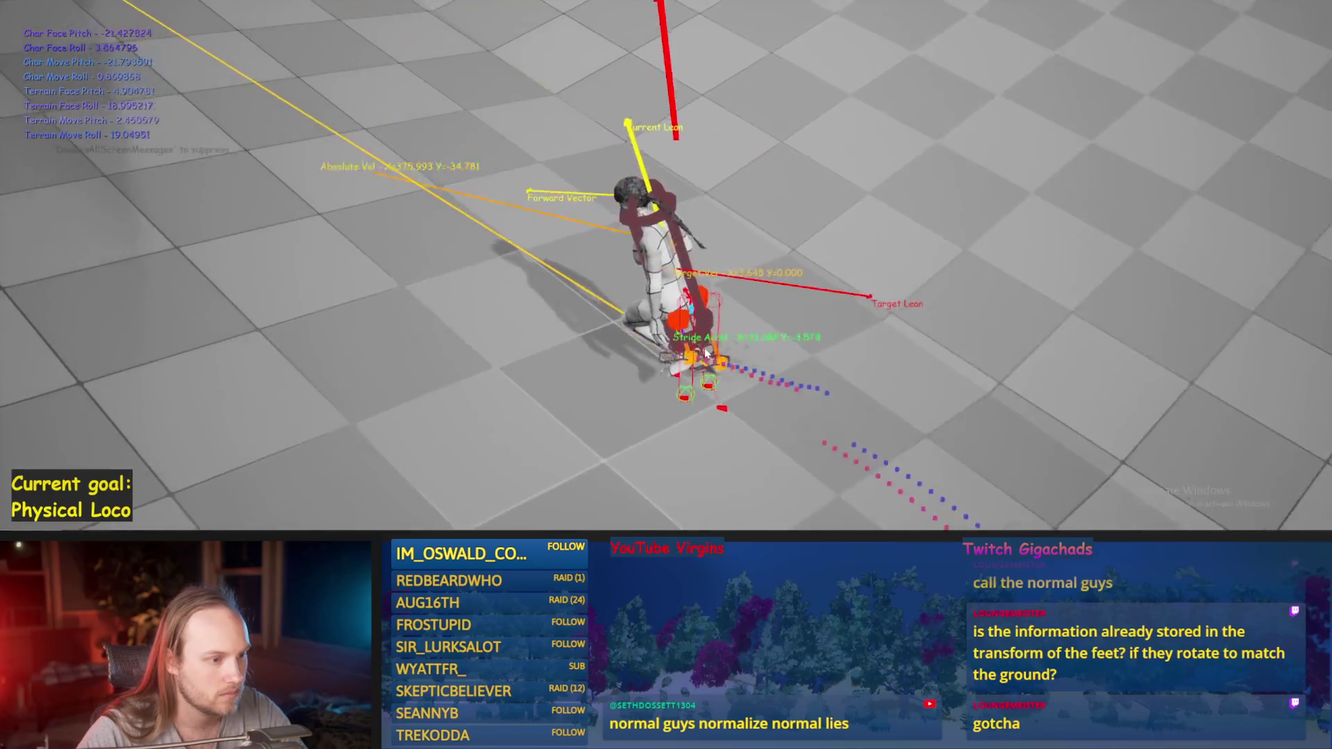
- Restart the biped play test repeatedly, stopping each run as the character falls
{"action": "key", "text": "Escape"}
{"action": "key", "text": "alt+p"}
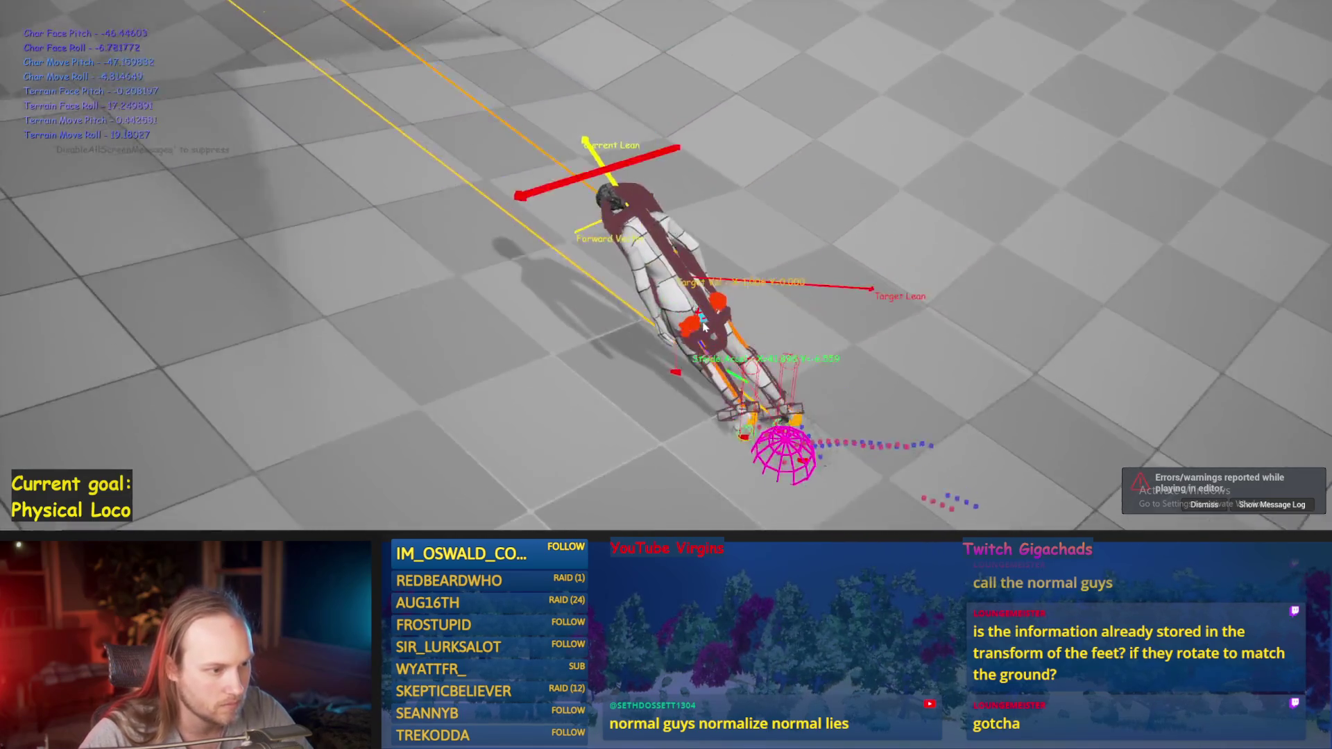
{"action": "key", "text": "Escape"}
{"action": "key", "text": "alt+p"}
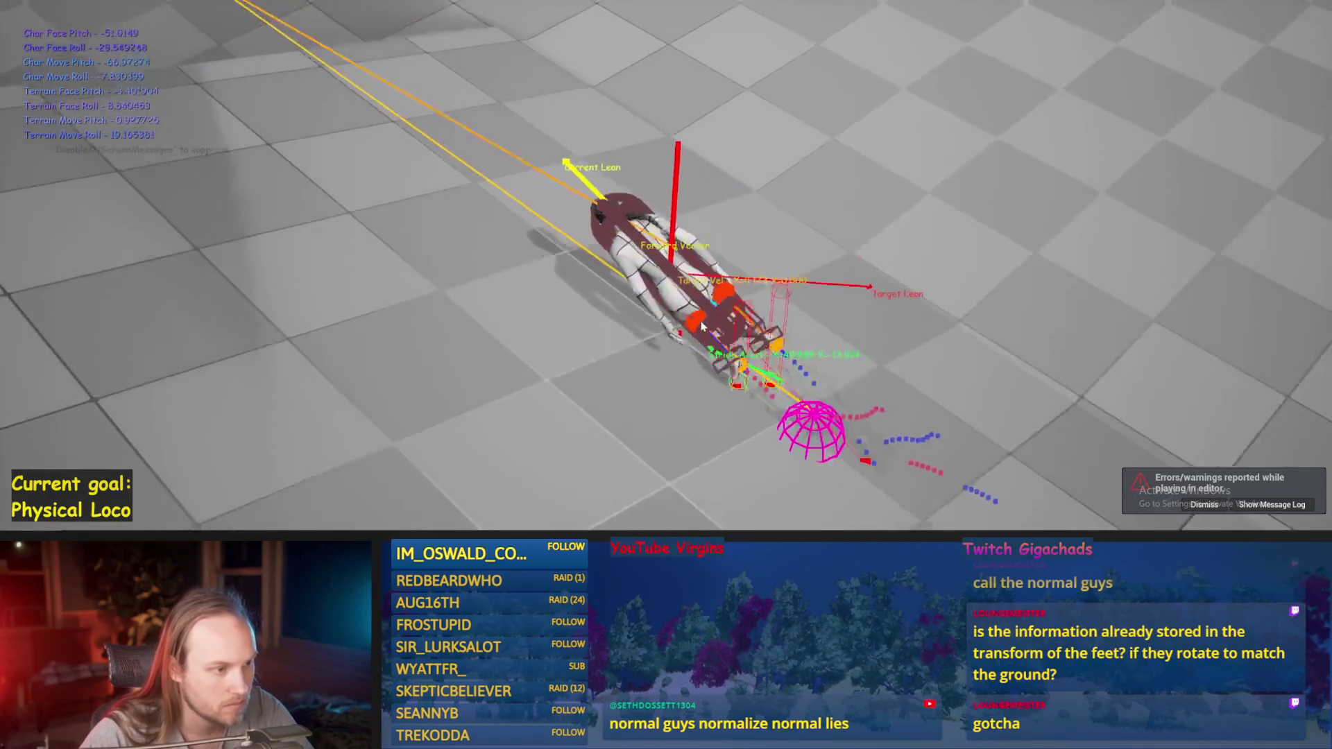
{"action": "key", "text": "Escape"}
{"action": "key", "text": "alt+p"}
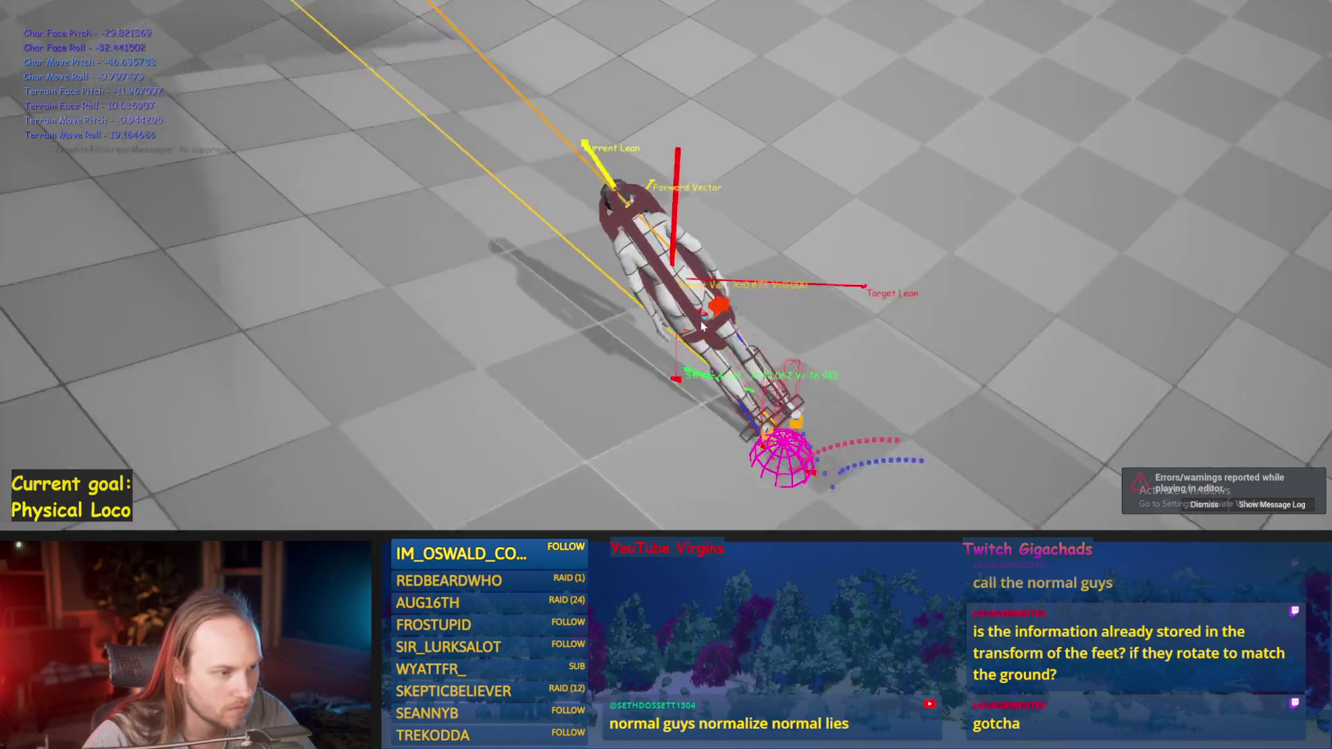
{"action": "key", "text": "Escape"}
{"action": "key", "text": "alt+p"}
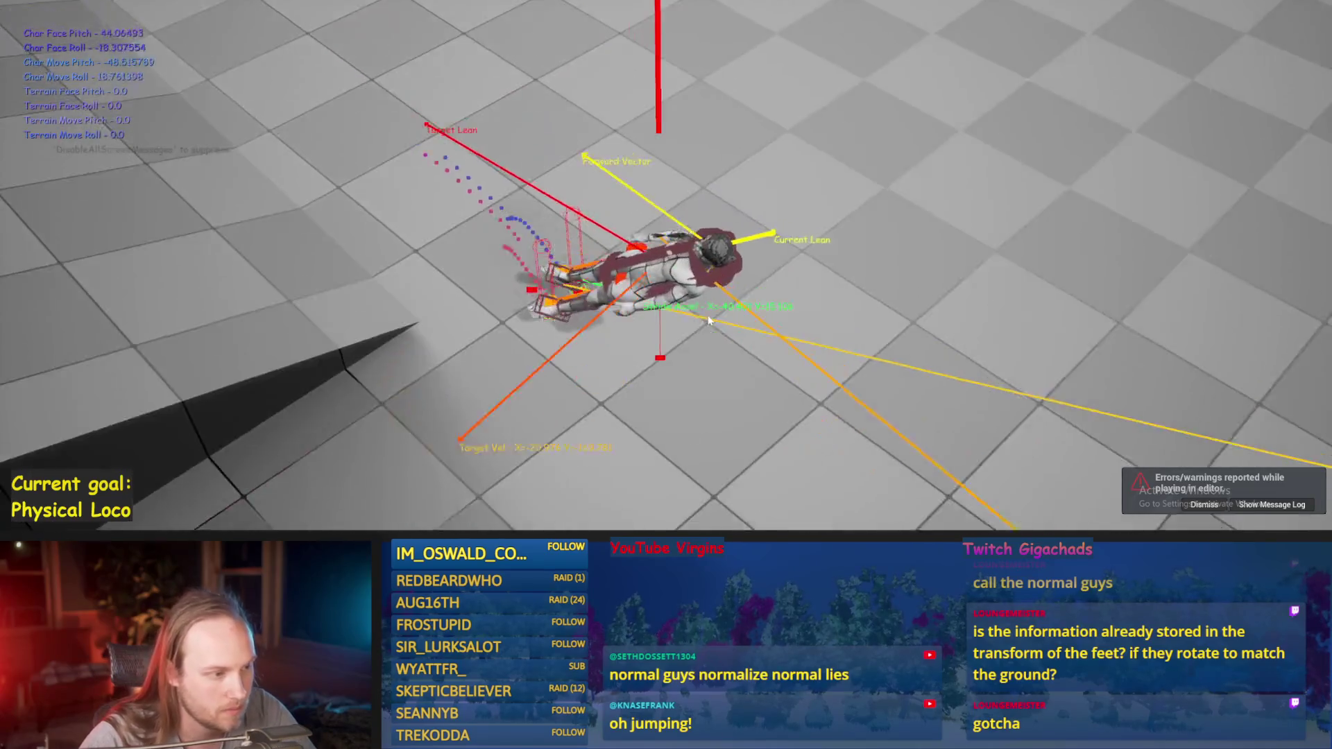
{"action": "key", "text": "Escape"}
- Play again, walking the biped forward with W and resetting it with R after each fall
{"action": "key", "text": "alt+p"}
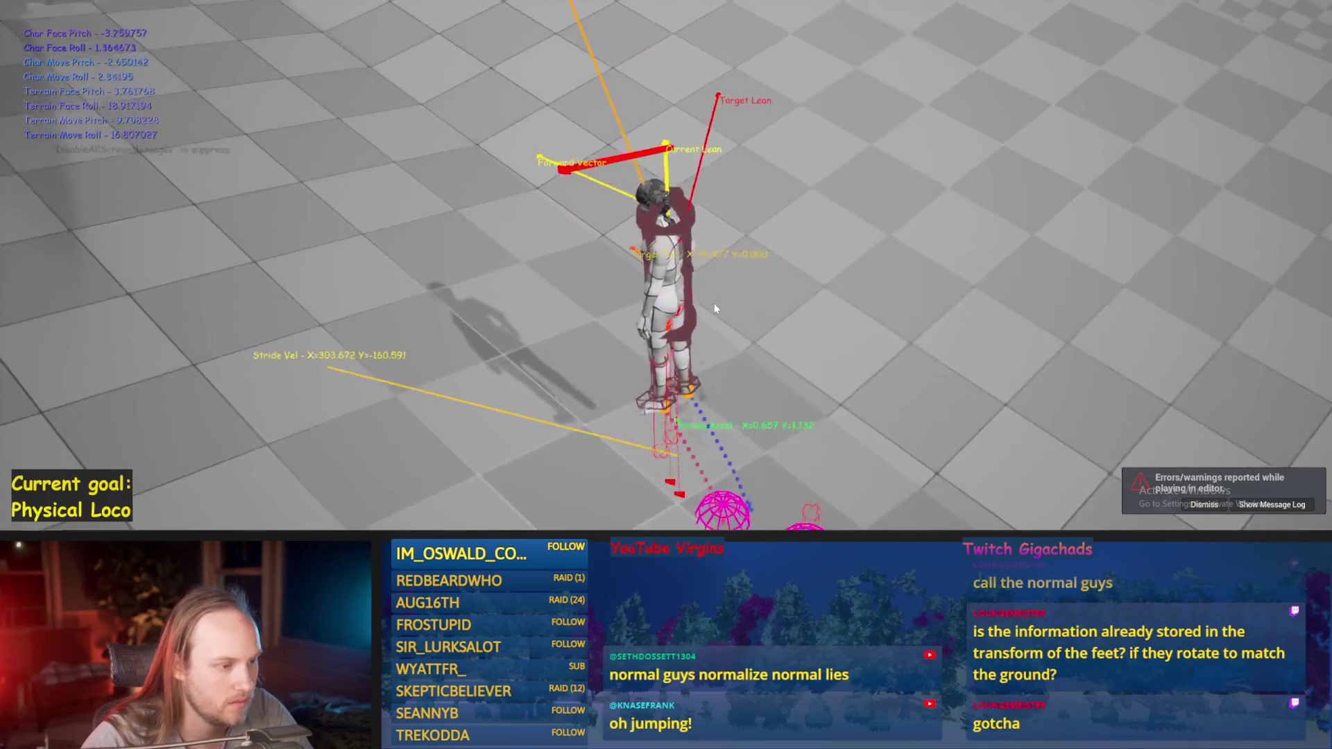
{"action": "key", "text": "w"}
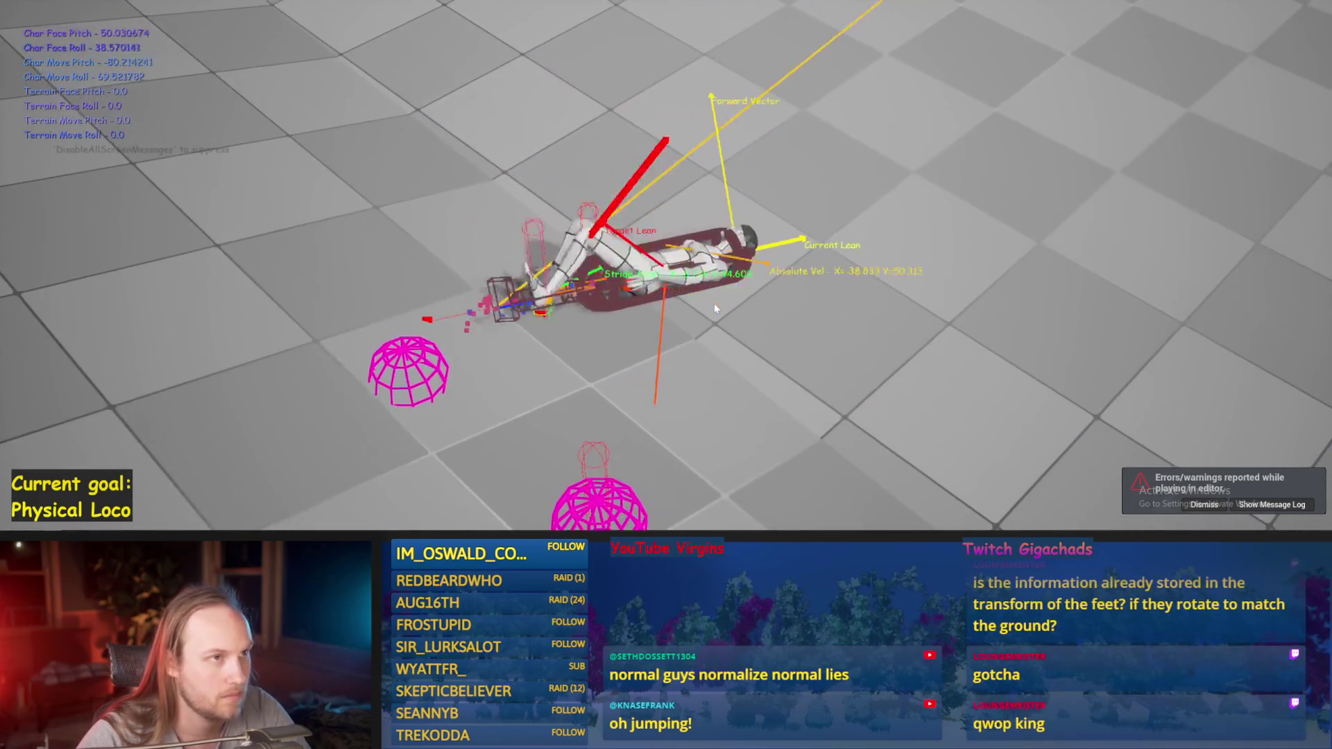
{"action": "key", "text": "r"}
{"action": "key", "text": "w"}
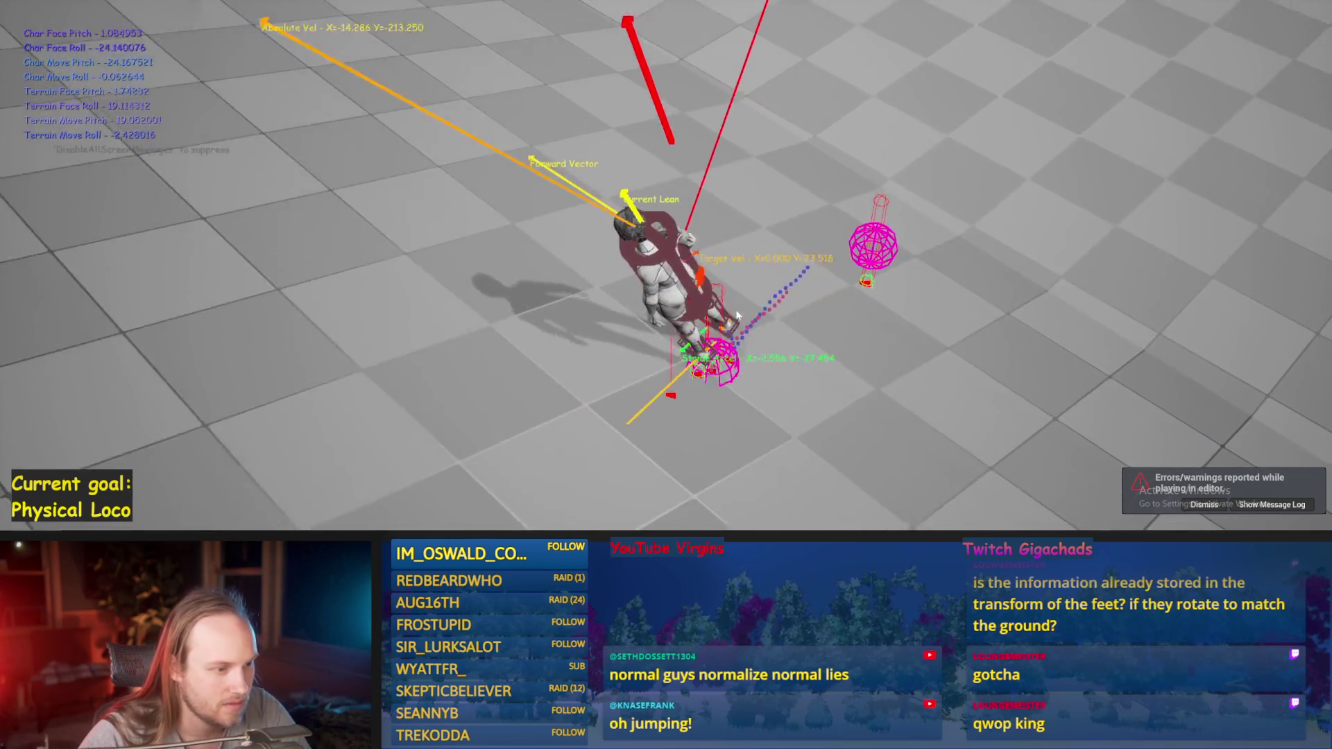
{"action": "key", "text": "r"}
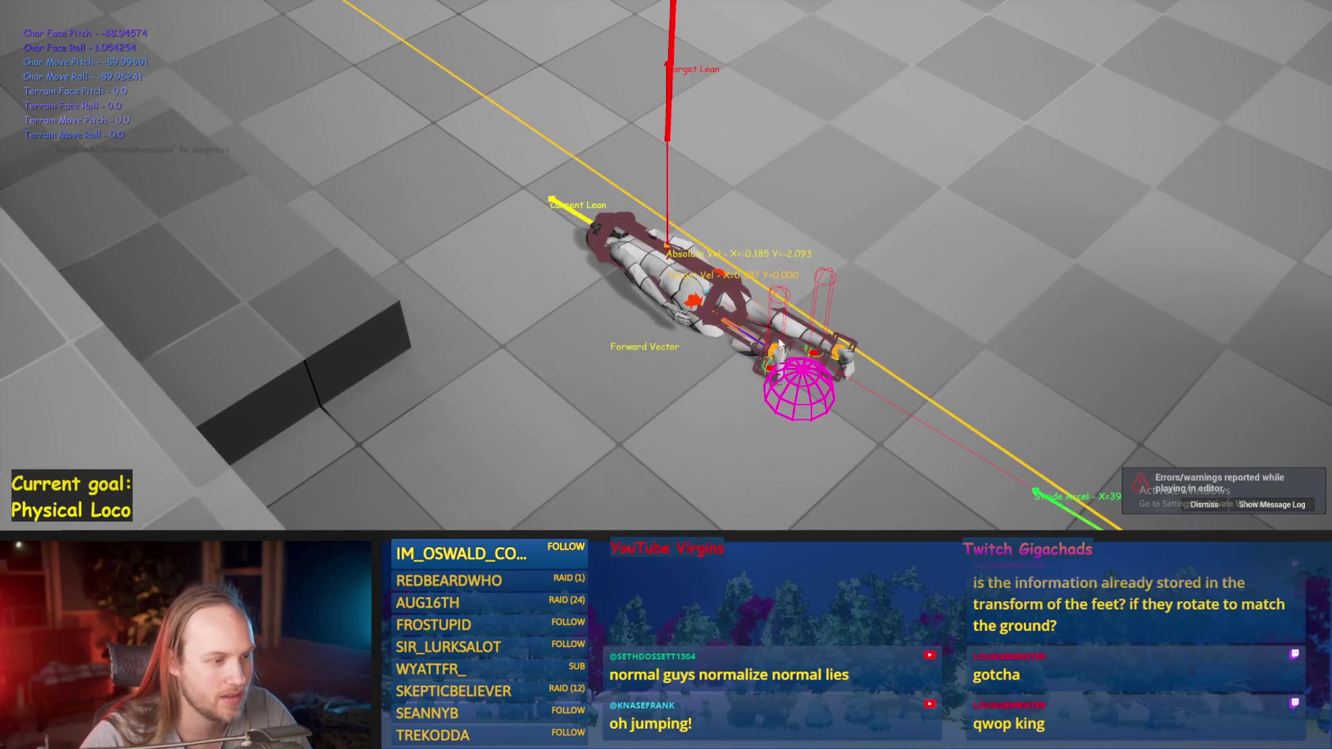
{"action": "key", "text": "Escape"}
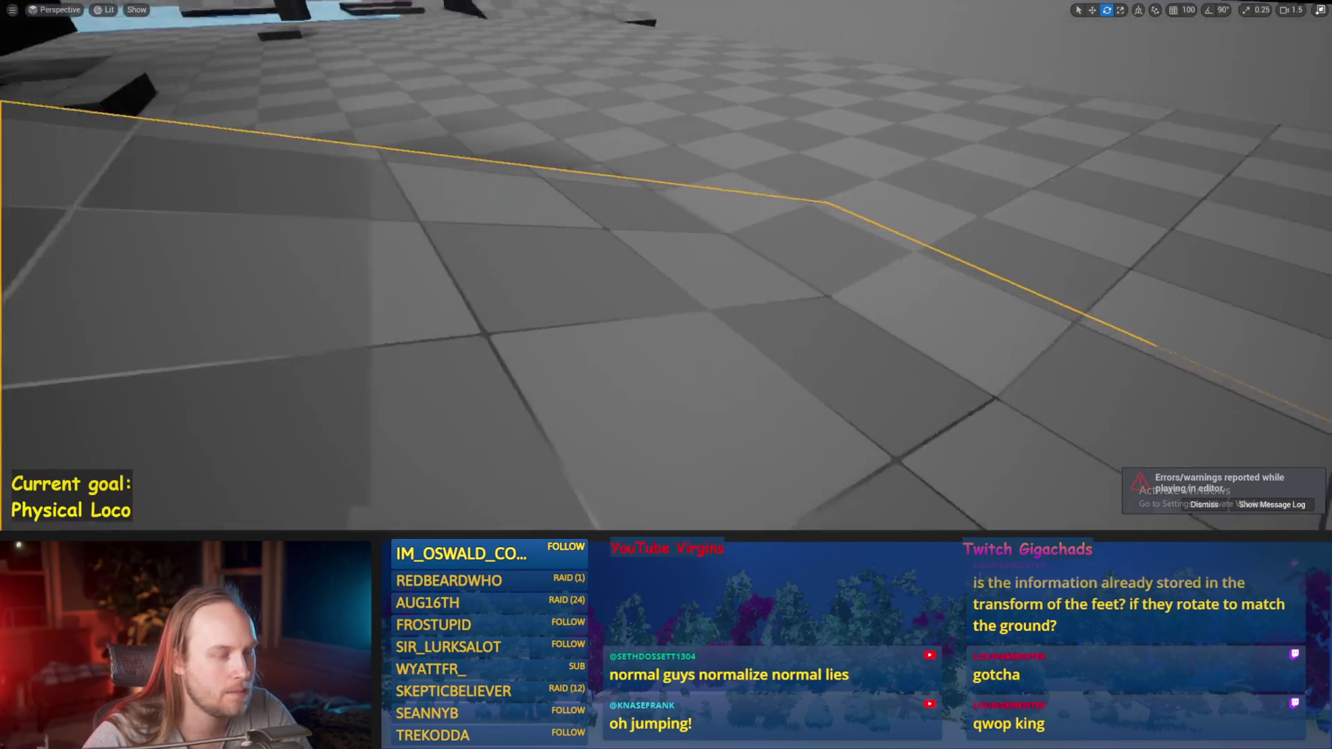
{"action": "key", "text": "alt+p"}
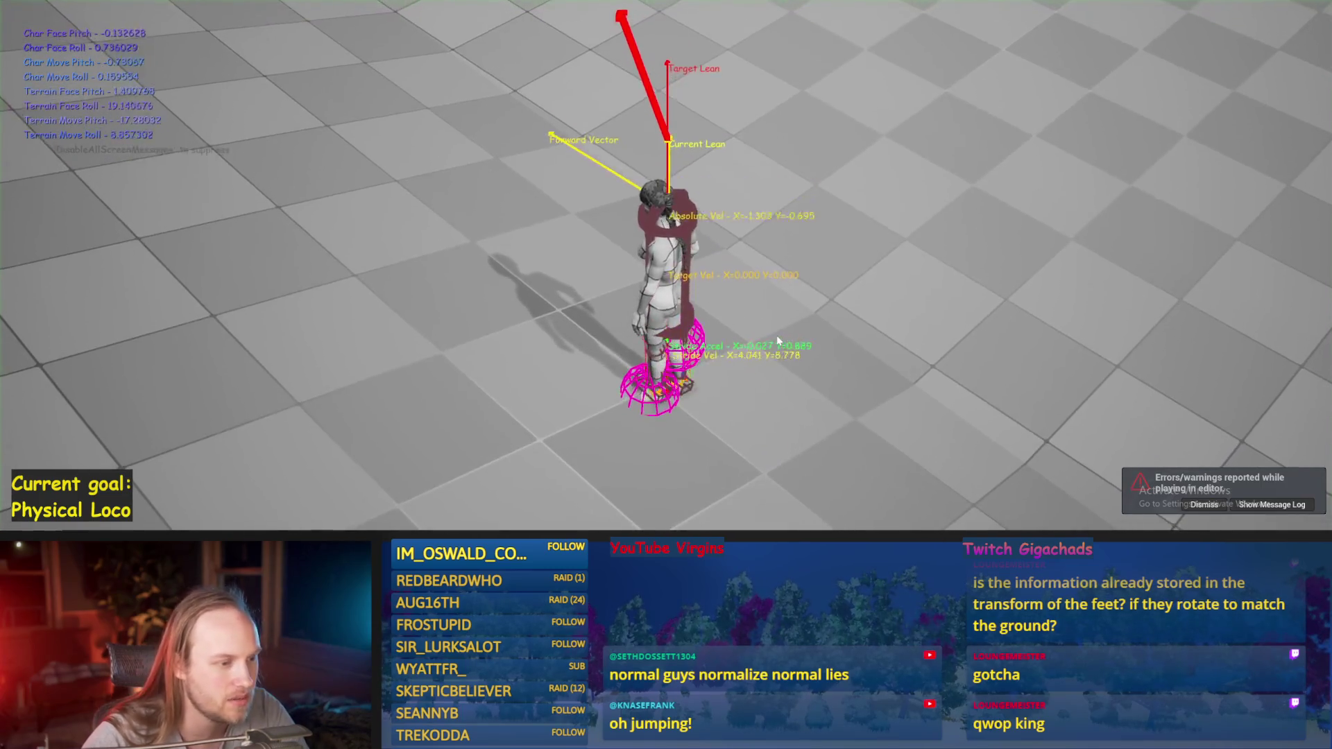
{"action": "key", "text": "Escape"}
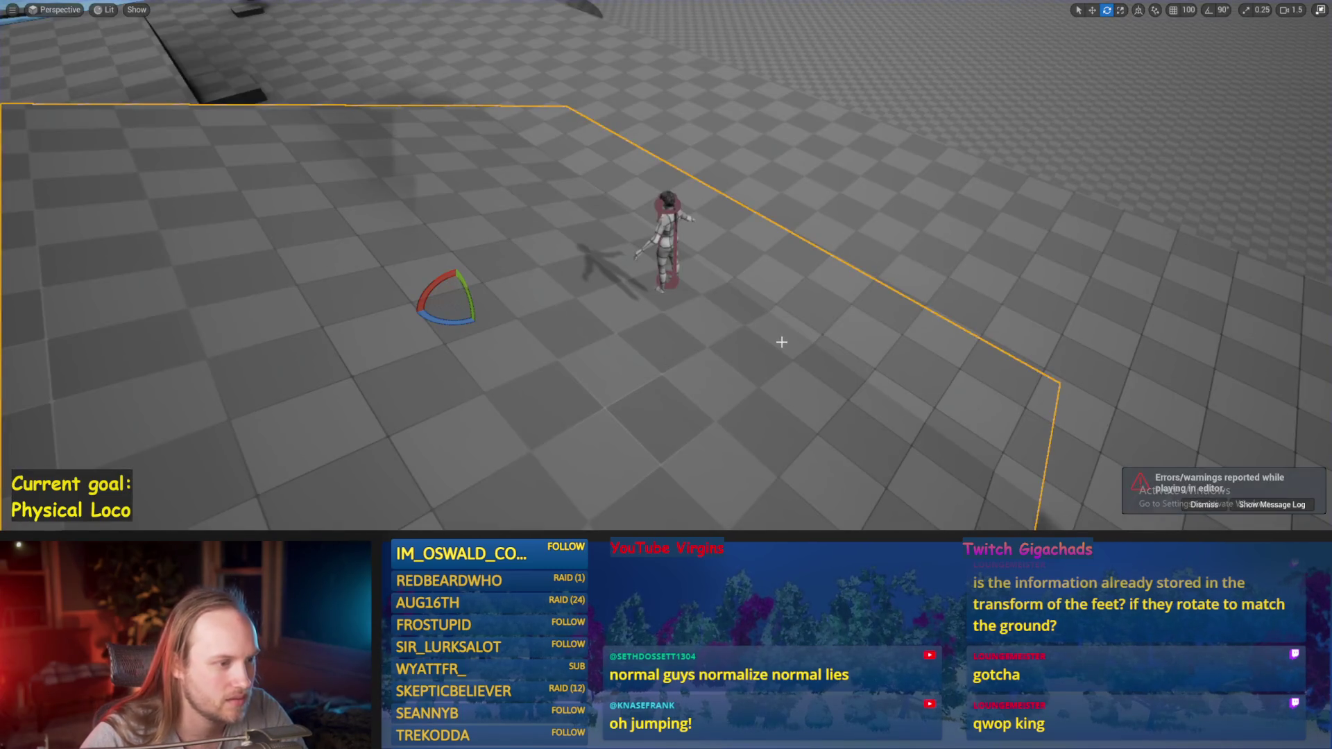
- Frame the camera behind the biped, then select and tilt the character mesh
{"action": "left_click_drag", "start_coordinate": [784, 343], "coordinate": [694, 264]}
{"action": "left_click", "coordinate": [686, 238]}
{"action": "key", "text": "w"}
{"action": "key", "text": "e"}
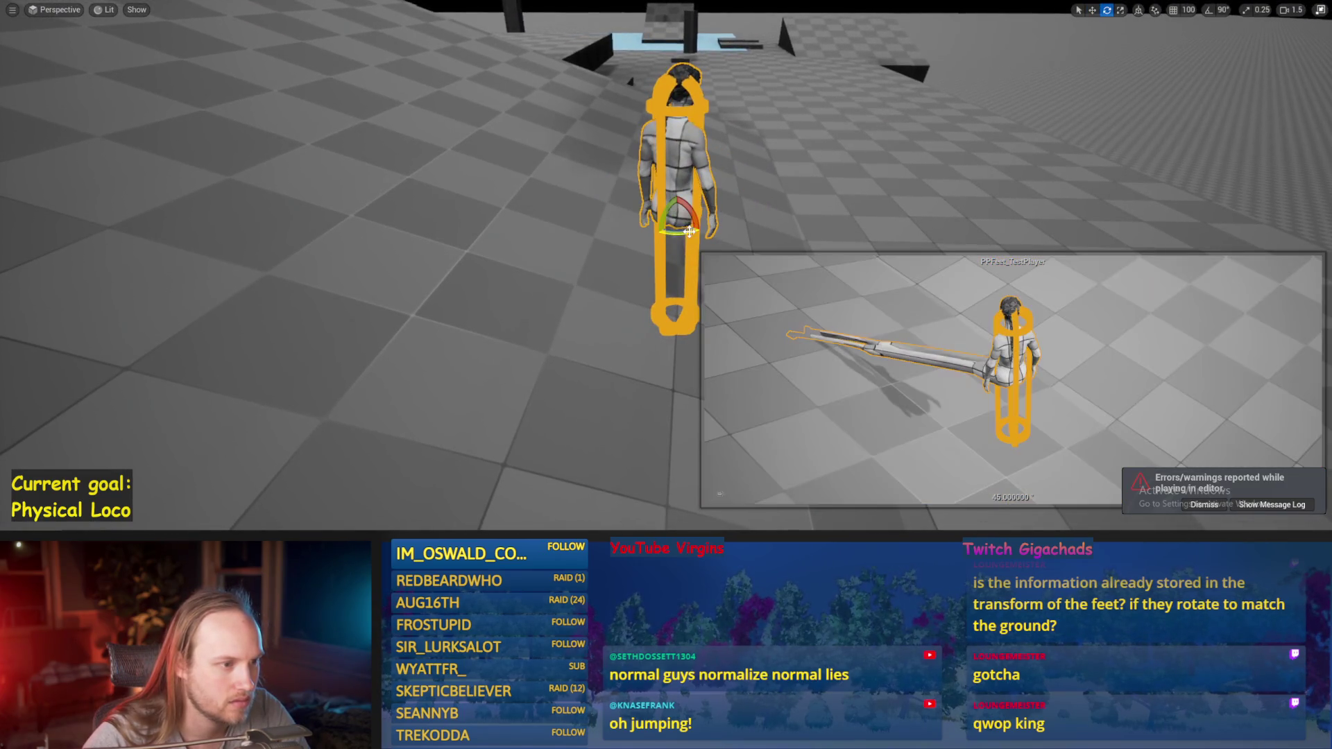
{"action": "left_click_drag", "start_coordinate": [666, 278], "coordinate": [735, 278]}
{"action": "key", "text": "w"}
{"action": "mouse_move", "coordinate": [718, 222]}
{"action": "left_mouse_down"}
{"action": "mouse_move", "coordinate": [660, 229]}
{"action": "mouse_move", "coordinate": [651, 280]}
{"action": "left_mouse_up"}
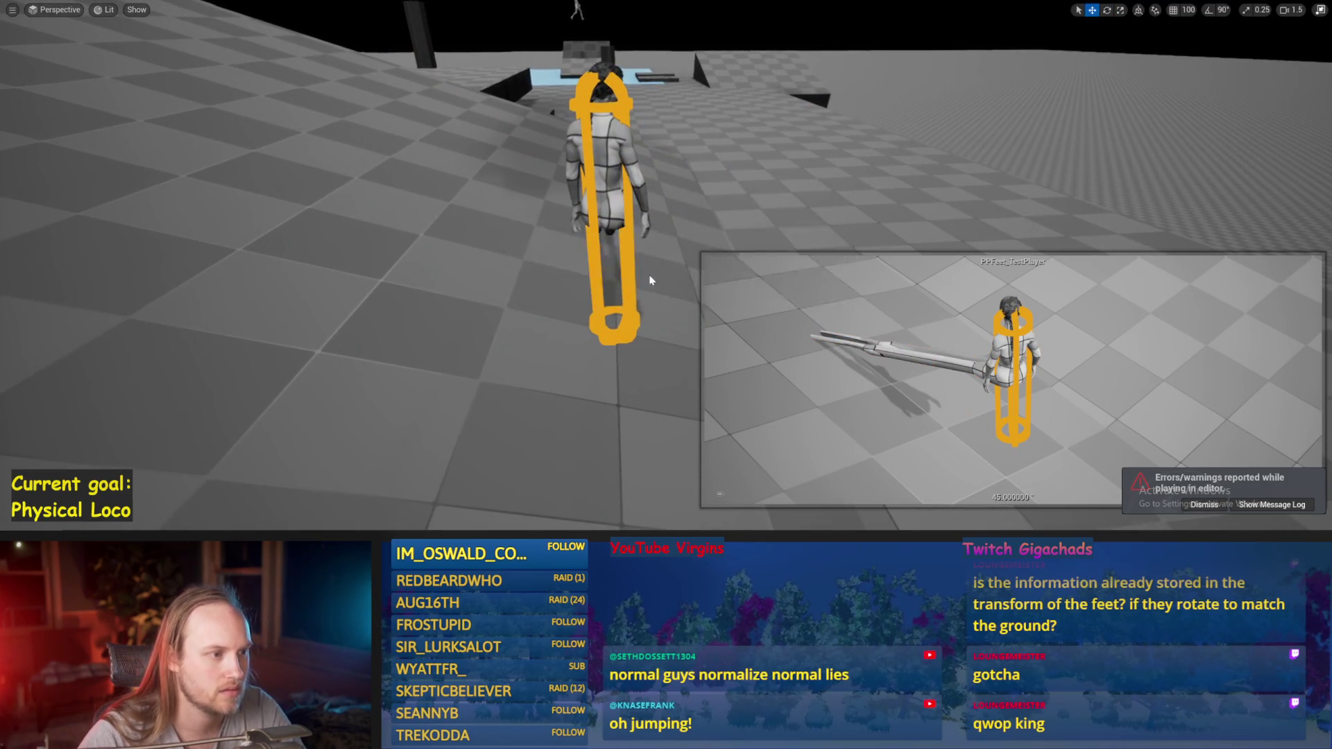
{"action": "left_click", "coordinate": [597, 197]}
{"action": "left_click_drag", "start_coordinate": [633, 206], "coordinate": [624, 216]}
- Save the level changes
{"action": "key", "text": "ctrl+s"}
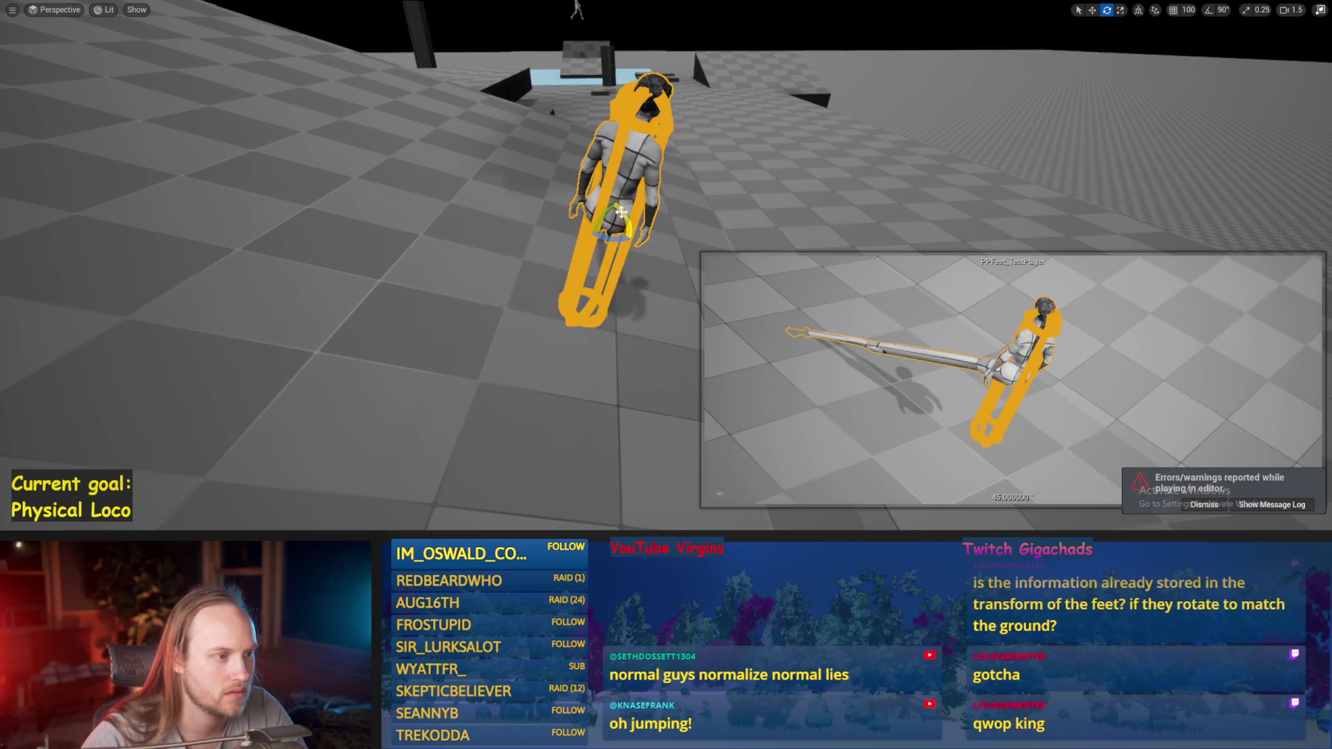
{"action": "left_click_drag", "start_coordinate": [615, 237], "coordinate": [617, 235]}
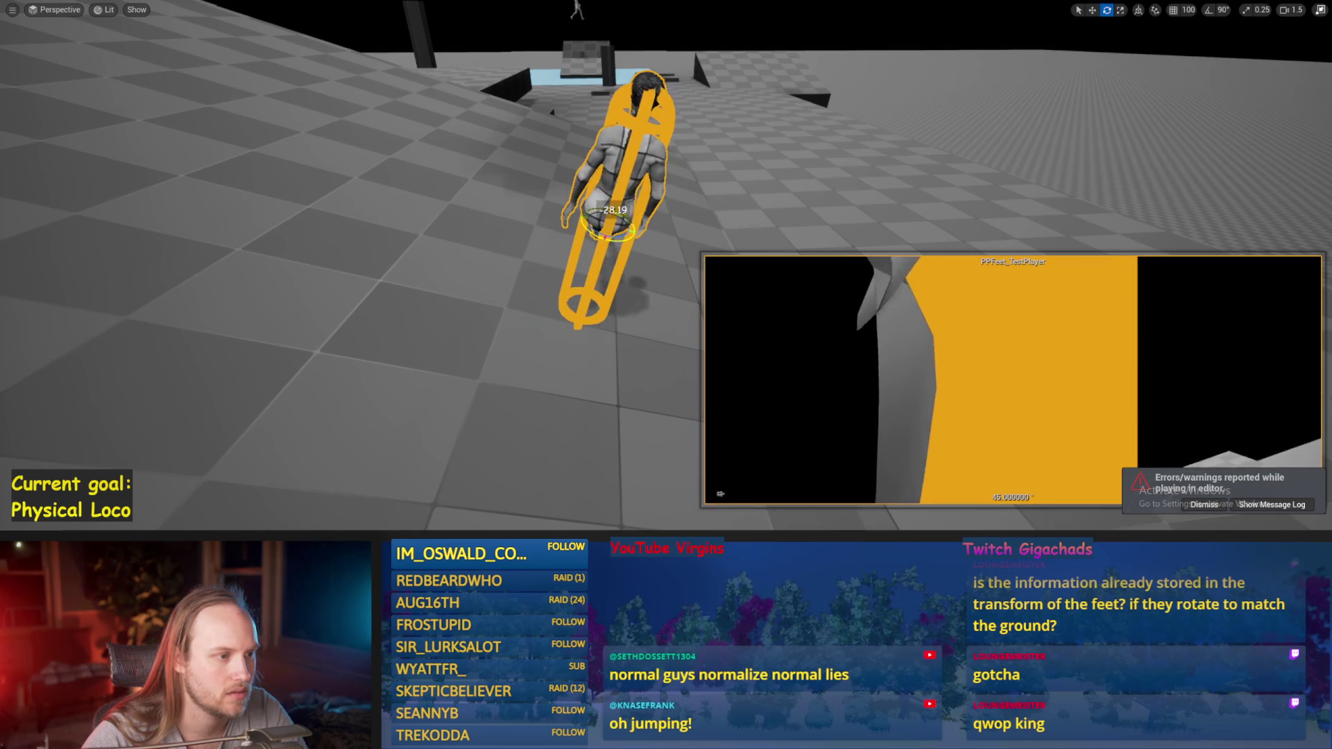
{"action": "key", "text": "ctrl+s"}
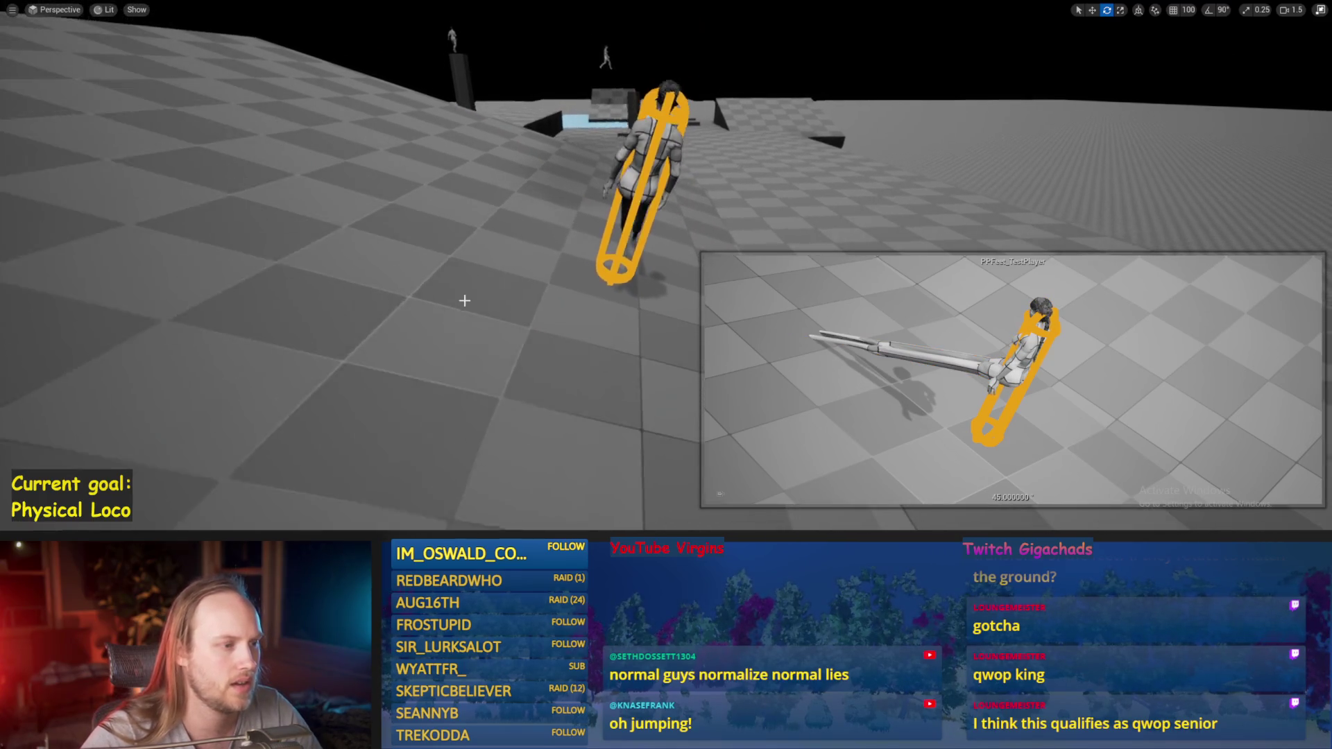
{"action": "key", "text": "ctrl+s"}
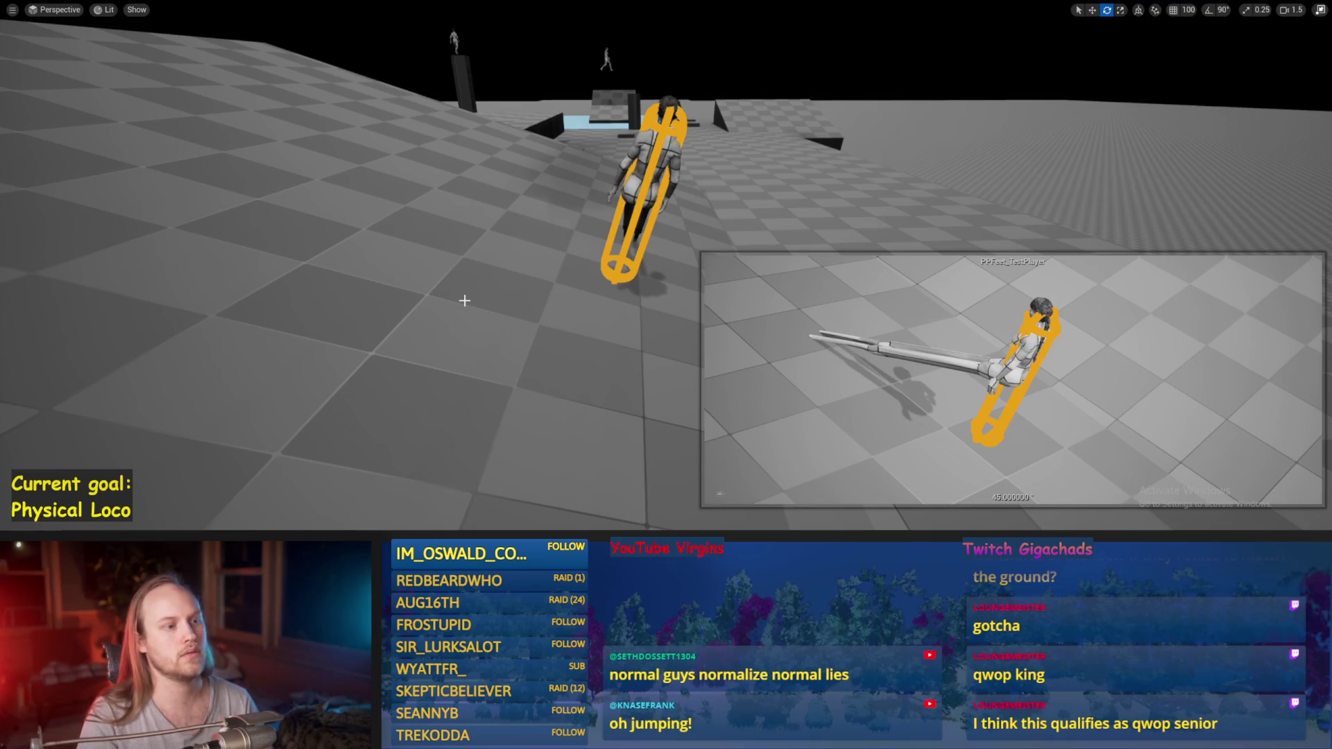
- Select the ramp, restore the editor panels, and bring the PPFeet_Base blueprint forward
{"action": "left_click", "coordinate": [489, 353]}
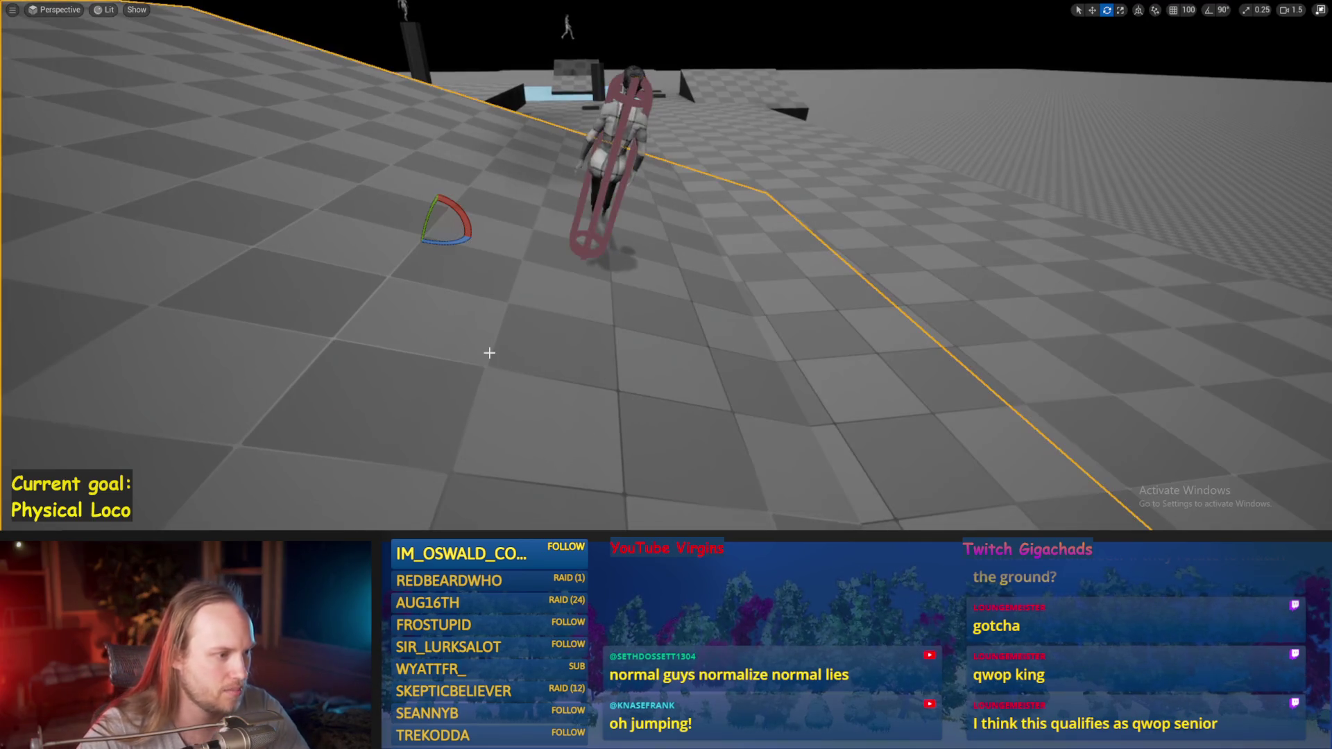
{"action": "key", "text": "f"}
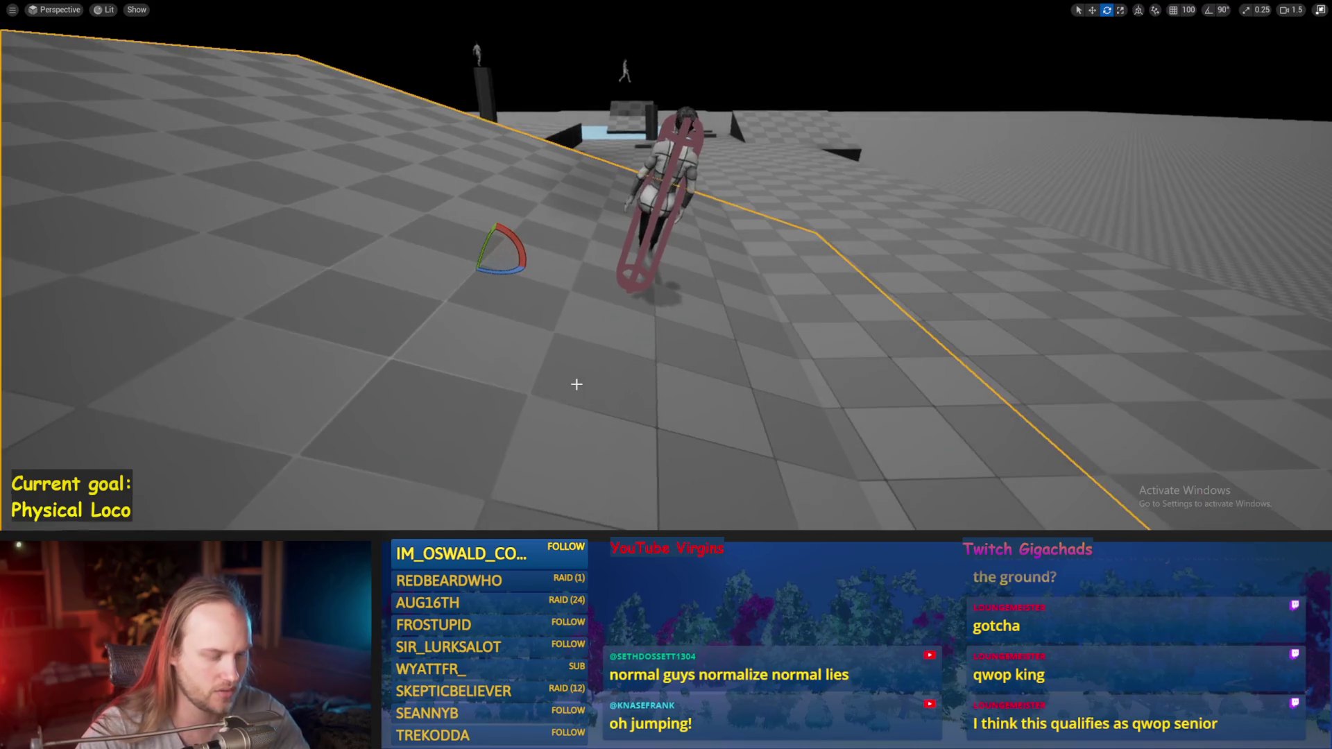
{"action": "key", "text": "F11"}
{"action": "left_click", "coordinate": [559, 493]}
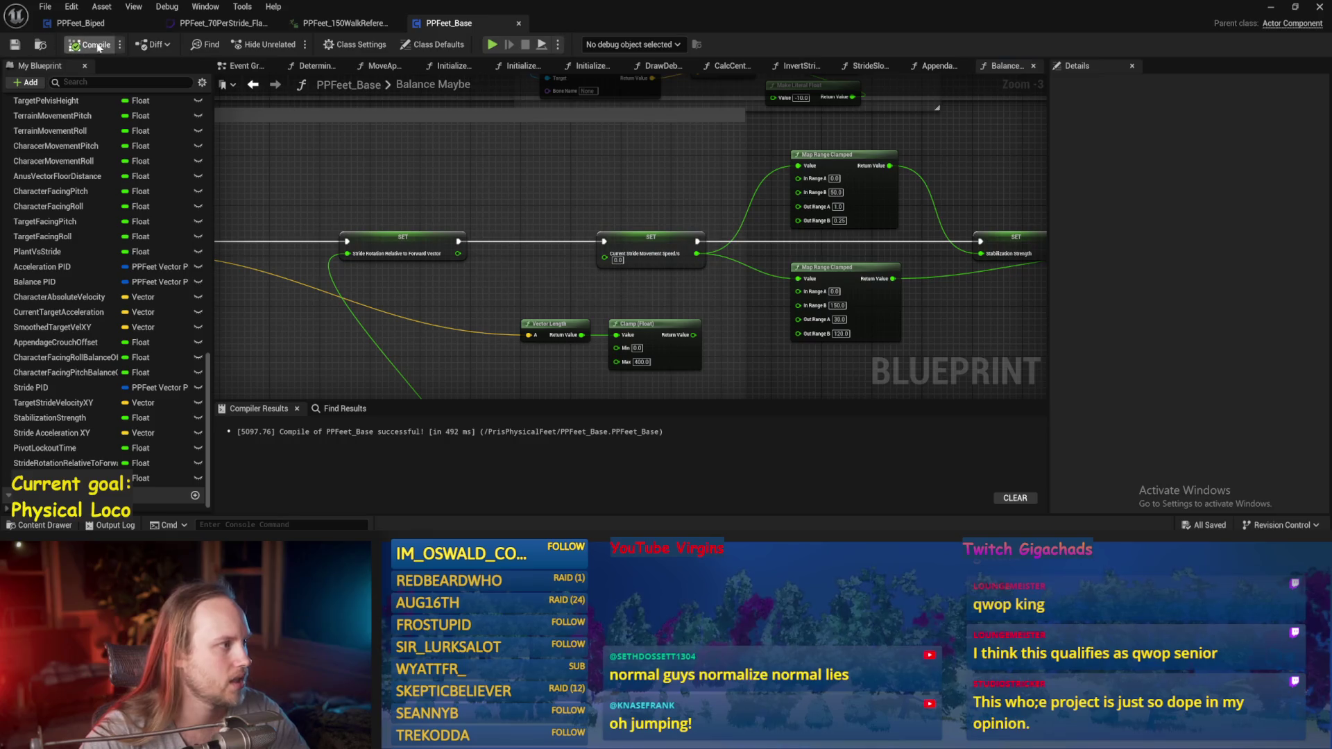
- Feed Vector Length's Return Value into SET Current Stride Movement Speed, then compile and save PPFeet_Base
{"action": "left_click_drag", "start_coordinate": [693, 335], "coordinate": [605, 253]}
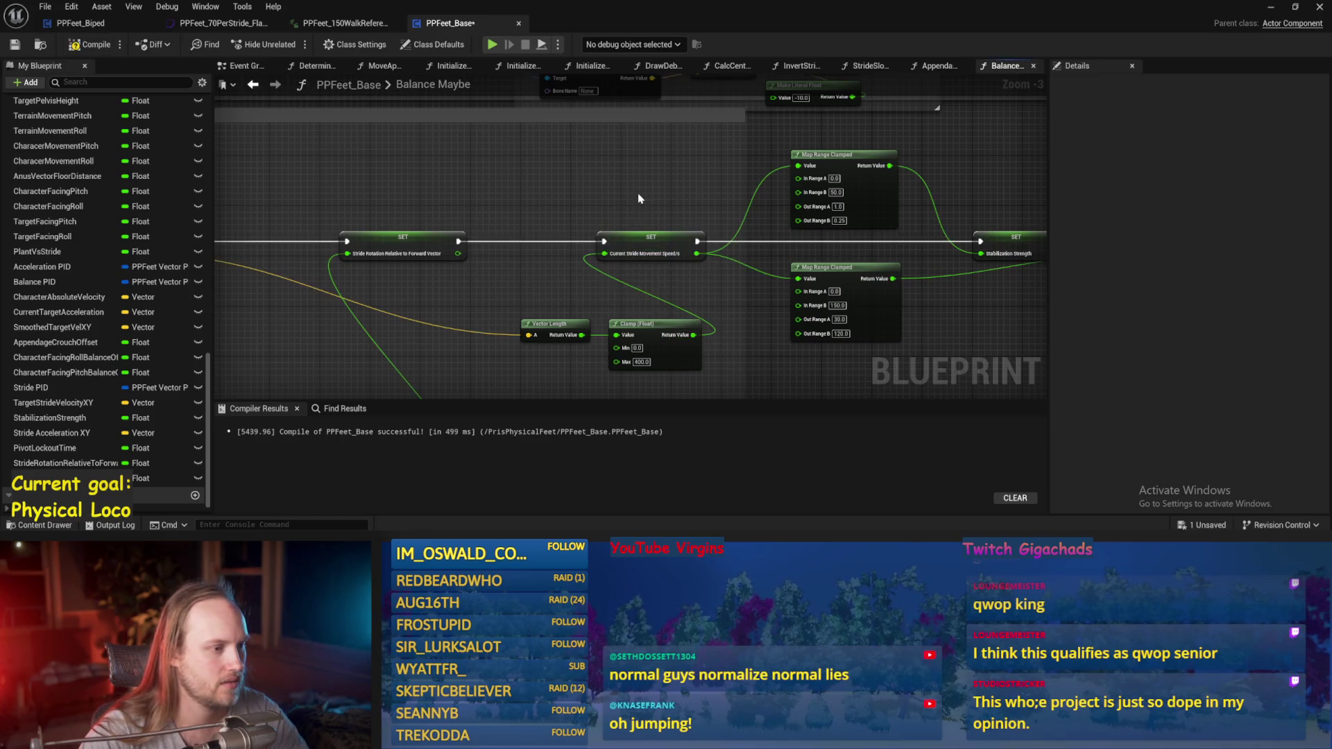
{"action": "key", "text": "F7"}
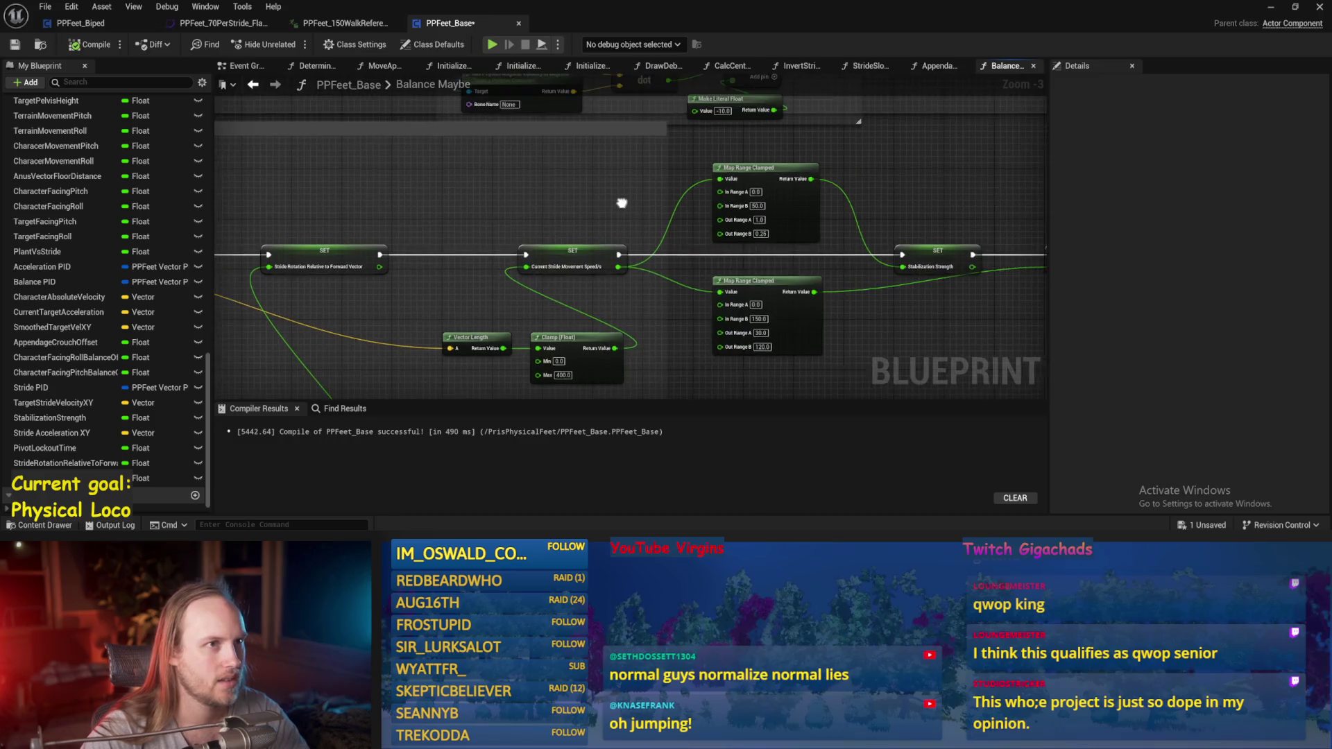
{"action": "scroll", "coordinate": [437, 222], "scroll_direction": "up", "scroll_amount": 2}
{"action": "left_click", "coordinate": [431, 220]}
{"action": "left_click_drag", "start_coordinate": [631, 339], "coordinate": [660, 233]}
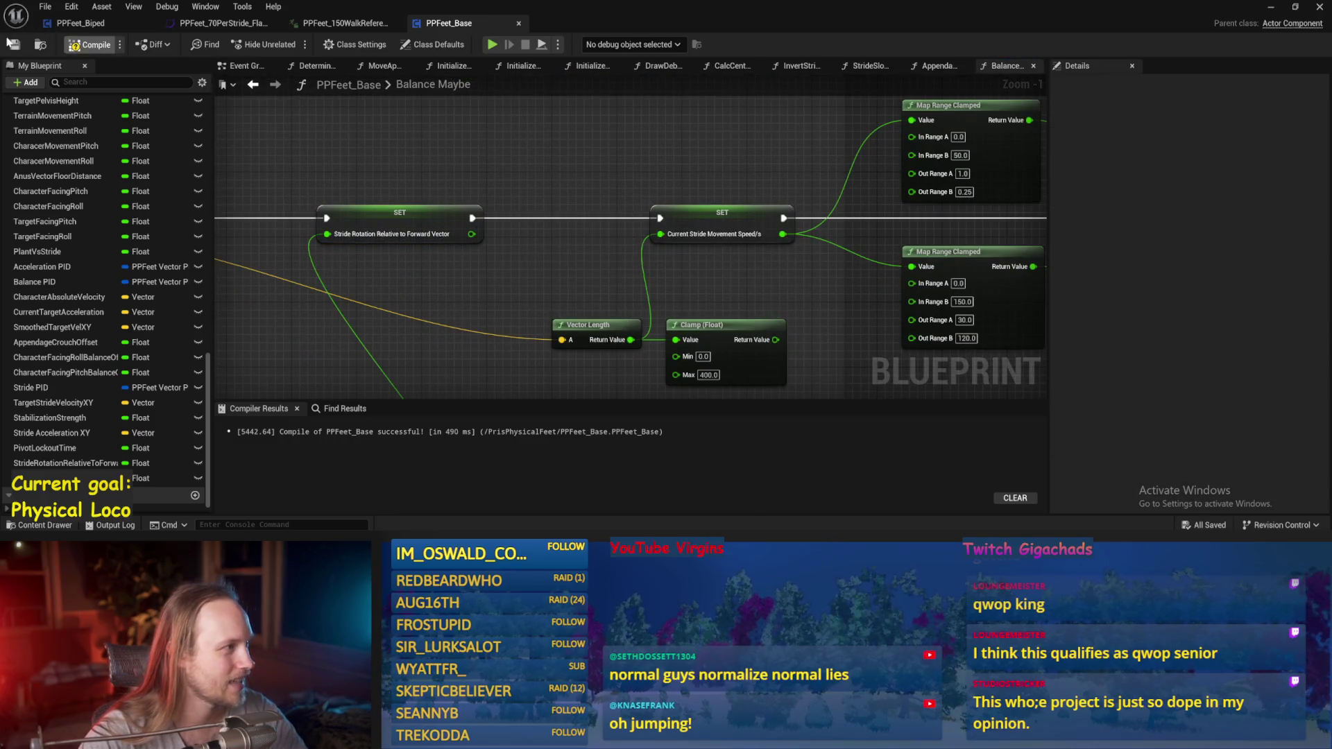
{"action": "key", "text": "ctrl+s"}
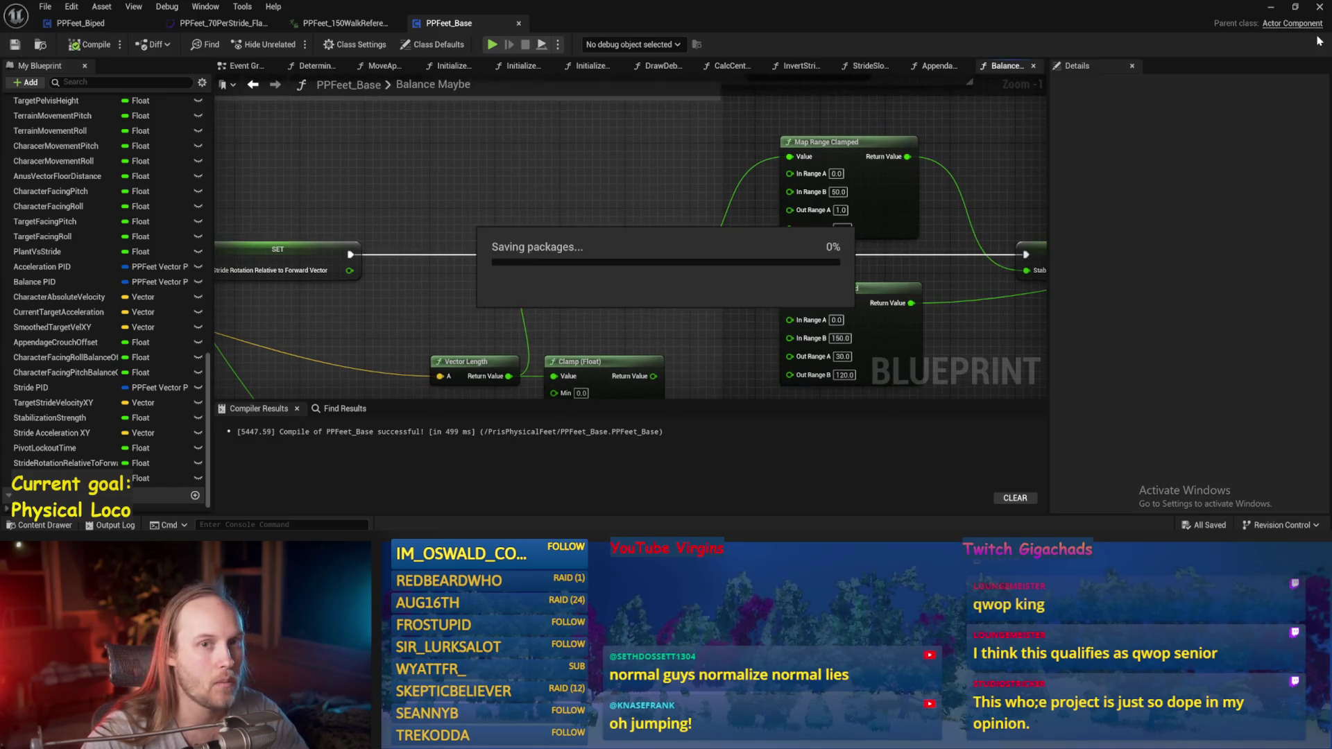
{"action": "key", "text": "alt+Tab"}
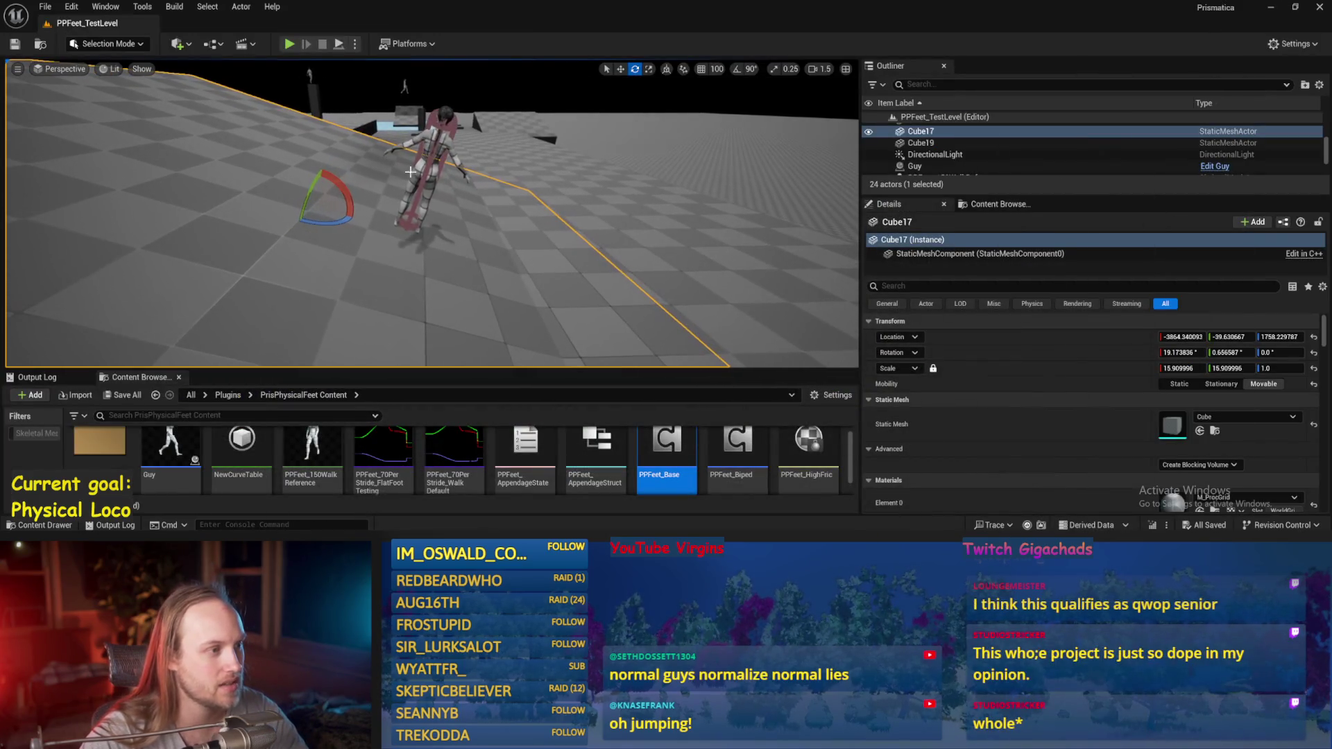
- Select PPFeet_TestPlayer, play full-screen, and walk the biped forward
{"action": "left_click", "coordinate": [430, 173]}
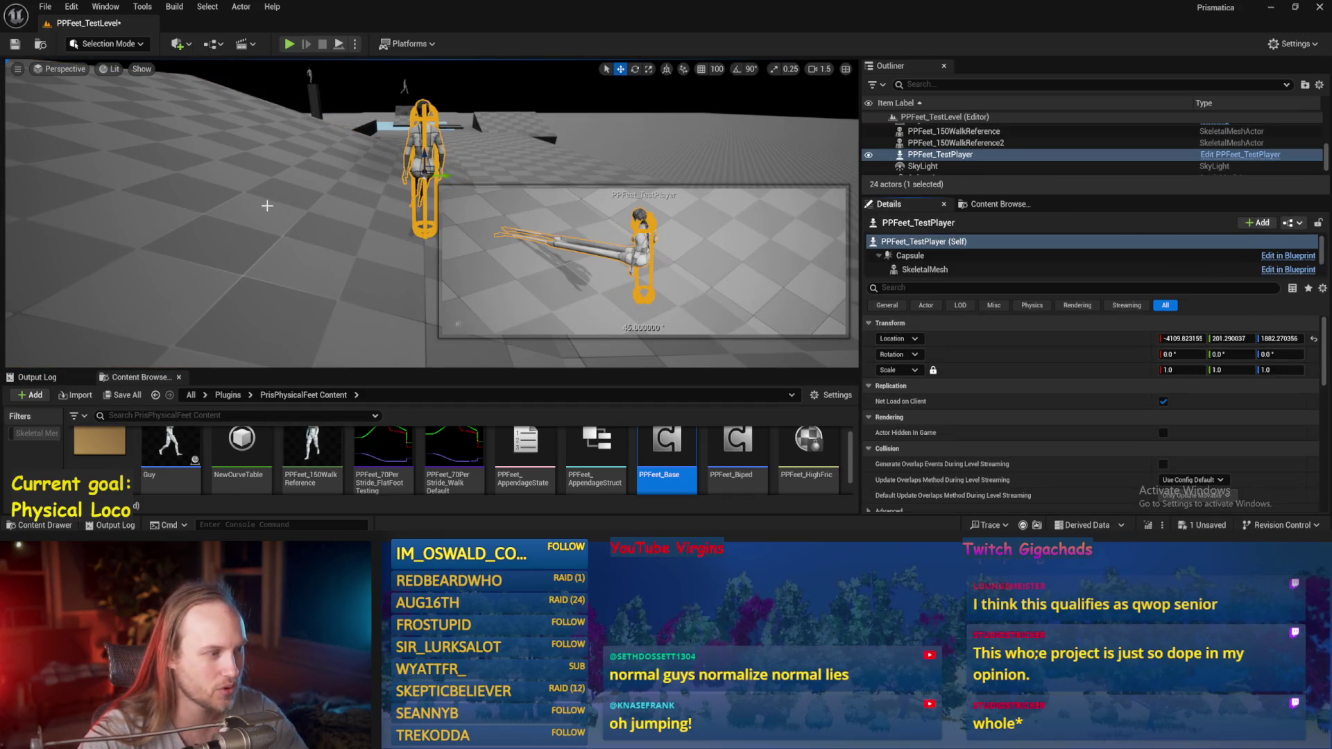
{"action": "key", "text": "alt+p"}
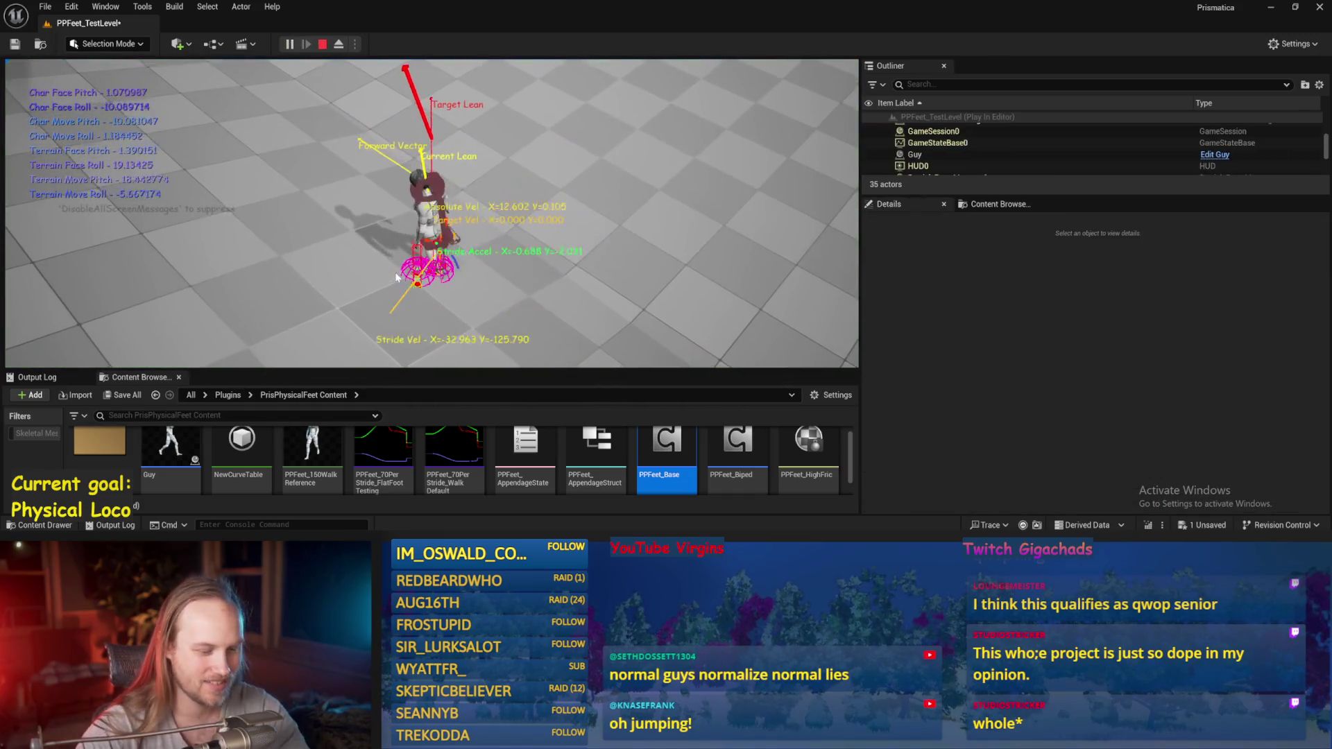
{"action": "key", "text": "F11"}
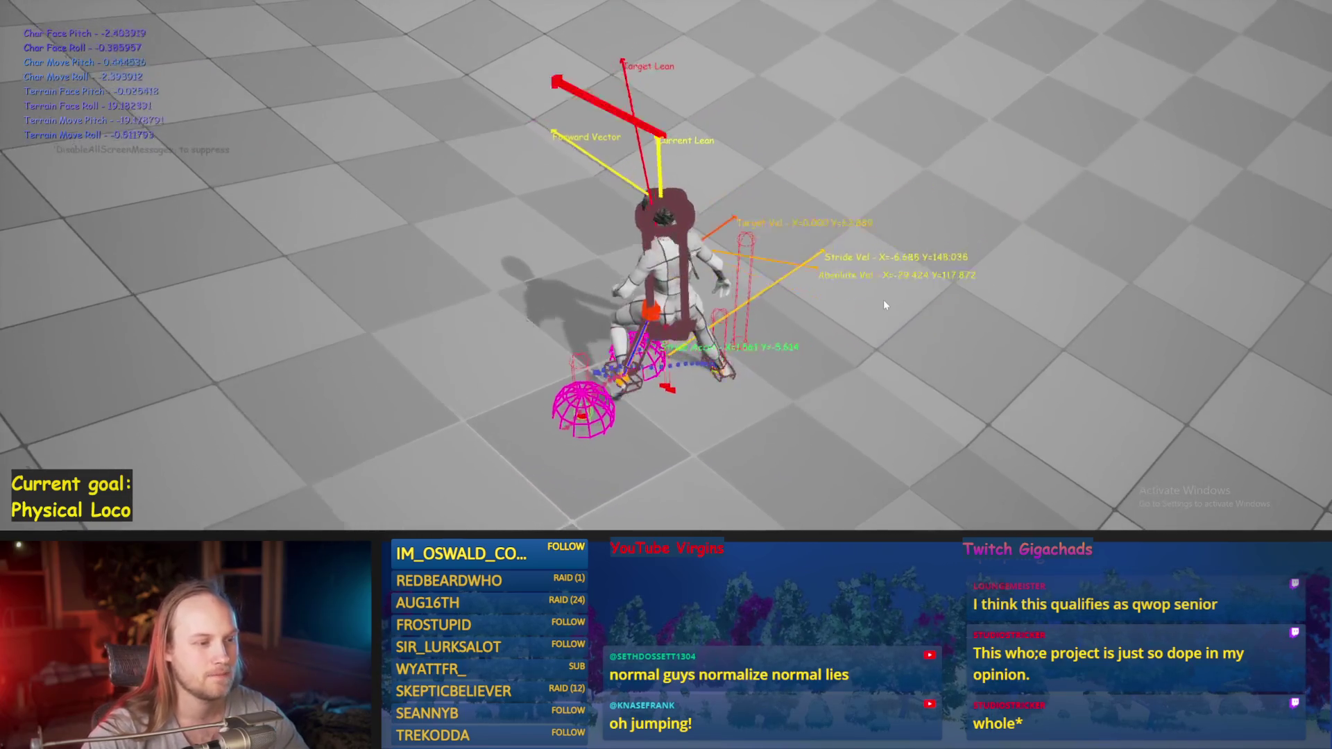
{"action": "key", "text": "w"}
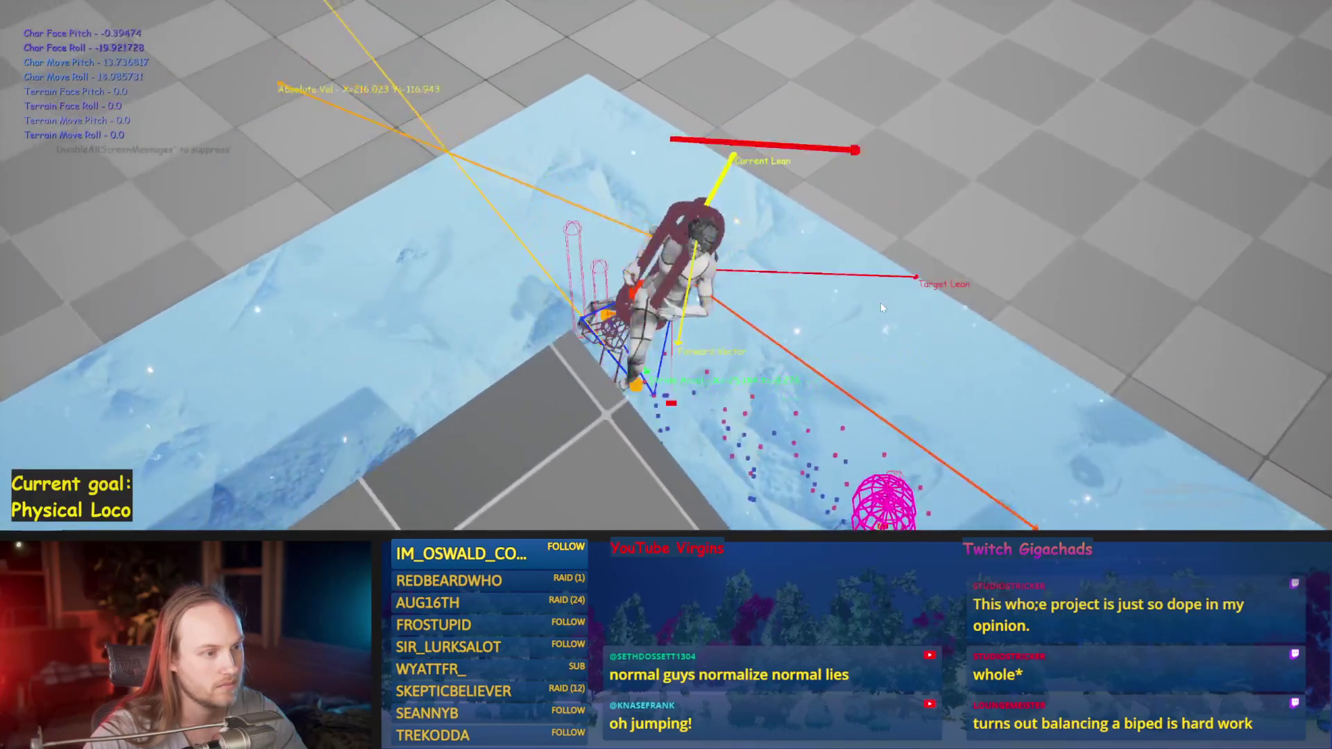
{"action": "key", "text": "Escape"}
- Rerun the play test three more times as the biped keeps toppling
{"action": "key", "text": "alt+p"}
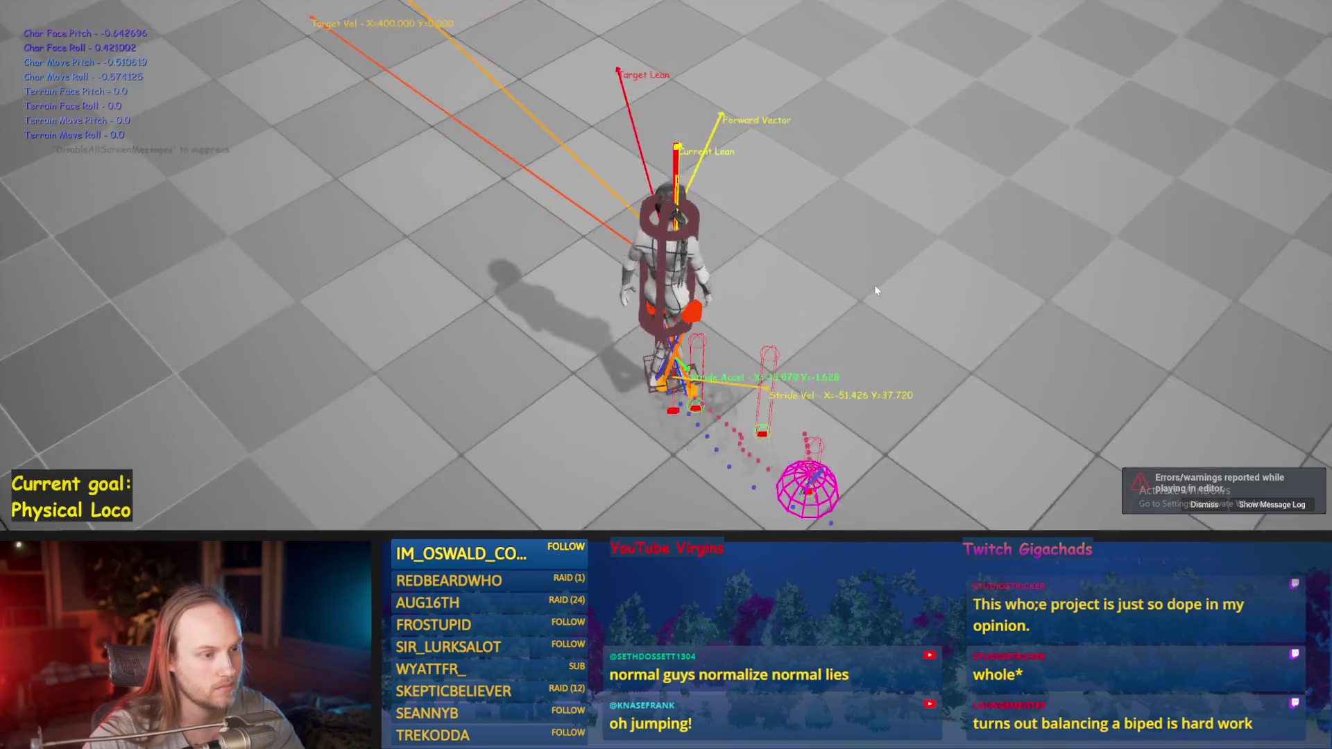
{"action": "key", "text": "Escape"}
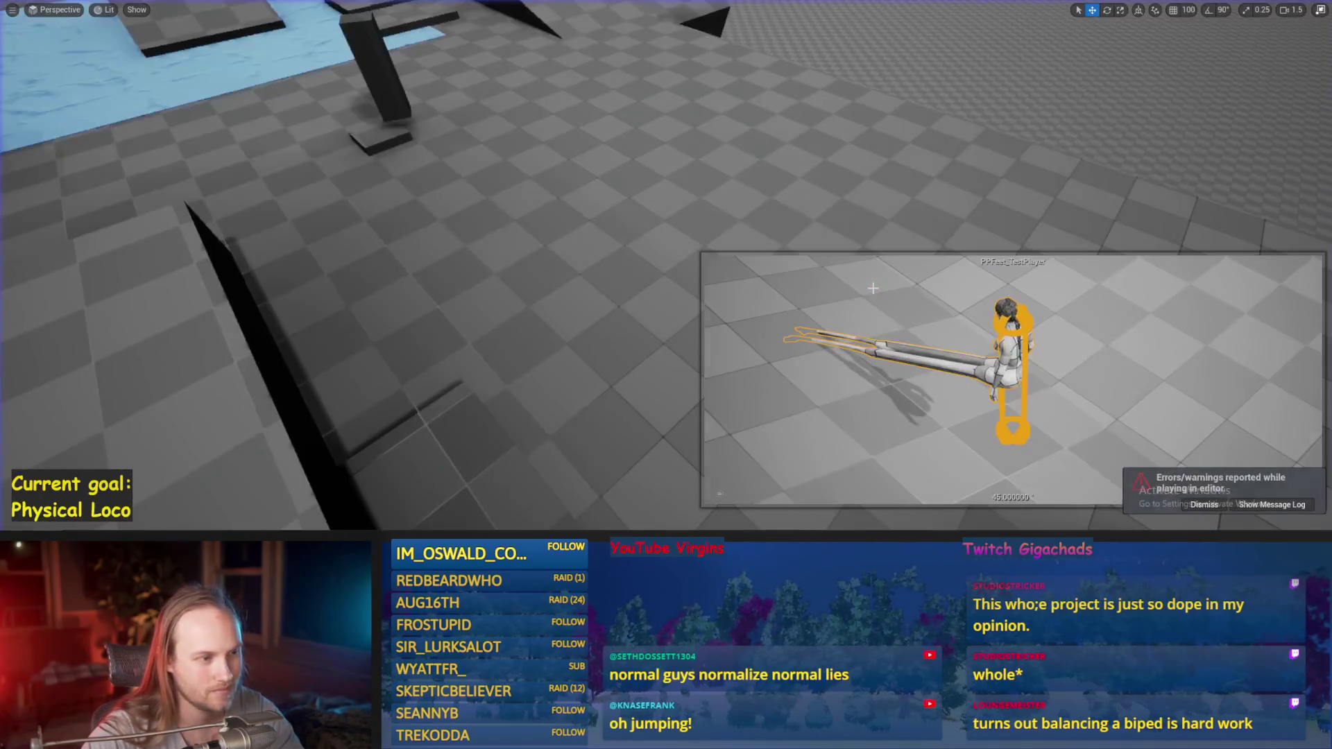
{"action": "key", "text": "alt+p"}
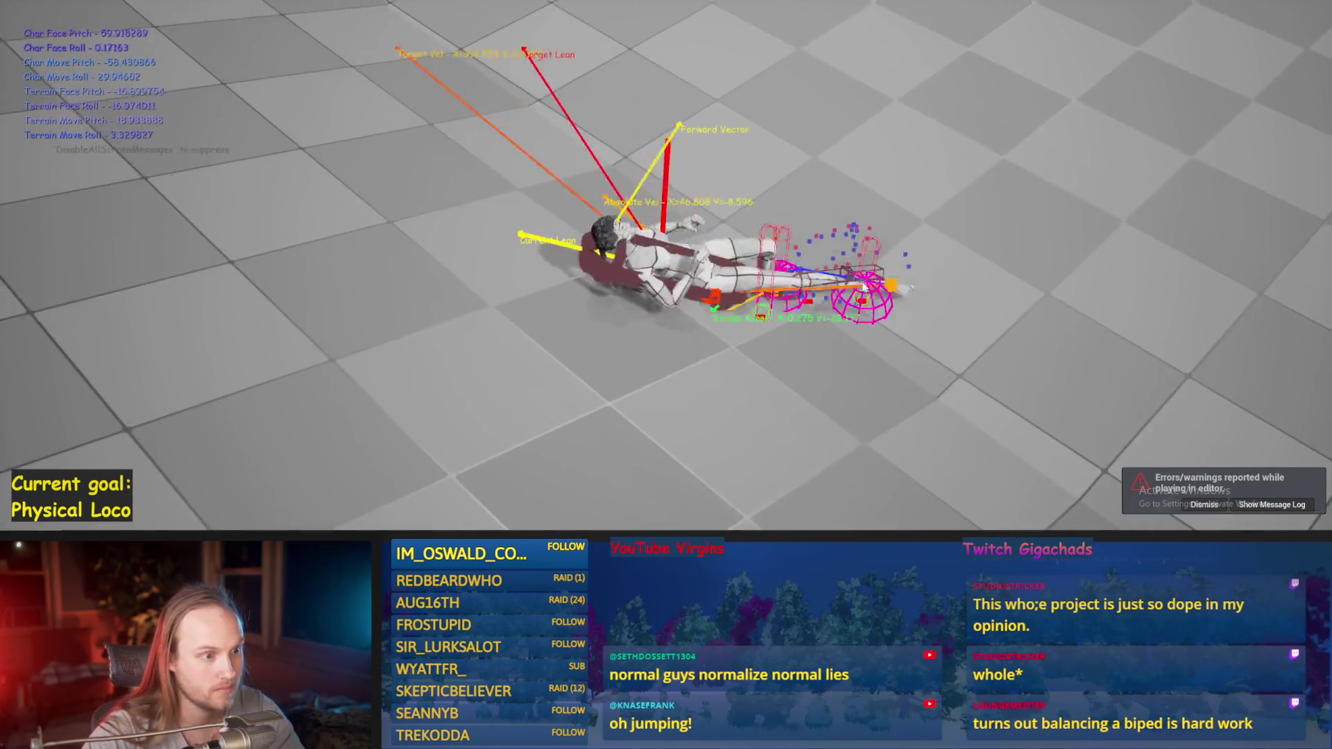
{"action": "key", "text": "Escape"}
{"action": "key", "text": "alt+p"}
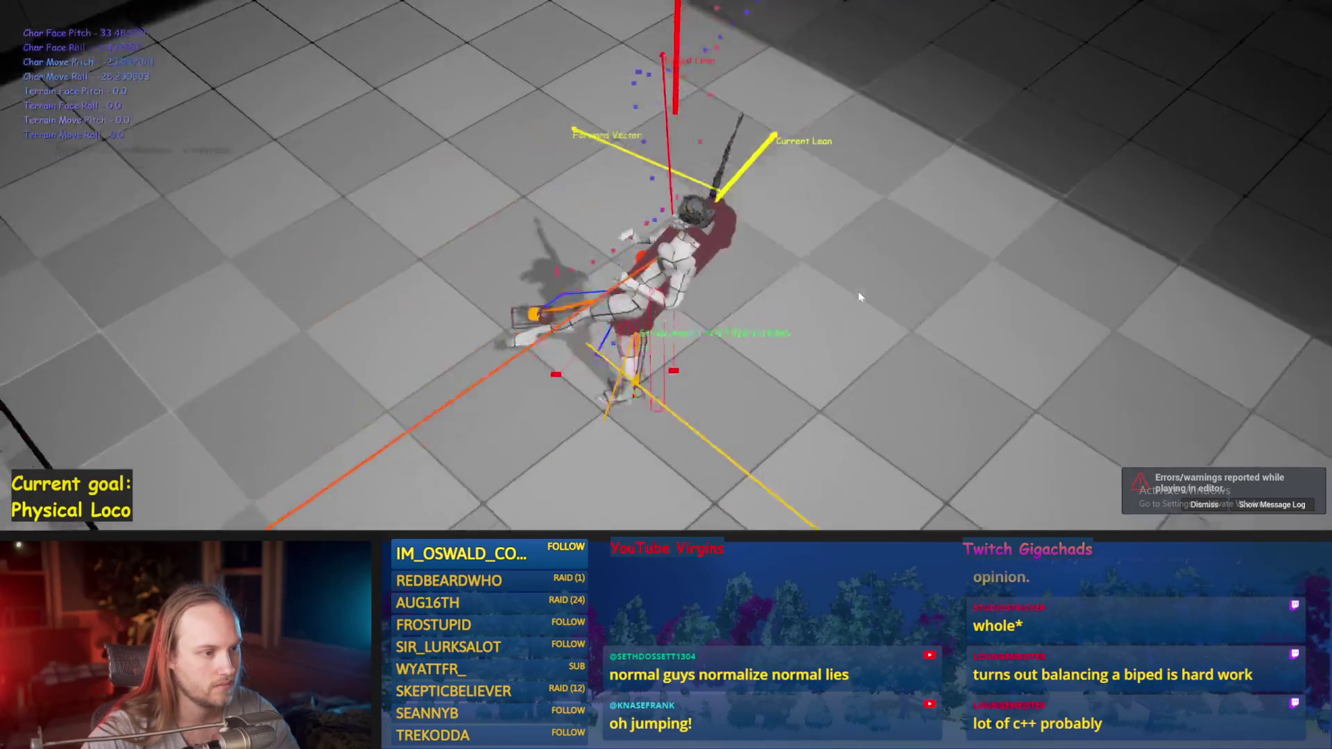
{"action": "key", "text": "Escape"}
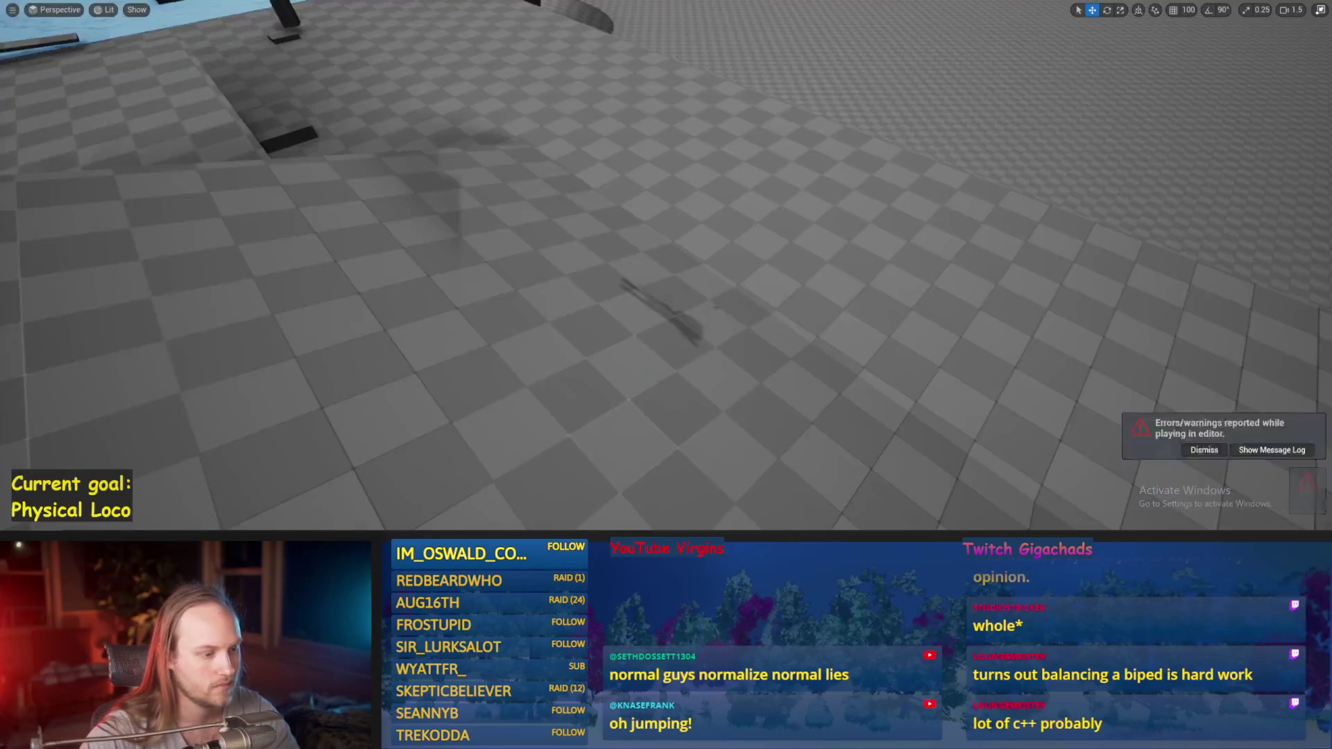
- Compile PPFeet_Base and check SET Appendage Crouch Offset at 150.0 in the Event Graph, then save
{"action": "left_click", "coordinate": [476, 494]}
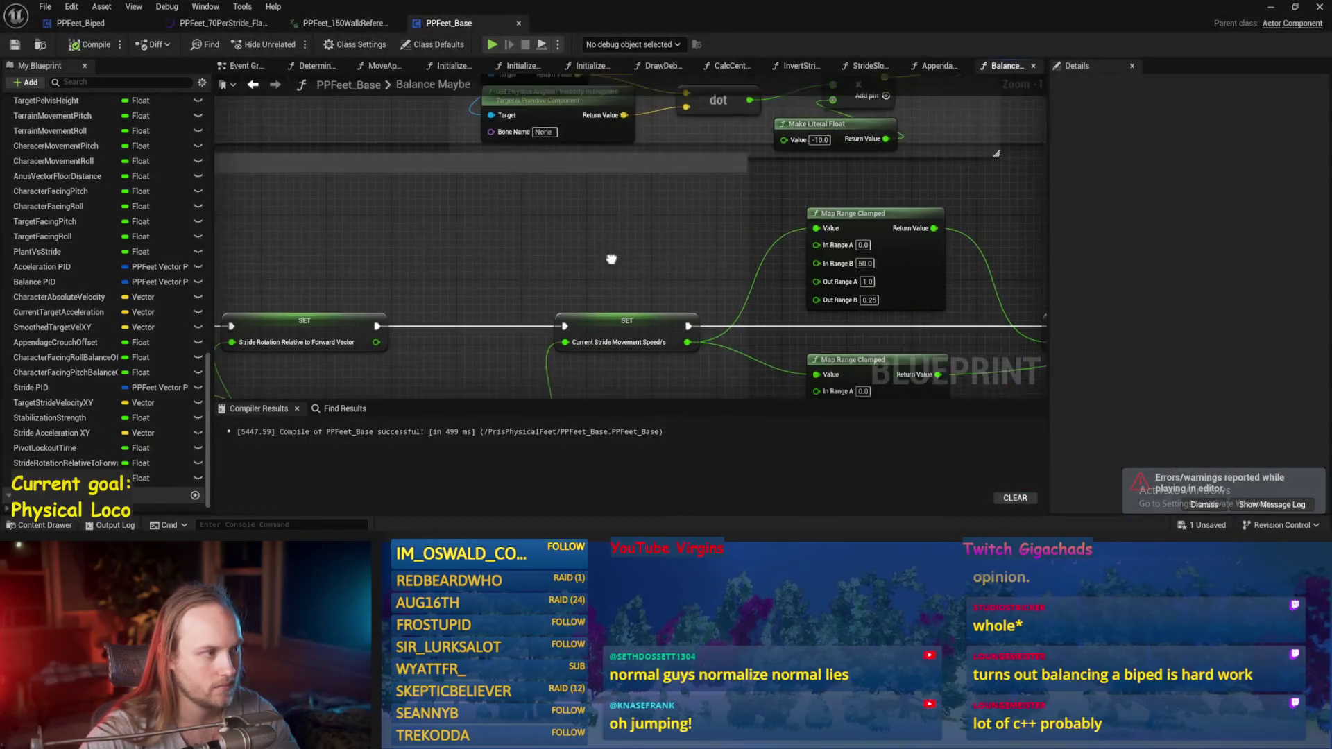
{"action": "key", "text": "F7"}
{"action": "left_click", "coordinate": [242, 67]}
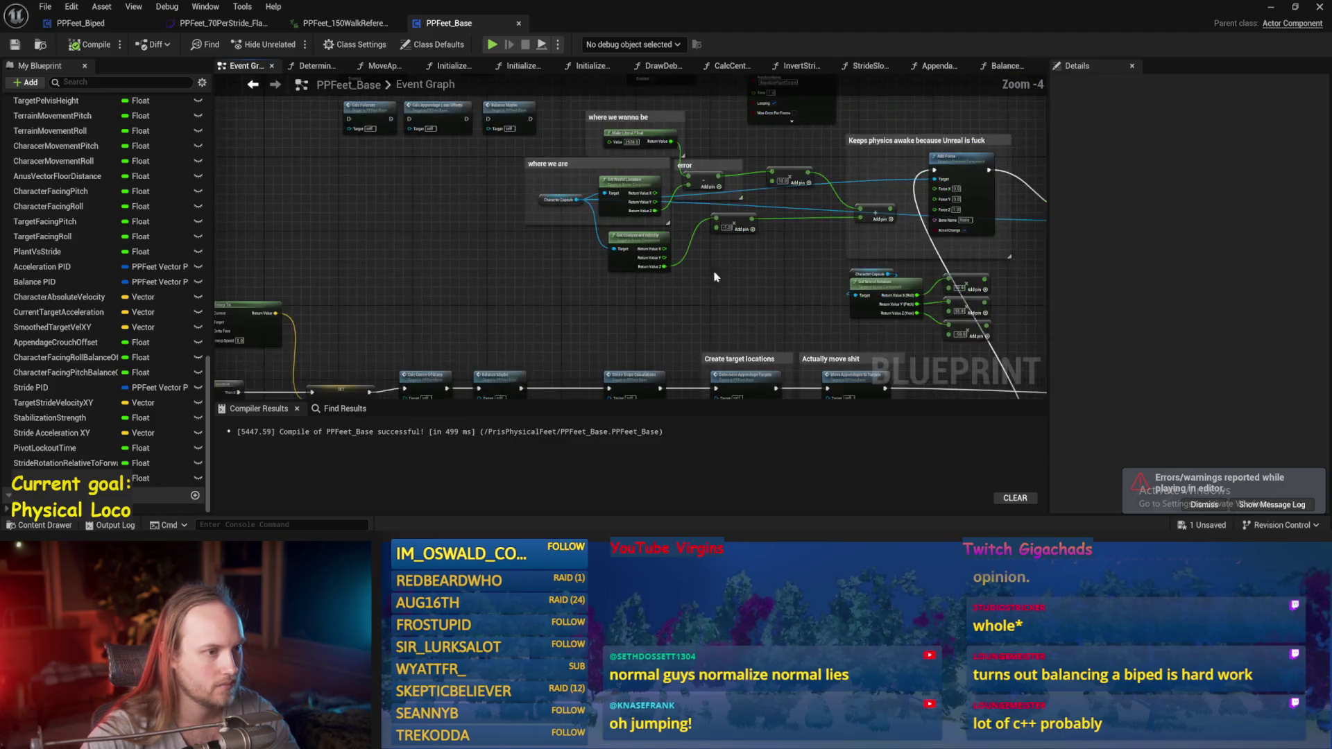
{"action": "key", "text": "ctrl+s"}
{"action": "scroll", "coordinate": [577, 250], "scroll_direction": "down", "scroll_amount": 3}
{"action": "scroll", "coordinate": [721, 208], "scroll_direction": "up", "scroll_amount": 5}
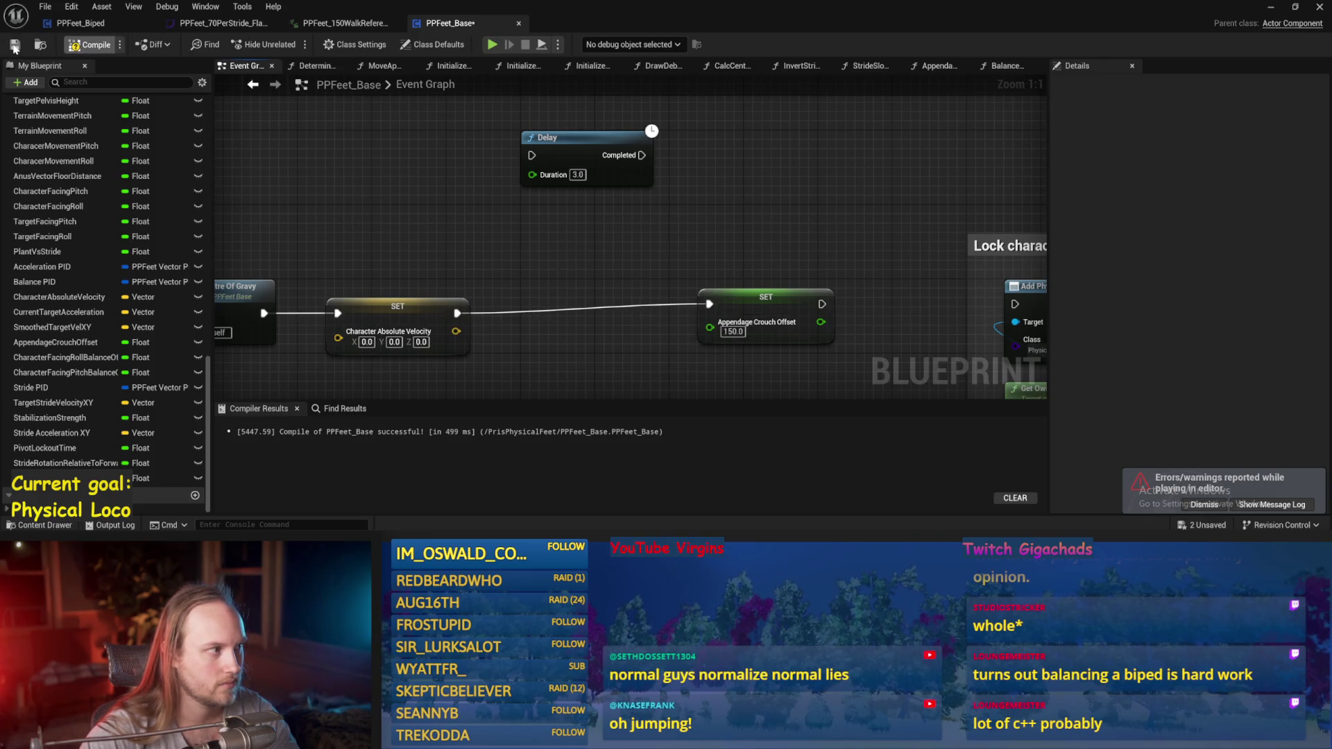
- Run several play tests of the biped in the level, orbiting the view between runs
{"action": "left_click", "coordinate": [1269, 7]}
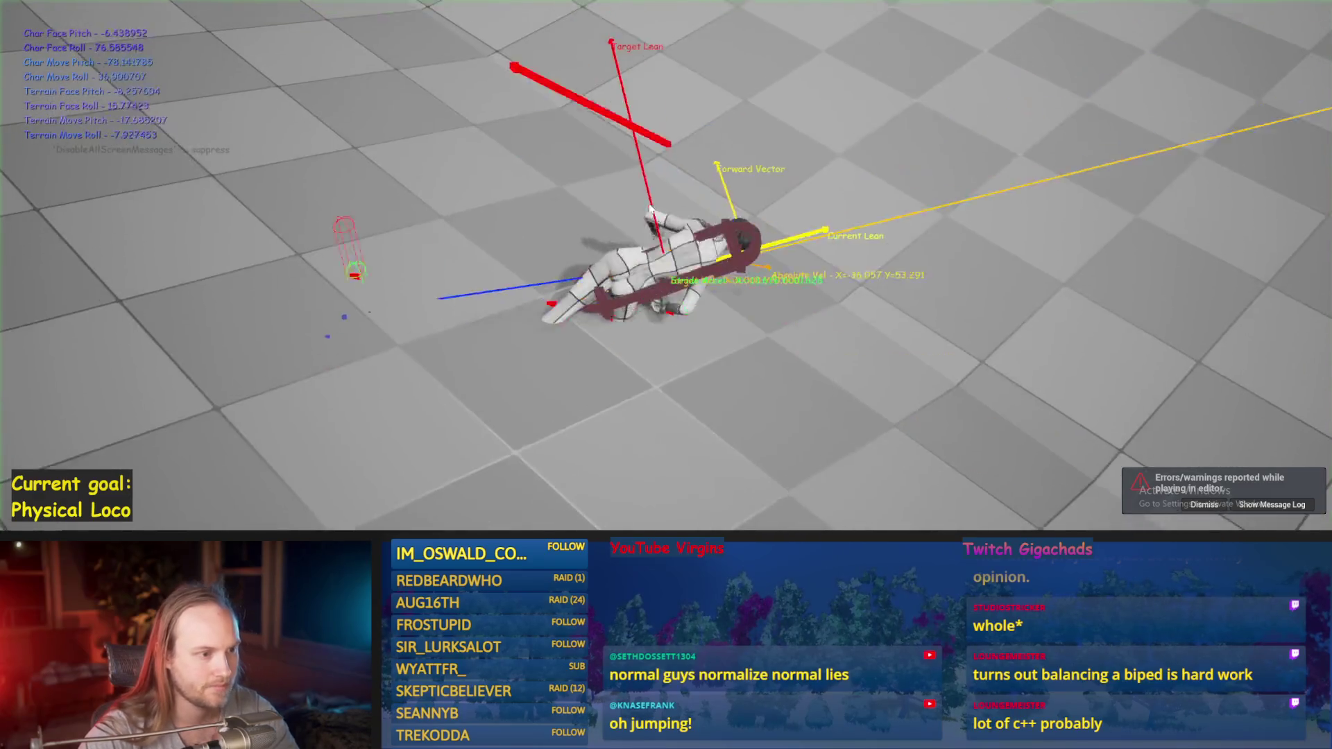
{"action": "left_click", "coordinate": [675, 261]}
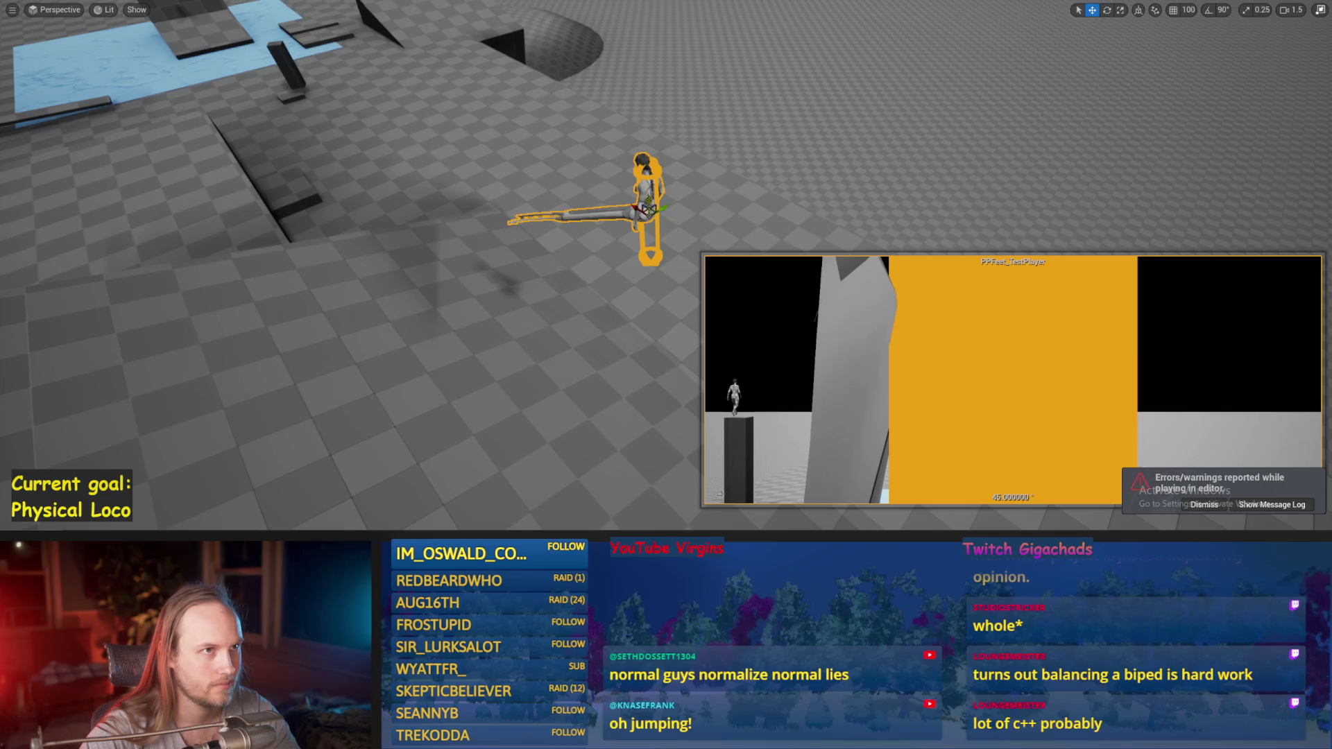
{"action": "key", "text": "alt+p"}
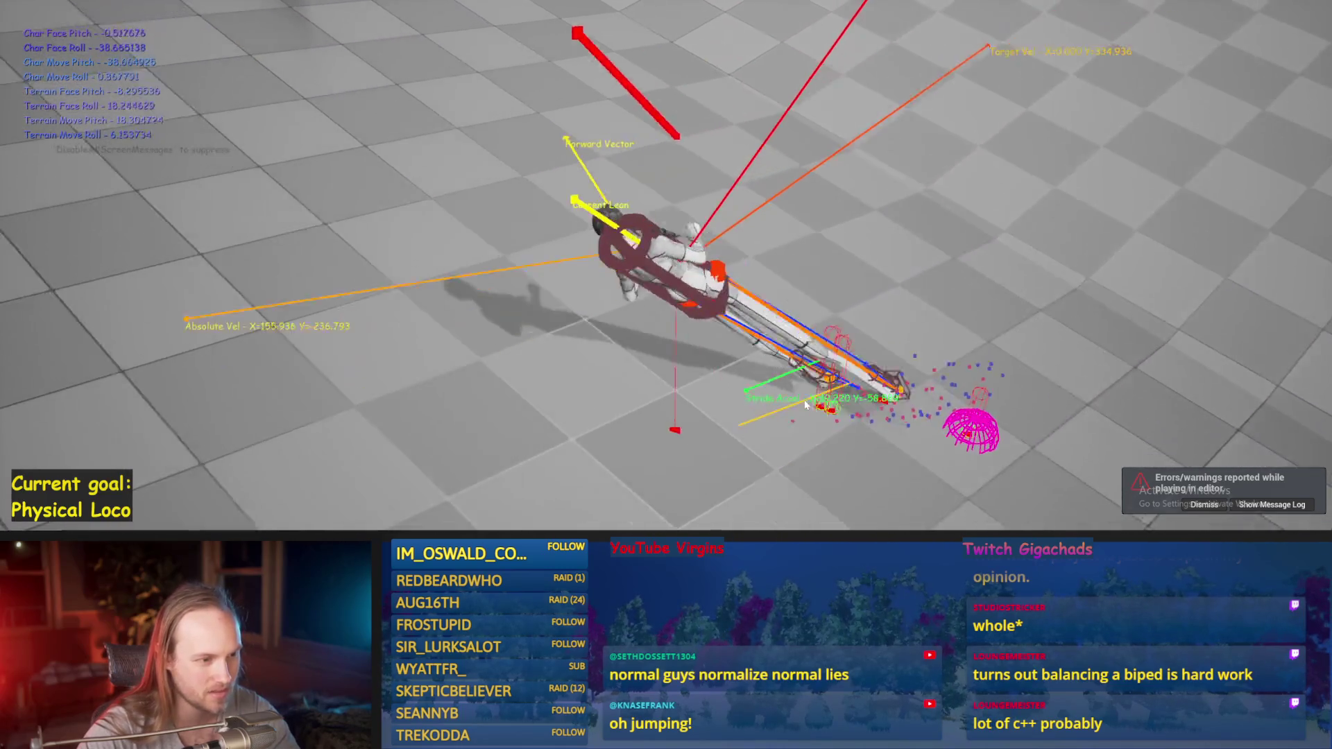
{"action": "key", "text": "Escape"}
{"action": "scroll", "coordinate": [731, 208], "scroll_direction": "down", "scroll_amount": 5}
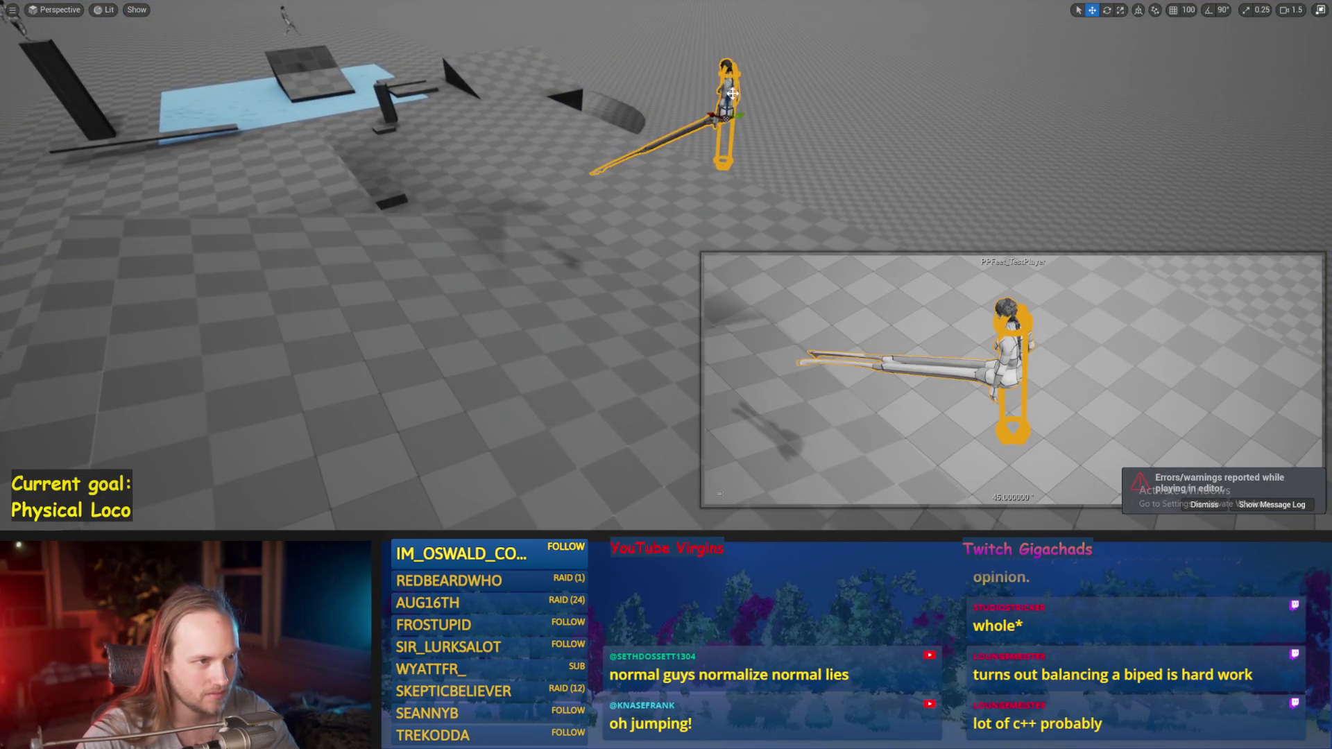
{"action": "left_click_drag", "start_coordinate": [732, 111], "coordinate": [745, 116]}
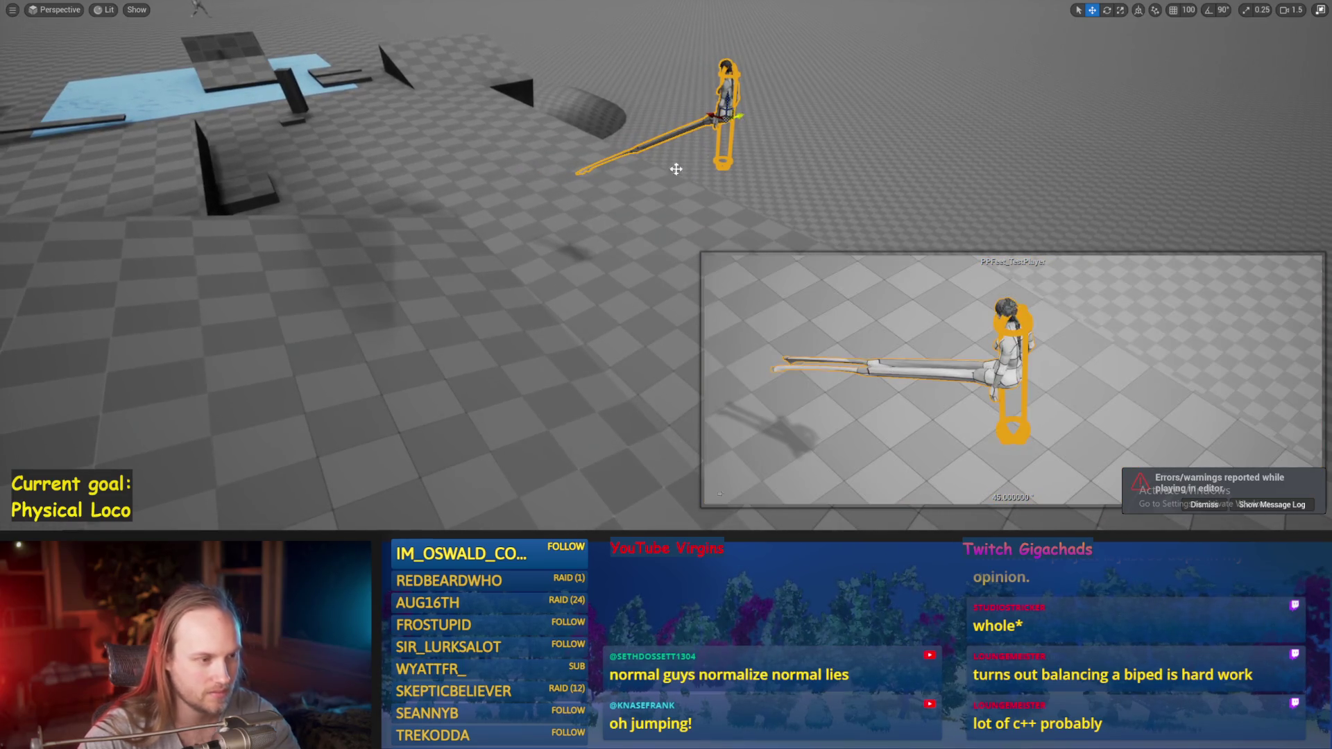
{"action": "key", "text": "alt+p"}
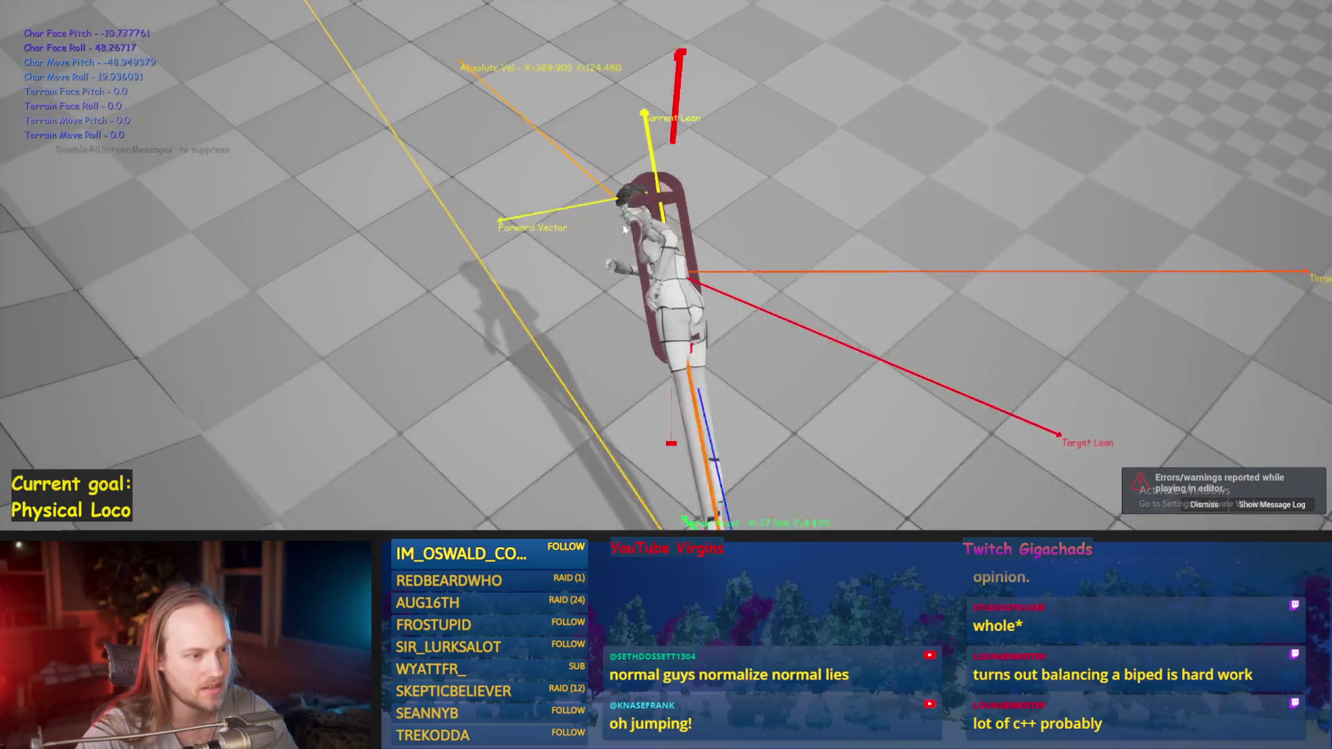
{"action": "key", "text": "Escape"}
{"action": "key", "text": "alt+p"}
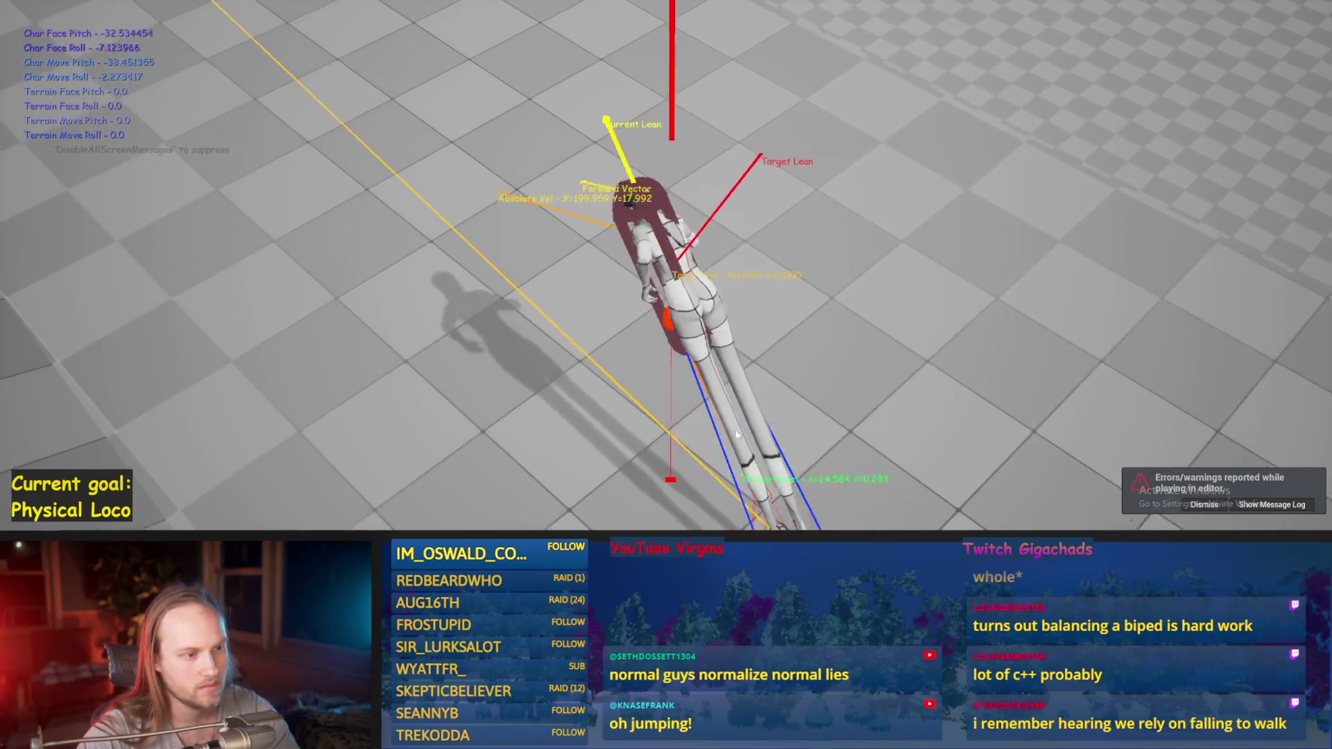
{"action": "key", "text": "Escape"}
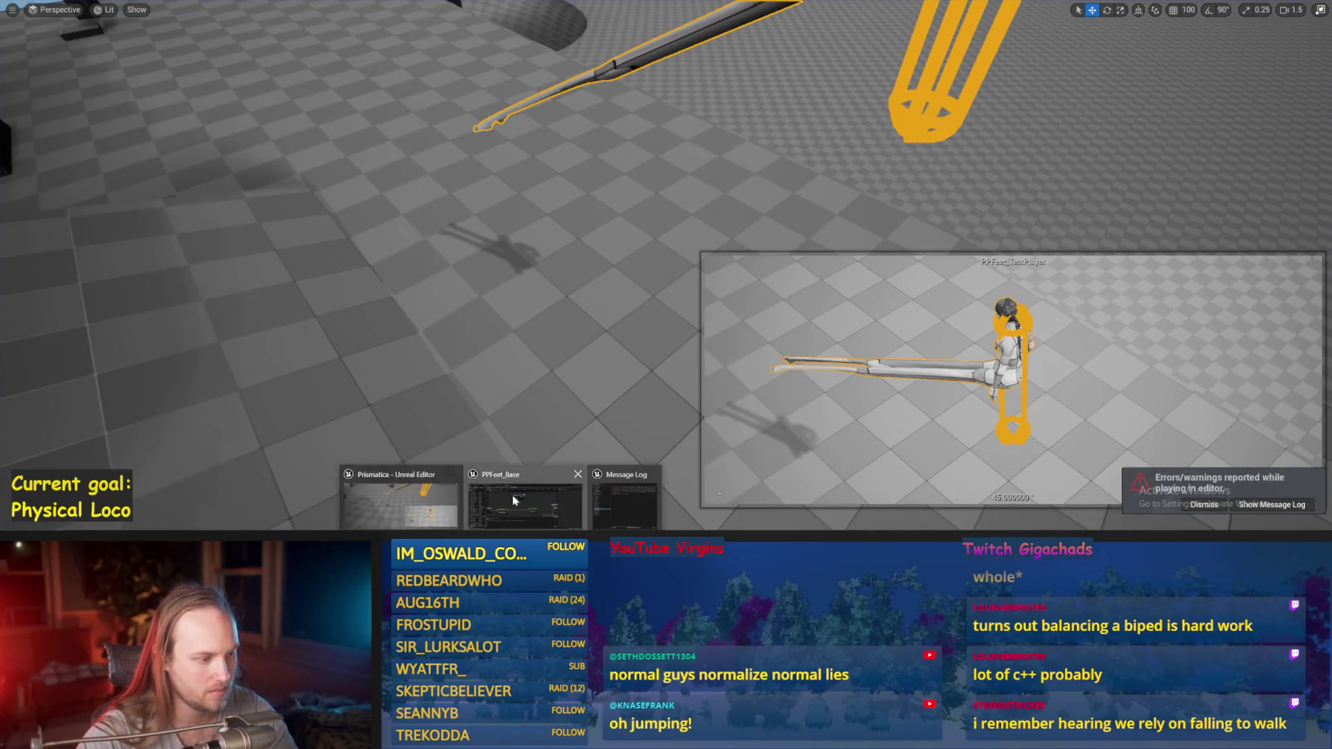
- Return to PPFeet_Base, pan past the physics-awake comment, and open the Balance Maybe graph
{"action": "left_click", "coordinate": [514, 500]}
{"action": "mouse_move", "coordinate": [708, 264]}
{"action": "left_mouse_down"}
{"action": "mouse_move", "coordinate": [746, 283]}
{"action": "mouse_move", "coordinate": [831, 237]}
{"action": "left_mouse_up"}
{"action": "mouse_move", "coordinate": [747, 158]}
{"action": "left_mouse_down"}
{"action": "mouse_move", "coordinate": [803, 223]}
{"action": "mouse_move", "coordinate": [961, 81]}
{"action": "left_mouse_up"}
{"action": "left_click", "coordinate": [1006, 66]}
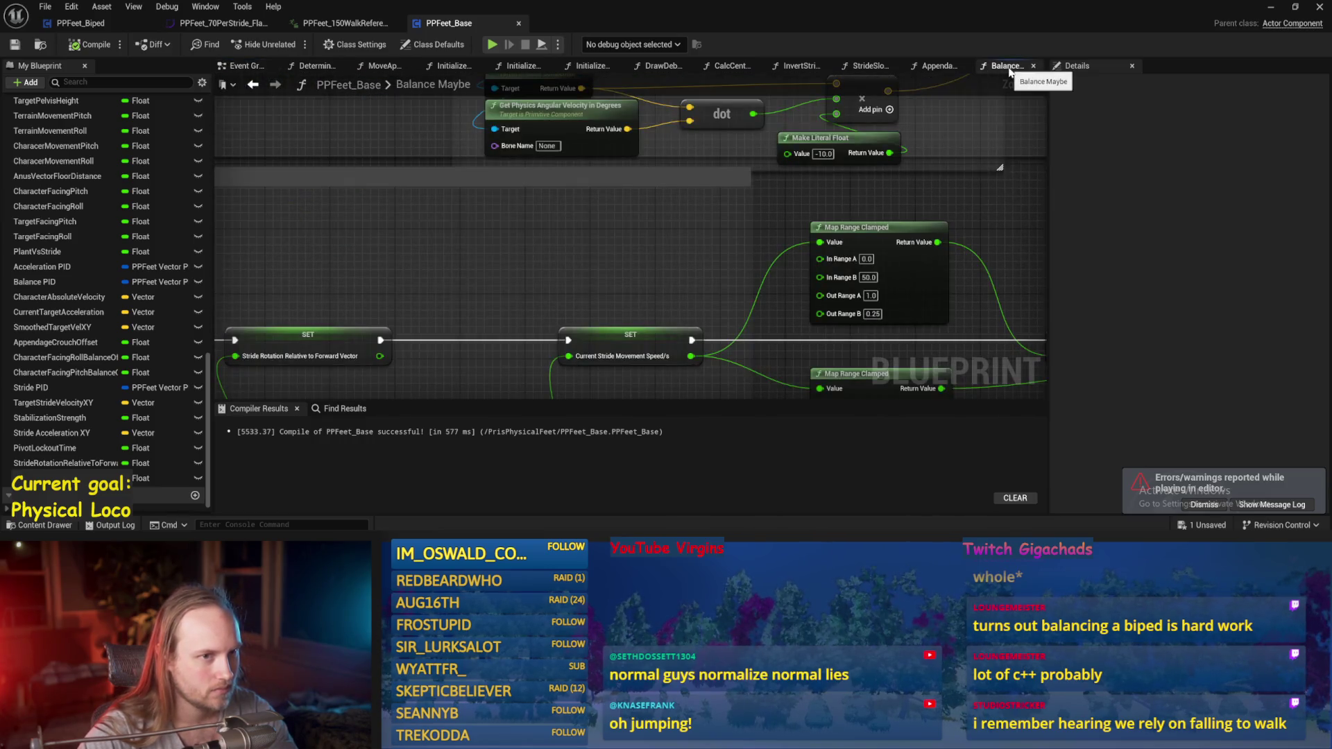
- Save PPFeet_Base with lower Map Range Clamped Out Range A at 100.0, then play-test the biped twice
{"action": "mouse_move", "coordinate": [921, 228]}
{"action": "left_mouse_down"}
{"action": "mouse_move", "coordinate": [630, 222]}
{"action": "mouse_move", "coordinate": [611, 263]}
{"action": "mouse_move", "coordinate": [649, 309]}
{"action": "left_mouse_up"}
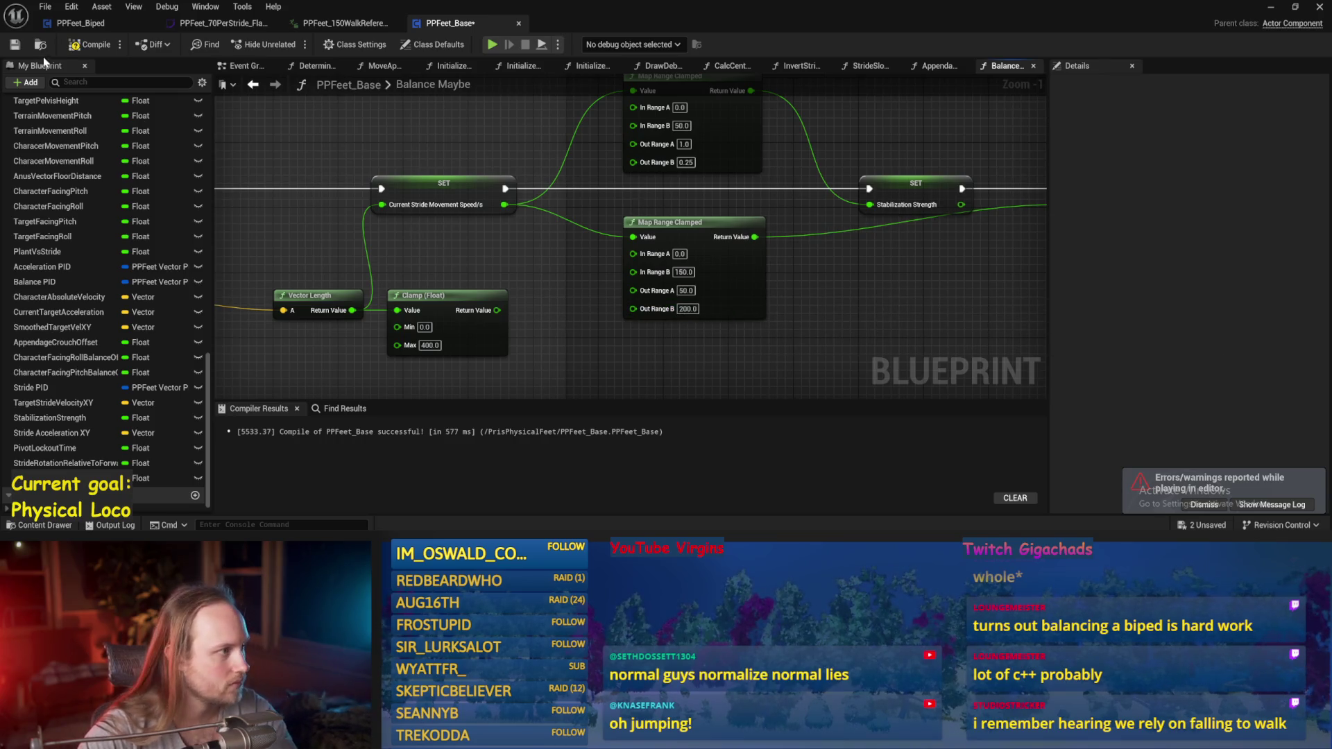
{"action": "left_click", "coordinate": [15, 44]}
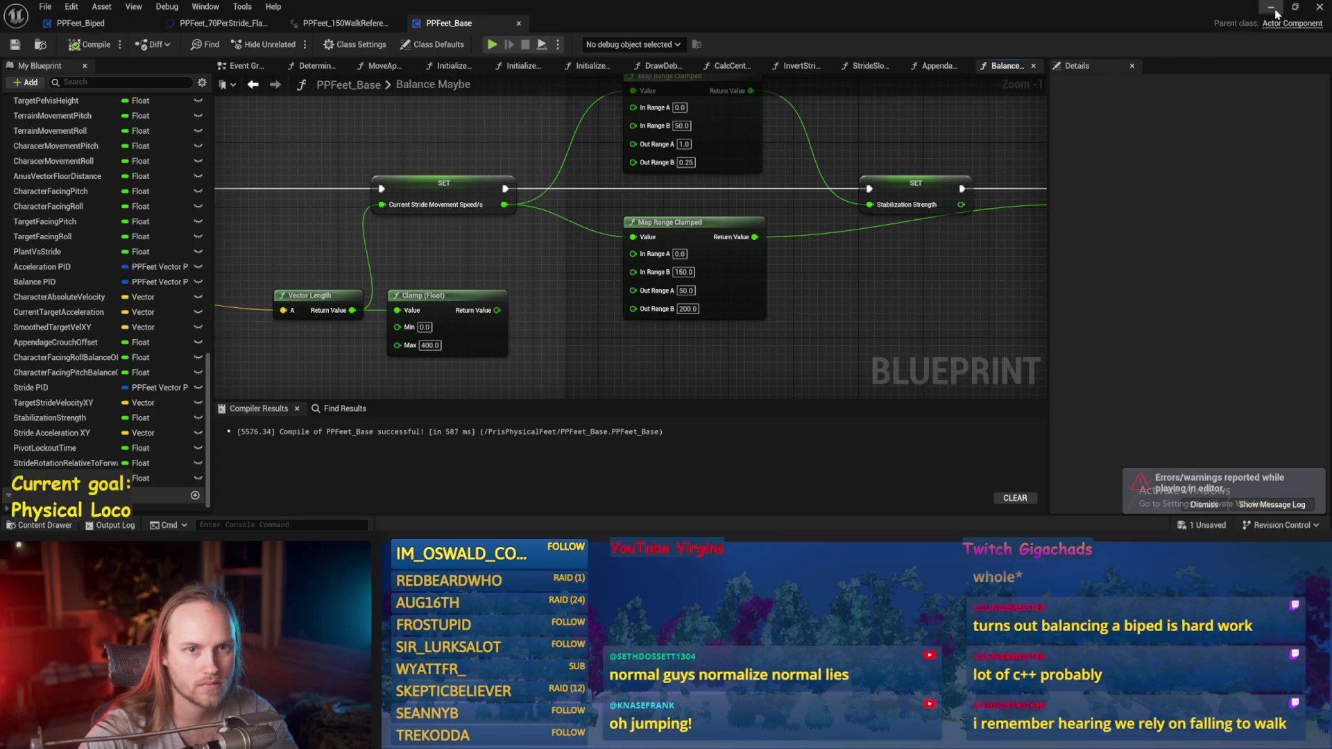
{"action": "left_click", "coordinate": [1274, 9]}
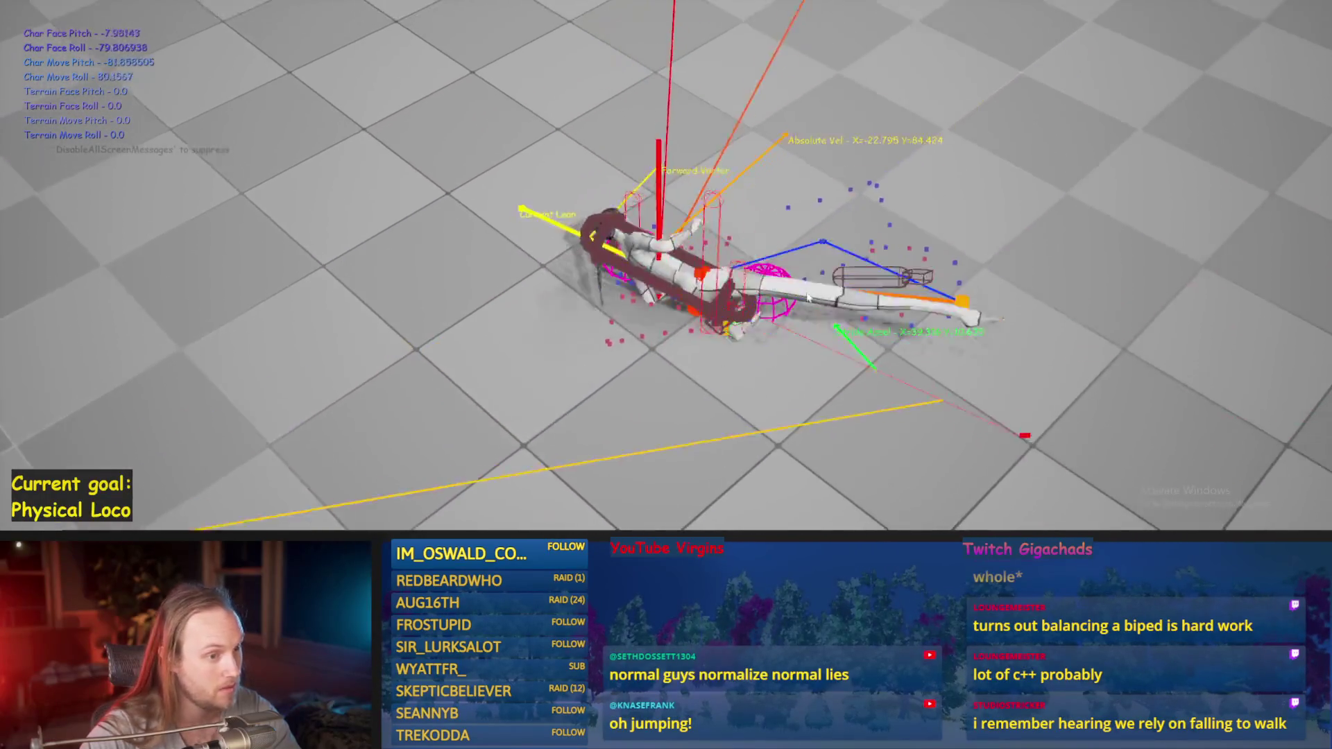
{"action": "key", "text": "Escape"}
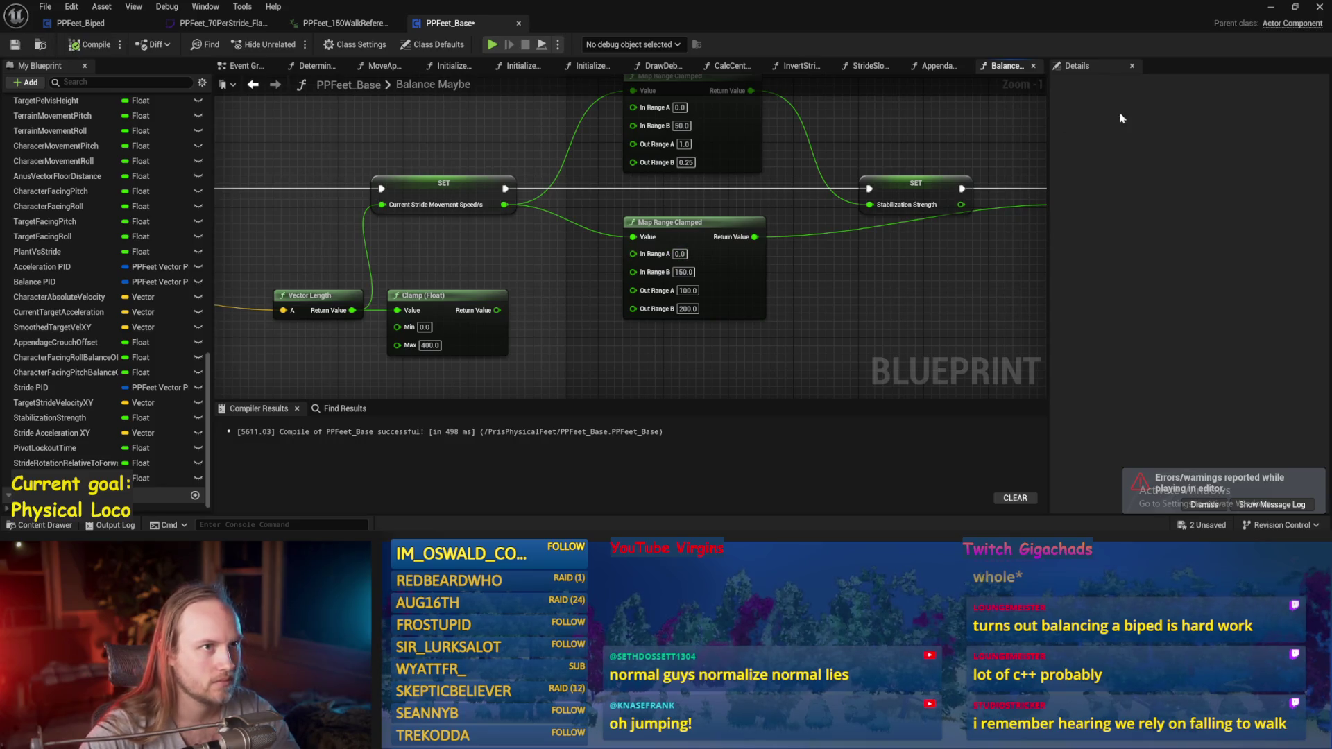
{"action": "left_click", "coordinate": [1270, 7]}
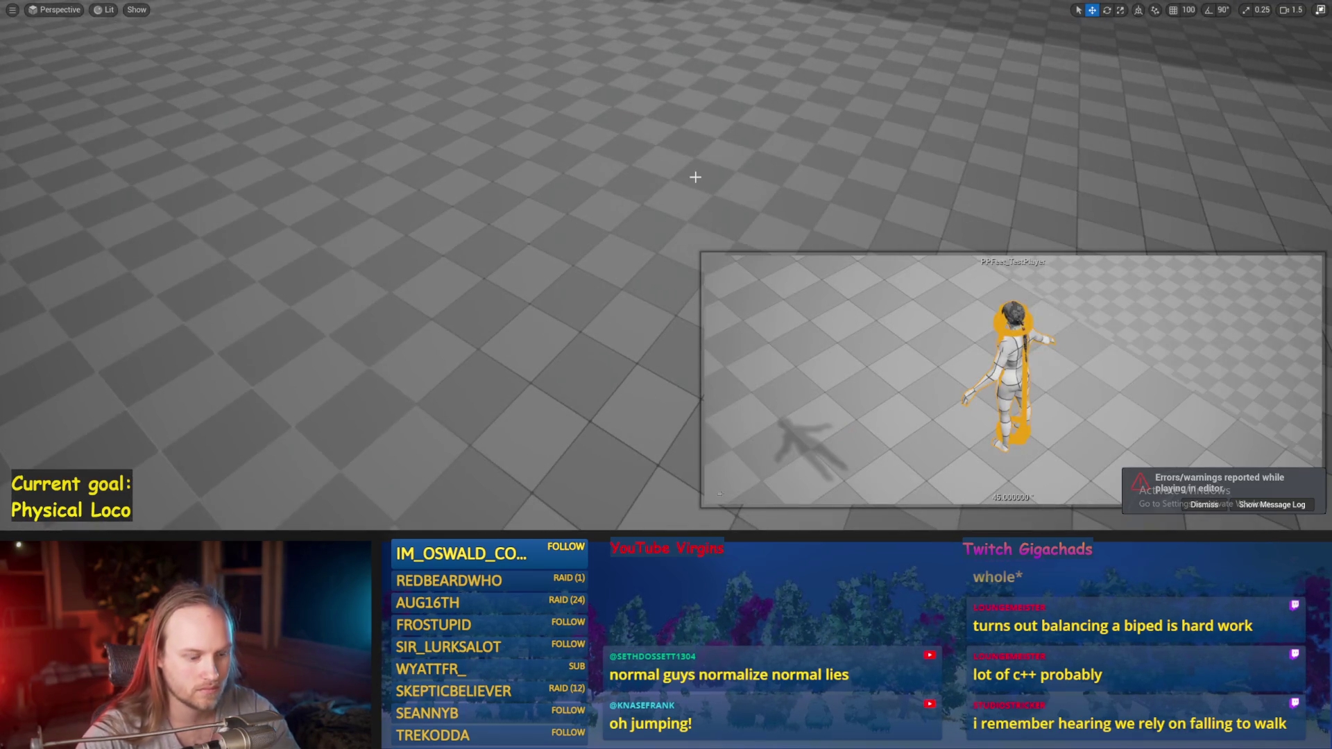
{"action": "key", "text": "alt+p"}
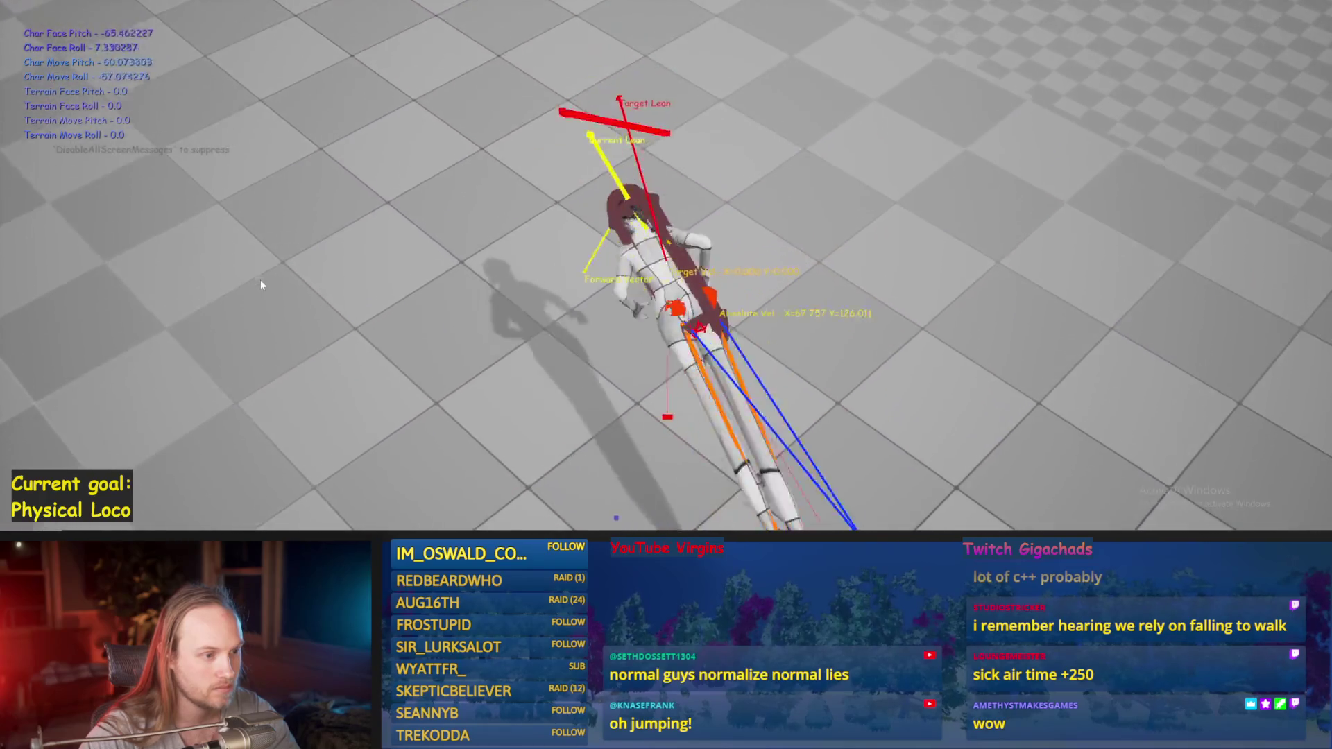
{"action": "key", "text": "Escape"}
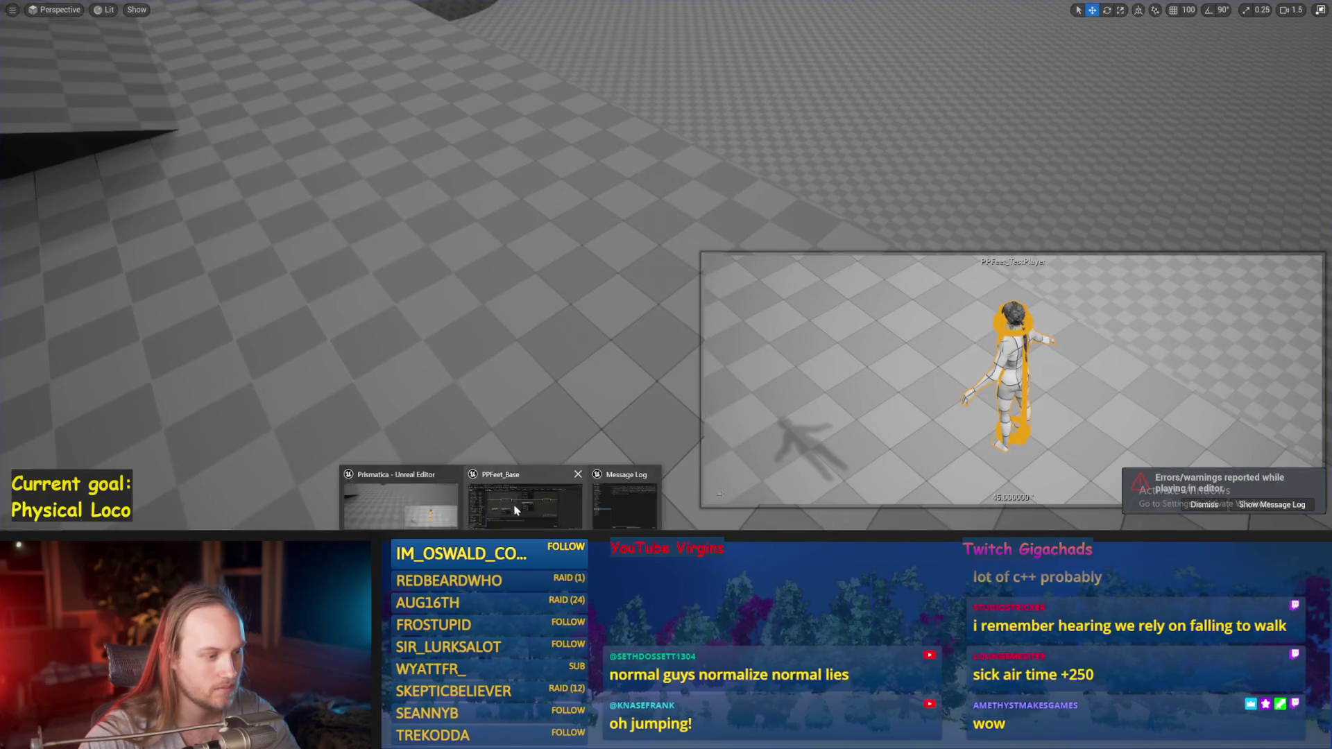
- Set the lower Map Range Clamped Out Range to 30.0–150.0 and compile the blueprint
{"action": "left_click", "coordinate": [578, 479]}
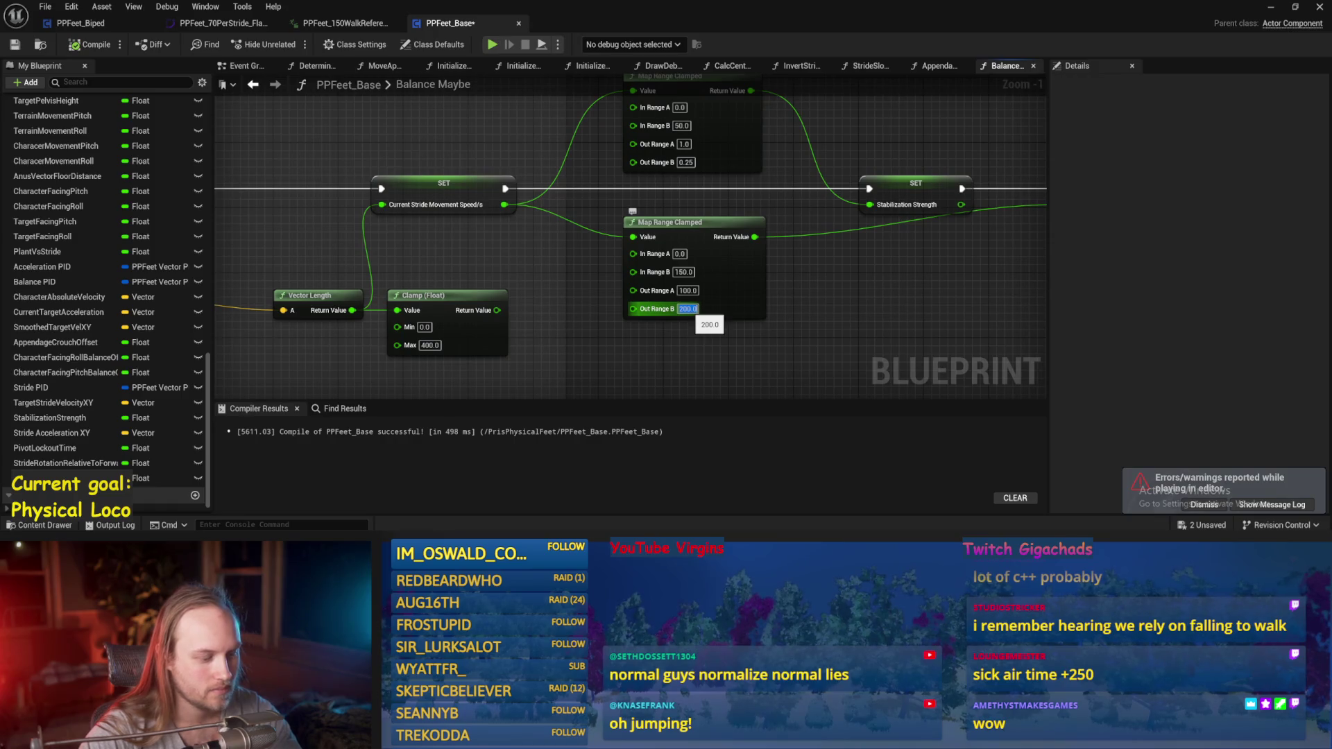
{"action": "type", "text": "15"}
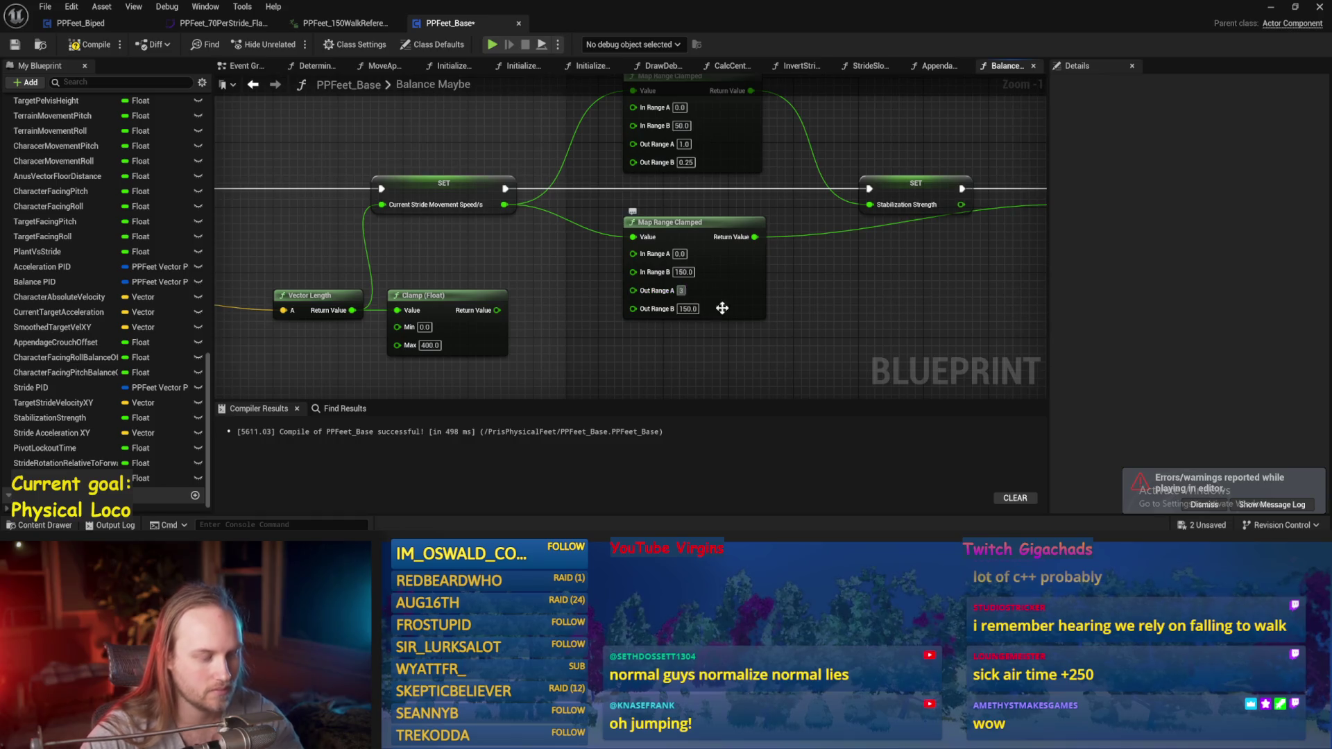
{"action": "type", "text": "0"}
{"action": "key", "text": "Return"}
{"action": "left_click_drag", "start_coordinate": [459, 171], "coordinate": [431, 222]}
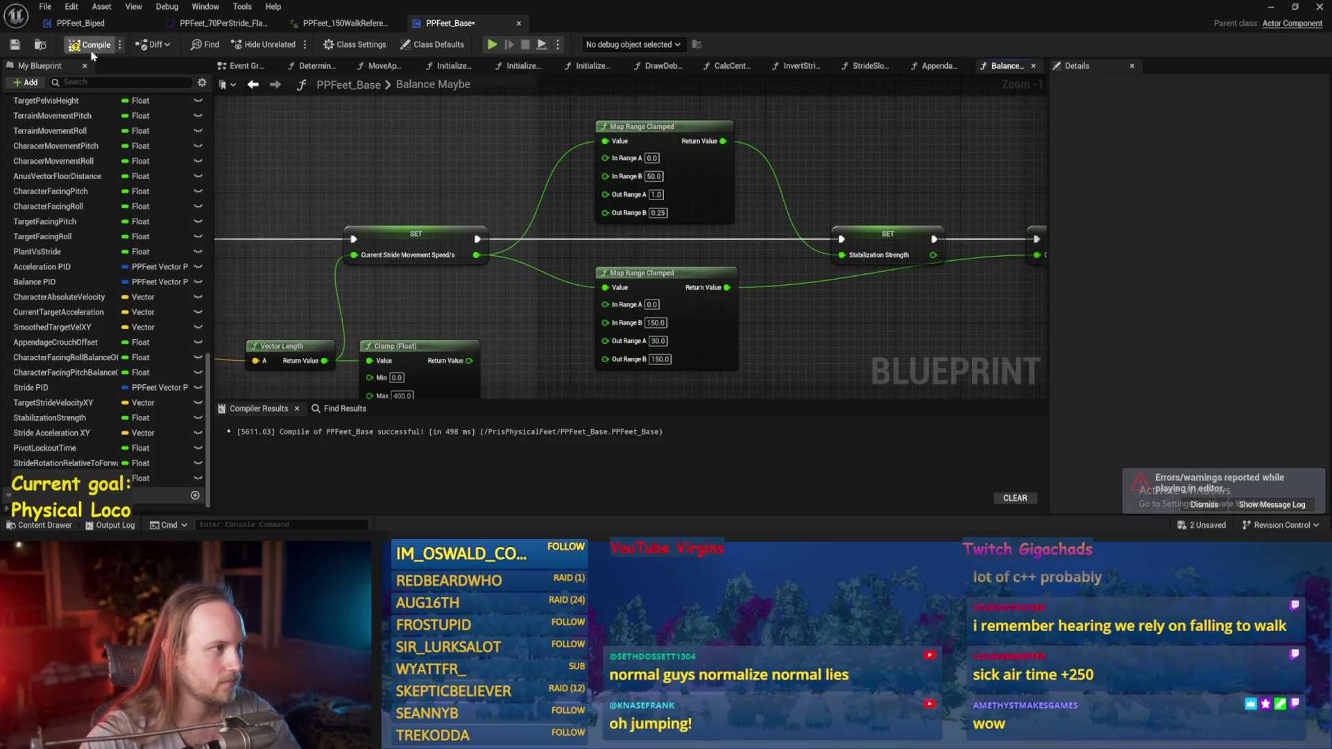
{"action": "left_click", "coordinate": [232, 71]}
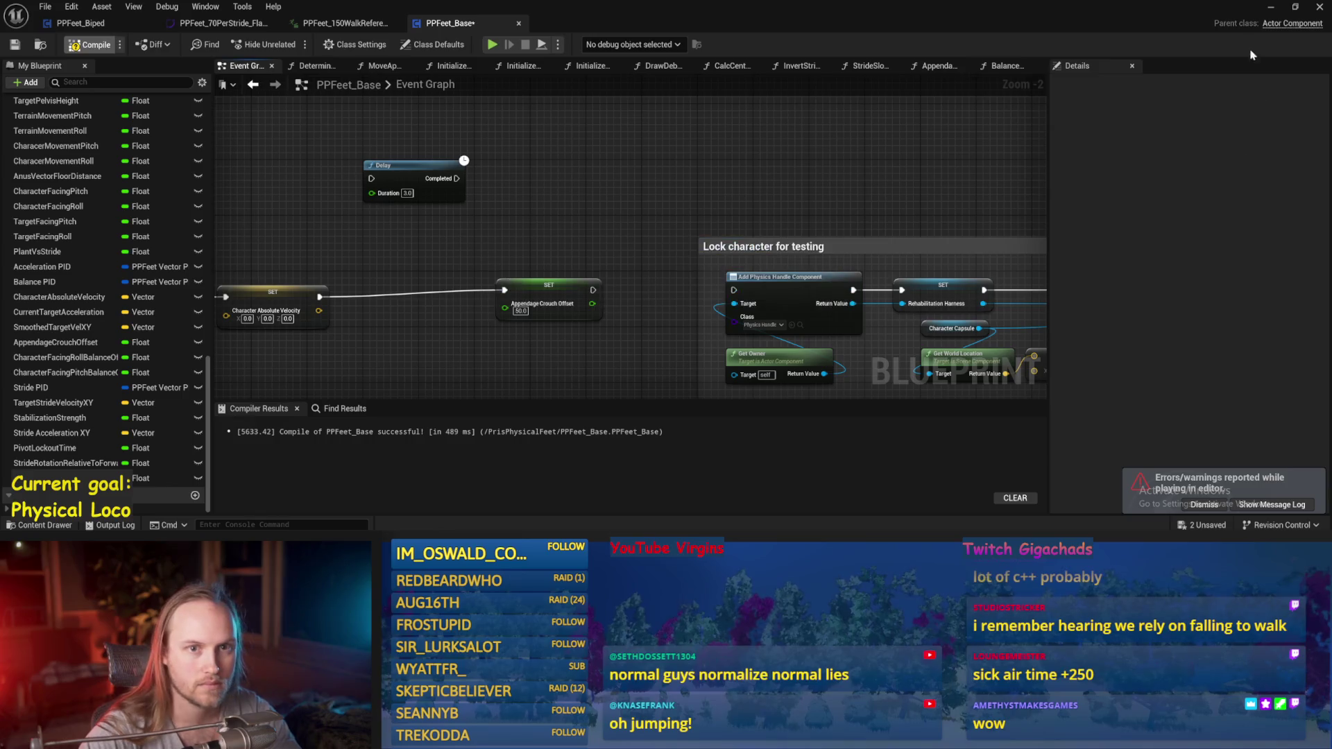
- Play-test the level, walking the biped forward until it topples
{"action": "left_click", "coordinate": [1271, 8]}
{"action": "left_click", "coordinate": [614, 245]}
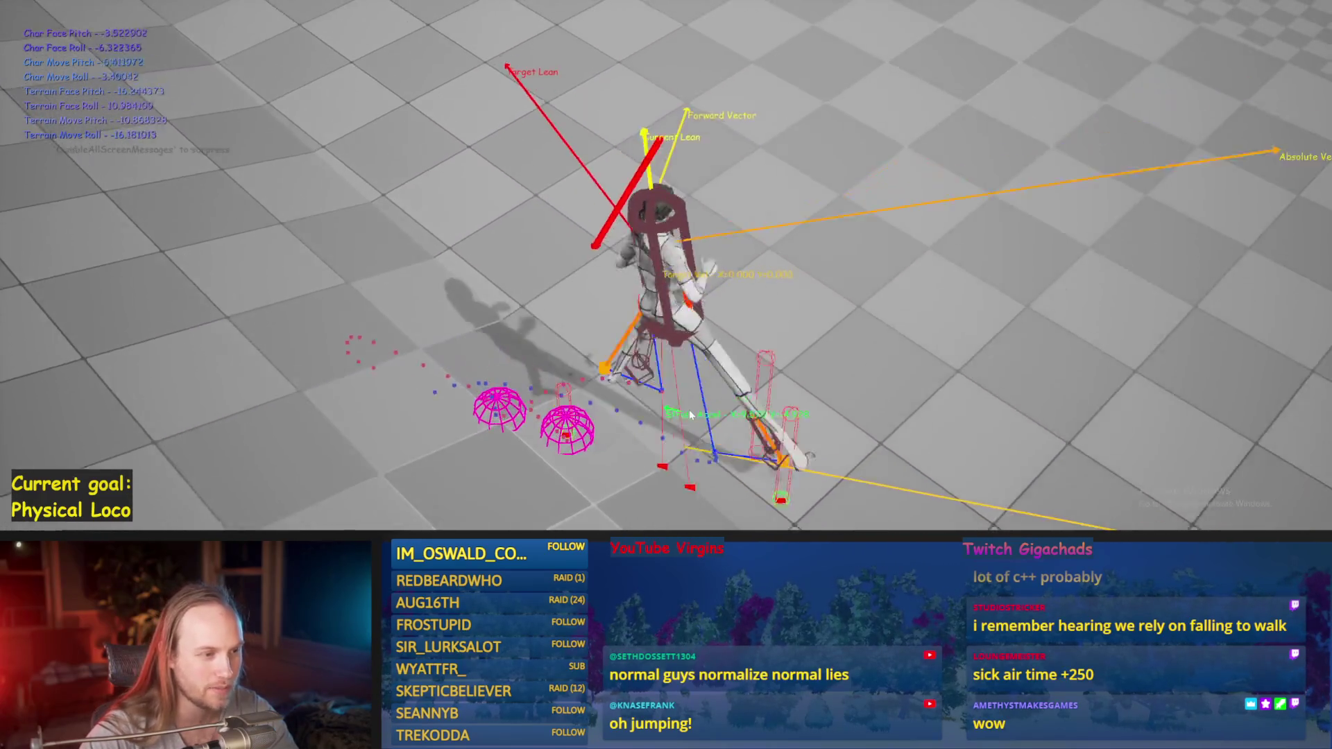
{"action": "key", "text": "w"}
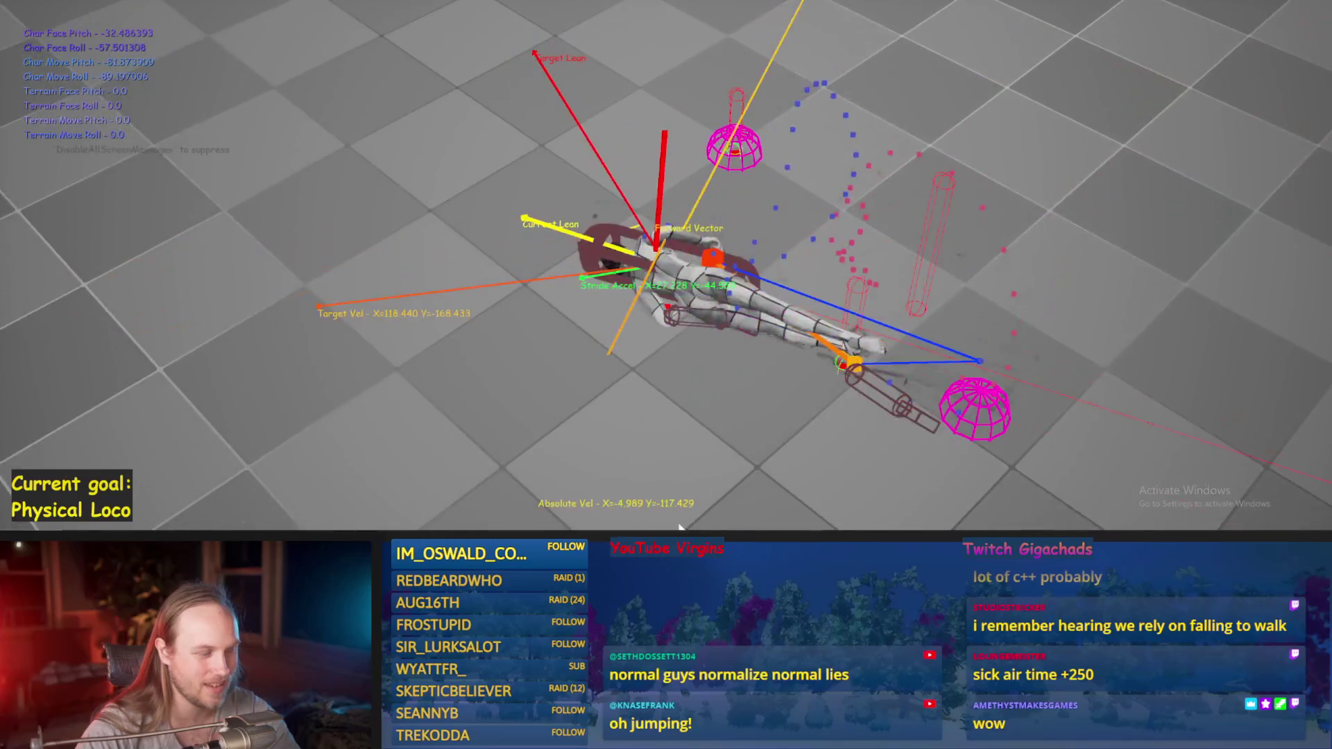
{"action": "key", "text": "Escape"}
- Set Appendage Crouch Offset to -30.0 in the PPFeet_Base Event Graph
{"action": "left_click", "coordinate": [497, 521]}
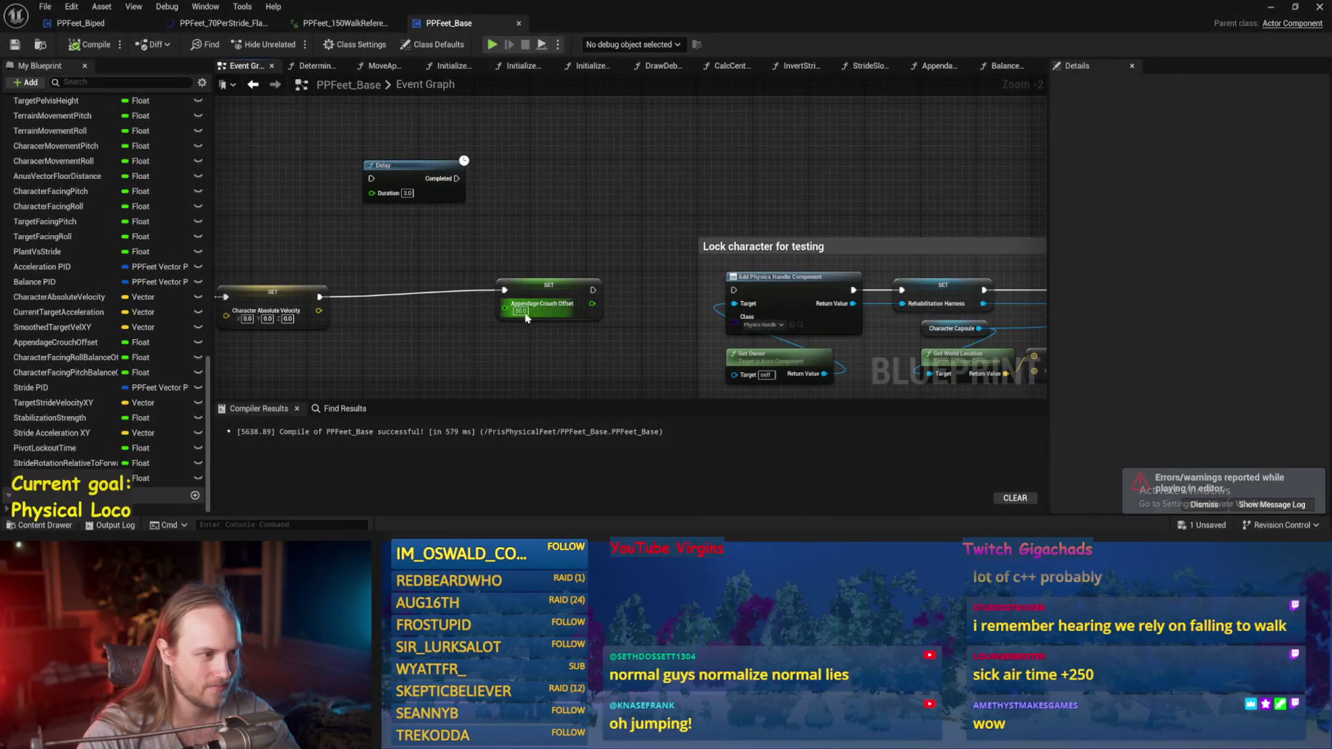
{"action": "type", "text": "-30"}
{"action": "key", "text": "Return"}
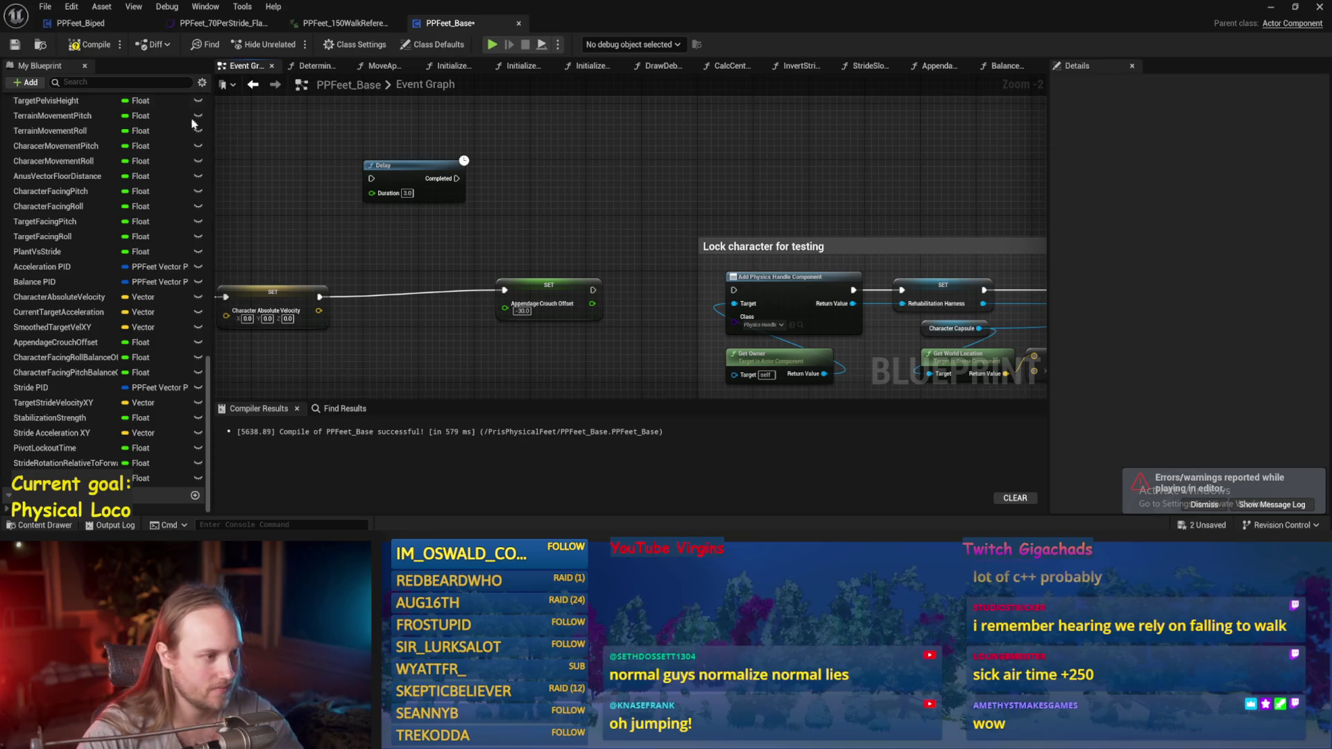
- Play-test the biped walking forward with the -30 crouch offset, resetting and restarting once
{"action": "left_click", "coordinate": [1271, 8]}
{"action": "key", "text": "alt+p"}
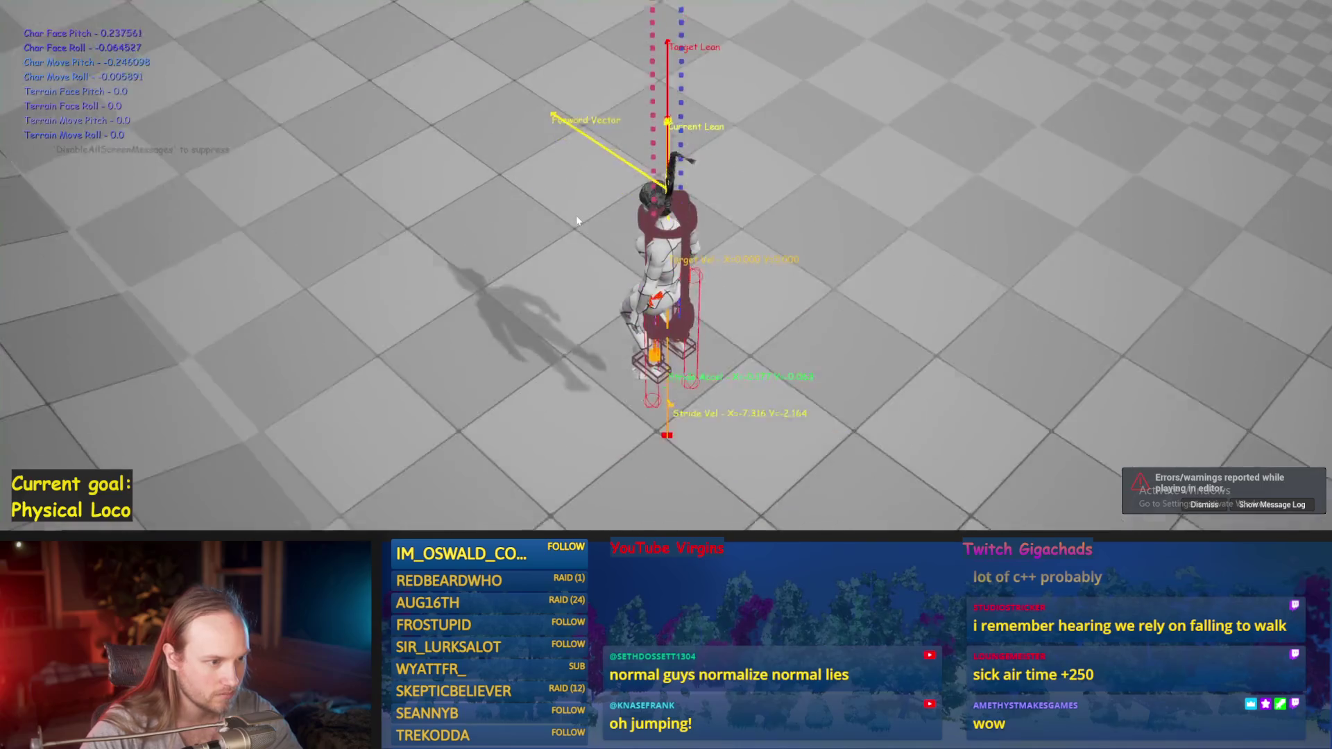
{"action": "key", "text": "w"}
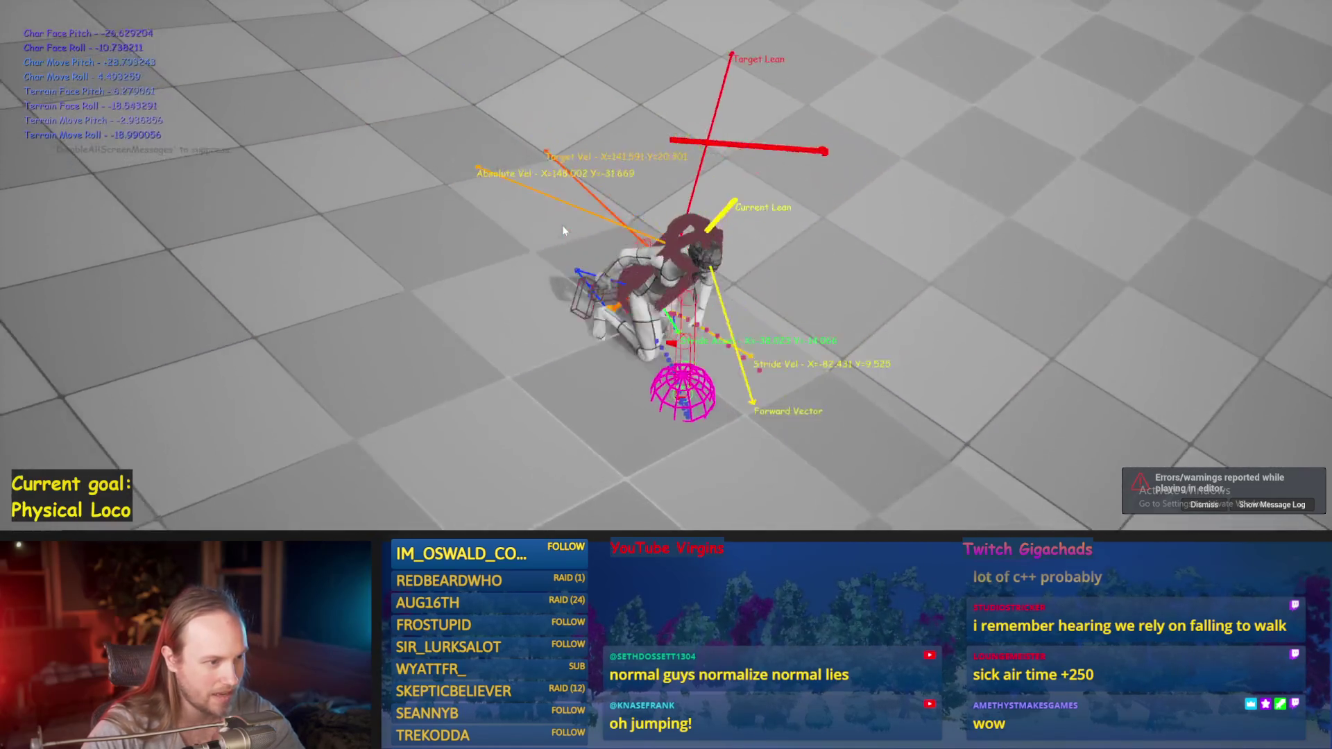
{"action": "key", "text": "r"}
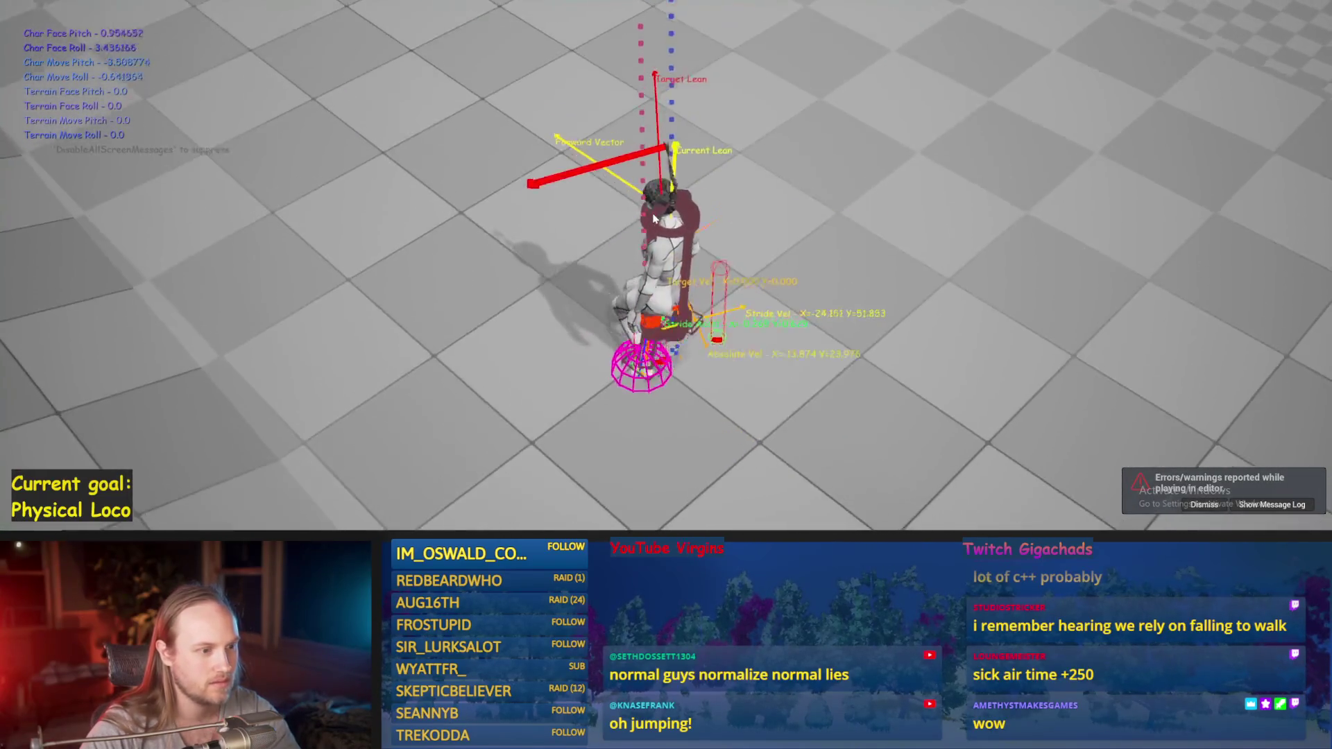
{"action": "key", "text": "w"}
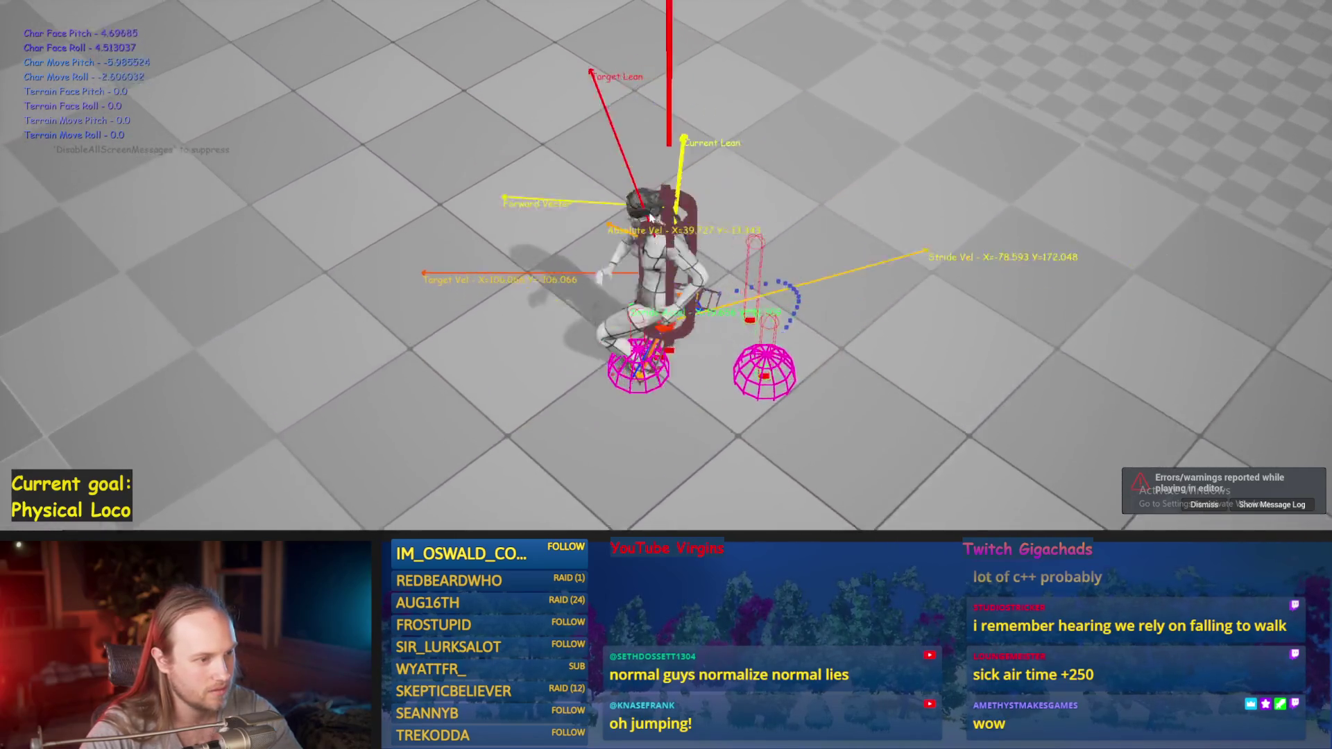
{"action": "key", "text": "Escape"}
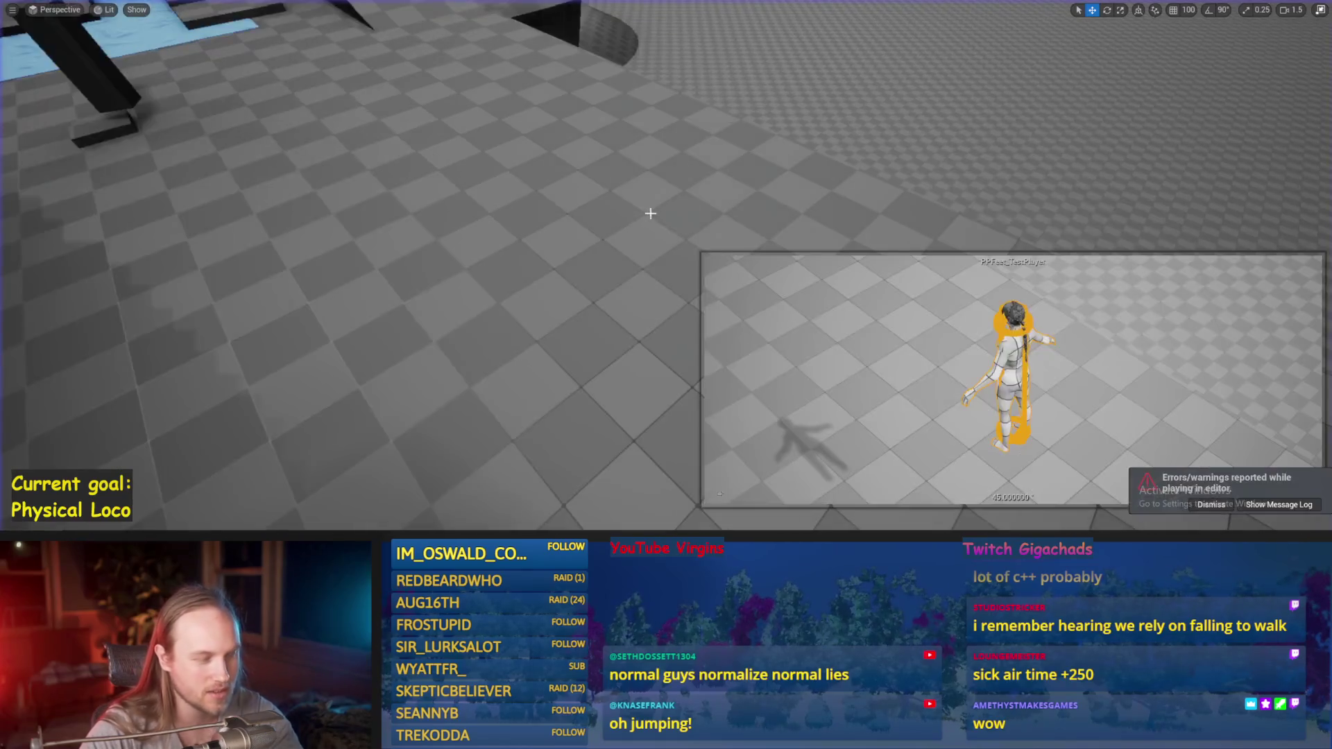
{"action": "key", "text": "alt+p"}
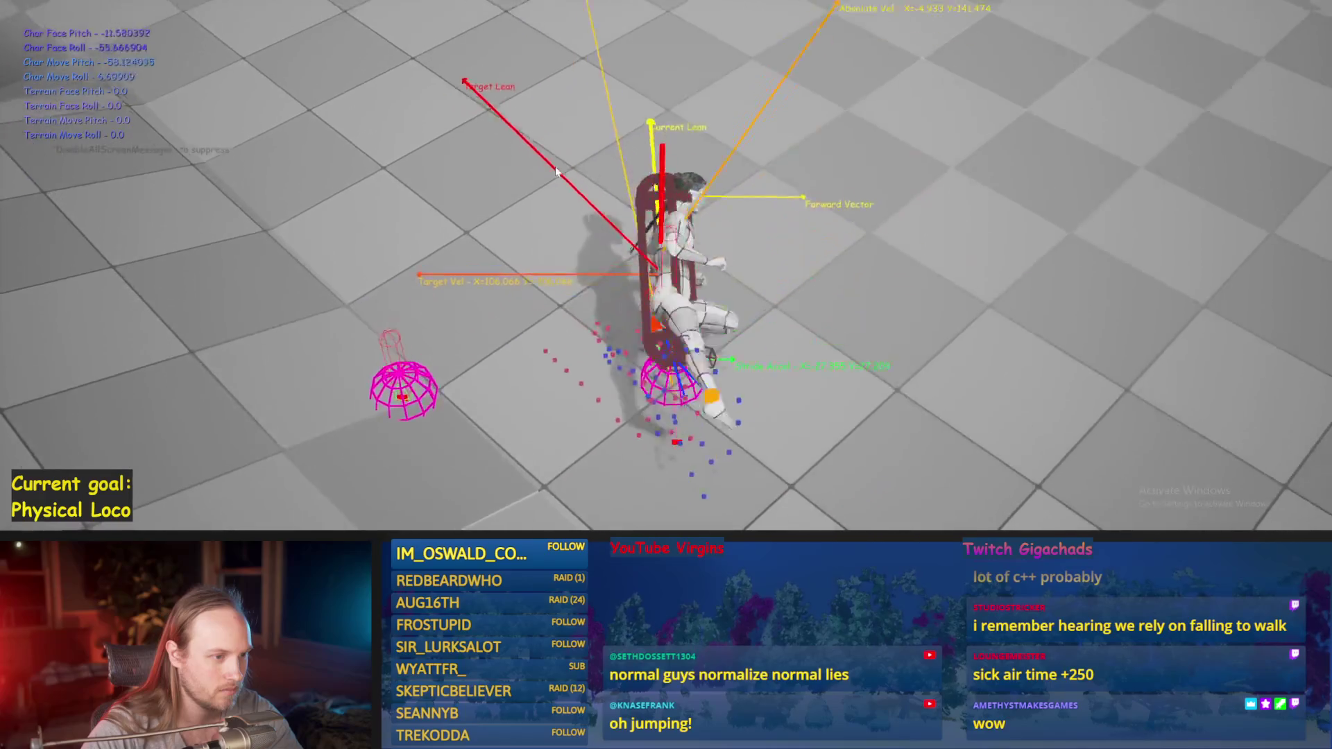
{"action": "key", "text": "Escape"}
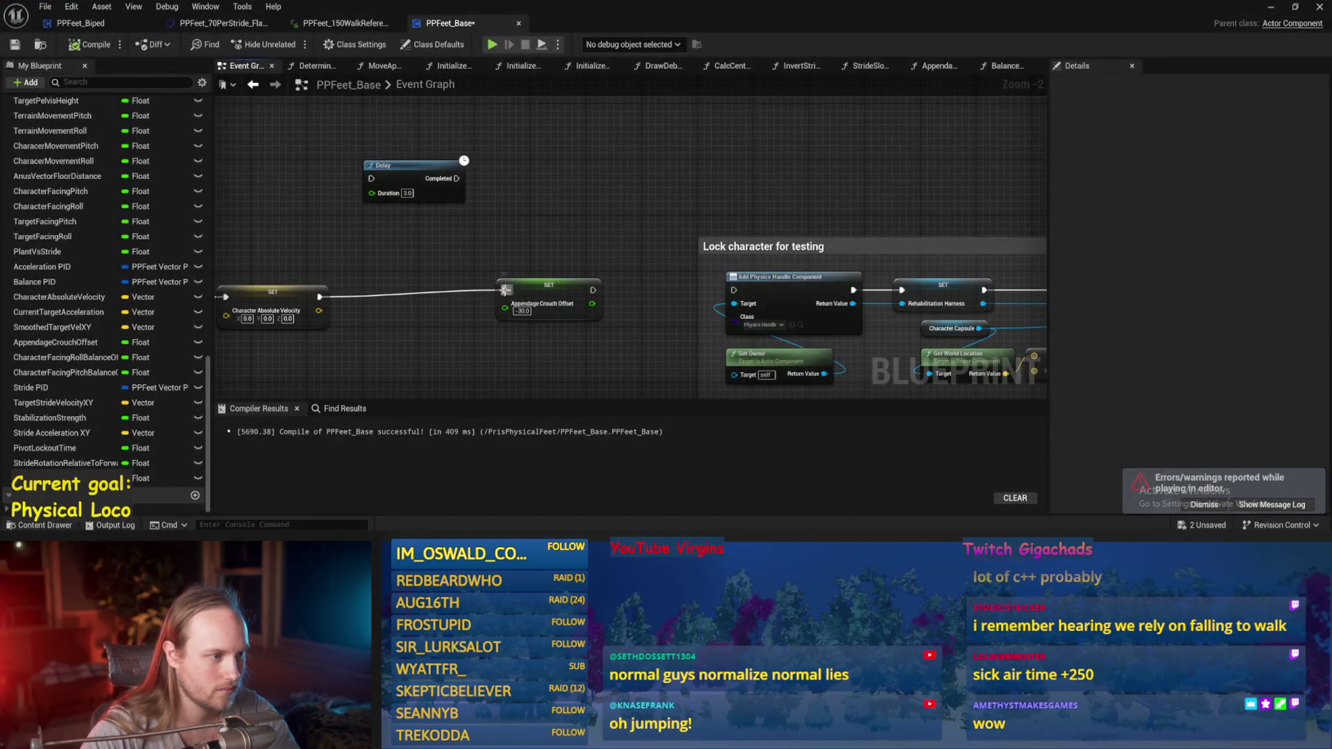
- Disconnect the exec wire into the Appendage Crouch Offset SET node and play-test the biped again
{"action": "left_click", "coordinate": [505, 290], "text": "alt"}
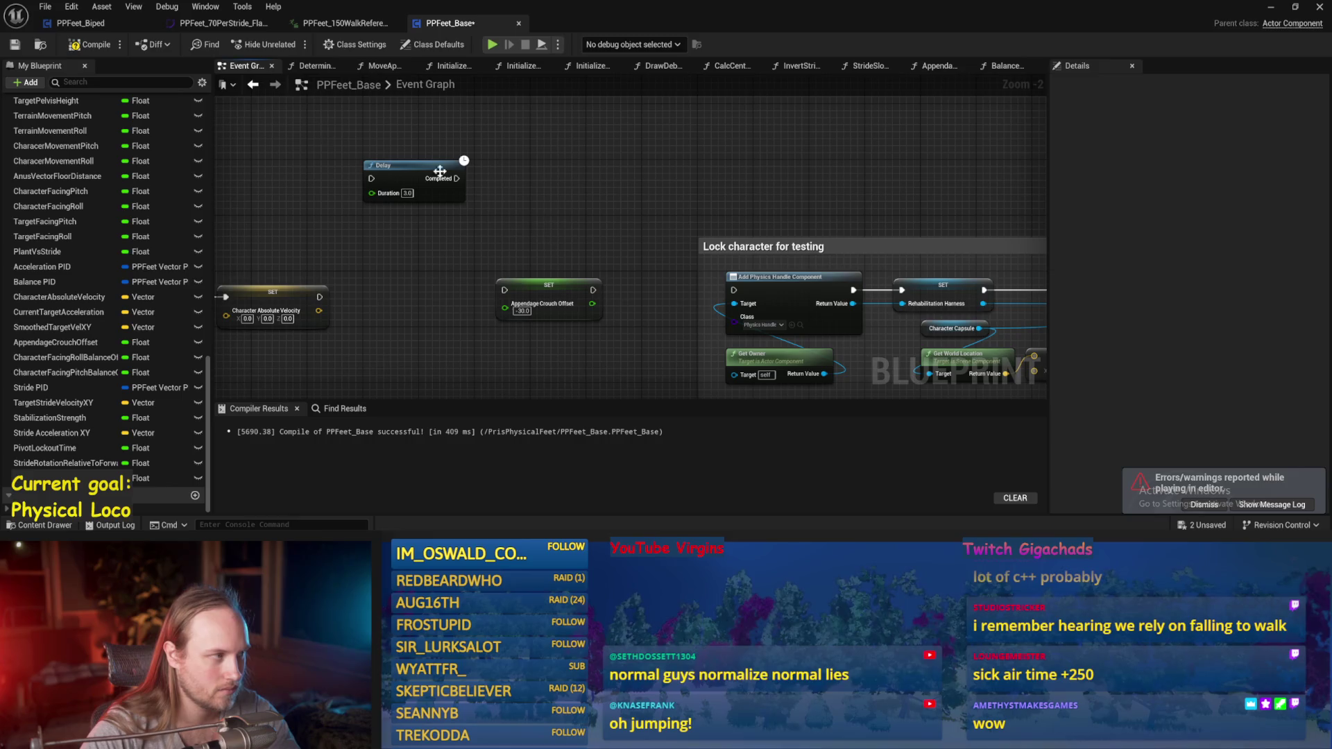
{"action": "left_click", "coordinate": [1272, 7]}
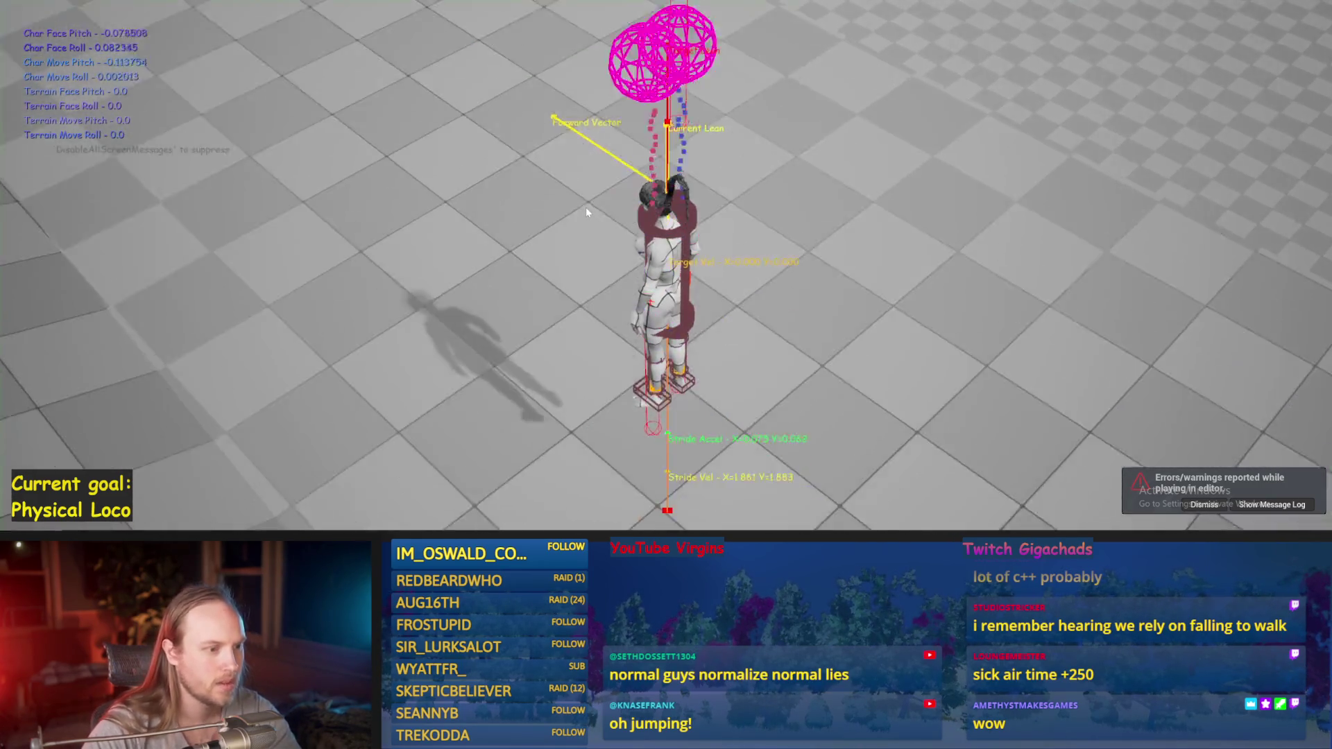
{"action": "key", "text": "w"}
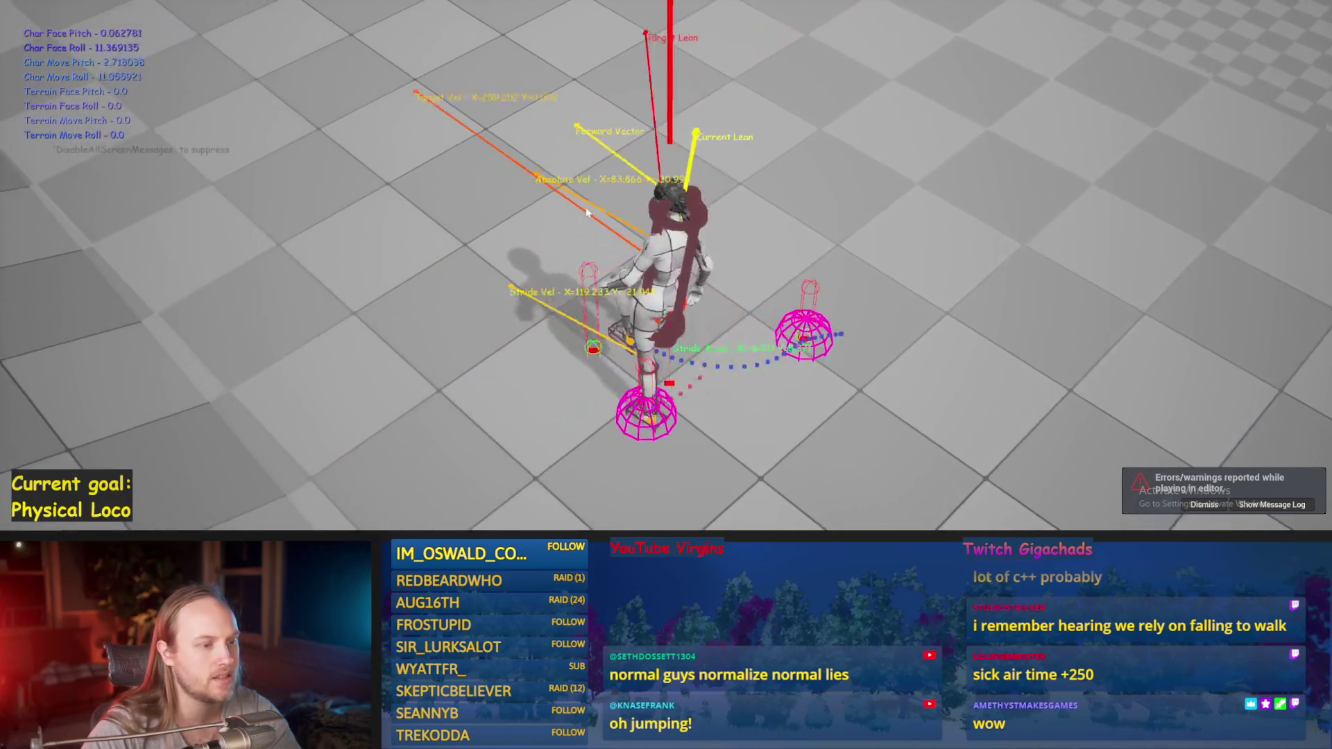
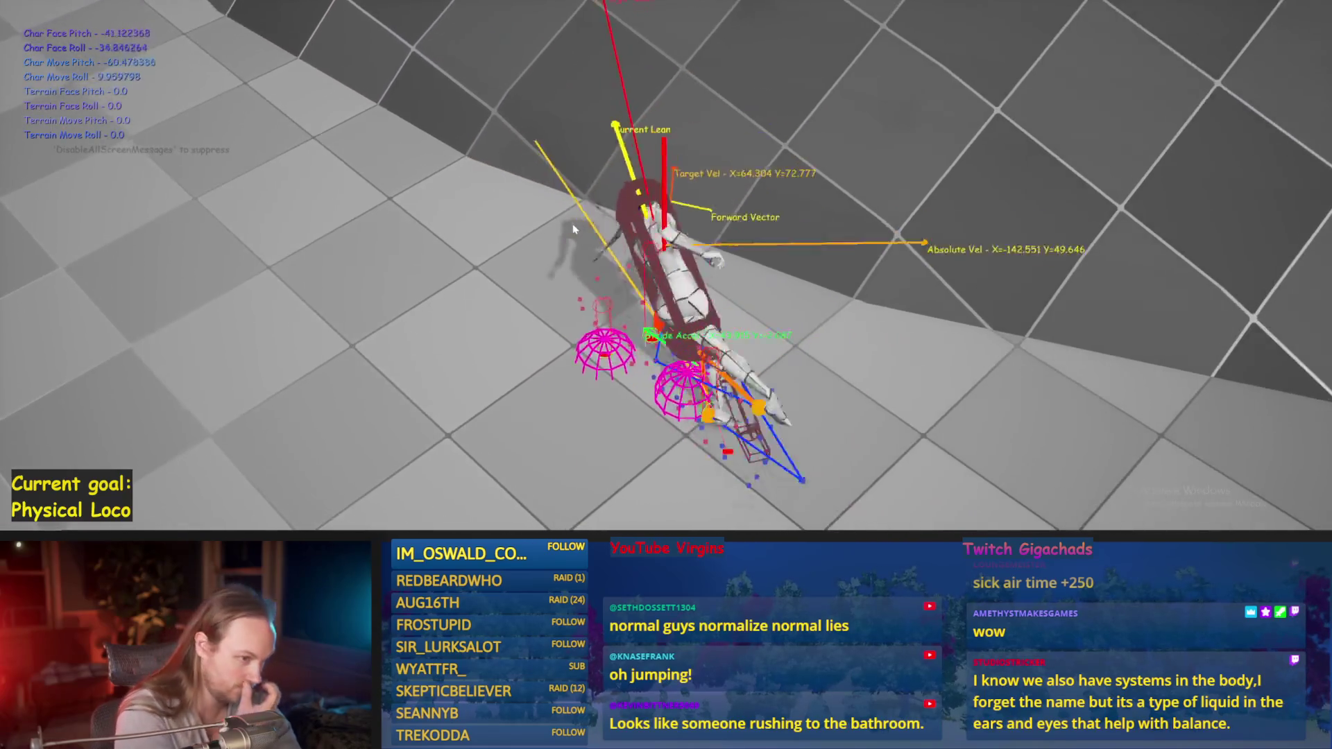
- Stop the play session and pull the camera back to survey the level
{"action": "key", "text": "Escape"}
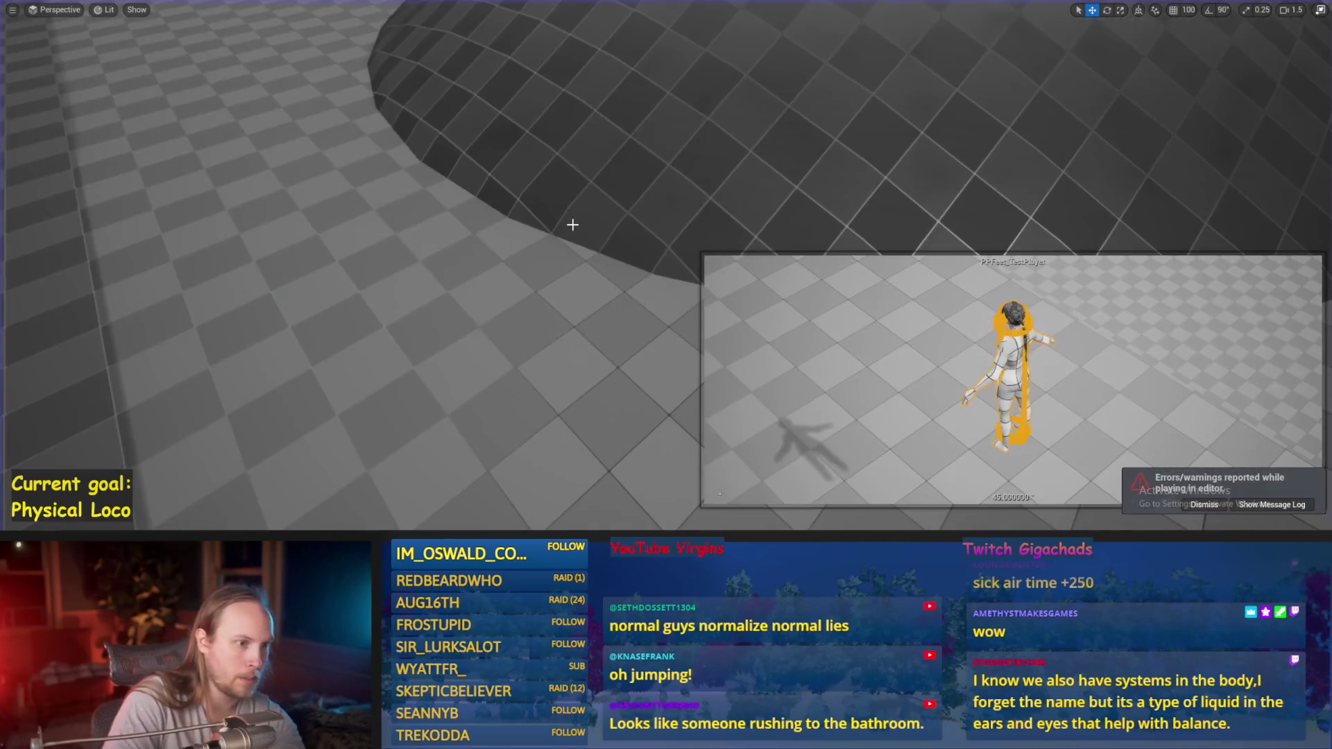
{"action": "scroll", "coordinate": [573, 225], "scroll_direction": "up", "scroll_amount": 5}
{"action": "key", "text": "s"}
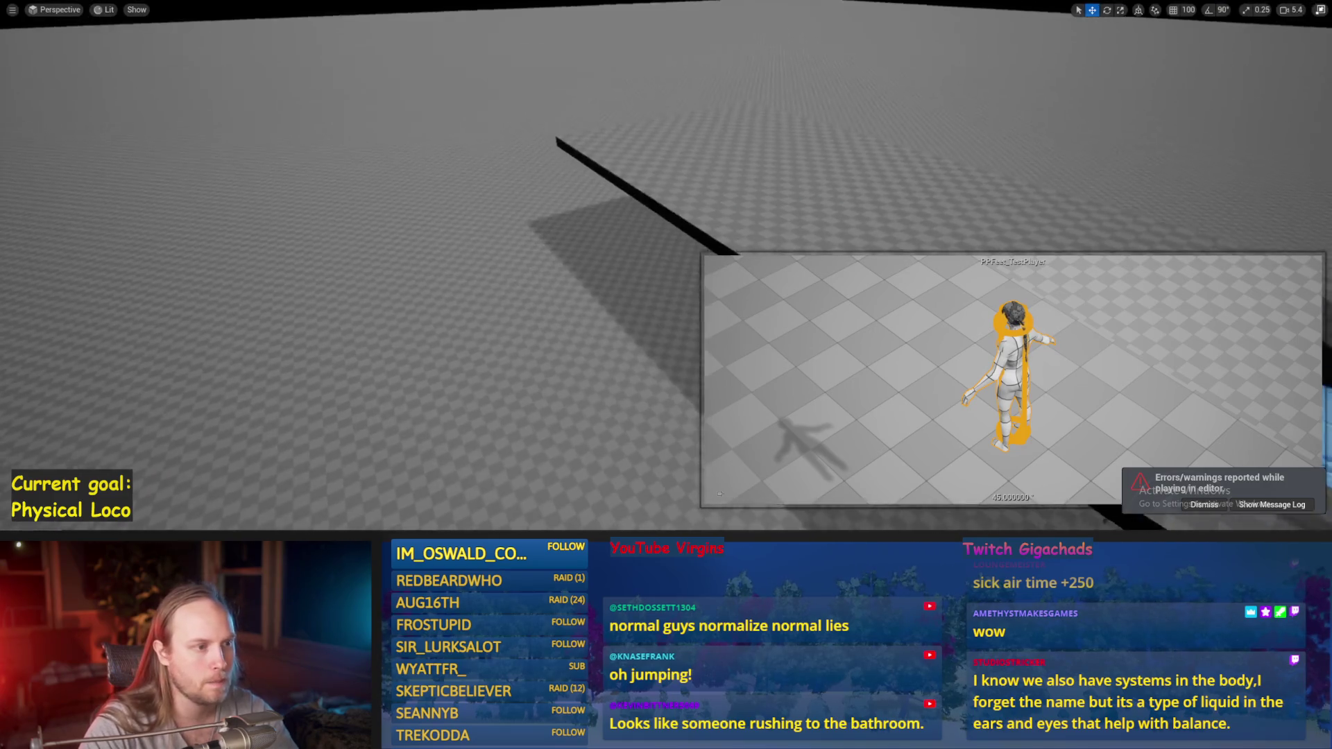
{"action": "scroll", "coordinate": [573, 225], "scroll_direction": "down", "scroll_amount": 3}
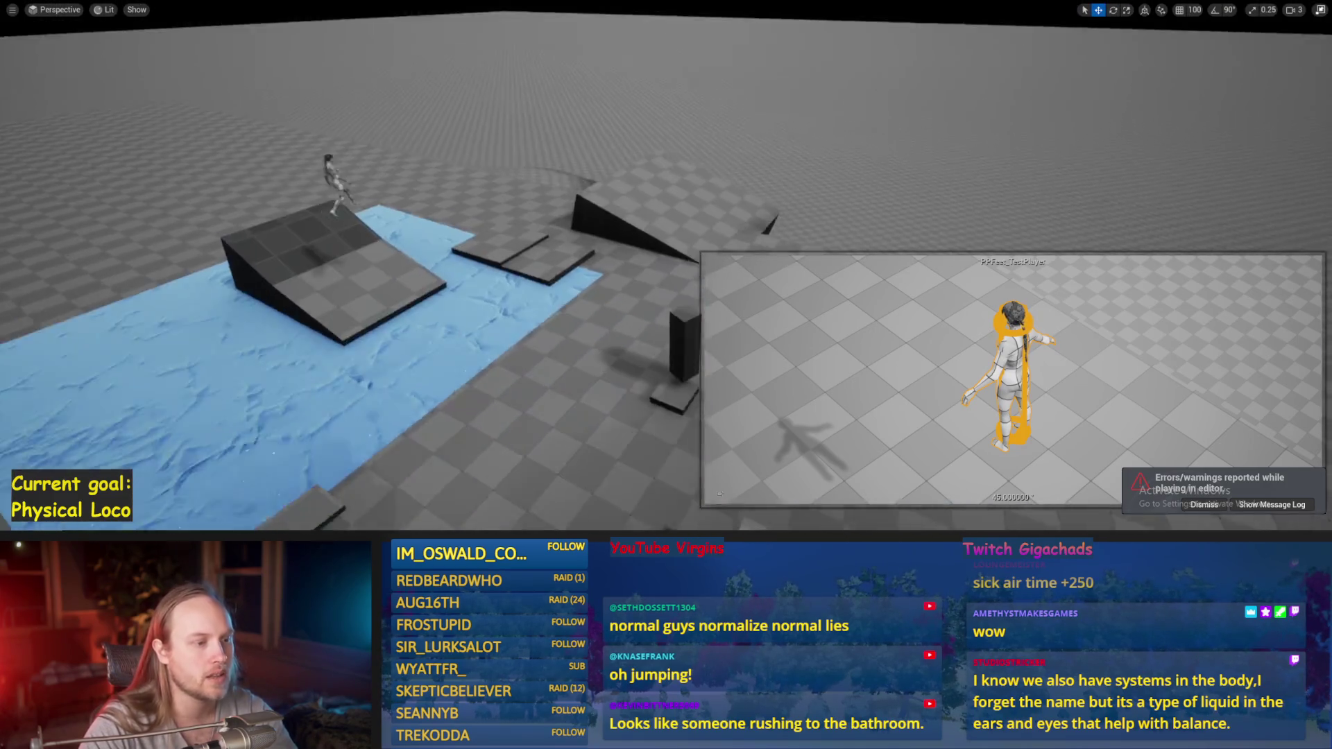
- Play-test the character walking forward, then switch to the Paint sketch
{"action": "key", "text": "alt+p"}
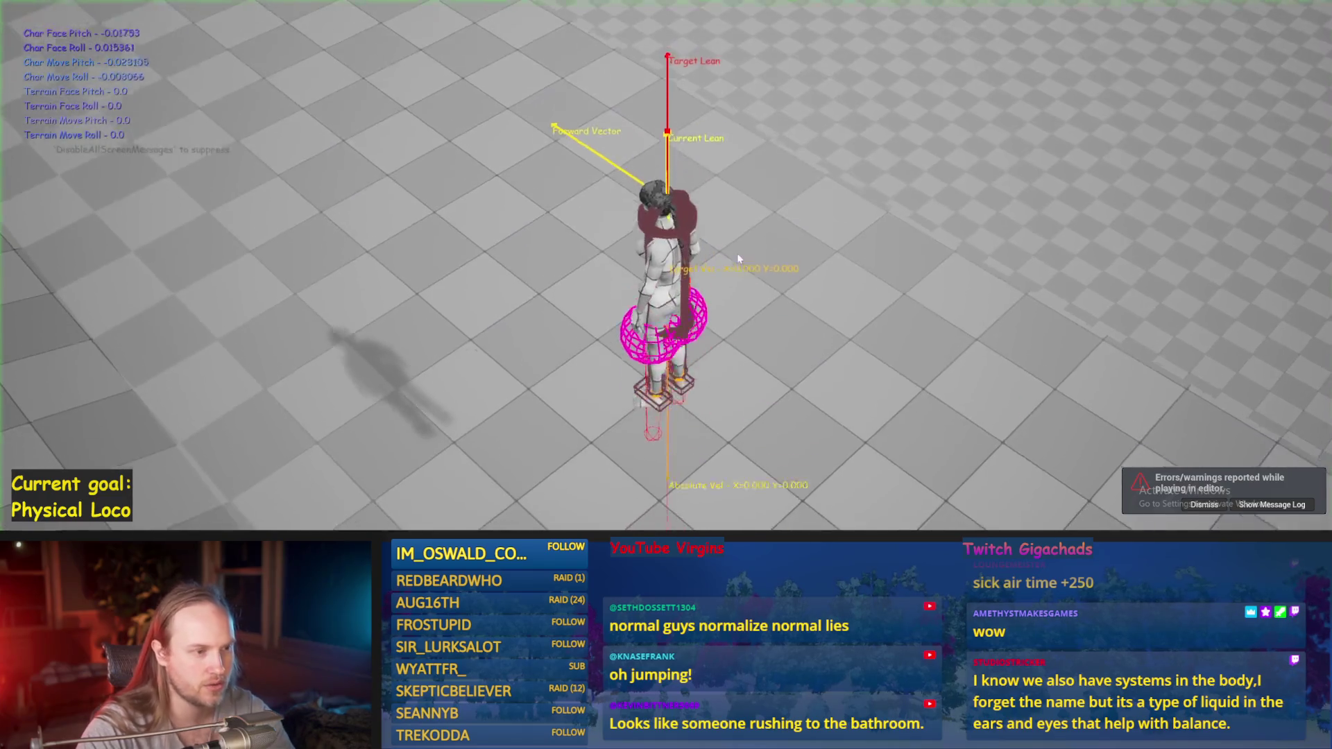
{"action": "key", "text": "w"}
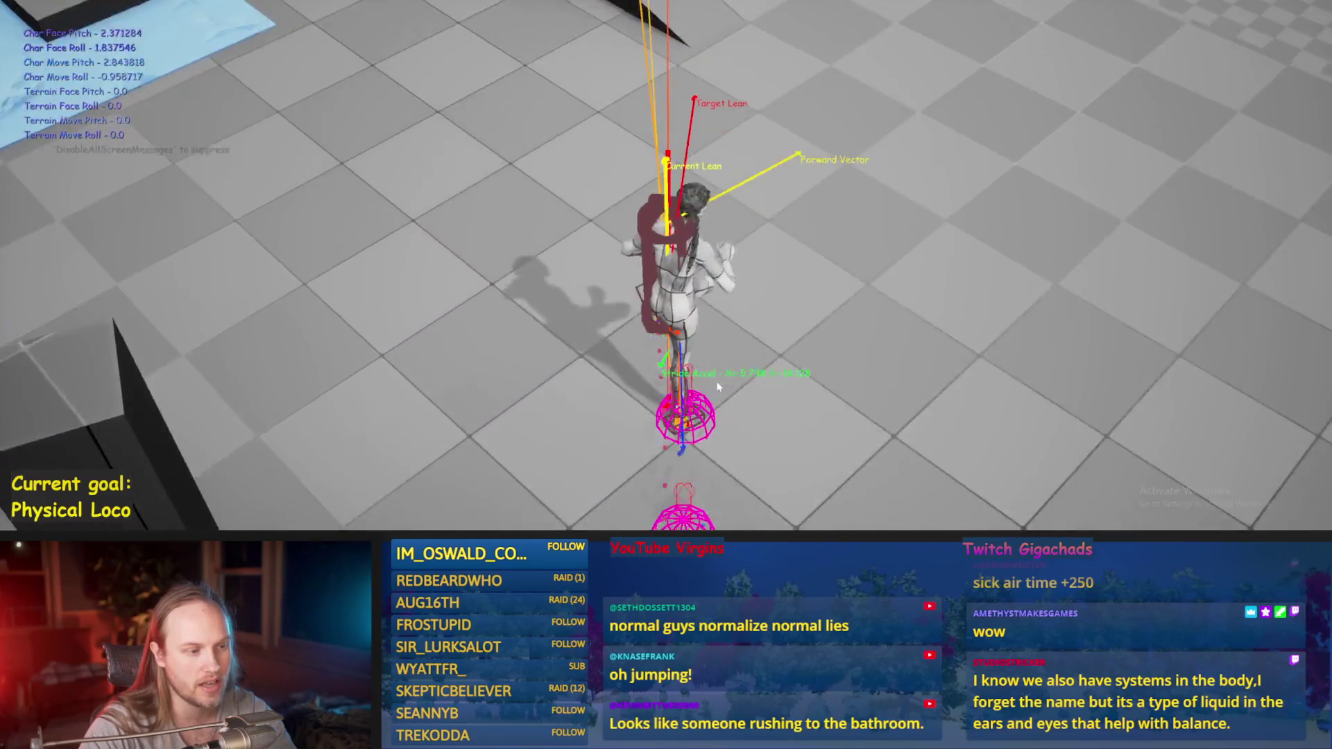
{"action": "key", "text": "Escape"}
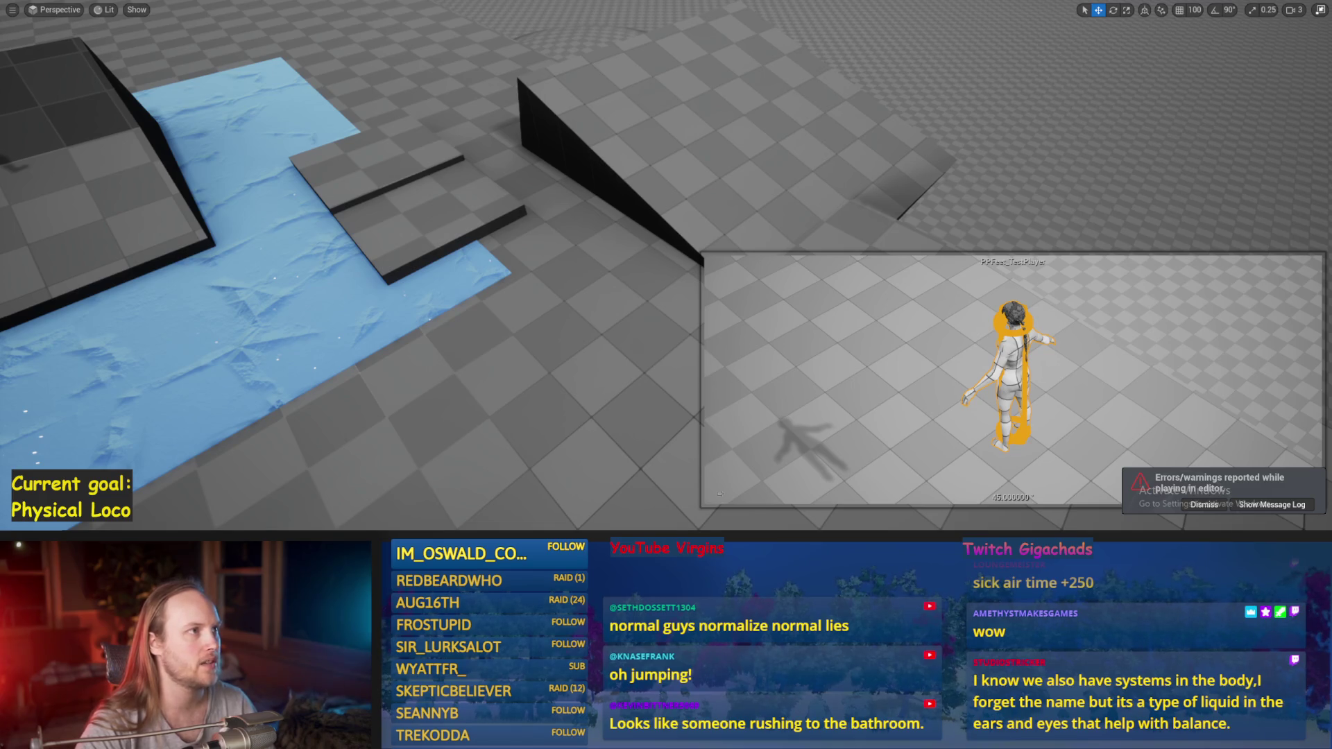
{"action": "key", "text": "alt+Tab"}
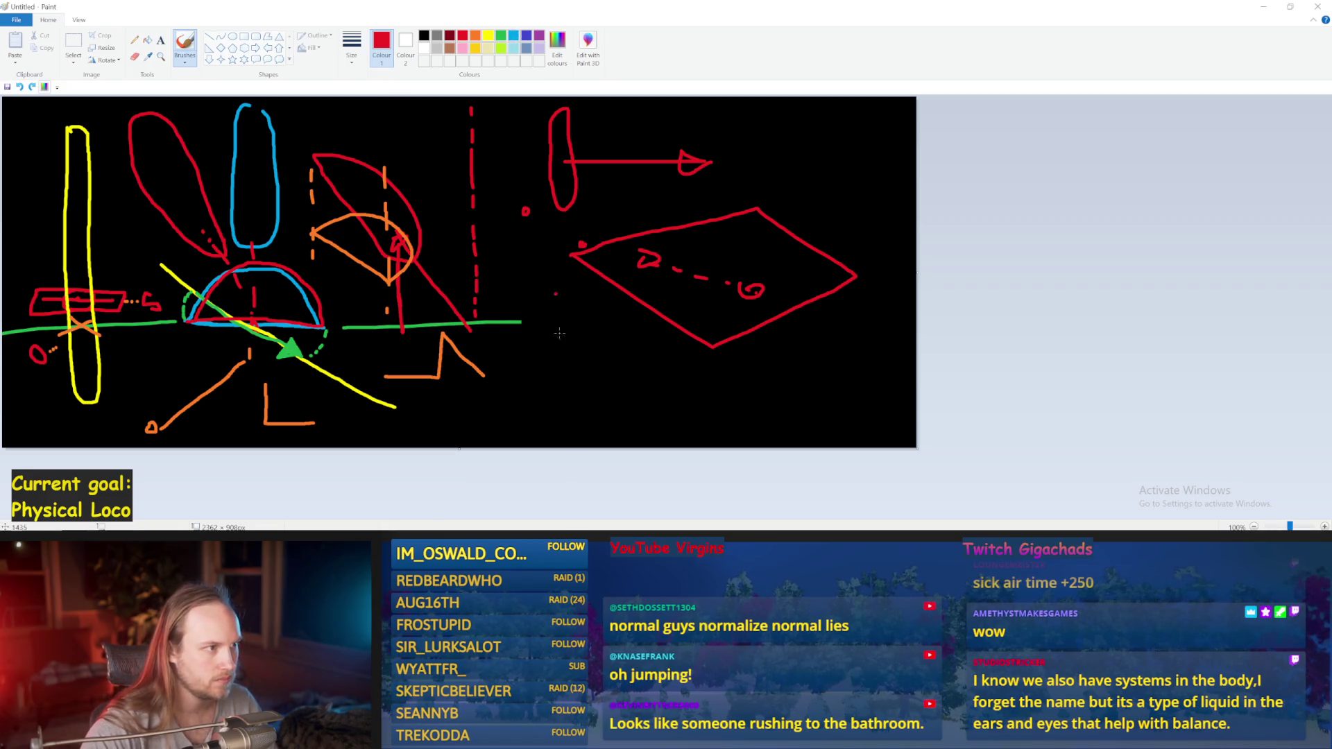
- In light blue, draw a stepped ground line, a small foot circle and a vertical line
{"action": "left_click", "coordinate": [516, 36]}
{"action": "mouse_move", "coordinate": [527, 416]}
{"action": "left_mouse_down"}
{"action": "mouse_move", "coordinate": [623, 417]}
{"action": "mouse_move", "coordinate": [627, 353]}
{"action": "mouse_move", "coordinate": [782, 362]}
{"action": "left_mouse_up"}
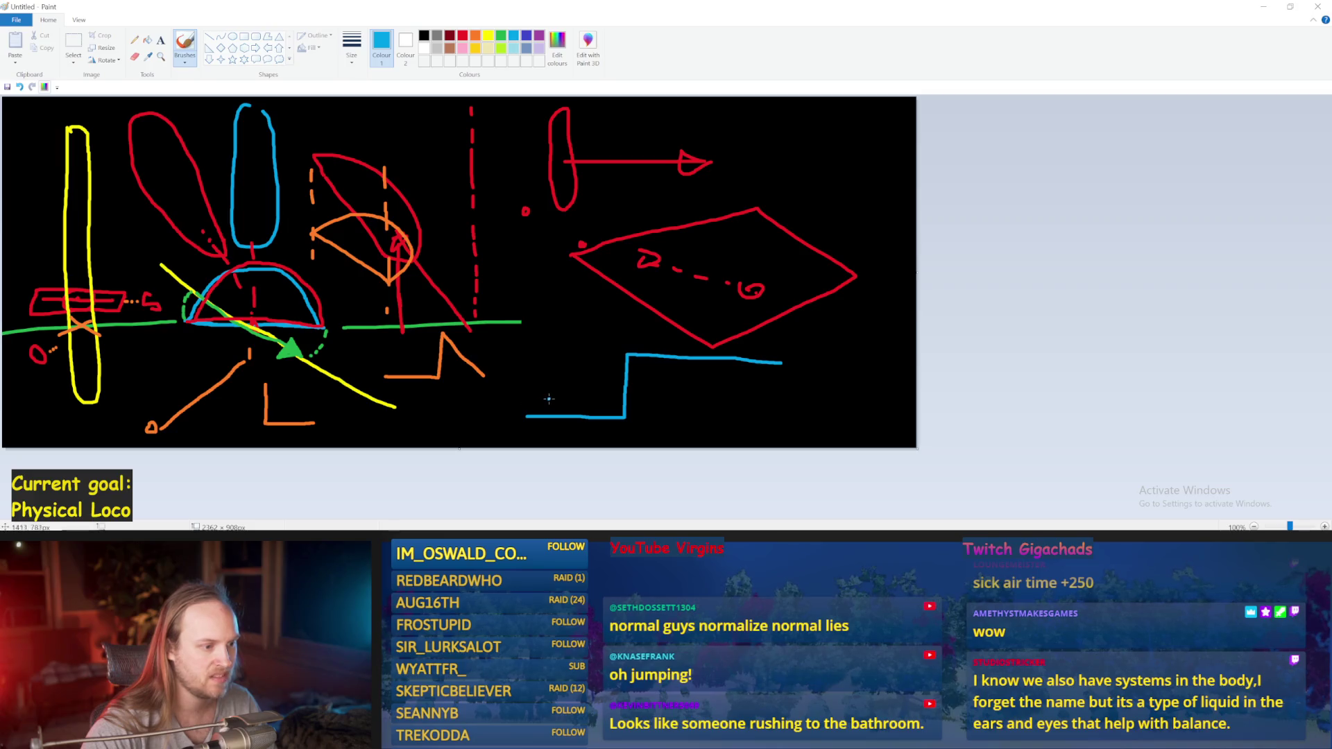
{"action": "left_click_drag", "start_coordinate": [549, 409], "coordinate": [557, 396]}
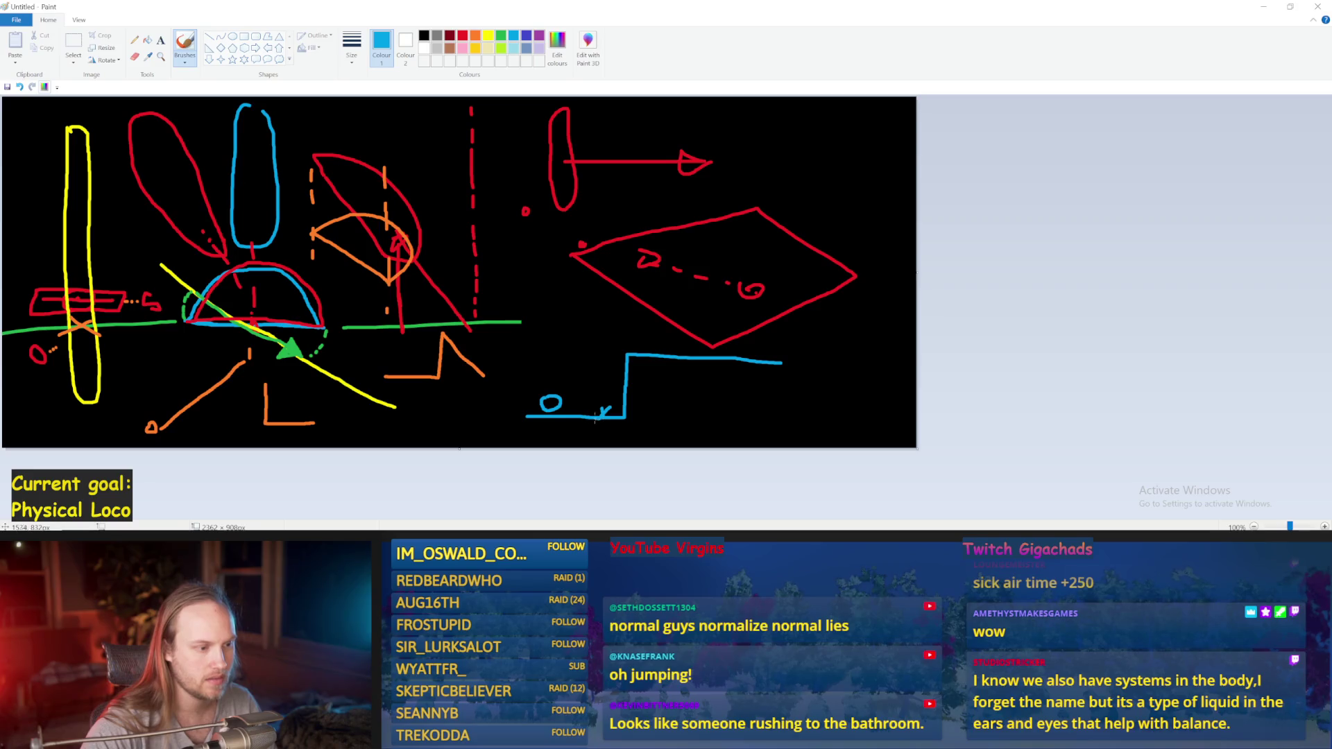
{"action": "mouse_move", "coordinate": [665, 293]}
{"action": "left_mouse_down"}
{"action": "mouse_move", "coordinate": [671, 357]}
{"action": "mouse_move", "coordinate": [665, 345]}
{"action": "left_mouse_up"}
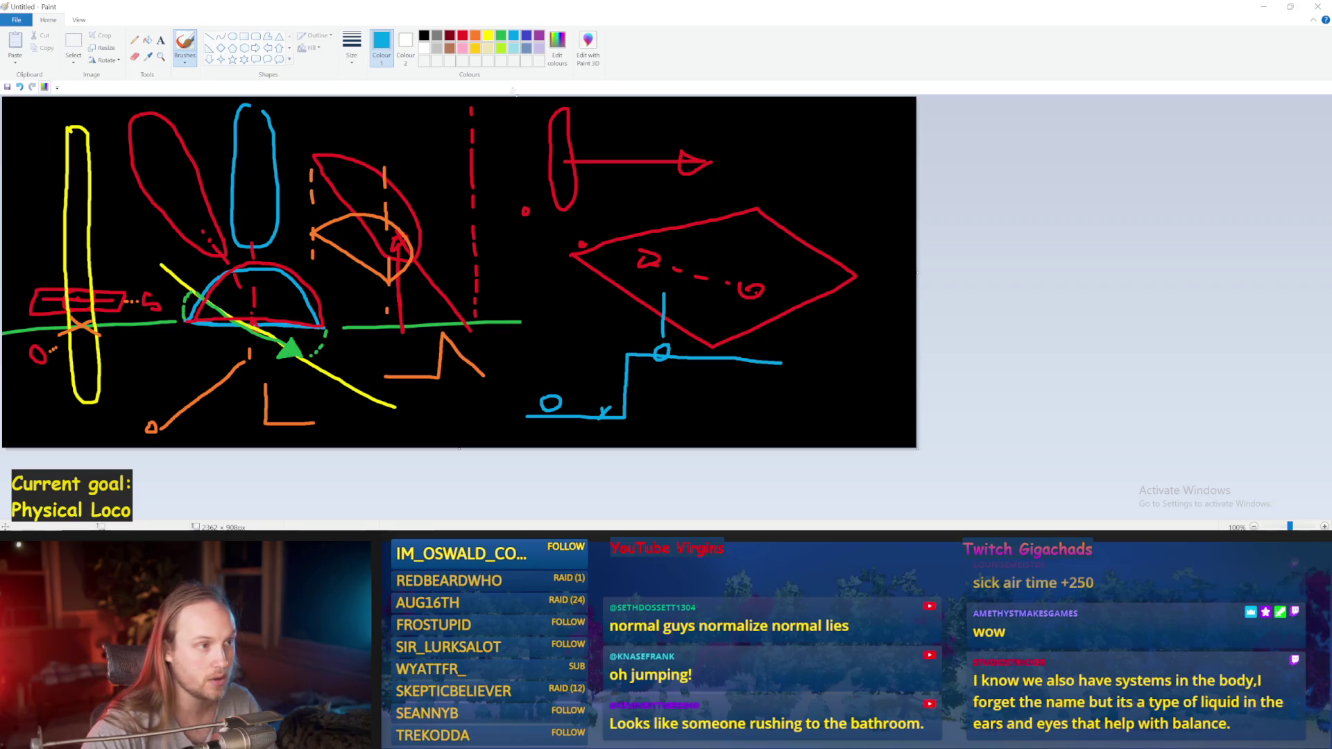
- In yellow, draw a diagonal linking the feet, undo a bad stroke, and dot the lower foot
{"action": "left_click", "coordinate": [488, 36]}
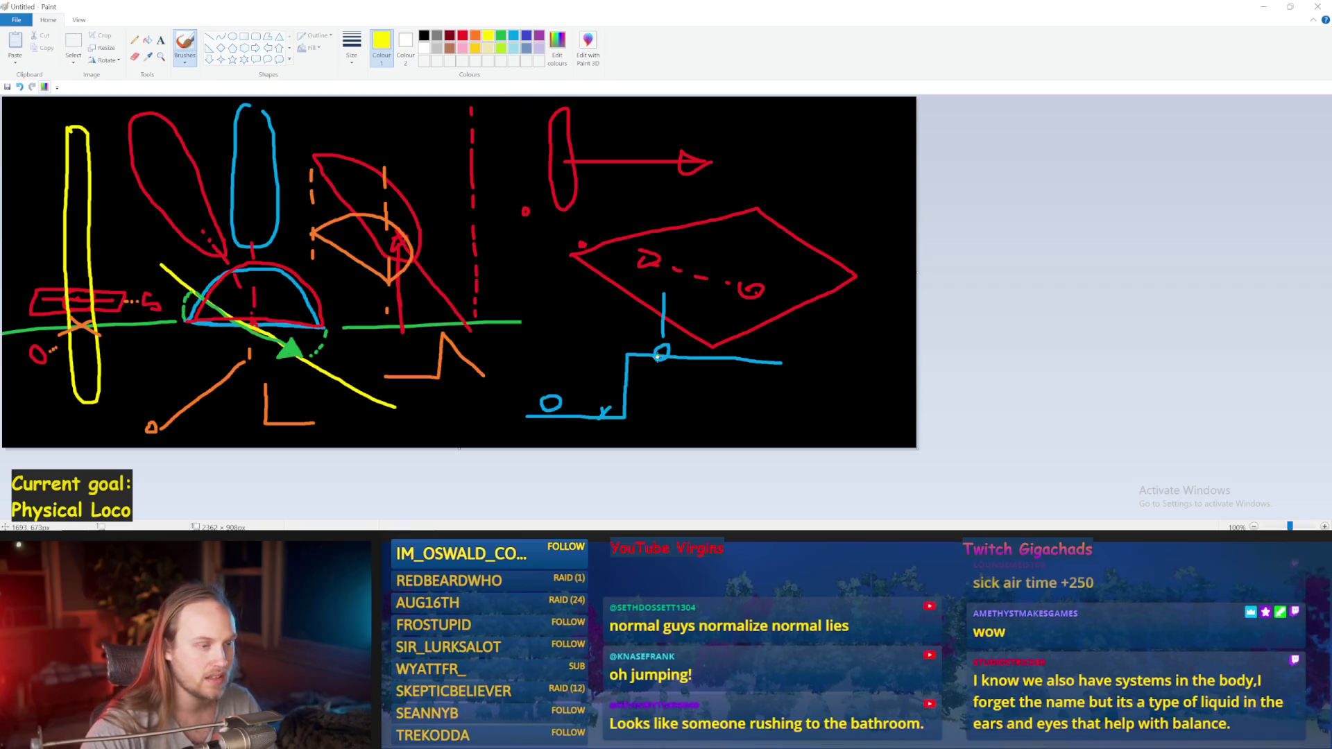
{"action": "mouse_move", "coordinate": [663, 352]}
{"action": "left_mouse_down"}
{"action": "mouse_move", "coordinate": [555, 405]}
{"action": "mouse_move", "coordinate": [661, 351]}
{"action": "mouse_move", "coordinate": [597, 378]}
{"action": "mouse_move", "coordinate": [586, 405]}
{"action": "mouse_move", "coordinate": [648, 347]}
{"action": "mouse_move", "coordinate": [589, 400]}
{"action": "mouse_move", "coordinate": [563, 400]}
{"action": "mouse_move", "coordinate": [659, 351]}
{"action": "mouse_move", "coordinate": [604, 378]}
{"action": "left_mouse_up"}
{"action": "key", "text": "ctrl+z"}
{"action": "key", "text": "ctrl+z"}
{"action": "key", "text": "ctrl+z"}
{"action": "key", "text": "ctrl+z"}
{"action": "key", "text": "ctrl+z"}
{"action": "key", "text": "ctrl+z"}
{"action": "key", "text": "ctrl+z"}
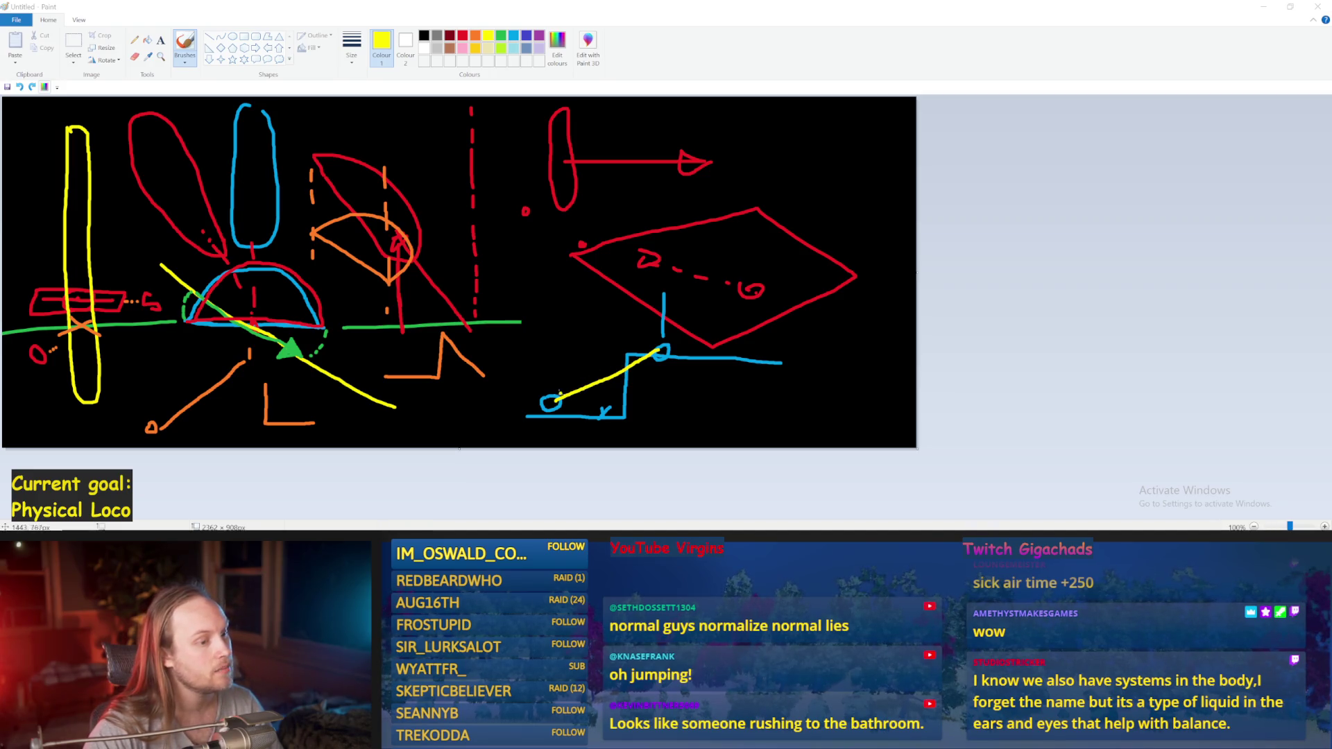
{"action": "left_click", "coordinate": [562, 385]}
- Add yellow dots along the diagonal and a small loop on it
{"action": "left_click", "coordinate": [570, 382]}
{"action": "left_click", "coordinate": [584, 368]}
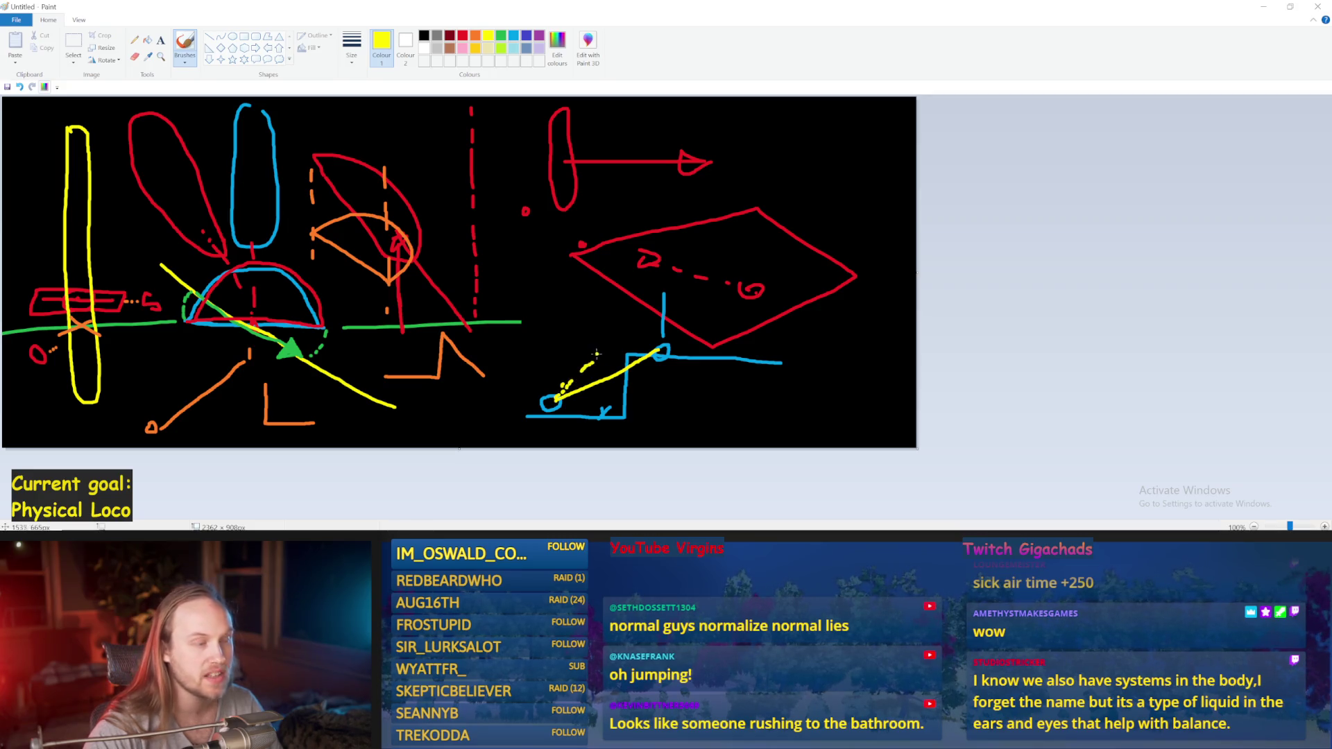
{"action": "mouse_move", "coordinate": [596, 355]}
{"action": "left_mouse_down"}
{"action": "mouse_move", "coordinate": [587, 368]}
{"action": "mouse_move", "coordinate": [595, 358]}
{"action": "left_mouse_up"}
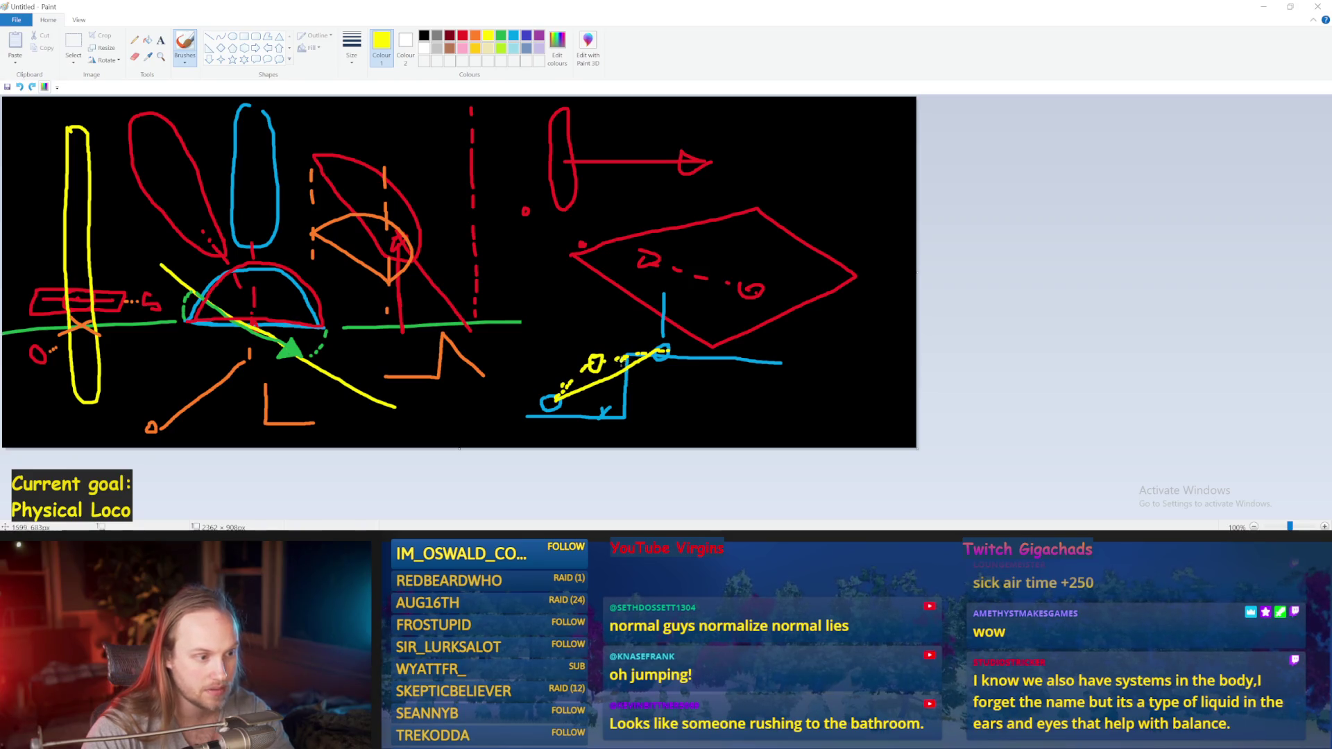
- Draw a yellow upward arrow from the diagonal, undoing two misdrawn marks
{"action": "mouse_move", "coordinate": [621, 359]}
{"action": "left_mouse_down"}
{"action": "mouse_move", "coordinate": [617, 326]}
{"action": "mouse_move", "coordinate": [649, 346]}
{"action": "mouse_move", "coordinate": [613, 348]}
{"action": "mouse_move", "coordinate": [639, 351]}
{"action": "left_mouse_up"}
{"action": "key", "text": "ctrl+z"}
{"action": "key", "text": "ctrl+z"}
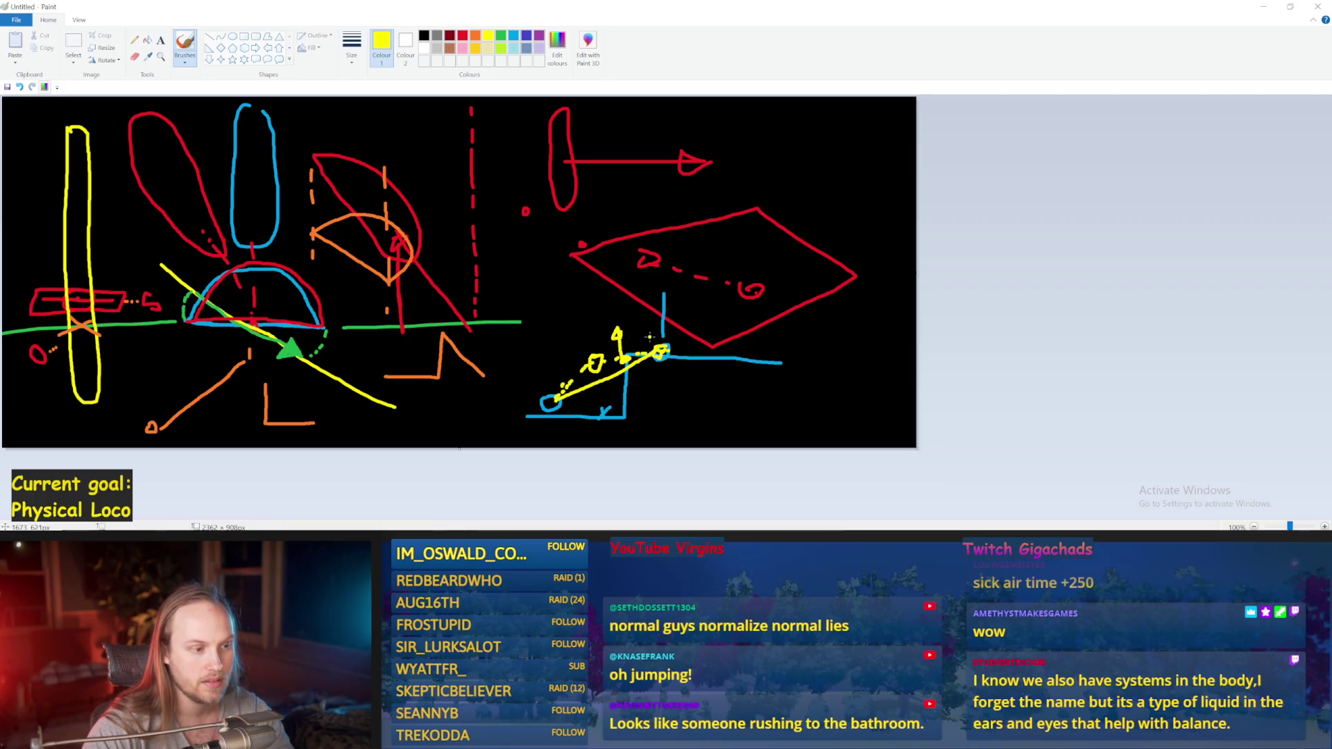
{"action": "left_click_drag", "start_coordinate": [623, 327], "coordinate": [642, 329]}
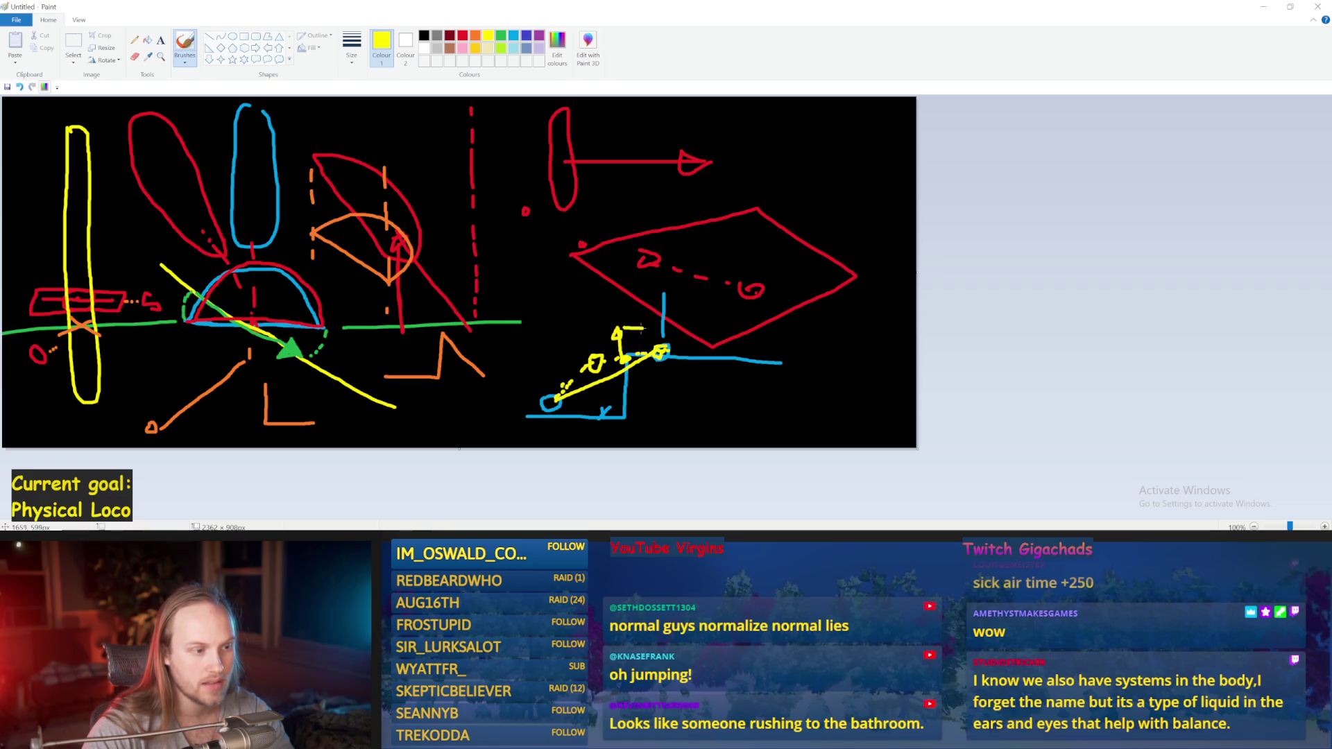
{"action": "key", "text": "ctrl+z"}
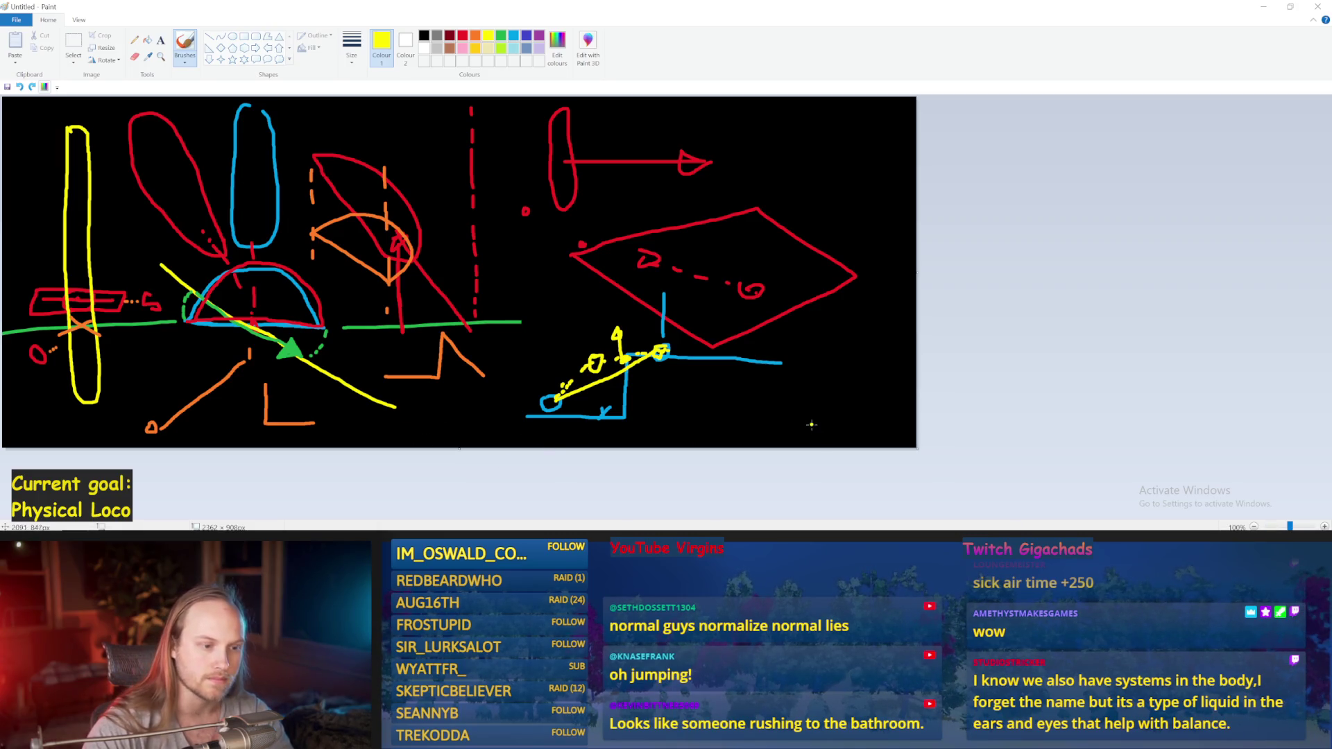
- Draw a yellow bottom-right ground line with a small bar, a circle and trailing dashes
{"action": "left_click_drag", "start_coordinate": [891, 415], "coordinate": [740, 416]}
{"action": "mouse_move", "coordinate": [823, 407]}
{"action": "left_mouse_down"}
{"action": "mouse_move", "coordinate": [823, 386]}
{"action": "mouse_move", "coordinate": [811, 412]}
{"action": "left_mouse_up"}
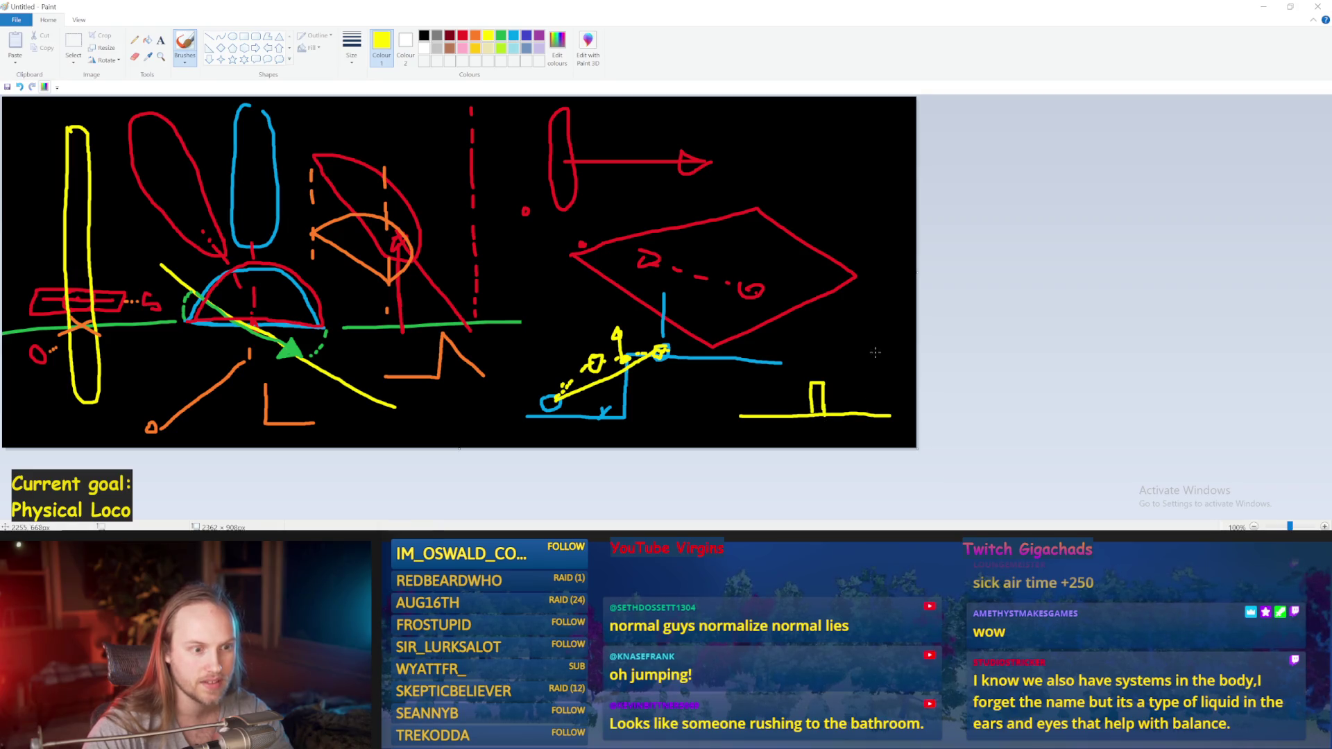
{"action": "left_click_drag", "start_coordinate": [875, 407], "coordinate": [865, 412]}
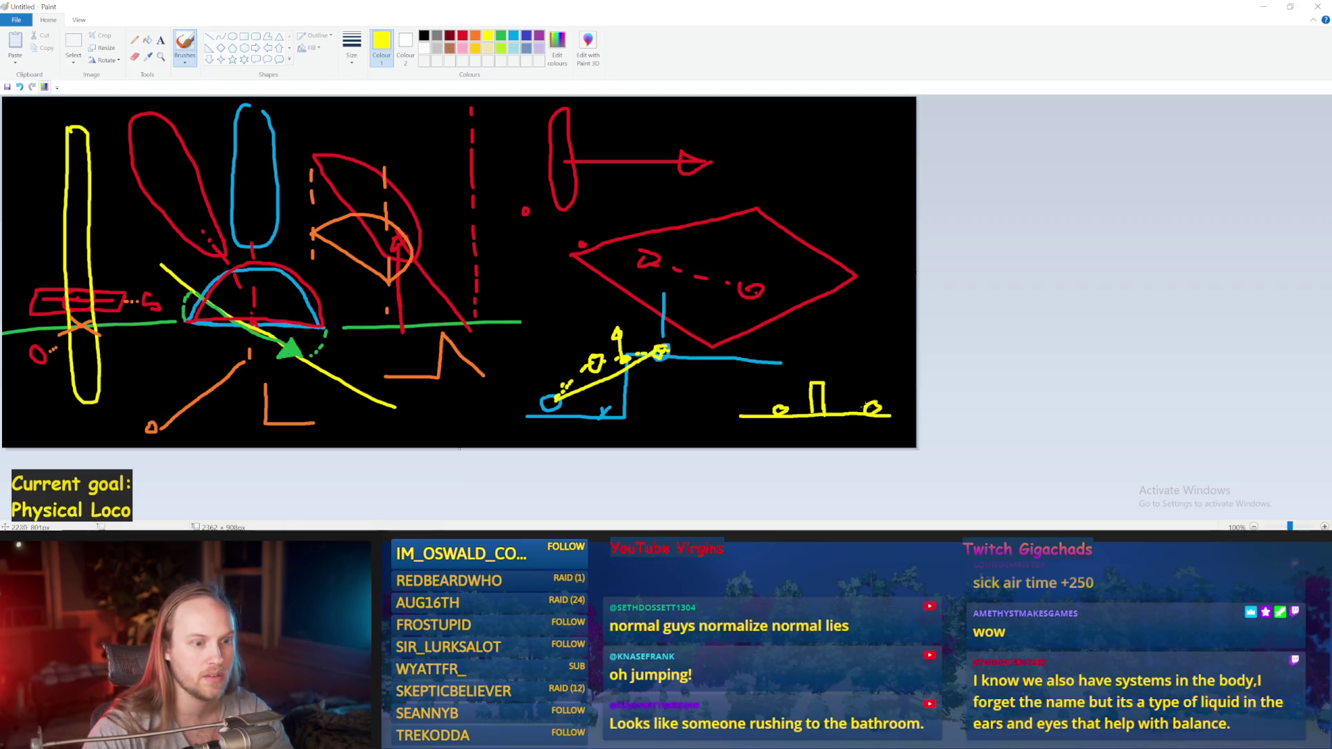
{"action": "left_click_drag", "start_coordinate": [860, 406], "coordinate": [855, 408]}
{"action": "left_click_drag", "start_coordinate": [848, 407], "coordinate": [829, 407]}
{"action": "left_click_drag", "start_coordinate": [804, 407], "coordinate": [798, 407]}
{"action": "left_click_drag", "start_coordinate": [793, 407], "coordinate": [787, 407]}
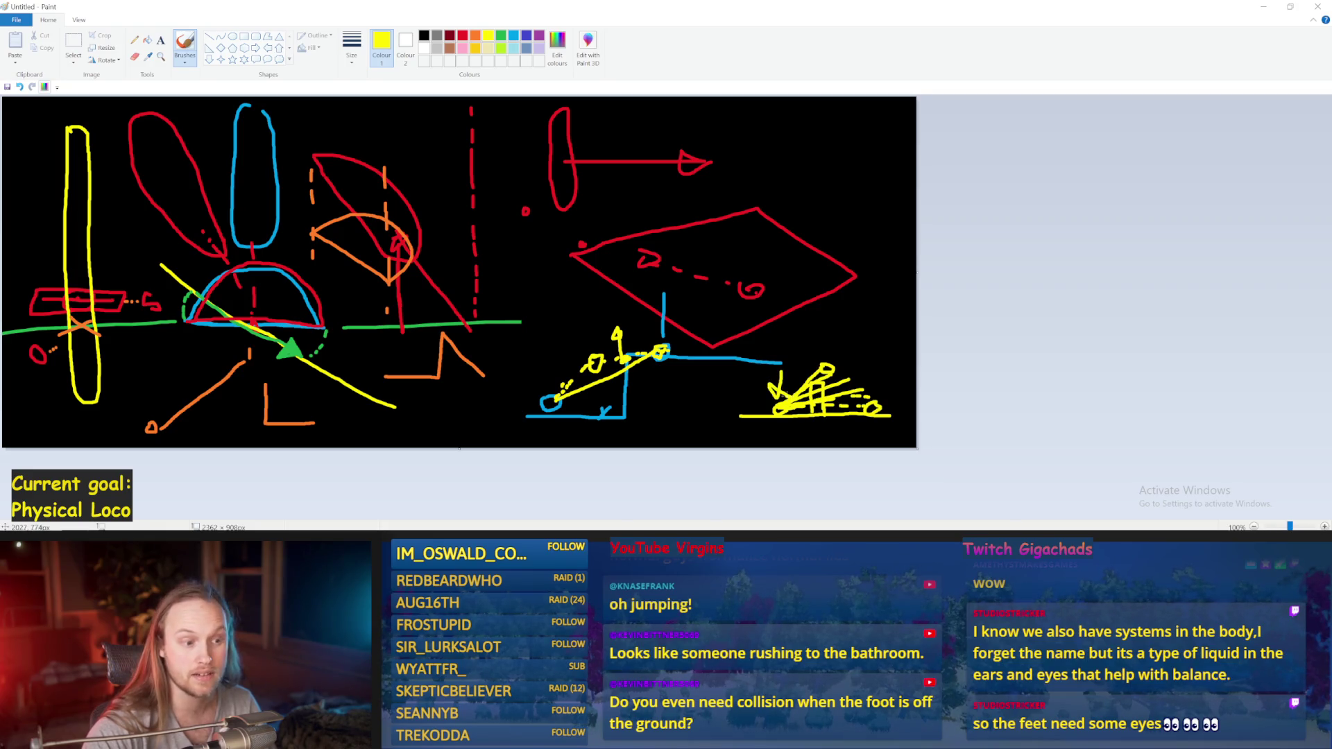
- Hatch the triangle with yellow diagonal strokes, undo stray marks, and minimize Paint
{"action": "key", "text": "ctrl+z"}
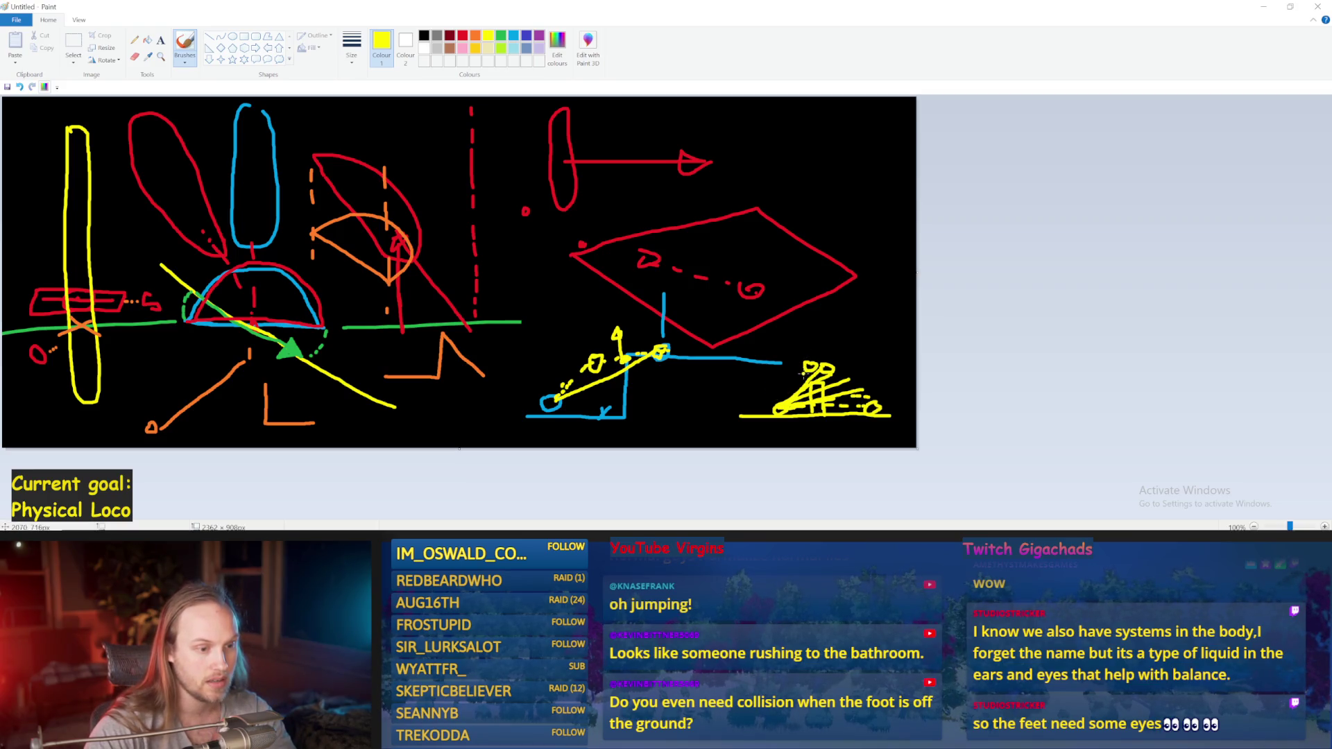
{"action": "left_click_drag", "start_coordinate": [872, 400], "coordinate": [842, 382]}
{"action": "key", "text": "ctrl+z"}
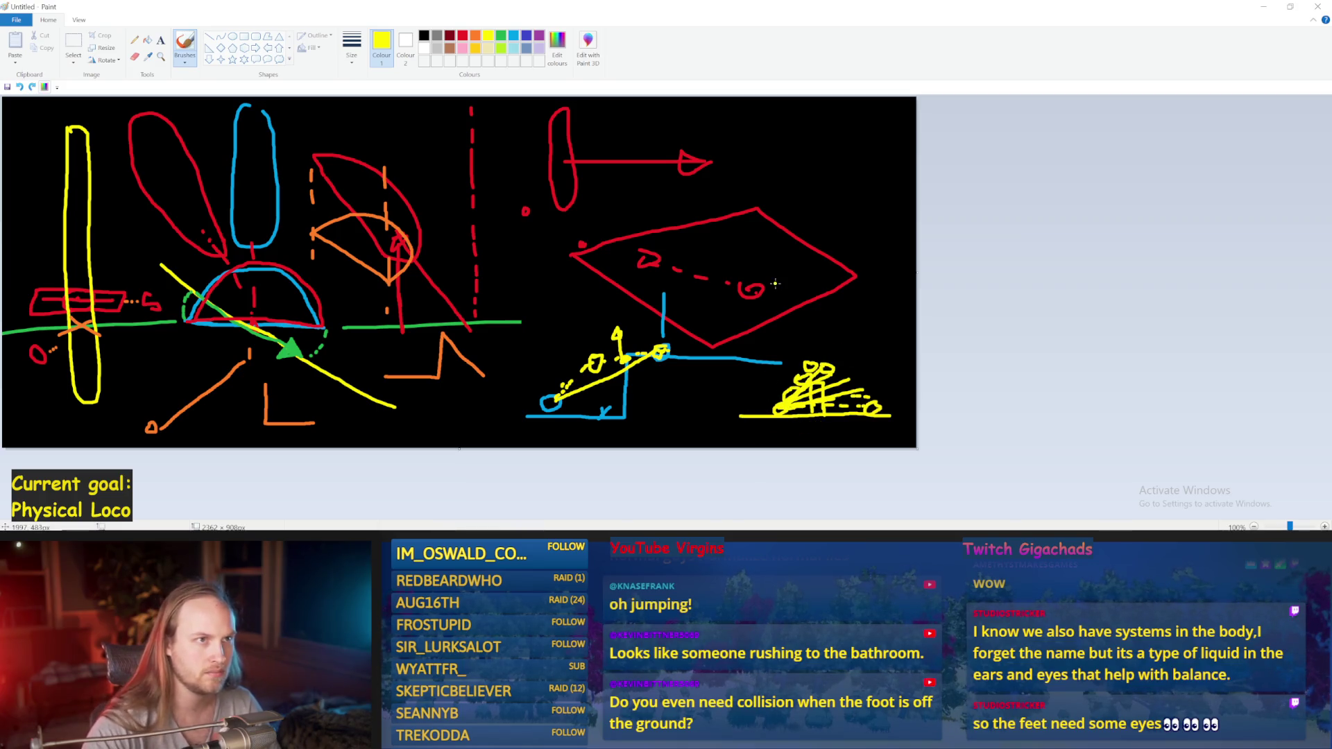
{"action": "left_click", "coordinate": [727, 256]}
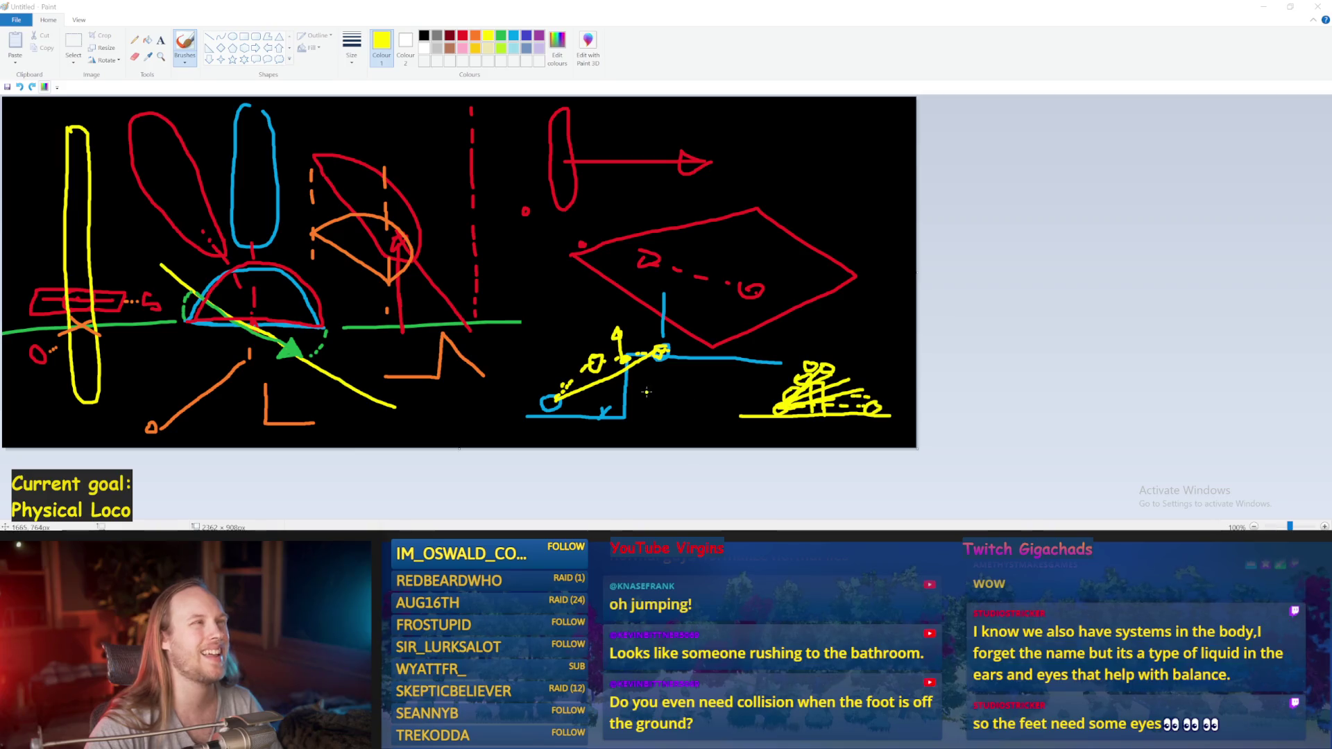
{"action": "left_click", "coordinate": [1264, 8]}
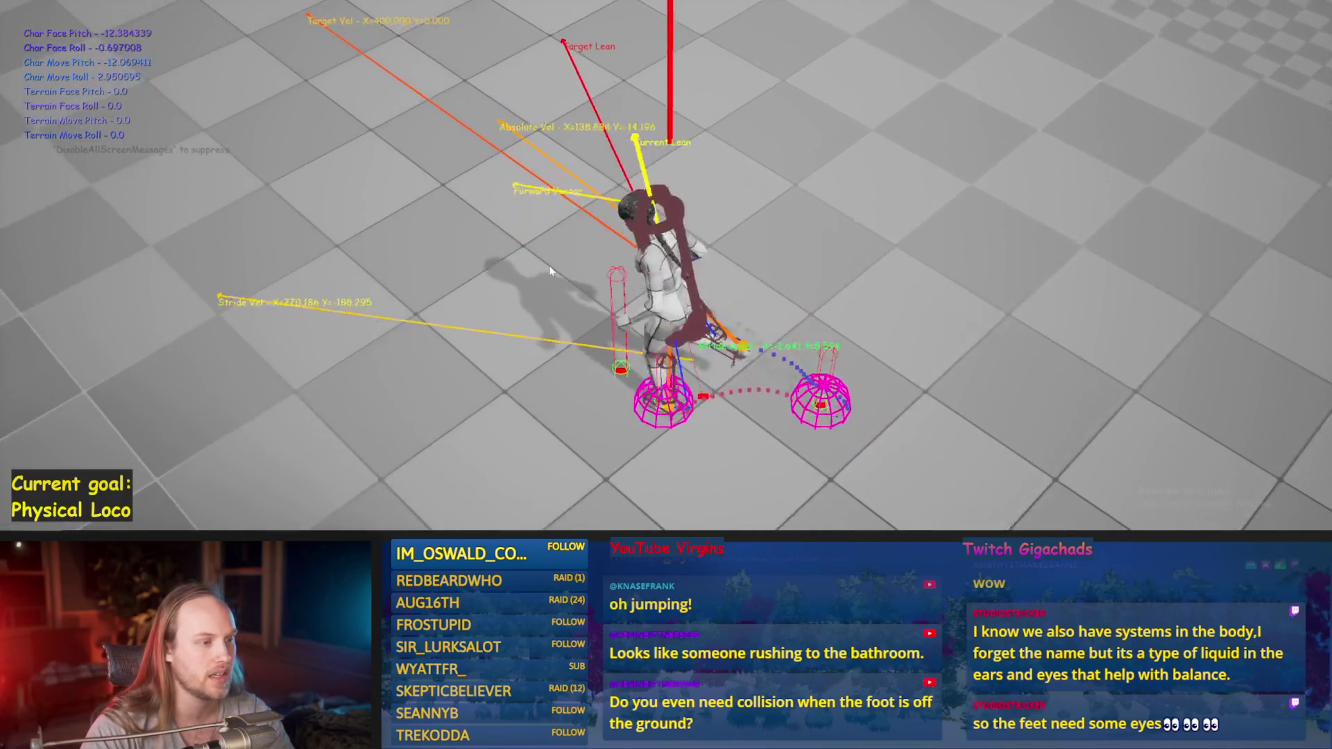
- Stop the session, run another walking play test, and leave immersive viewport mode
{"action": "key", "text": "Escape"}
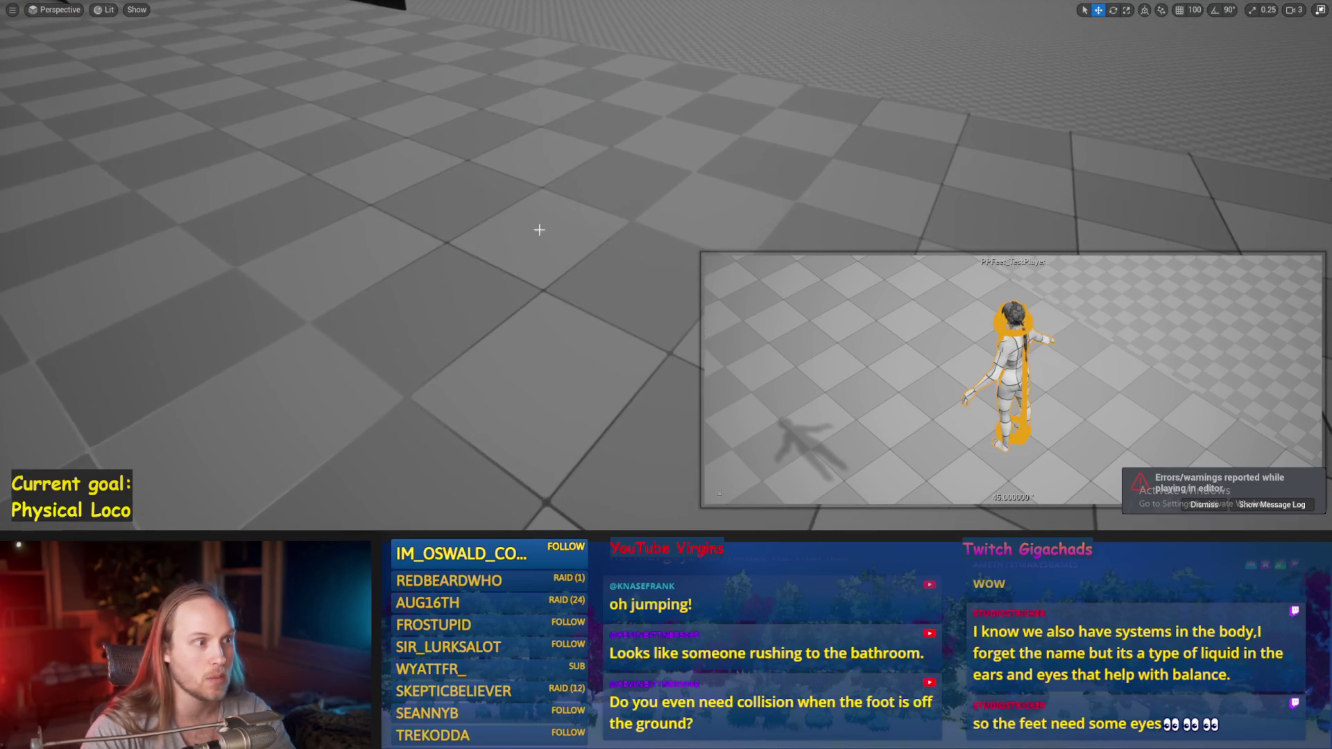
{"action": "key", "text": "alt+p"}
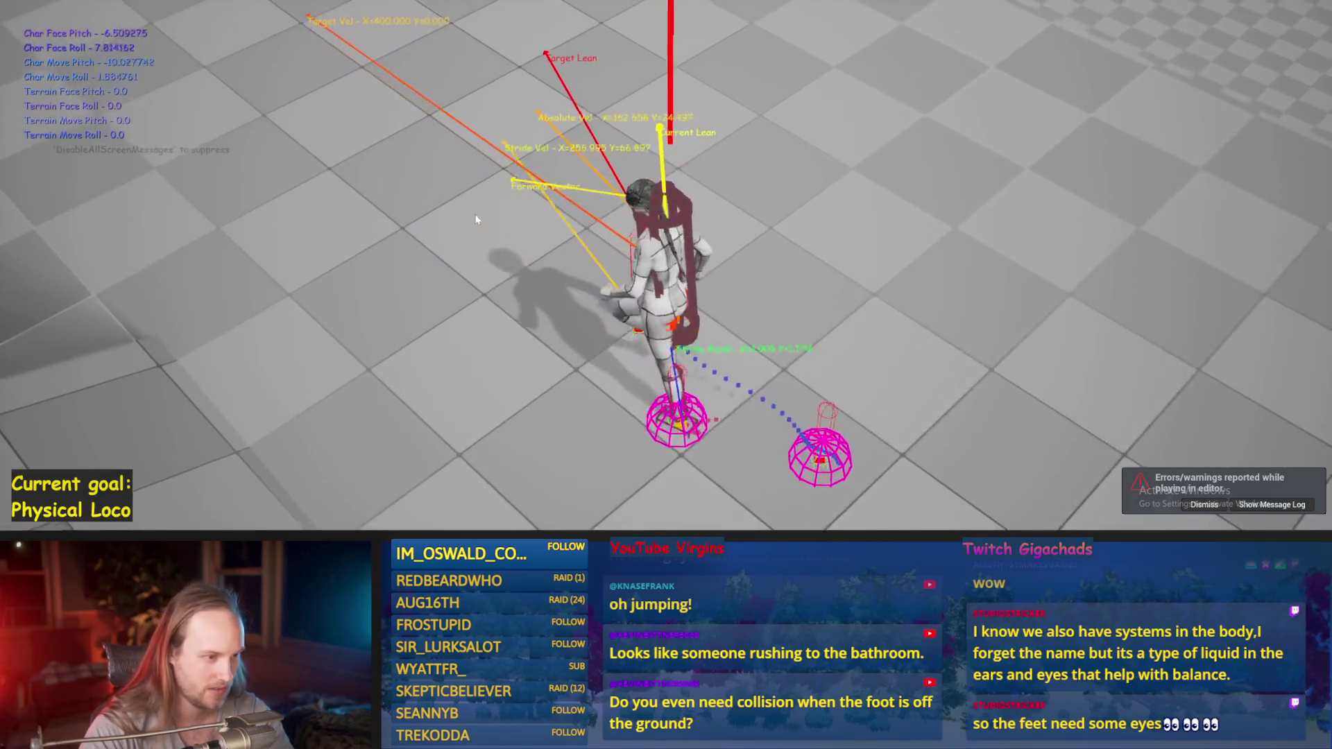
{"action": "key", "text": "Escape"}
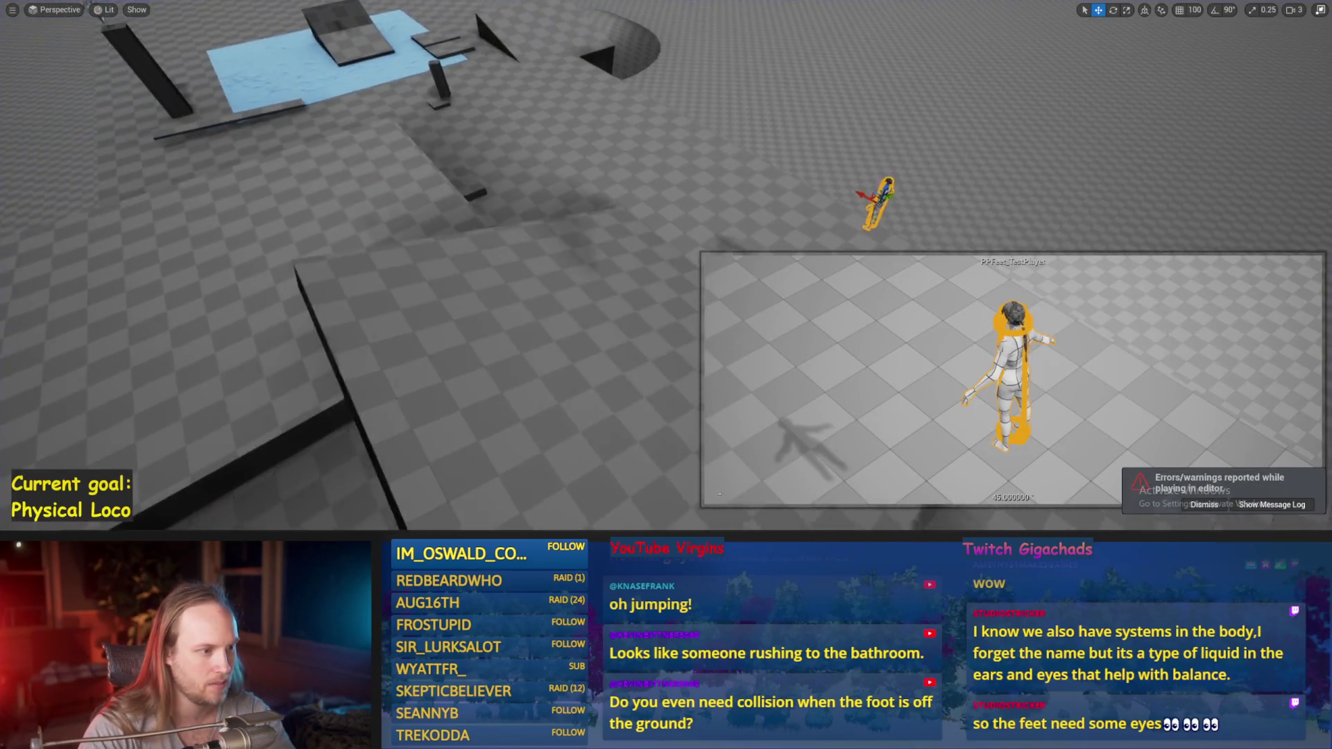
{"action": "key", "text": "F11"}
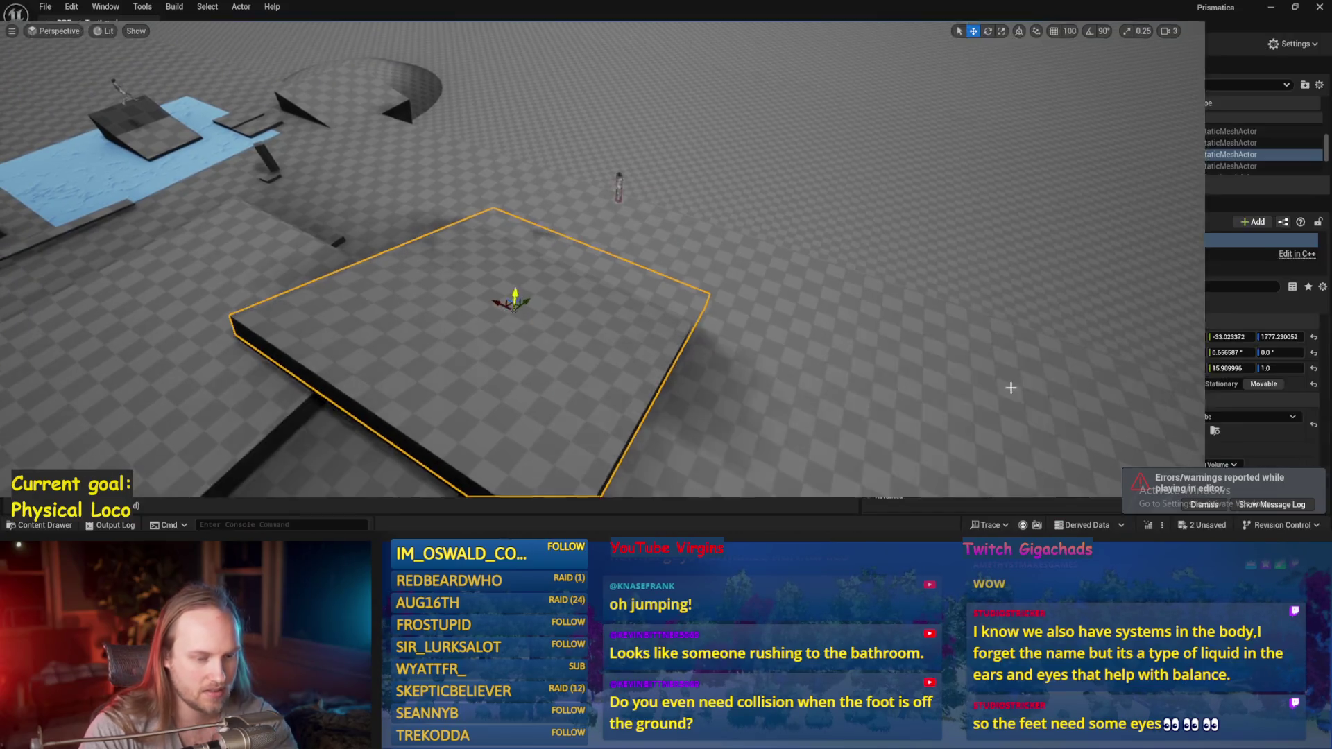
- Reset Cube18's rotation and scale, then scale it down on X and Z into a thin beam
{"action": "left_click", "coordinate": [1313, 352]}
{"action": "key", "text": "r"}
{"action": "left_click", "coordinate": [1314, 368]}
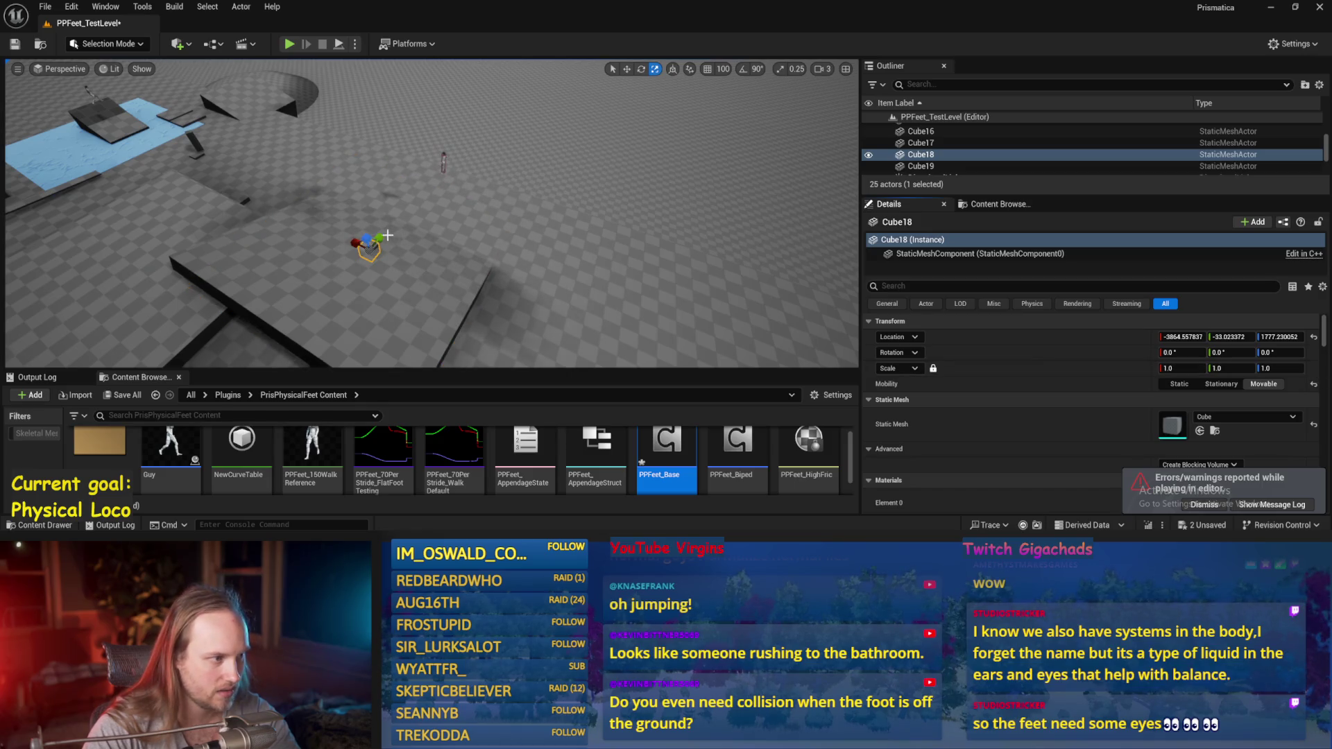
{"action": "left_click_drag", "start_coordinate": [356, 241], "coordinate": [346, 248]}
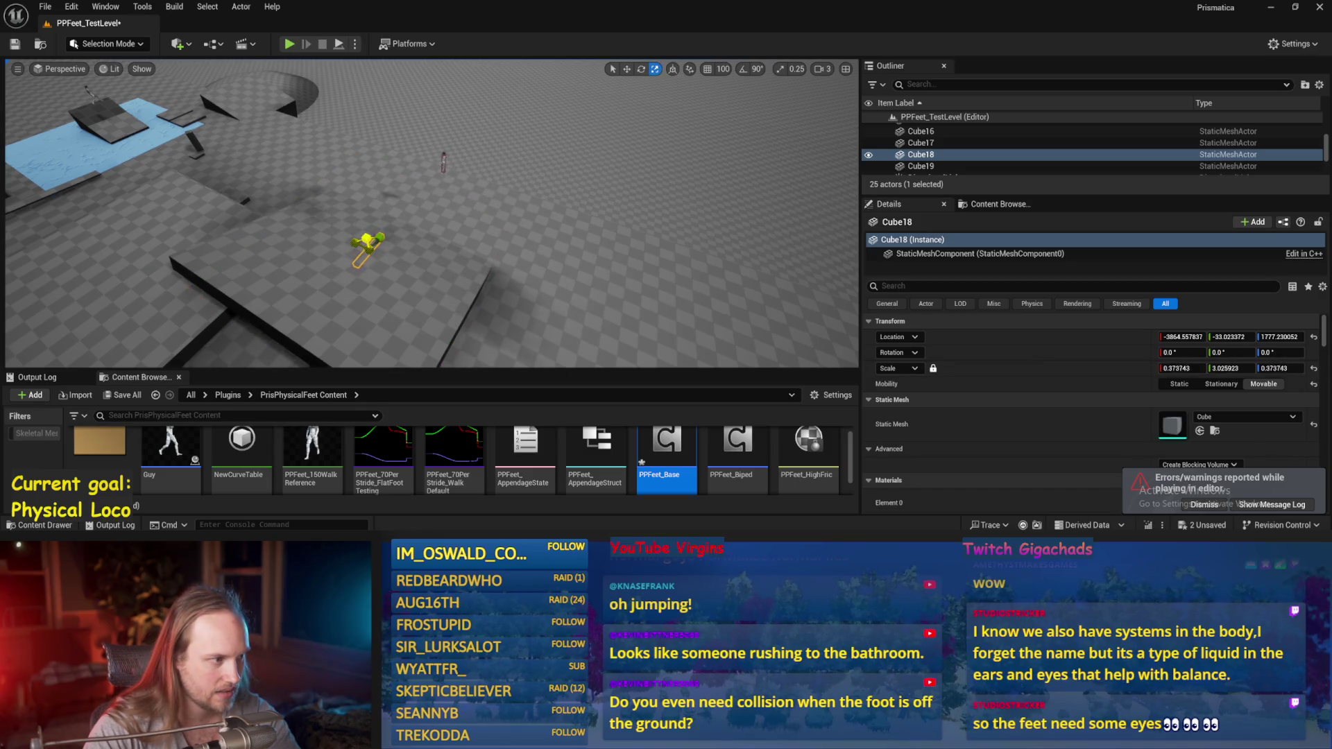
{"action": "key", "text": "f"}
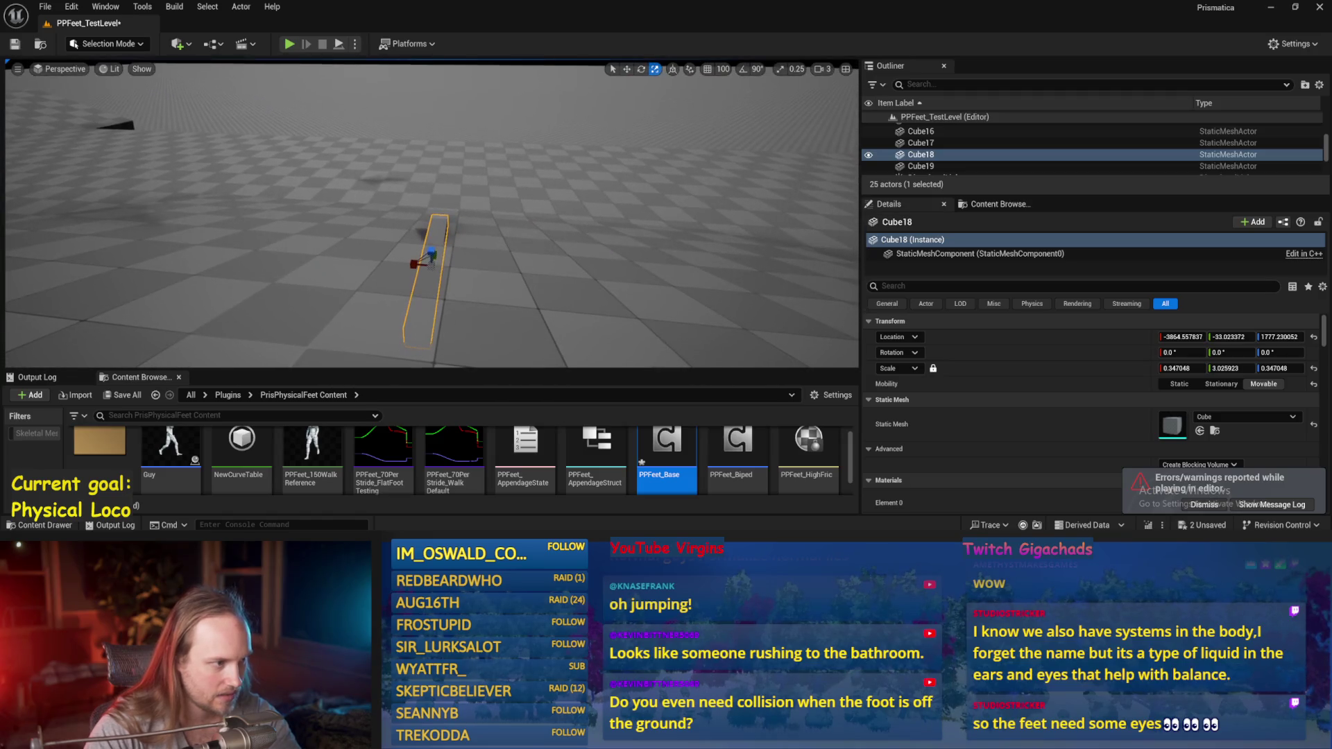
- Lower the thin Cube18 beam onto the floor and start a play test
{"action": "key", "text": "w"}
{"action": "left_click", "coordinate": [429, 261]}
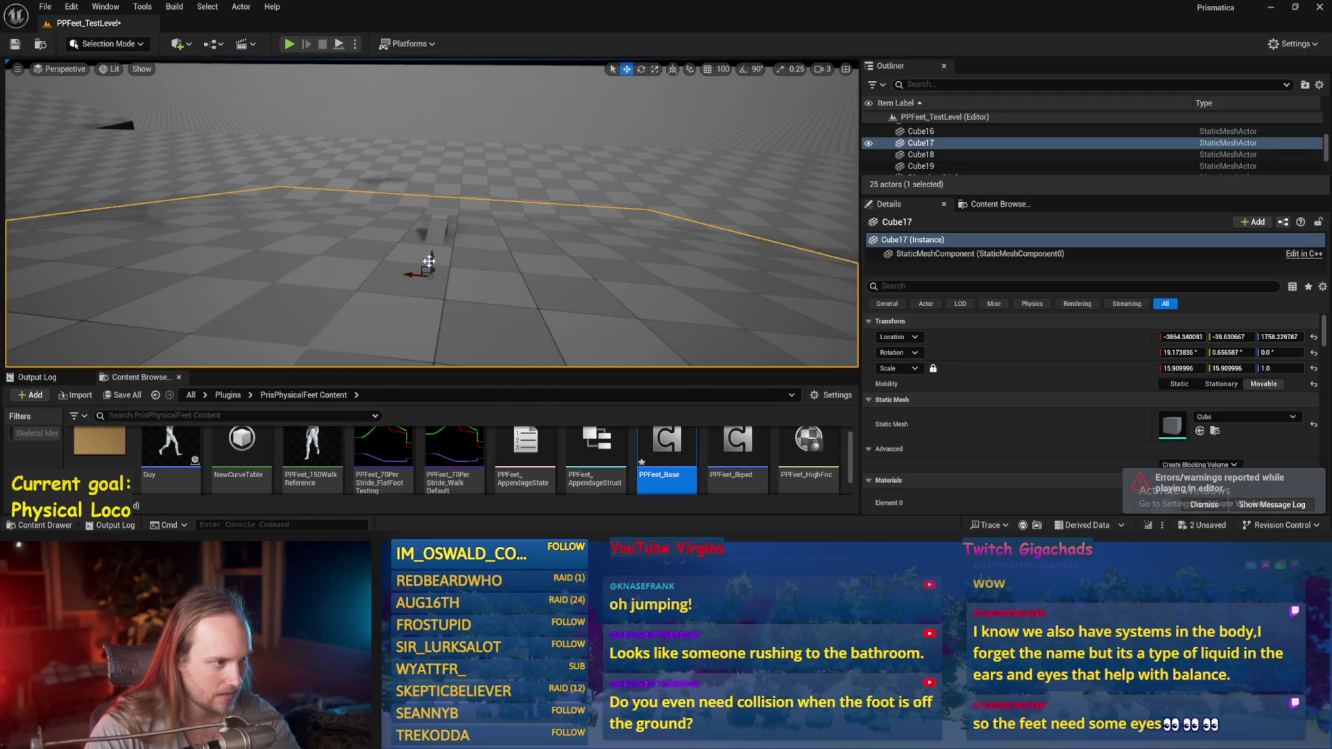
{"action": "left_click", "coordinate": [437, 232]}
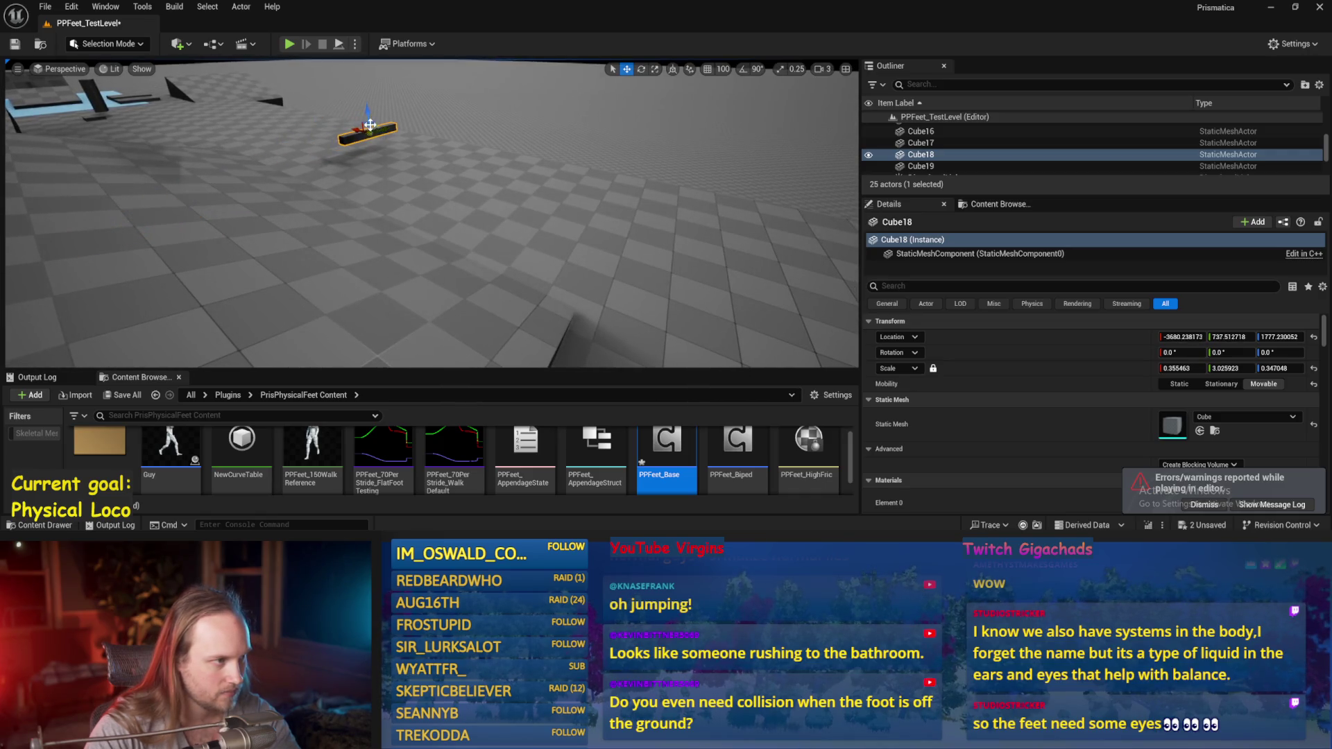
{"action": "left_click_drag", "start_coordinate": [371, 125], "coordinate": [369, 132]}
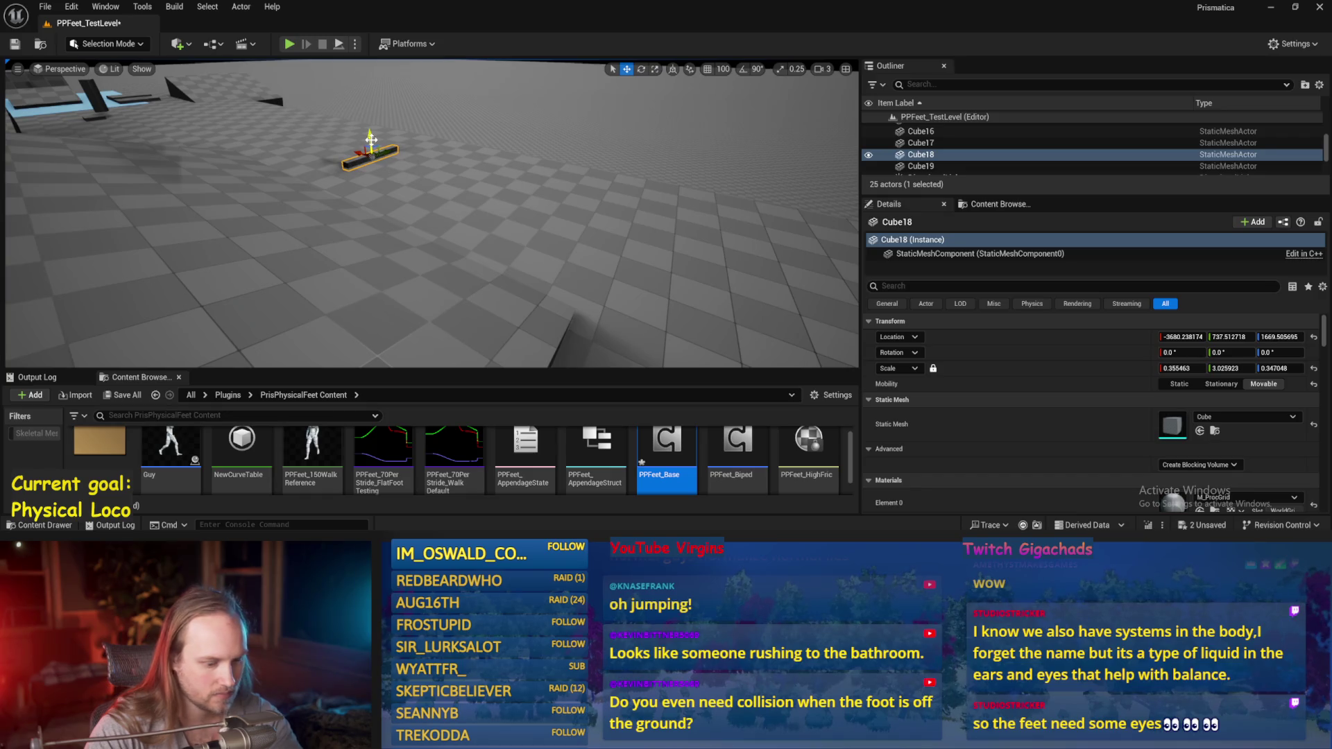
{"action": "key", "text": "alt+p"}
{"action": "key", "text": "F11"}
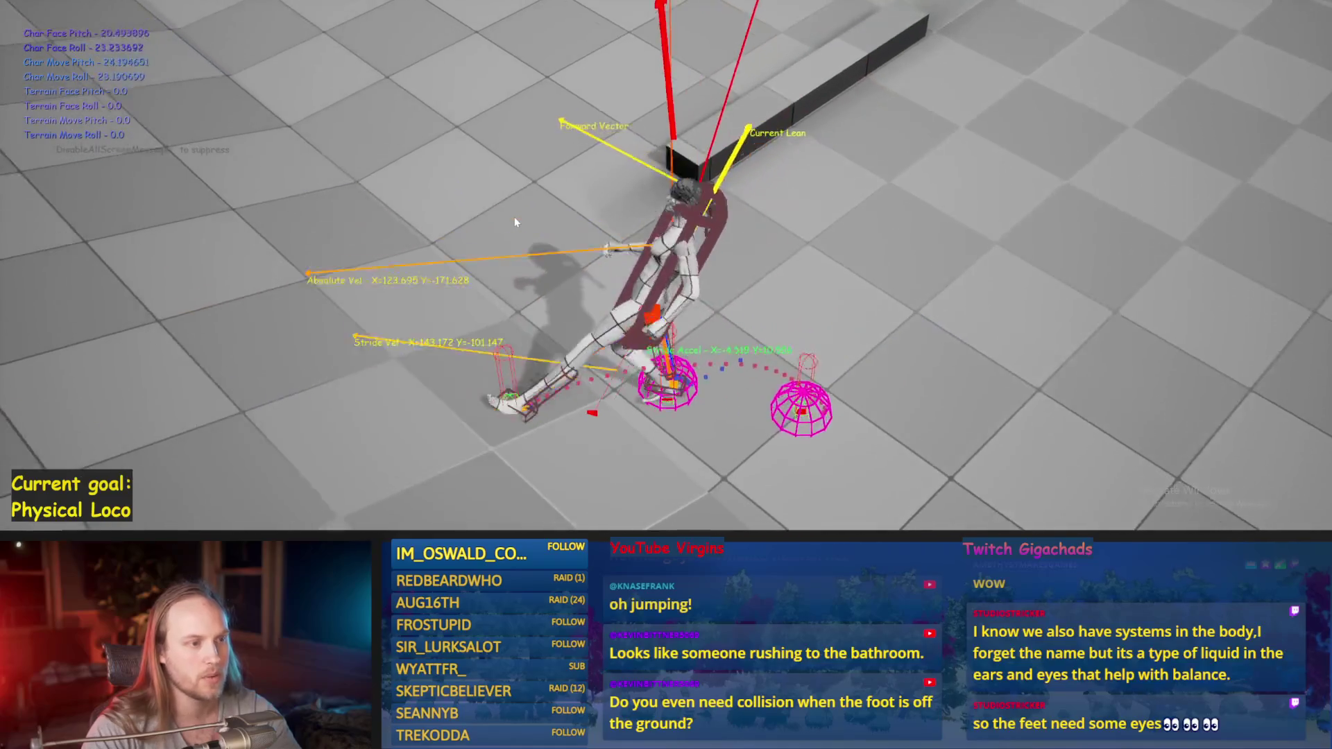
- Run two play tests with the character walking forward toward the beam
{"action": "key", "text": "Escape"}
{"action": "key", "text": "alt+p"}
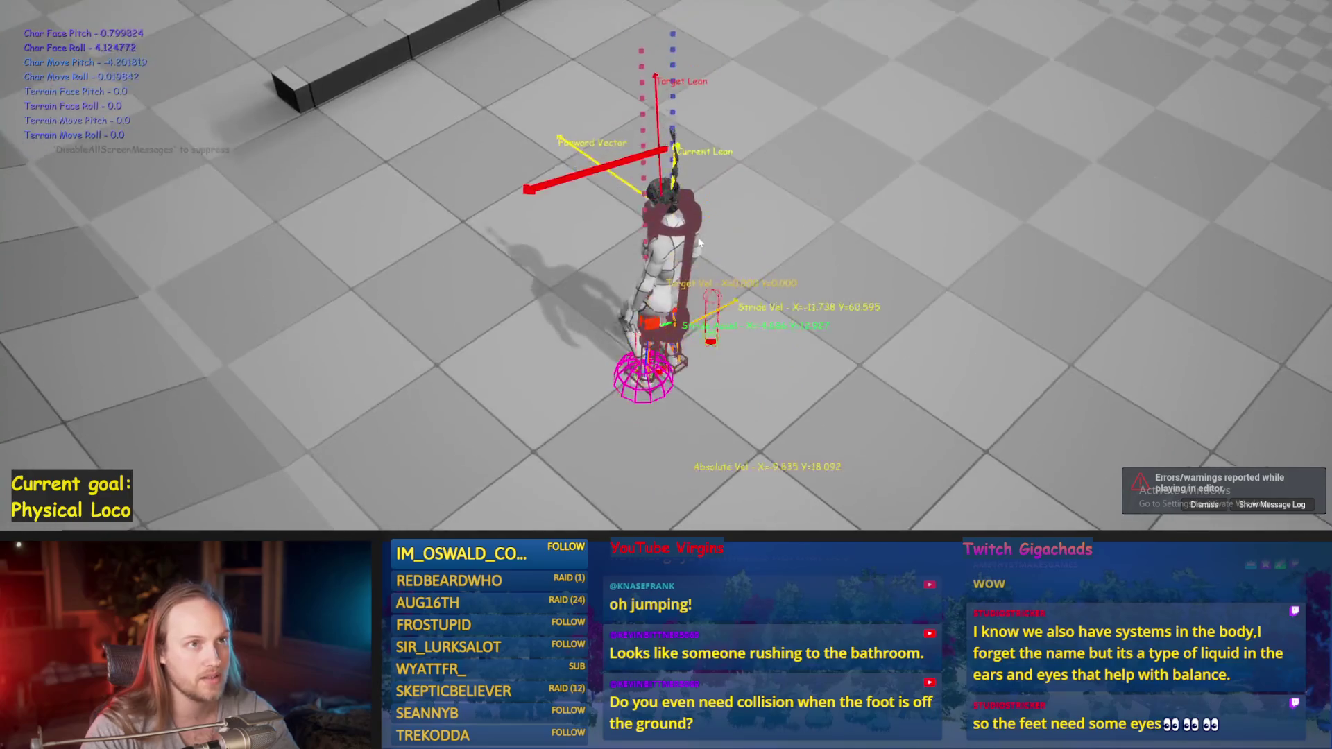
{"action": "key", "text": "w"}
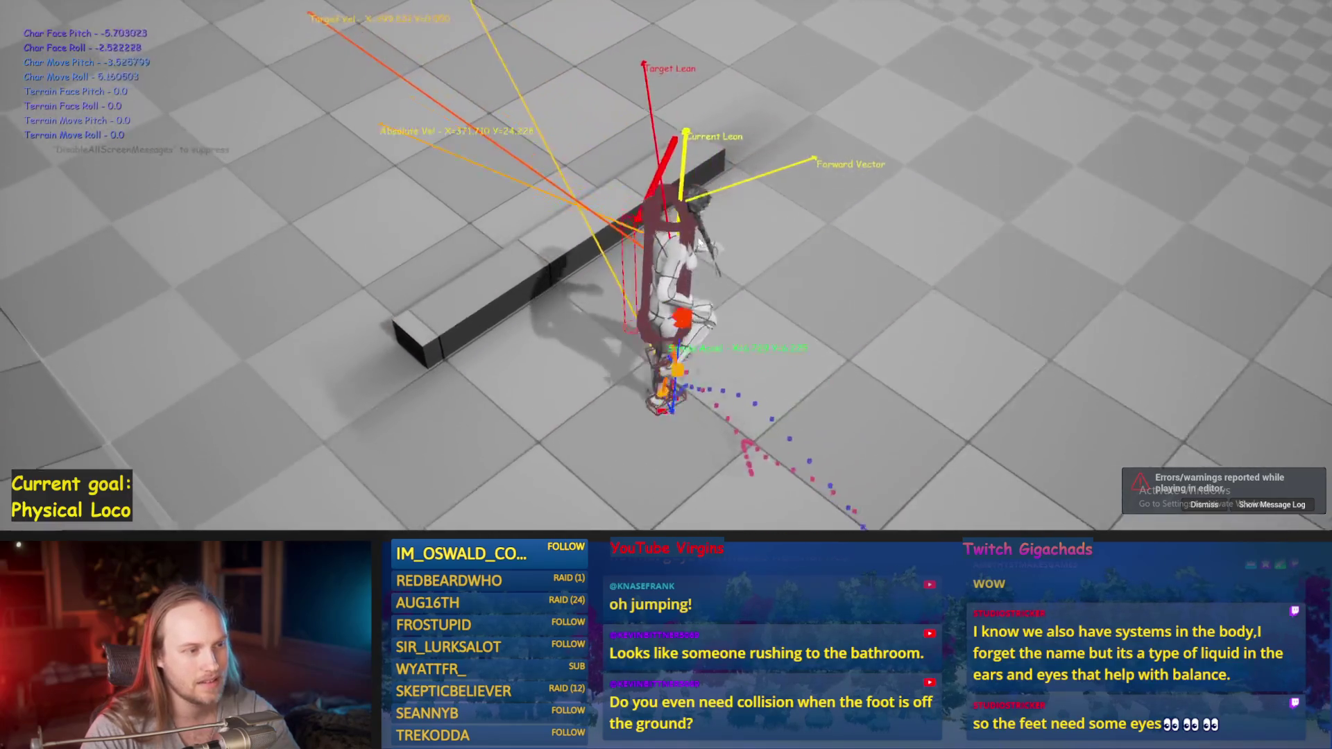
{"action": "key", "text": "Escape"}
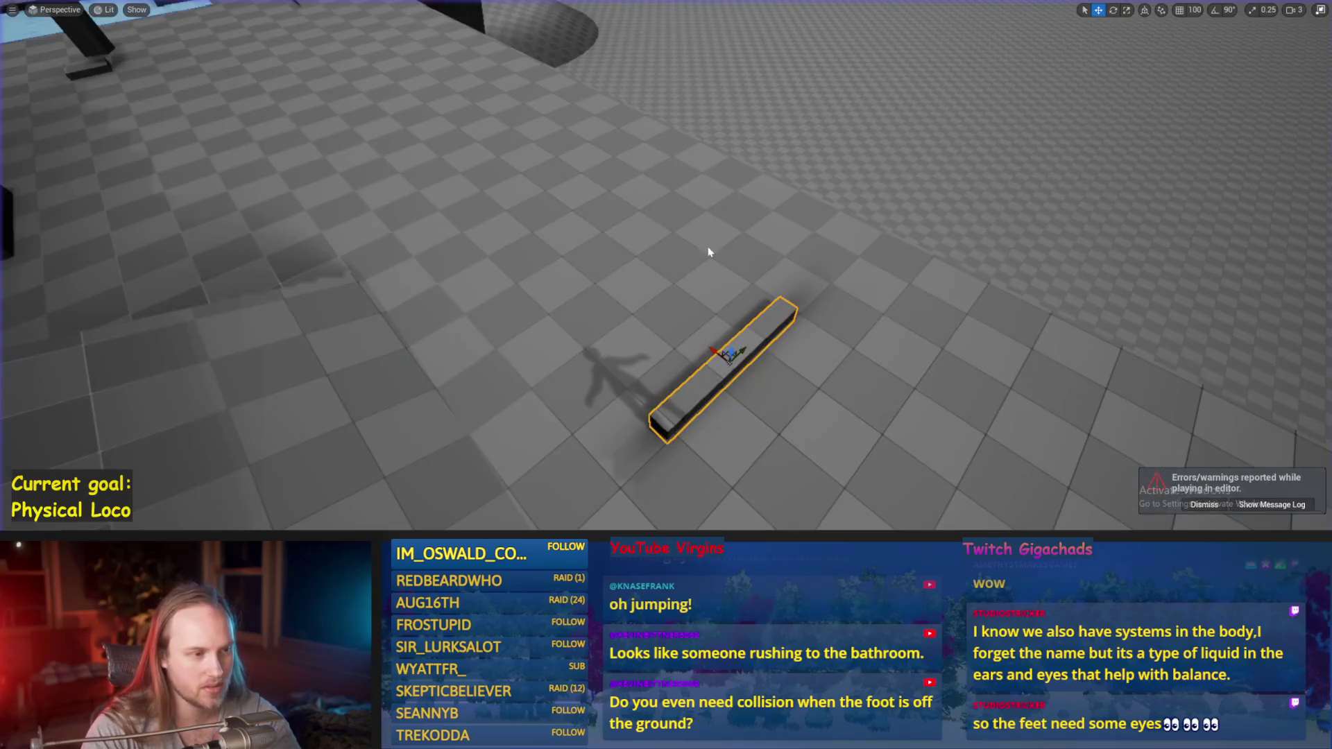
{"action": "key", "text": "alt+p"}
{"action": "key", "text": "w"}
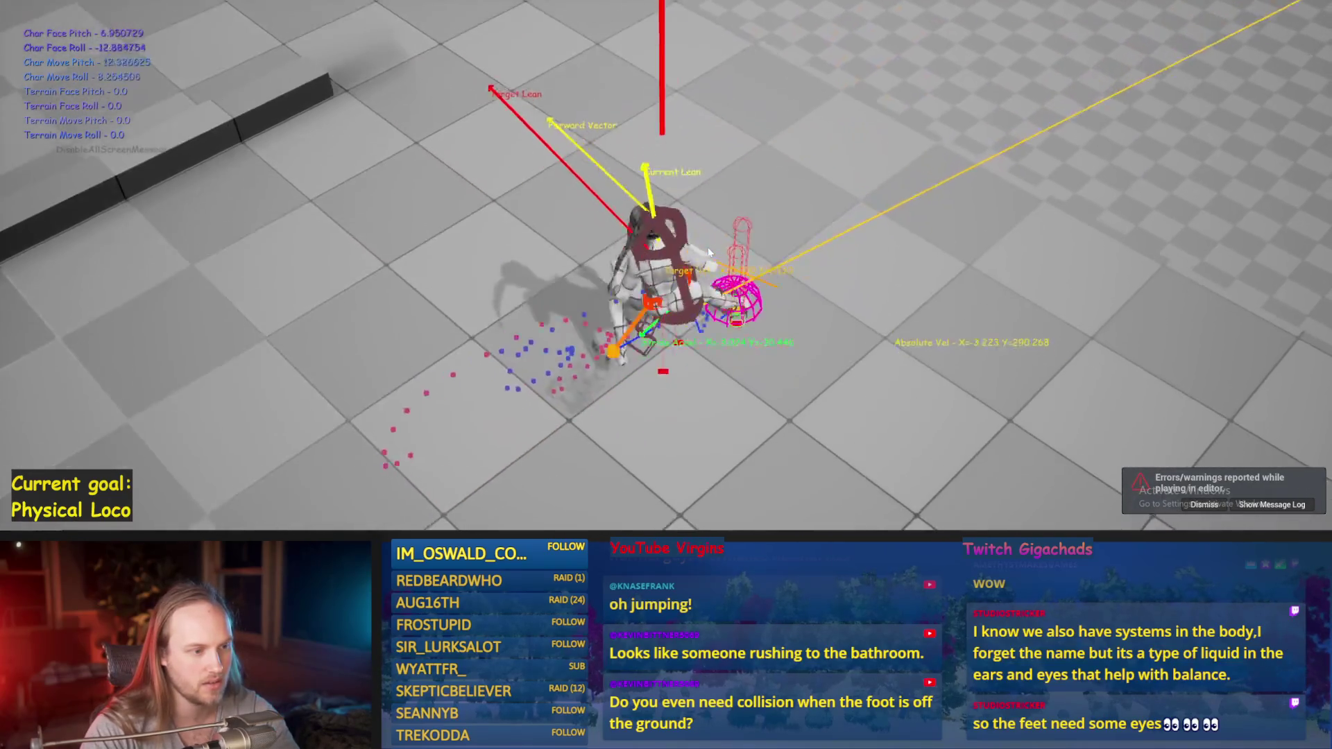
{"action": "key", "text": "Escape"}
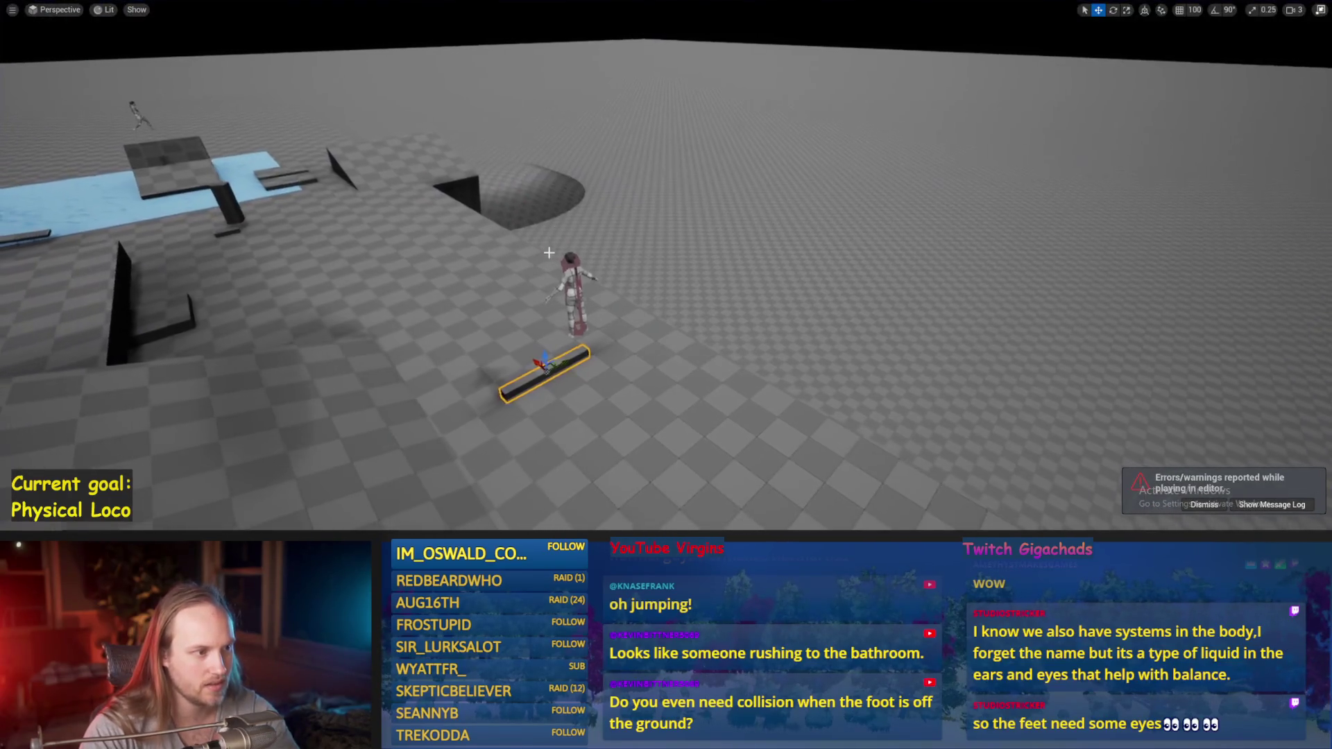
- Frame the character, play-test walking it toward the beam, then select the beam
{"action": "left_click", "coordinate": [549, 252]}
{"action": "key", "text": "f"}
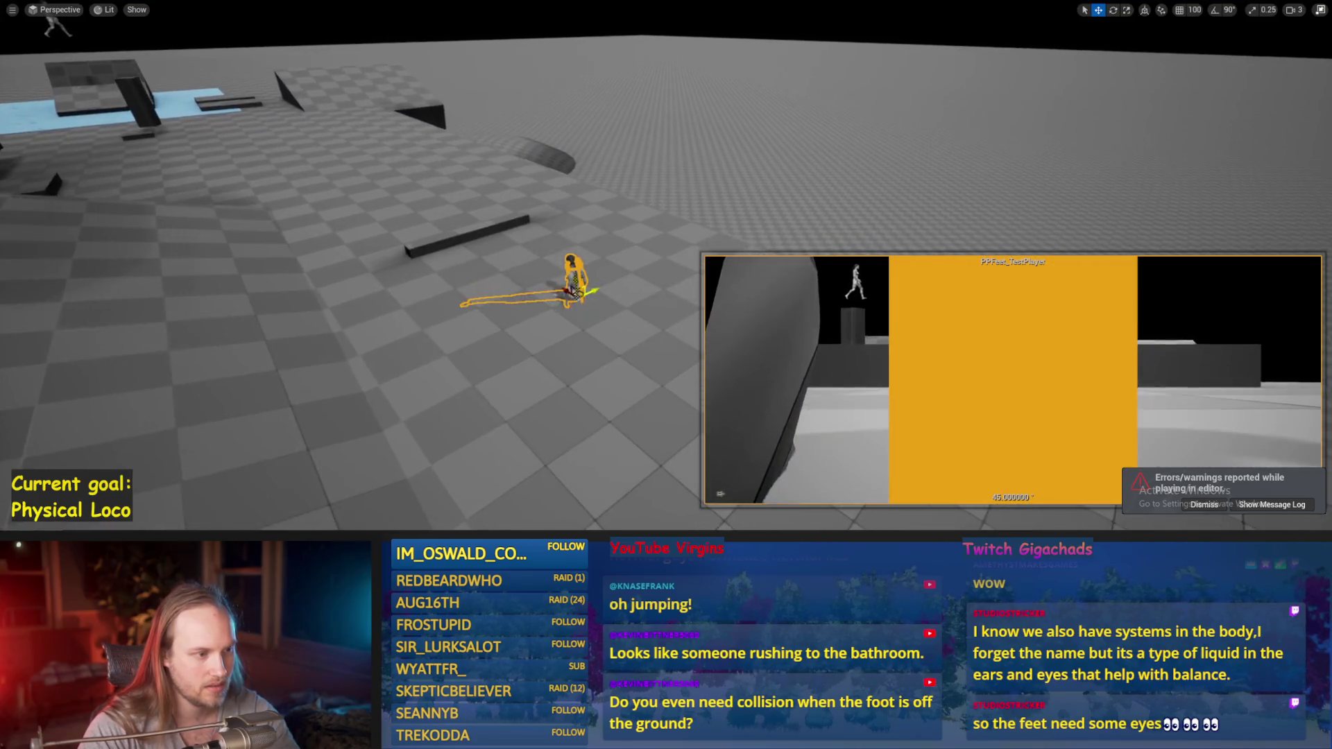
{"action": "key", "text": "alt+p"}
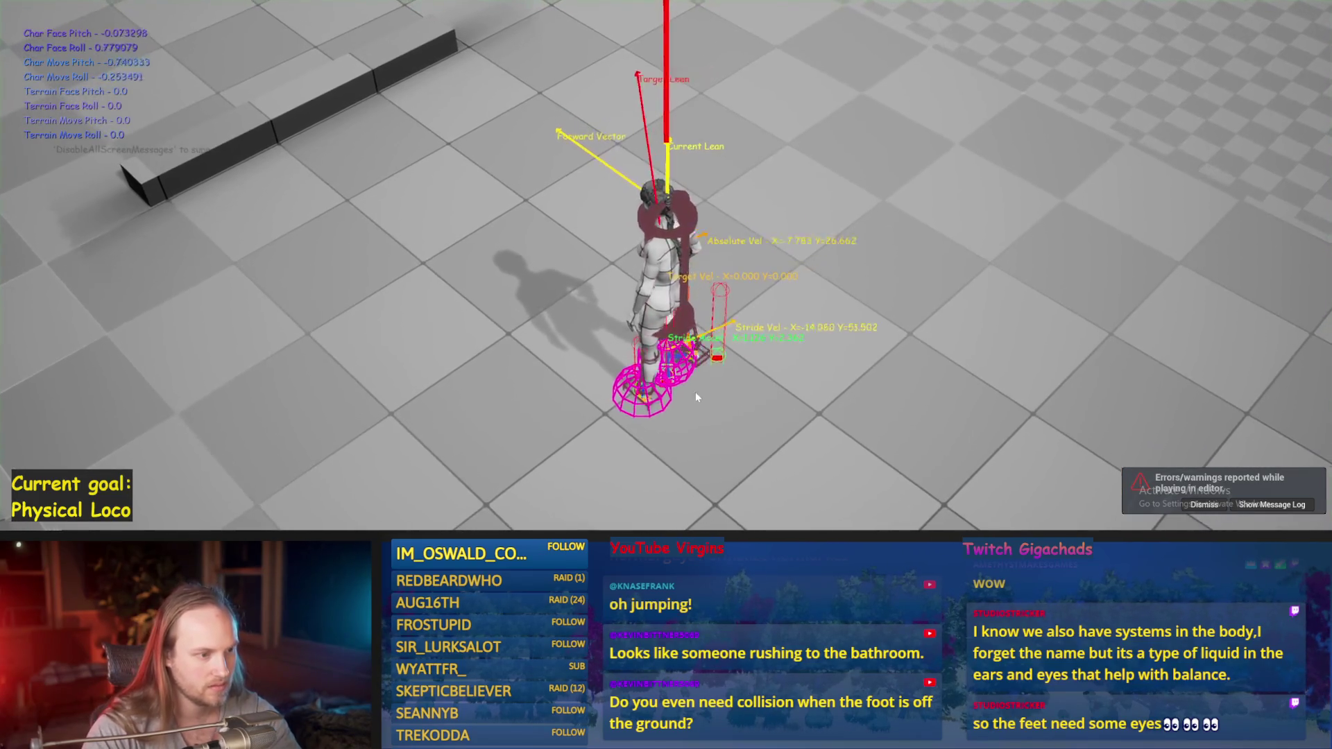
{"action": "key", "text": "w"}
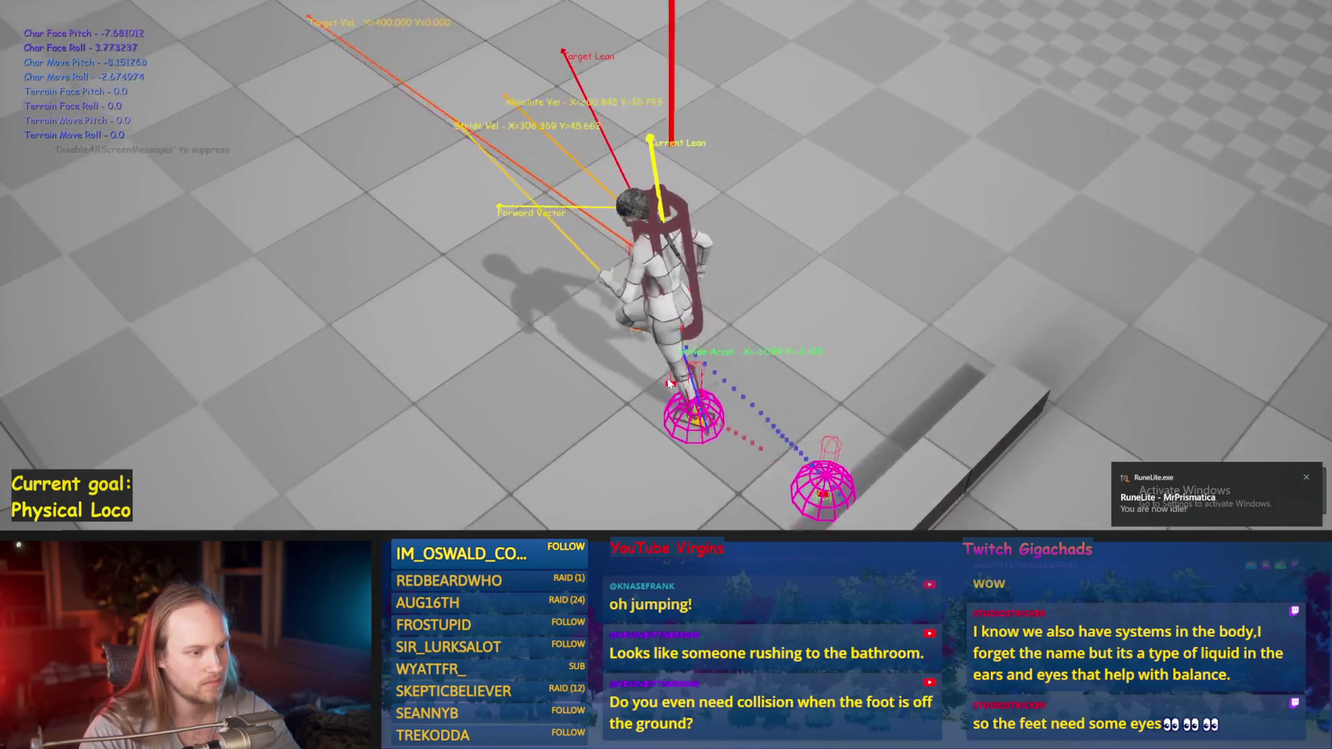
{"action": "key", "text": "Escape"}
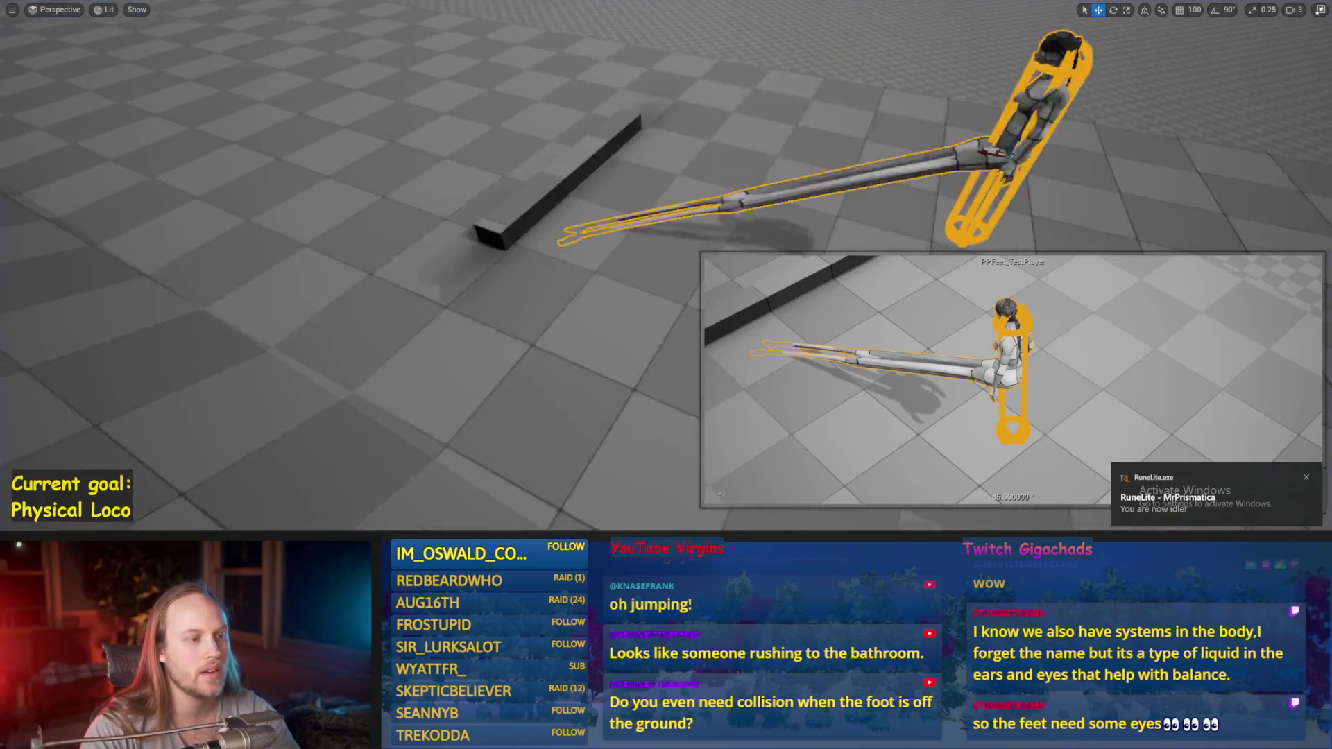
{"action": "left_click", "coordinate": [415, 129]}
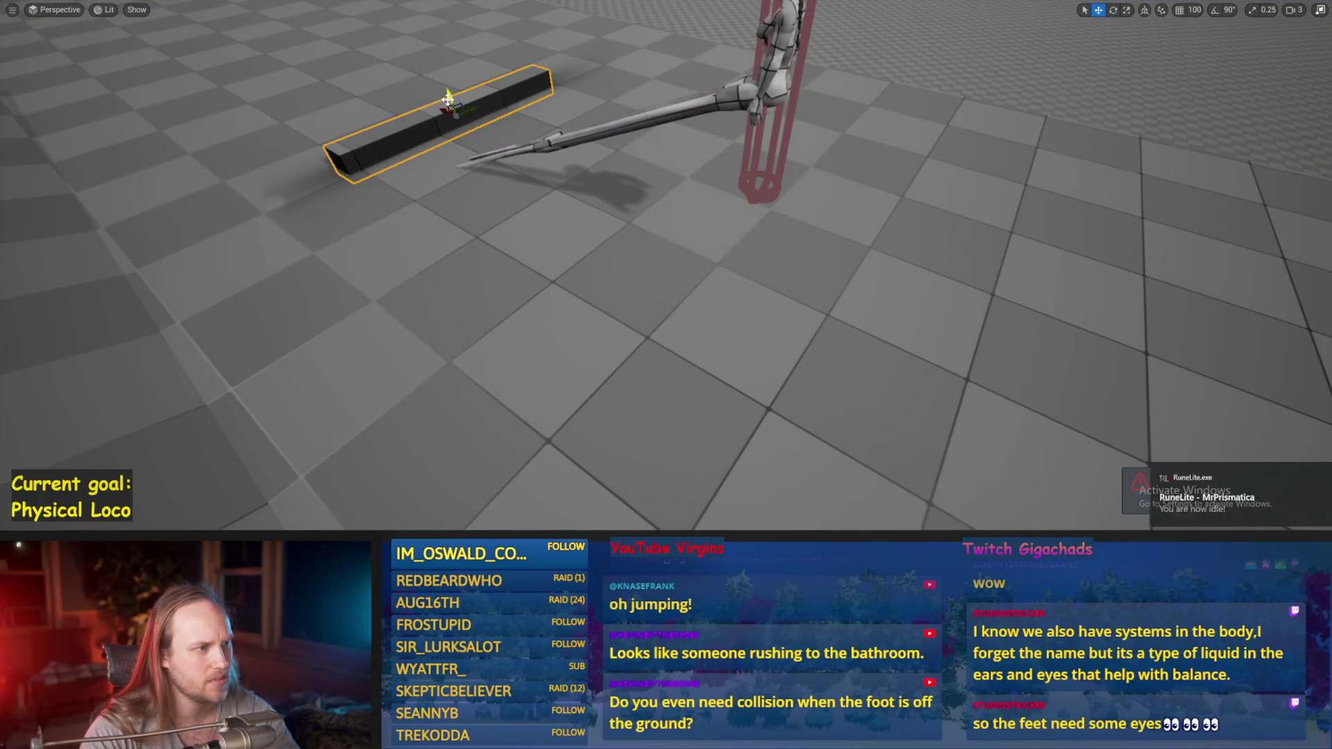
- Raise the beam's Z scale into a tall wall and play-test crossing it three times
{"action": "left_click_drag", "start_coordinate": [449, 92], "coordinate": [449, 28]}
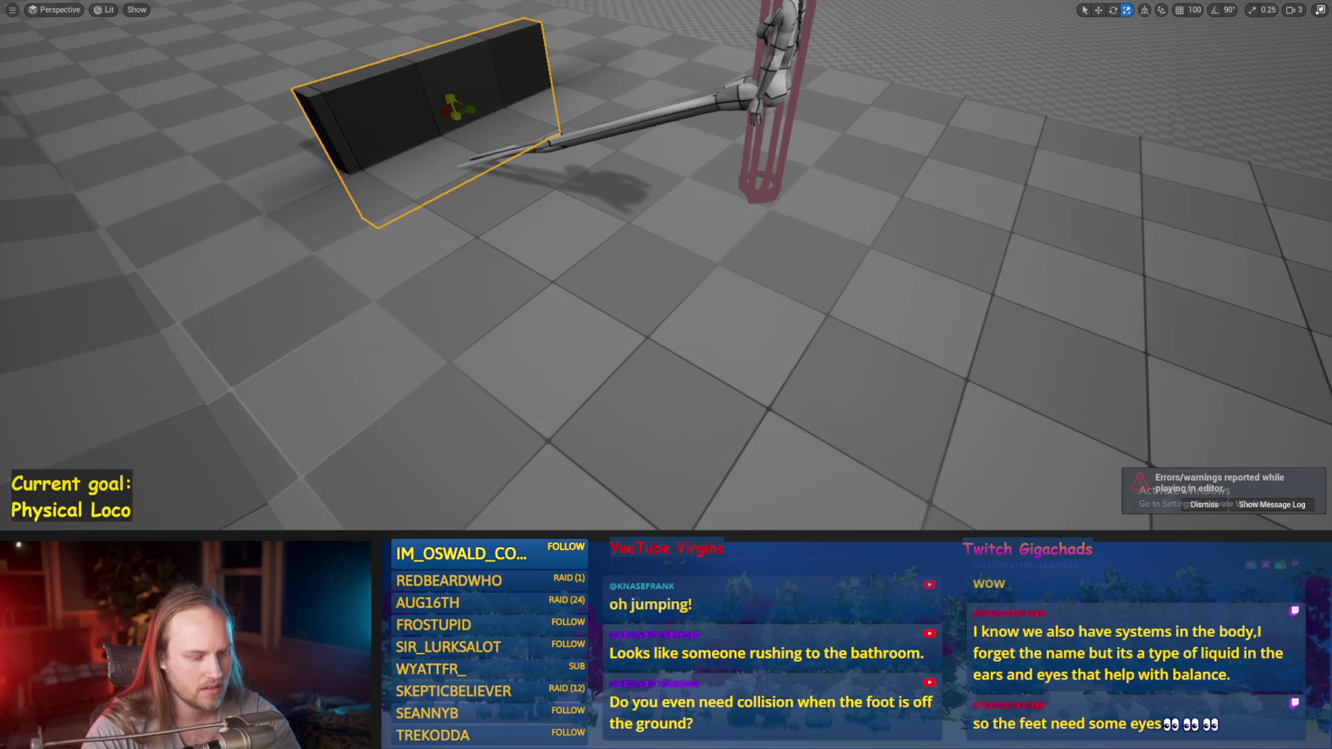
{"action": "key", "text": "alt+p"}
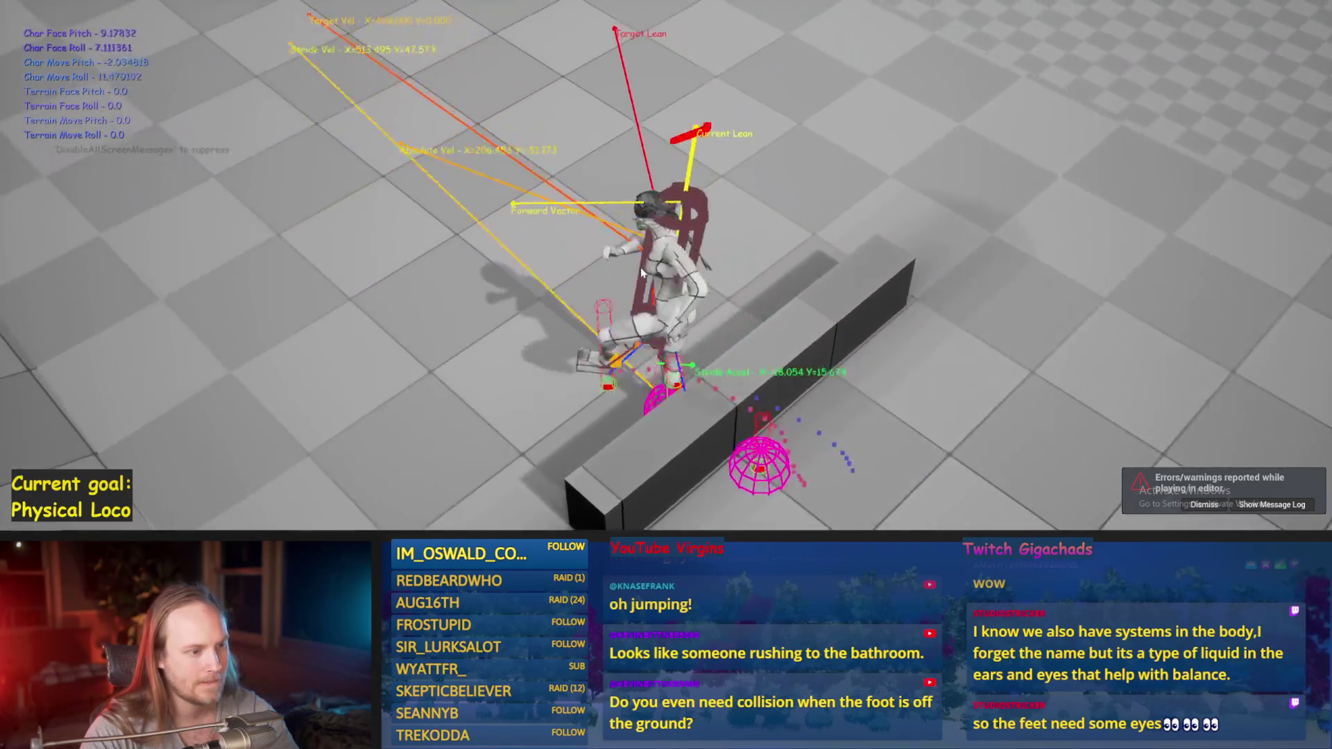
{"action": "key", "text": "Escape"}
{"action": "key", "text": "alt+p"}
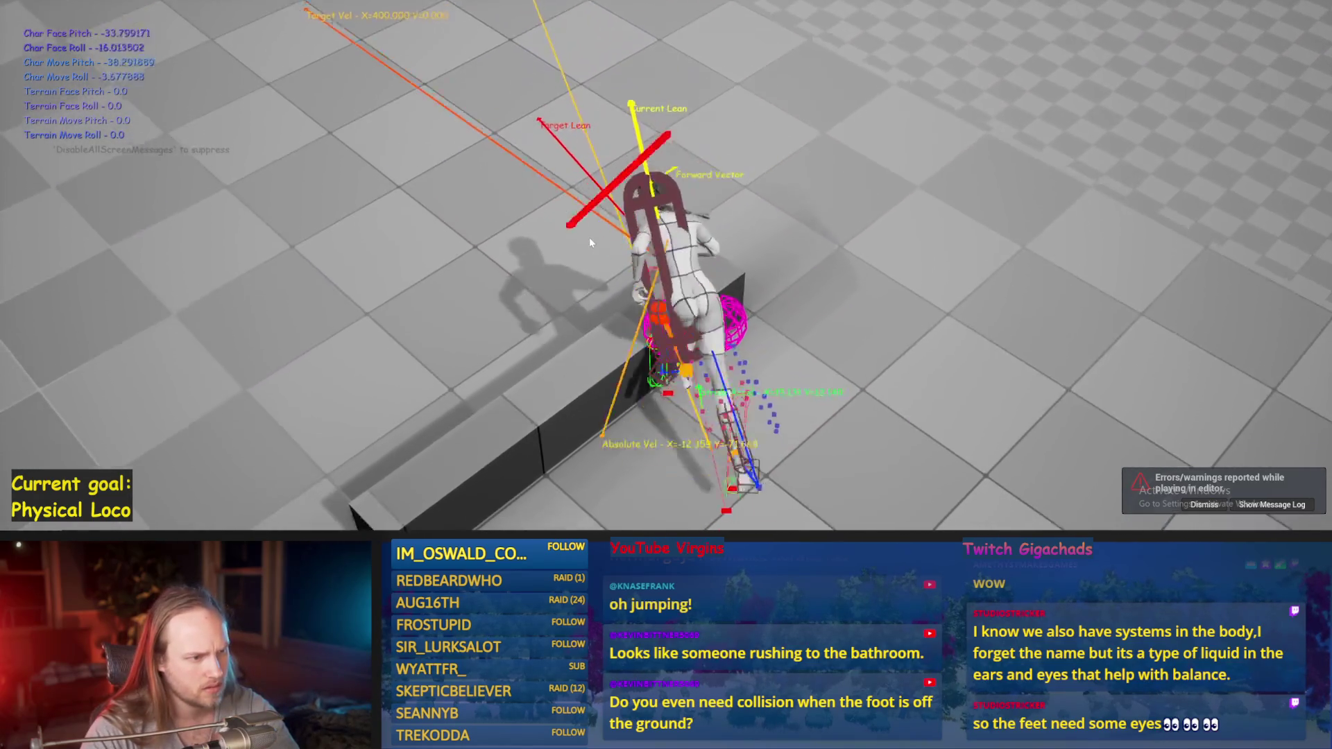
{"action": "key", "text": "Escape"}
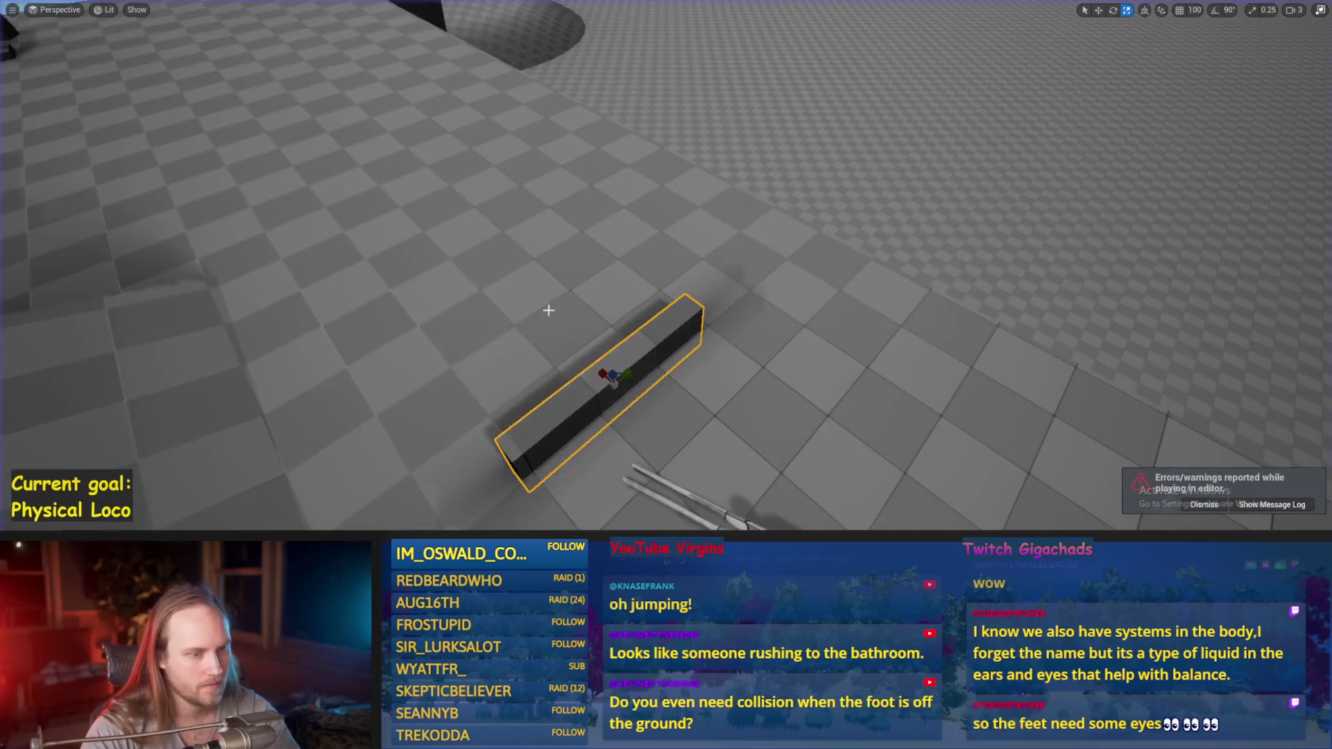
{"action": "key", "text": "alt+p"}
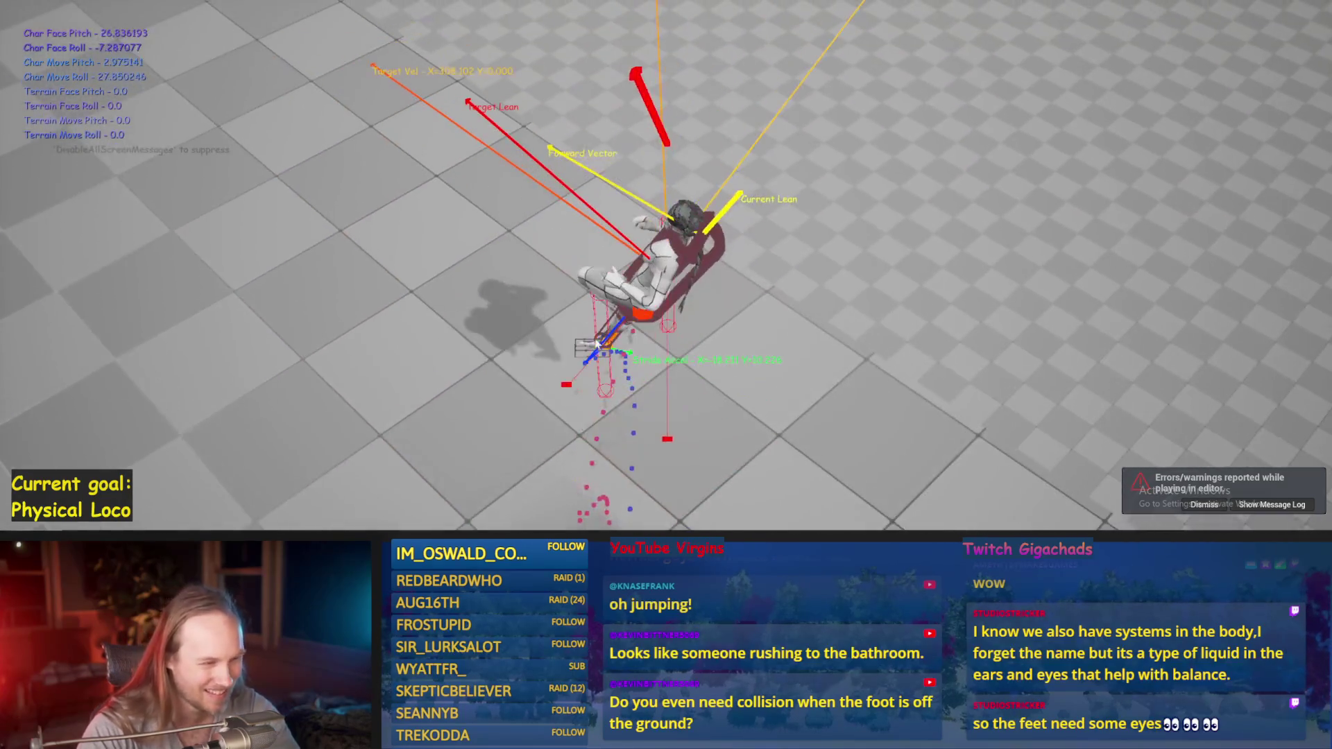
{"action": "key", "text": "F8"}
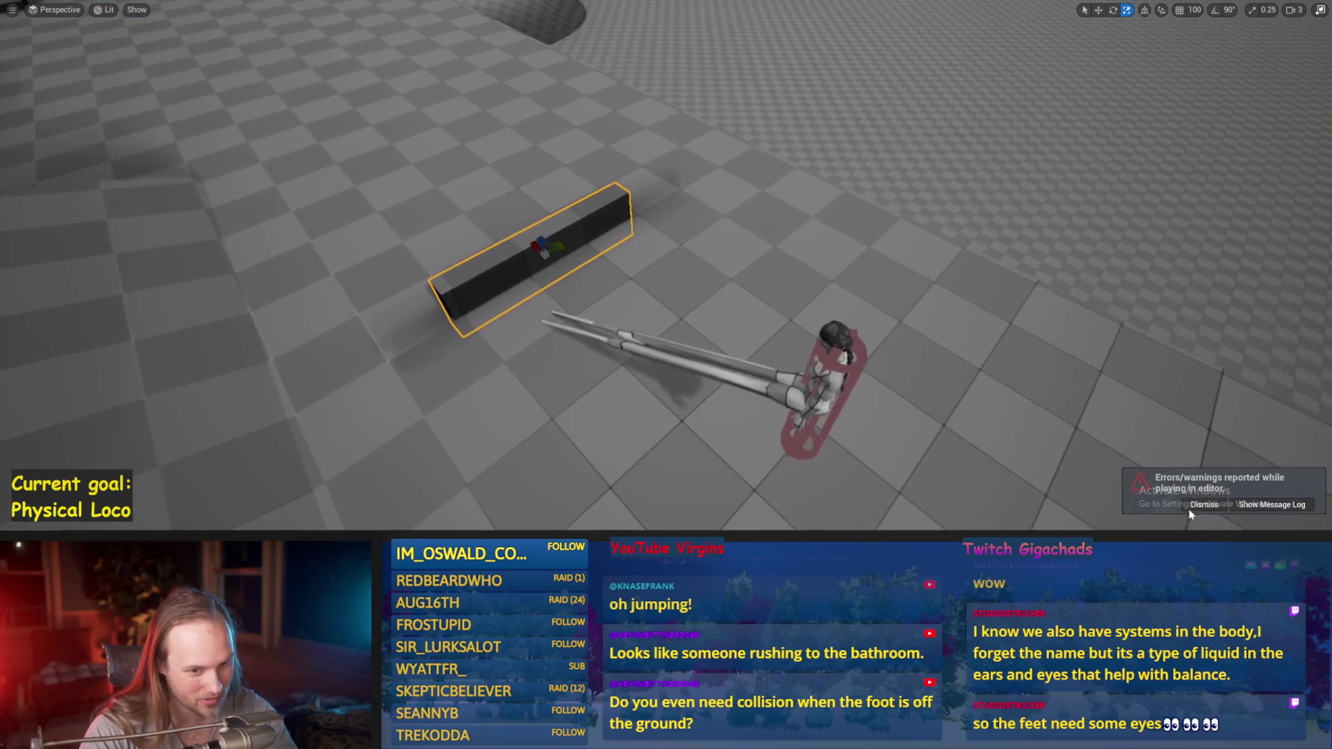
- Save the PPFeet_TestLevel map and restore the full editor layout
{"action": "scroll", "coordinate": [803, 298], "scroll_direction": "down", "scroll_amount": 5}
{"action": "scroll", "coordinate": [569, 251], "scroll_direction": "up", "scroll_amount": 6}
{"action": "key", "text": "ctrl+s"}
{"action": "key", "text": "F11"}
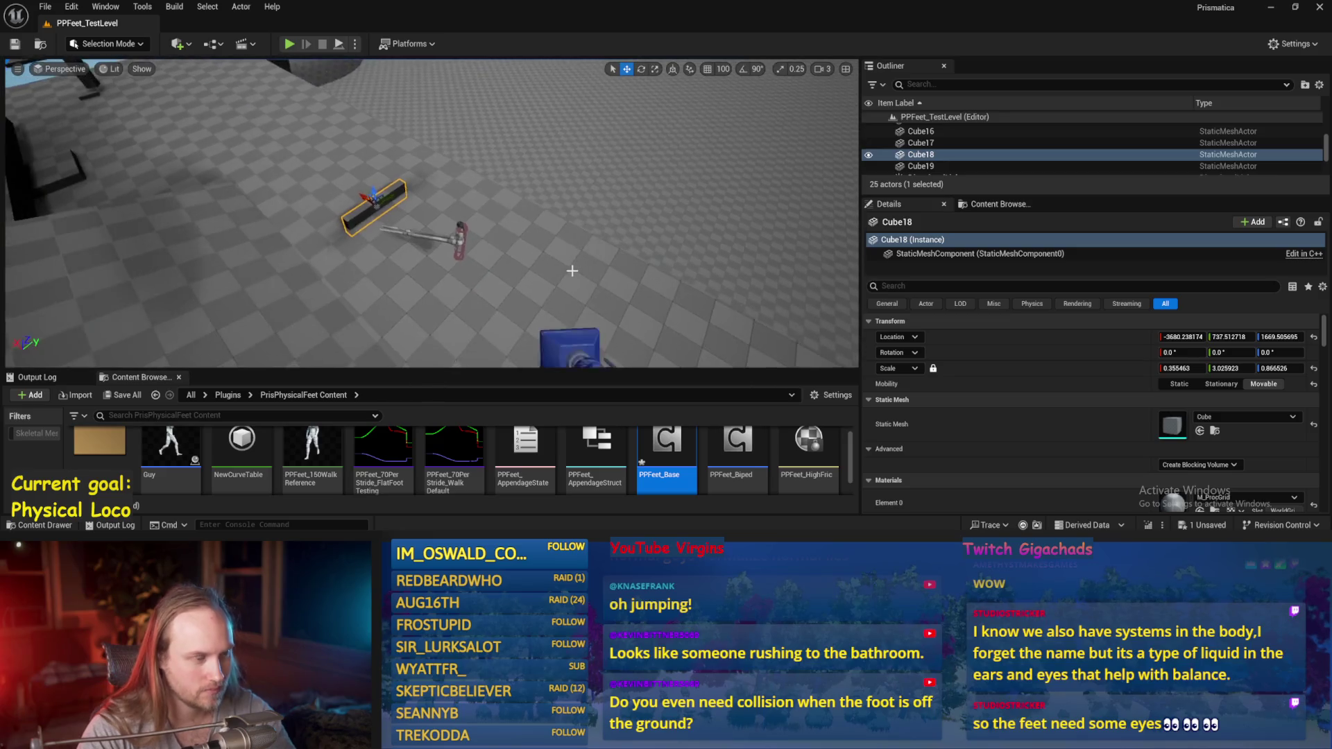
- Open PPFeet_Base from the Content Browser, save it with Ctrl+S, and recompile it
{"action": "double_click", "coordinate": [689, 452]}
{"action": "scroll", "coordinate": [589, 288], "scroll_direction": "down", "scroll_amount": 3}
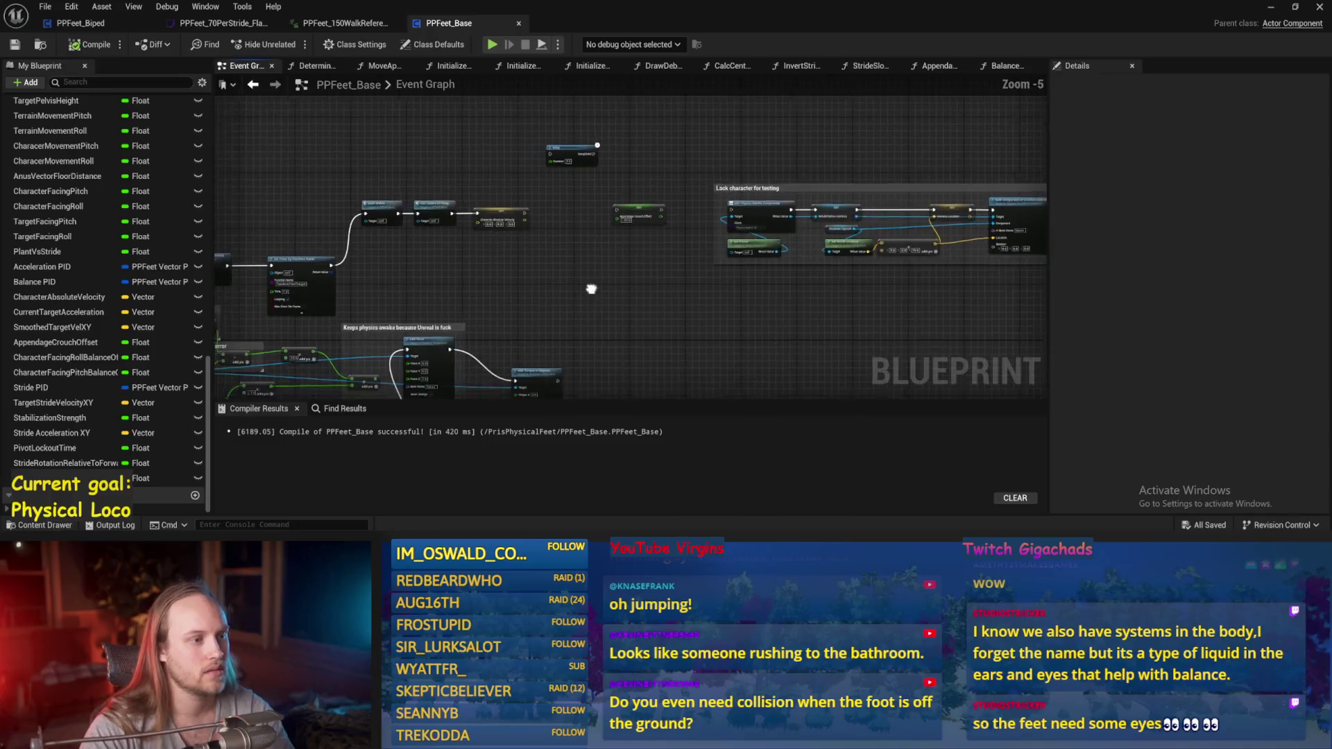
{"action": "key", "text": "ctrl+s"}
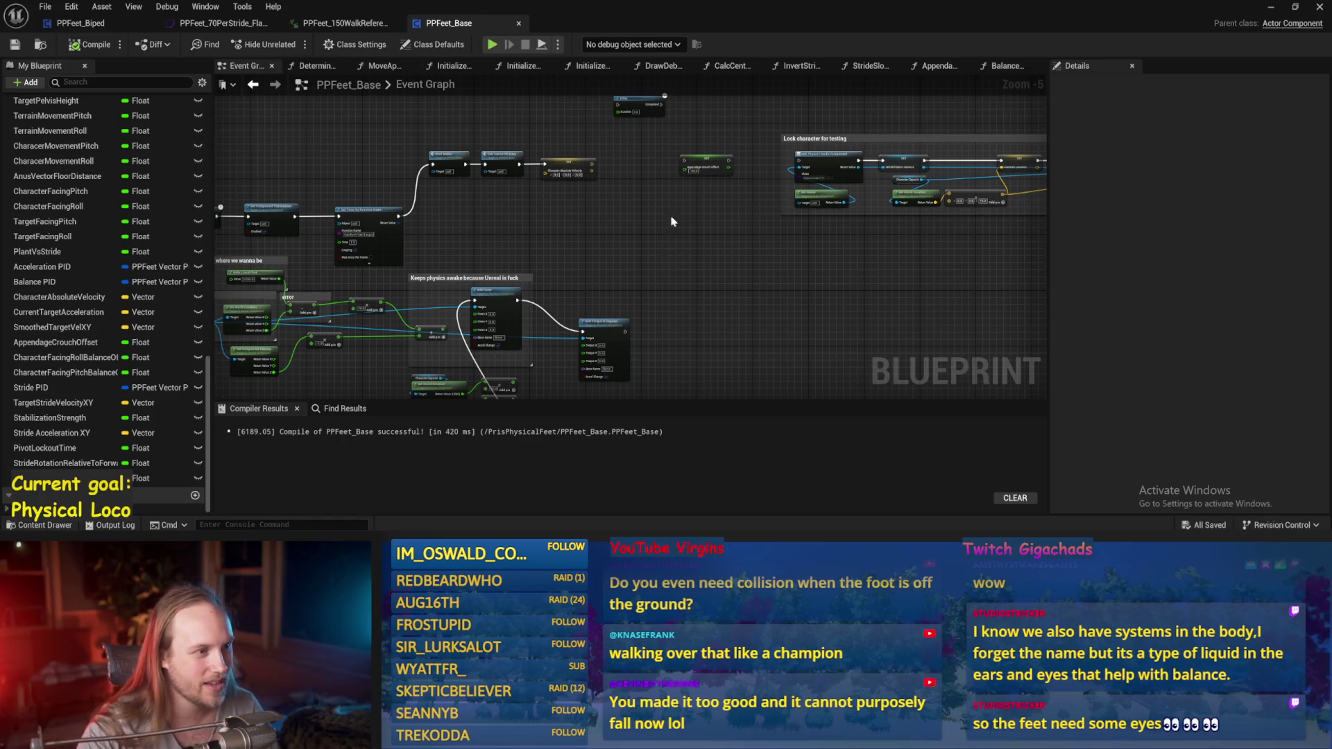
{"action": "scroll", "coordinate": [671, 221], "scroll_direction": "up", "scroll_amount": 3}
{"action": "left_click", "coordinate": [90, 44]}
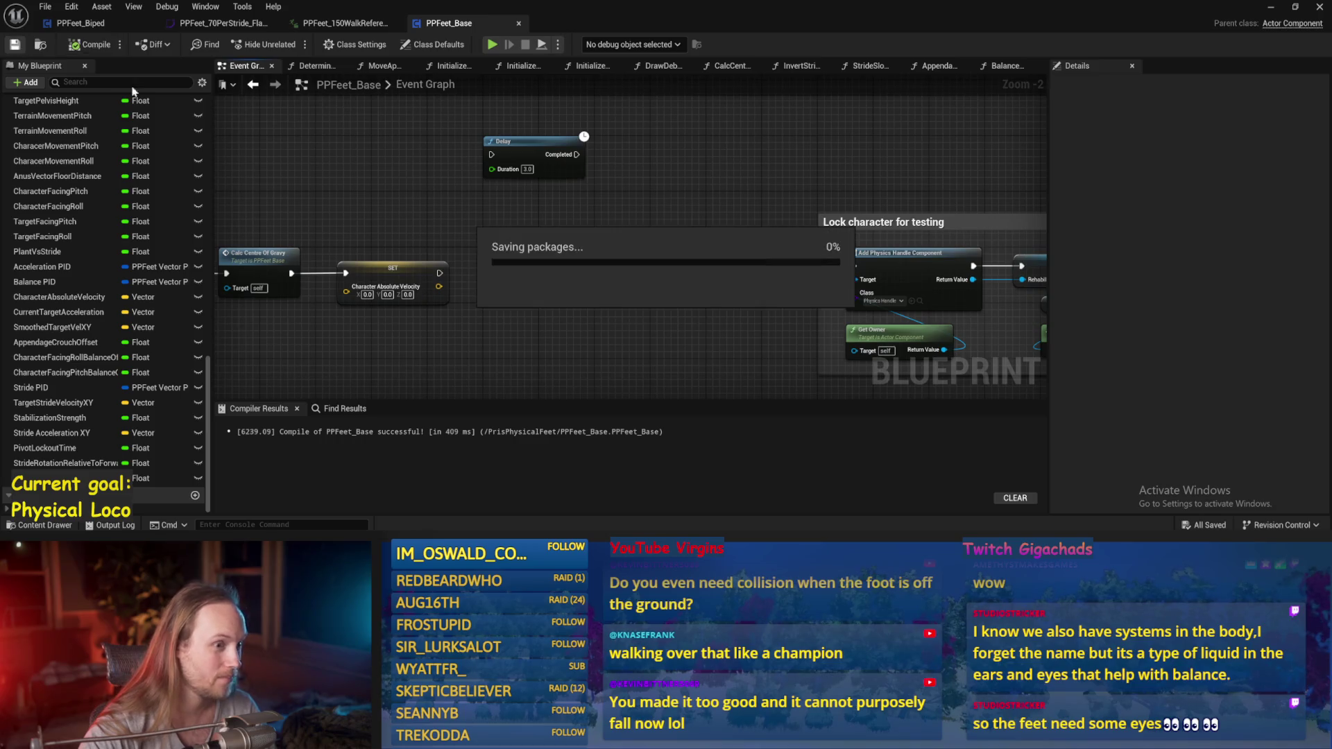
- Pan across the Event Graph to the target-location nodes and open MoveAppendagesToTargets
{"action": "scroll", "coordinate": [705, 355], "scroll_direction": "down", "scroll_amount": 2}
{"action": "left_click_drag", "start_coordinate": [705, 355], "coordinate": [623, 235]}
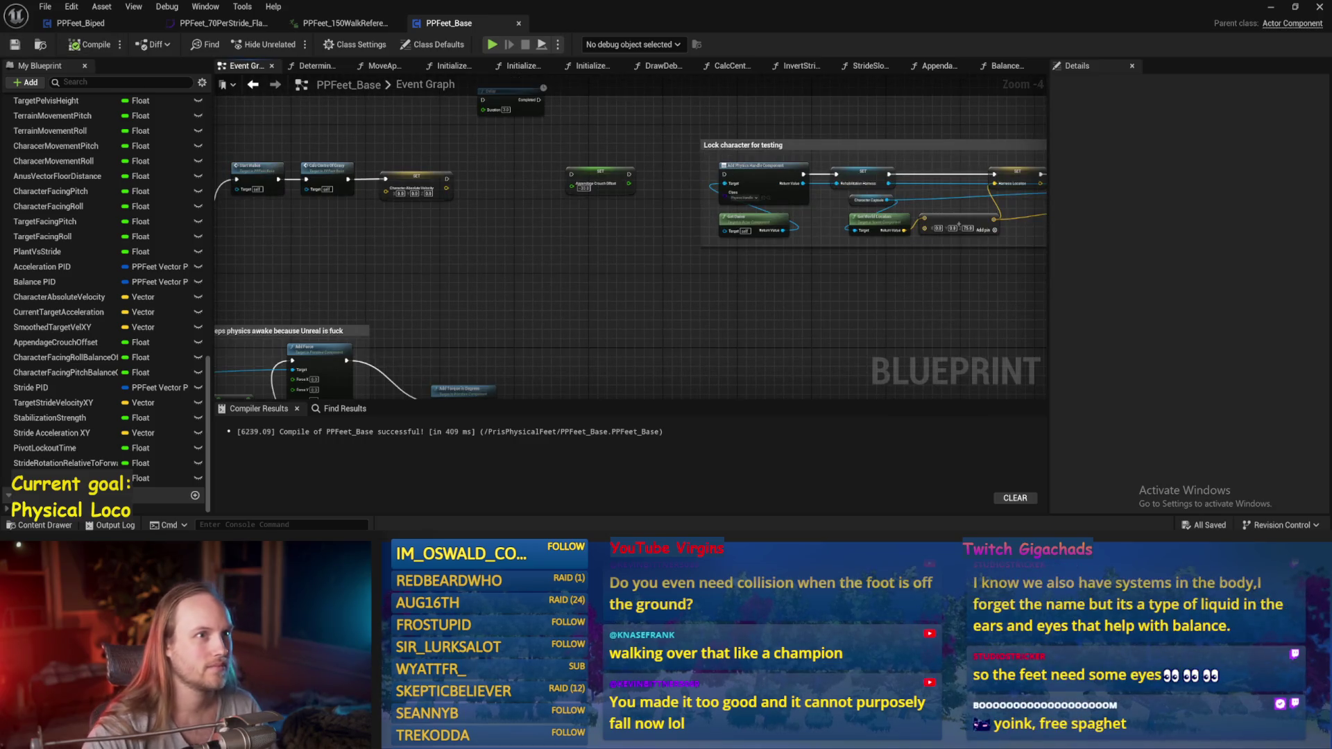
{"action": "scroll", "coordinate": [767, 250], "scroll_direction": "up", "scroll_amount": 1}
{"action": "left_click_drag", "start_coordinate": [460, 312], "coordinate": [701, 262]}
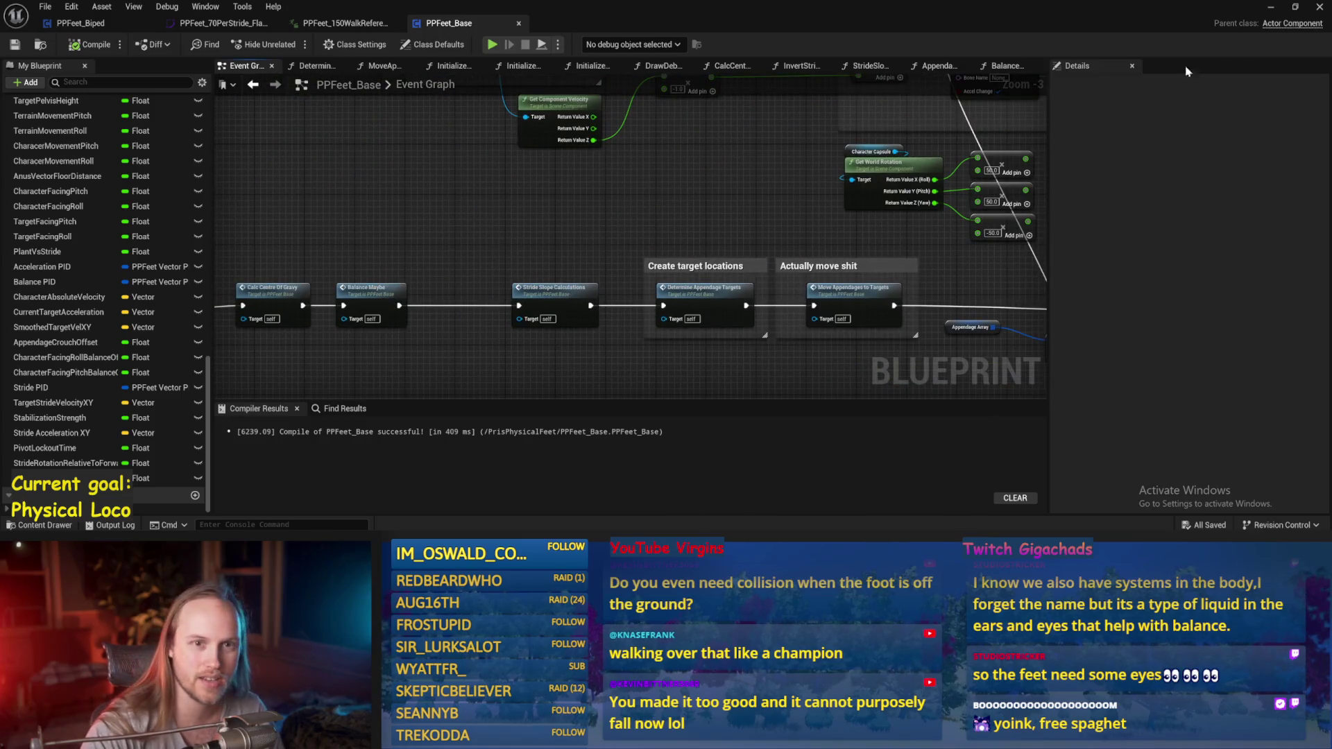
{"action": "double_click", "coordinate": [817, 306]}
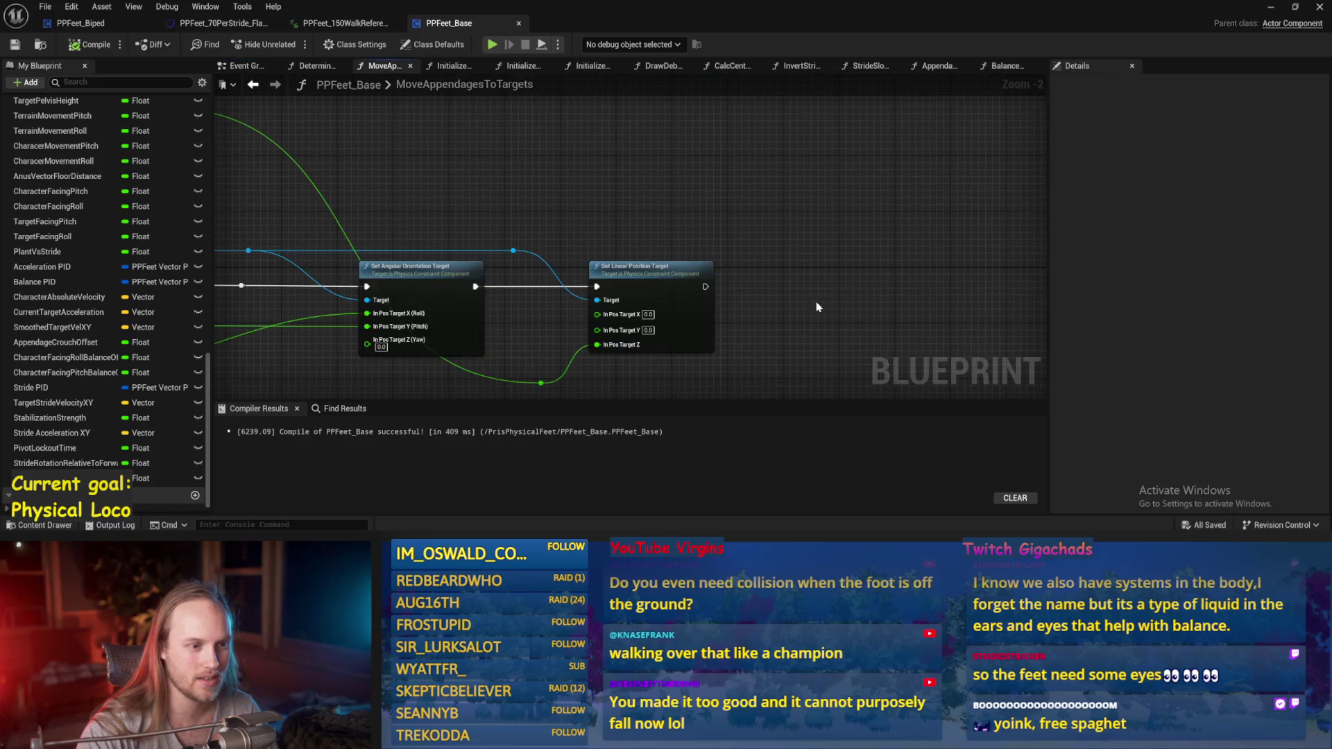
{"action": "scroll", "coordinate": [541, 270], "scroll_direction": "down", "scroll_amount": 4}
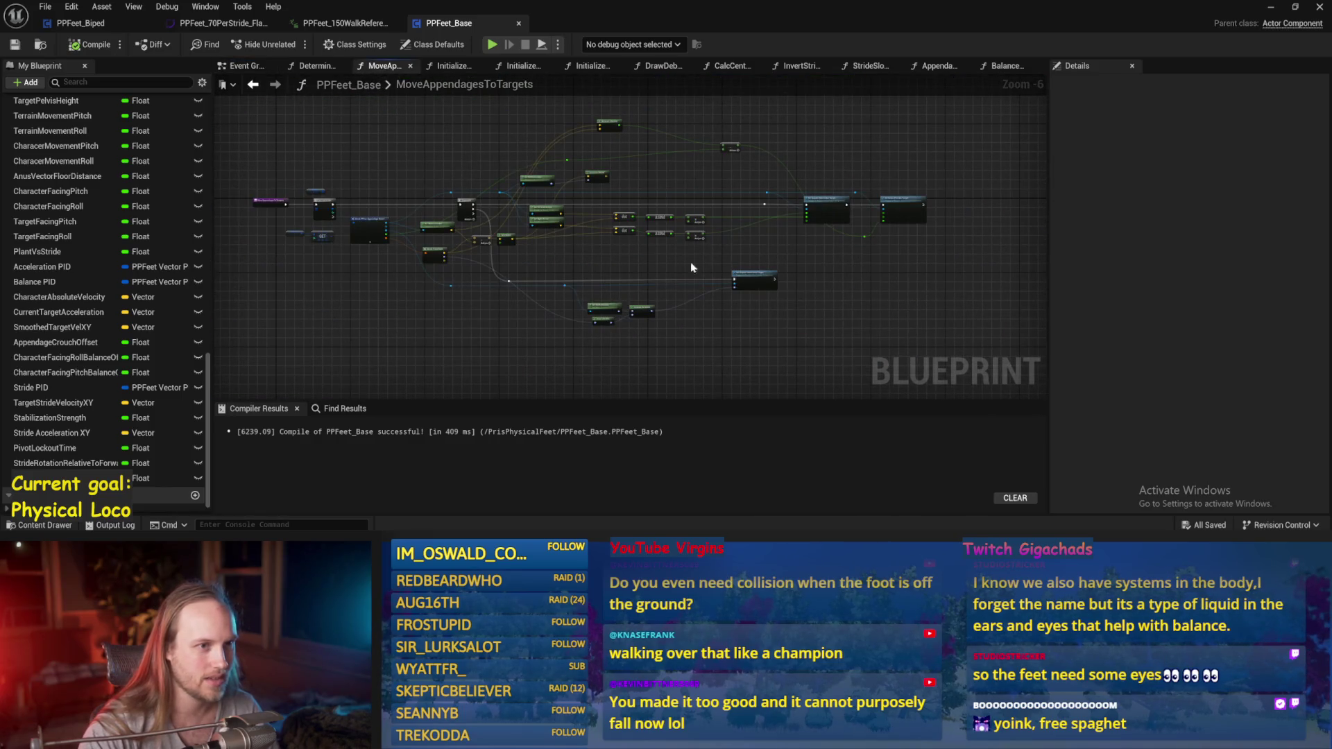
- Inspect the StrideSlopeCalculations function graph's node clusters
{"action": "left_click", "coordinate": [866, 65]}
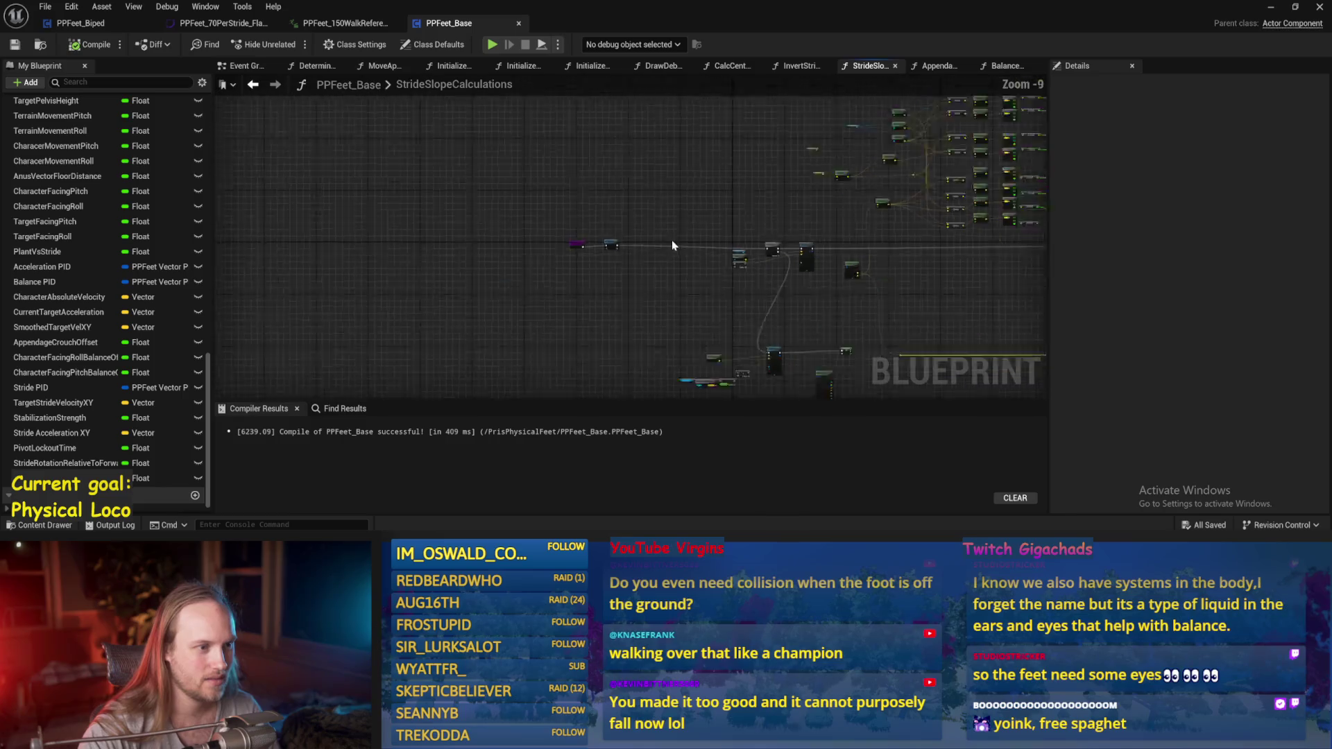
{"action": "scroll", "coordinate": [768, 219], "scroll_direction": "up", "scroll_amount": 5}
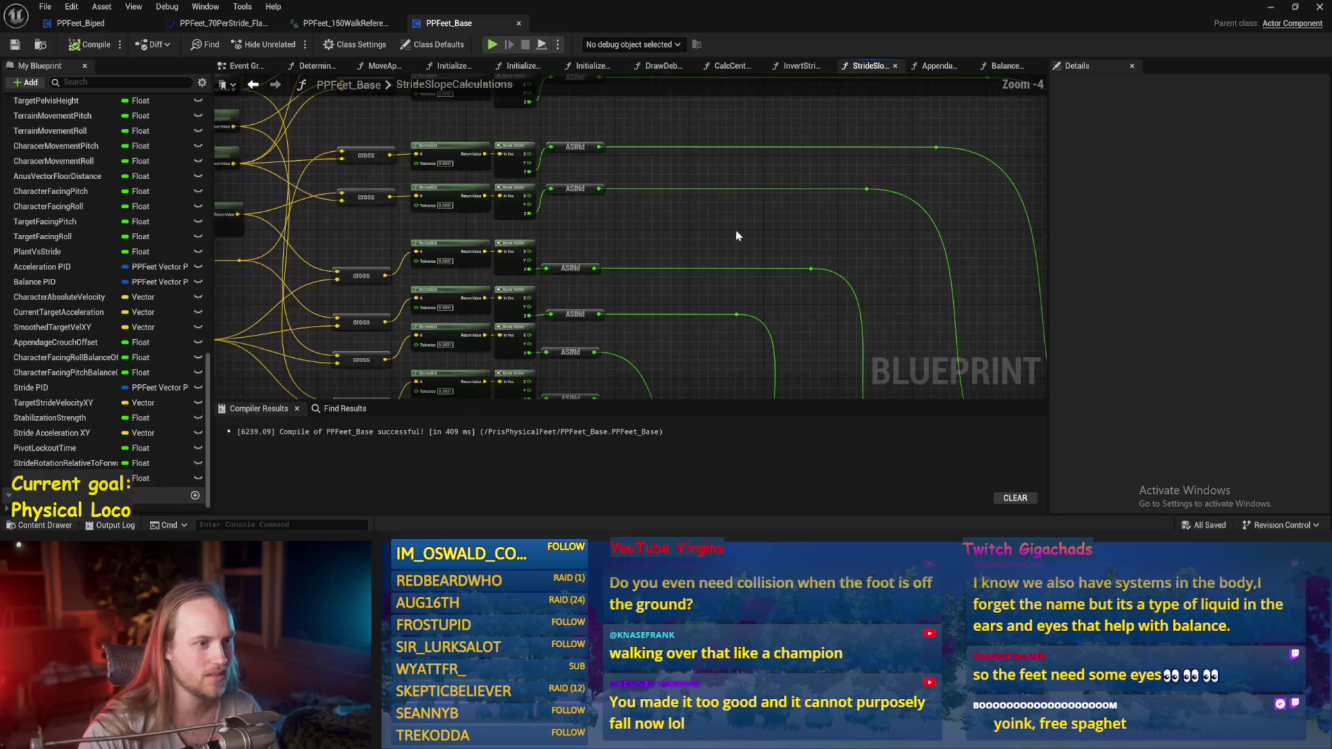
{"action": "scroll", "coordinate": [719, 229], "scroll_direction": "down", "scroll_amount": 2}
{"action": "mouse_move", "coordinate": [637, 241]}
{"action": "left_mouse_down"}
{"action": "mouse_move", "coordinate": [651, 243]}
{"action": "mouse_move", "coordinate": [611, 222]}
{"action": "mouse_move", "coordinate": [808, 135]}
{"action": "mouse_move", "coordinate": [758, 95]}
{"action": "left_mouse_up"}
{"action": "scroll", "coordinate": [610, 222], "scroll_direction": "up", "scroll_amount": 1}
- Browse InvertStrideProgress, CalcCentreOfGravy and DrawDebugValues graphs, then minimize the Blueprint editor
{"action": "left_click", "coordinate": [798, 65]}
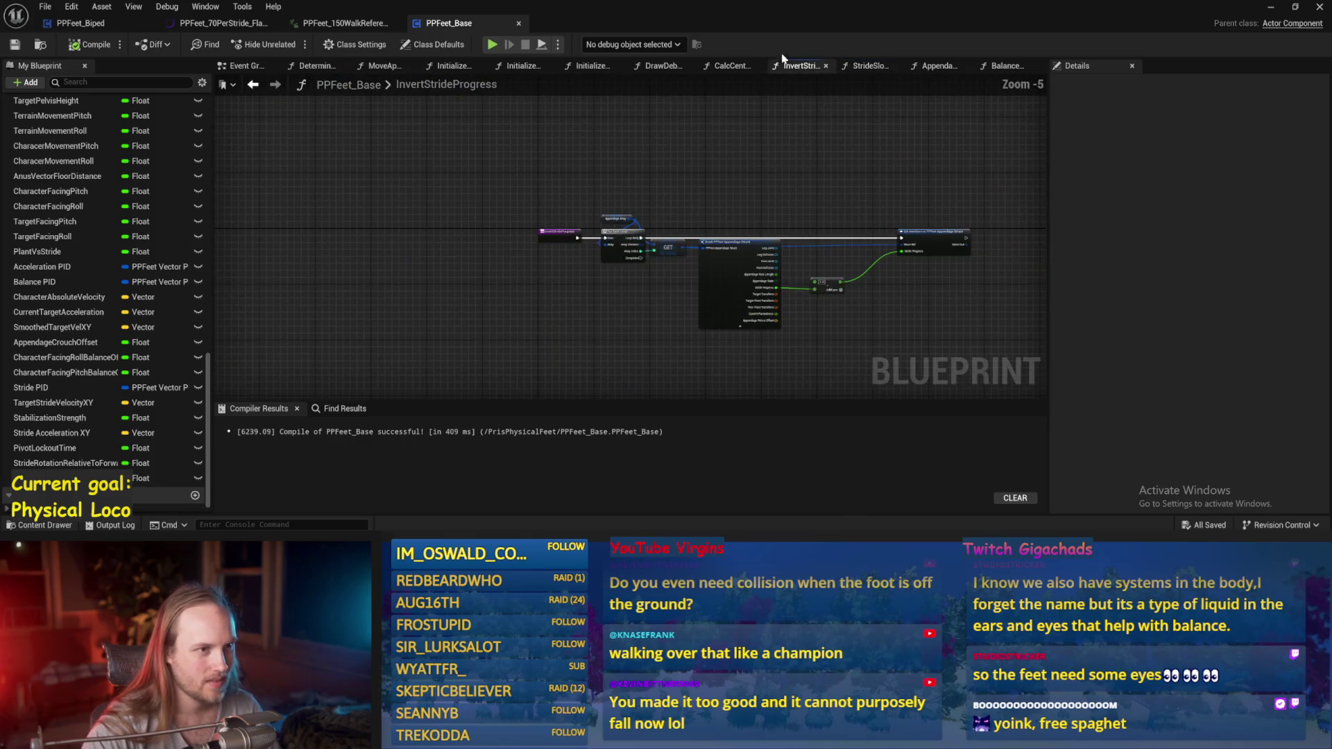
{"action": "left_click", "coordinate": [732, 65]}
{"action": "scroll", "coordinate": [584, 243], "scroll_direction": "up", "scroll_amount": 4}
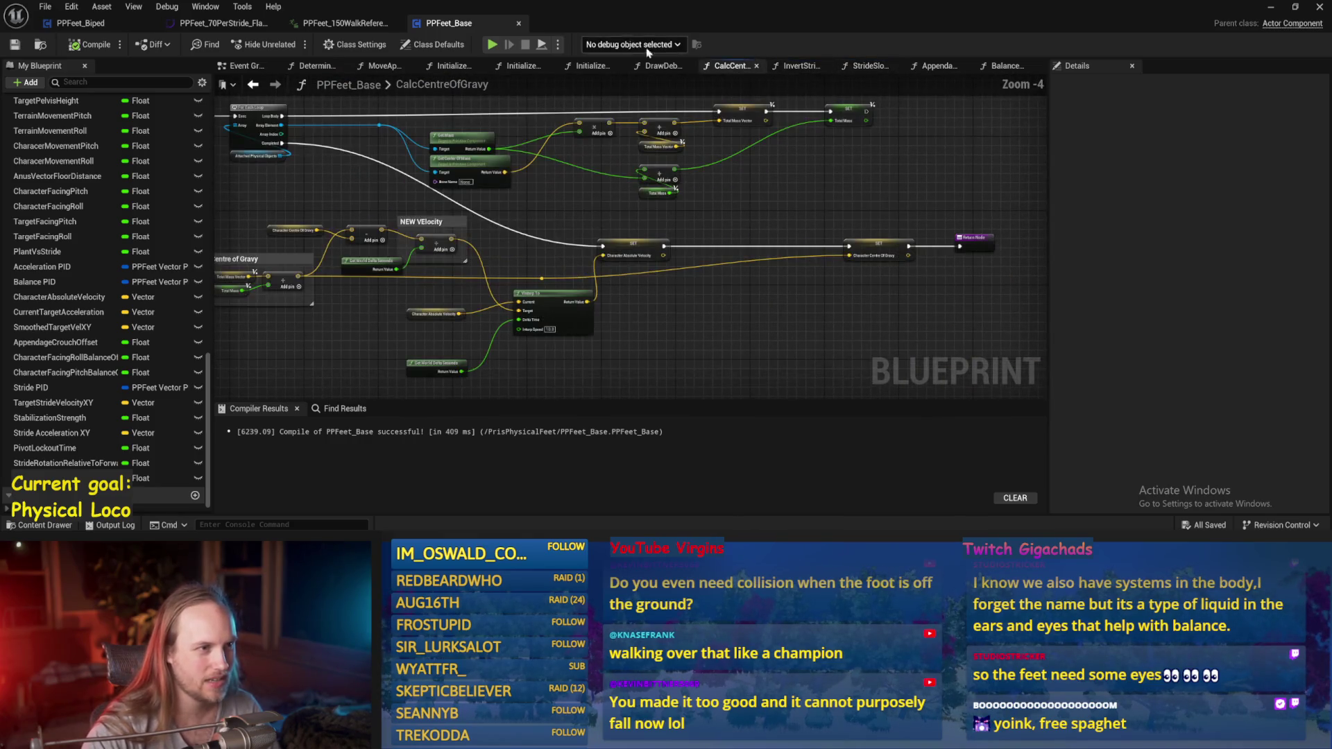
{"action": "left_click_drag", "start_coordinate": [659, 65], "coordinate": [729, 65]}
{"action": "scroll", "coordinate": [706, 364], "scroll_direction": "up", "scroll_amount": 2}
{"action": "scroll", "coordinate": [706, 364], "scroll_direction": "down", "scroll_amount": 1}
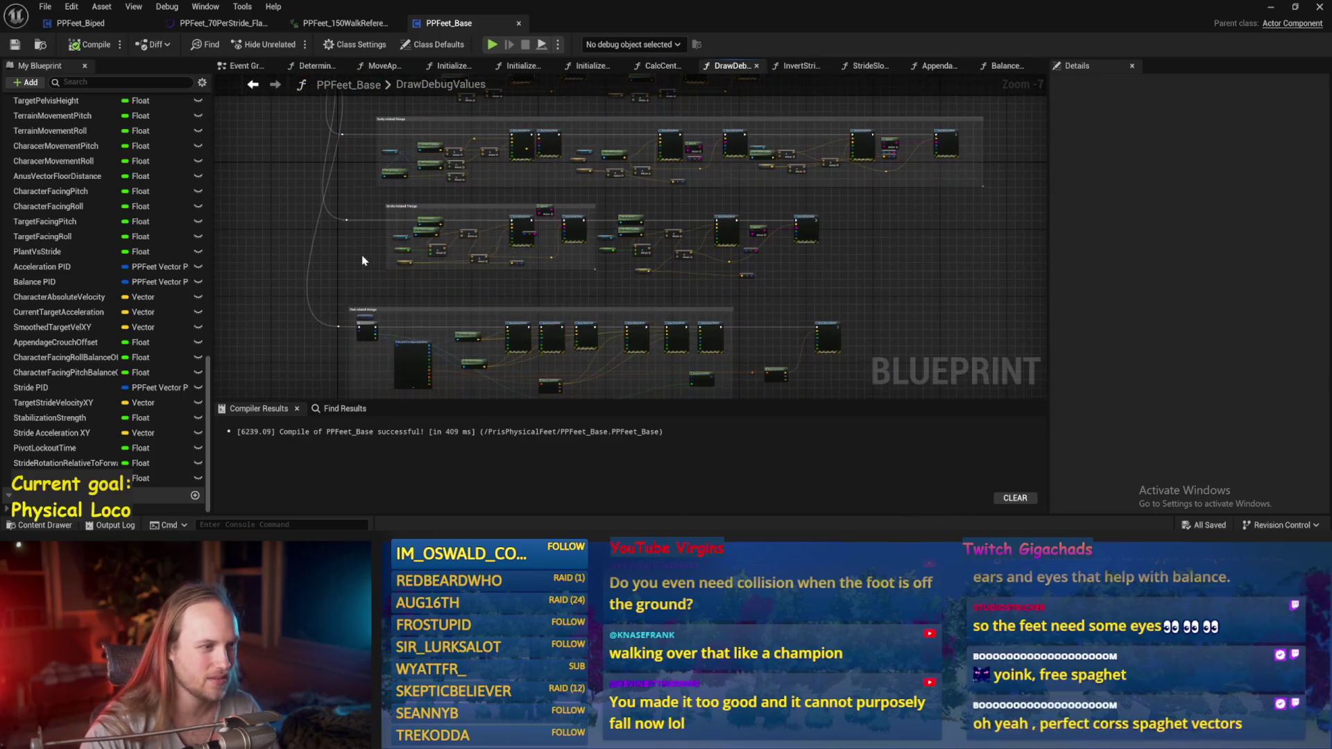
{"action": "scroll", "coordinate": [479, 268], "scroll_direction": "up", "scroll_amount": 5}
{"action": "left_click_drag", "start_coordinate": [559, 321], "coordinate": [603, 236]}
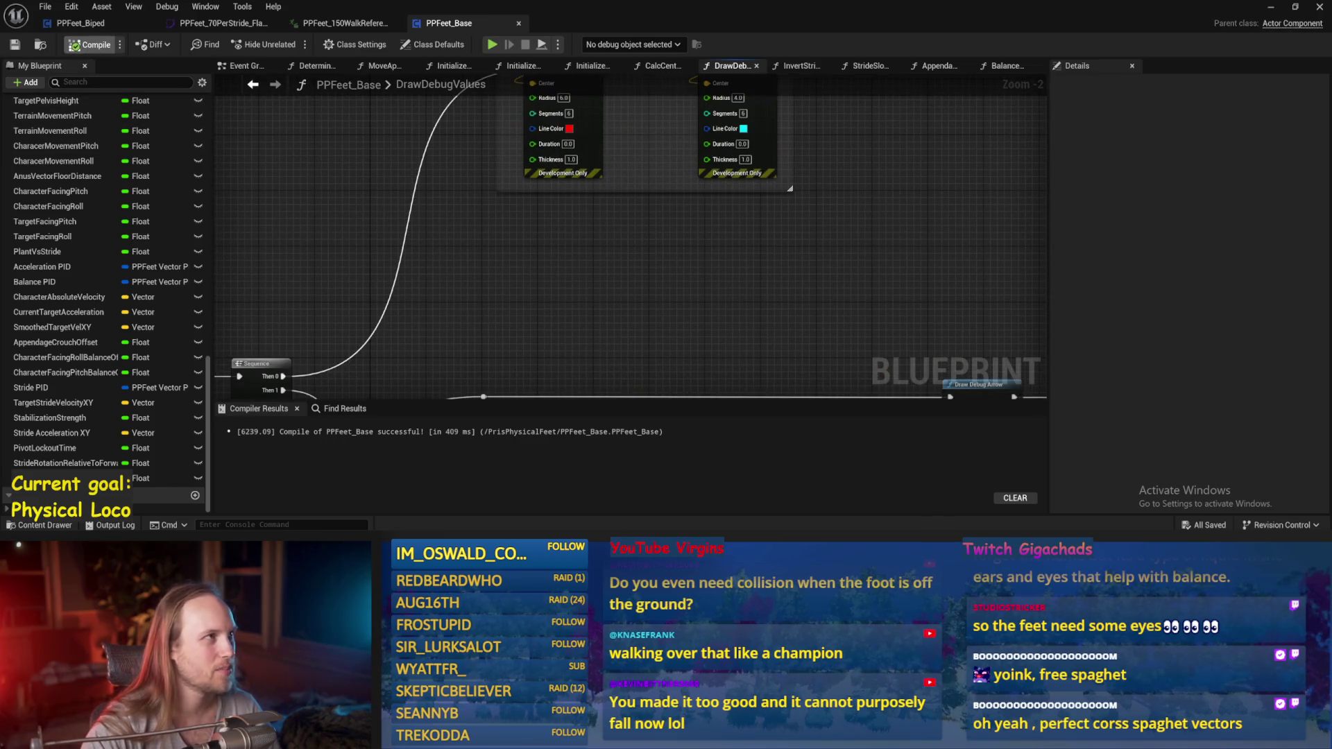
{"action": "left_click_drag", "start_coordinate": [946, 315], "coordinate": [844, 371]}
{"action": "left_click", "coordinate": [1272, 9]}
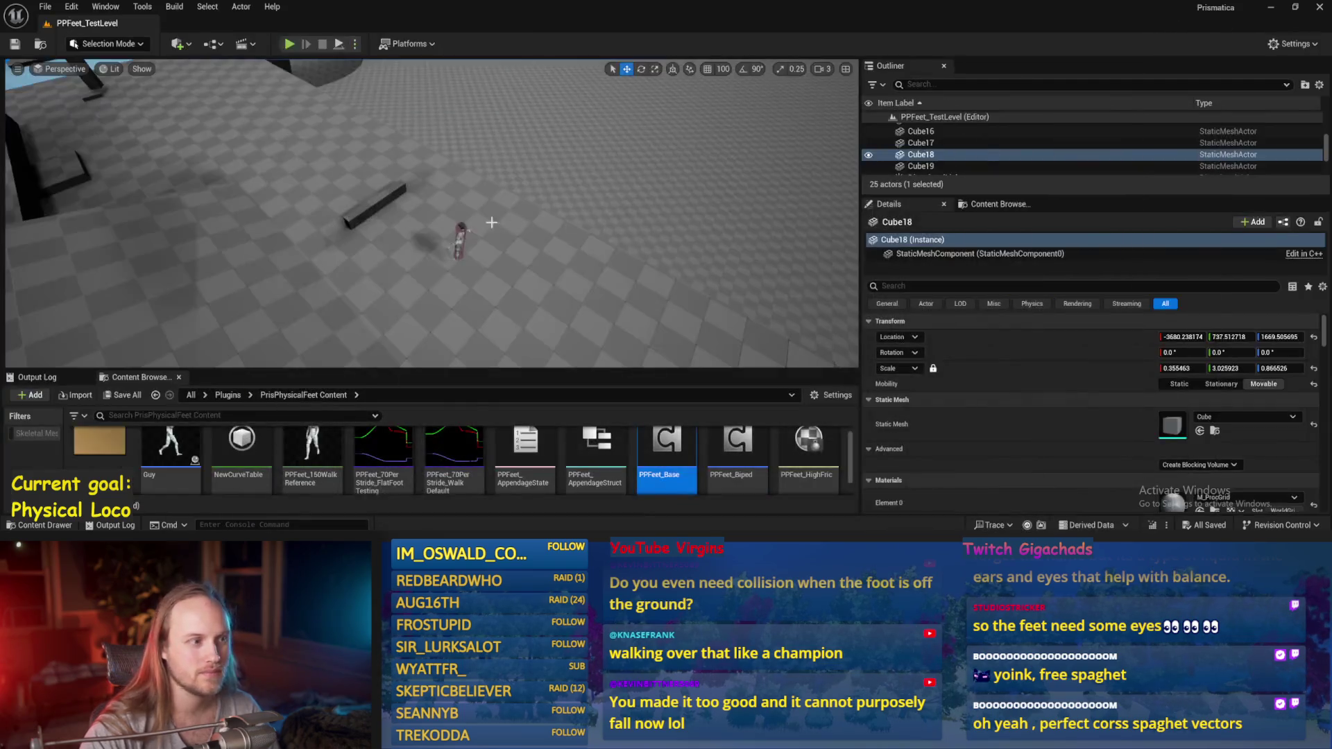
- Play-test the physics character fullscreen twice, then bring PPFeet_Base's DrawDebugValues graph back up
{"action": "key", "text": "alt+p"}
{"action": "key", "text": "F11"}
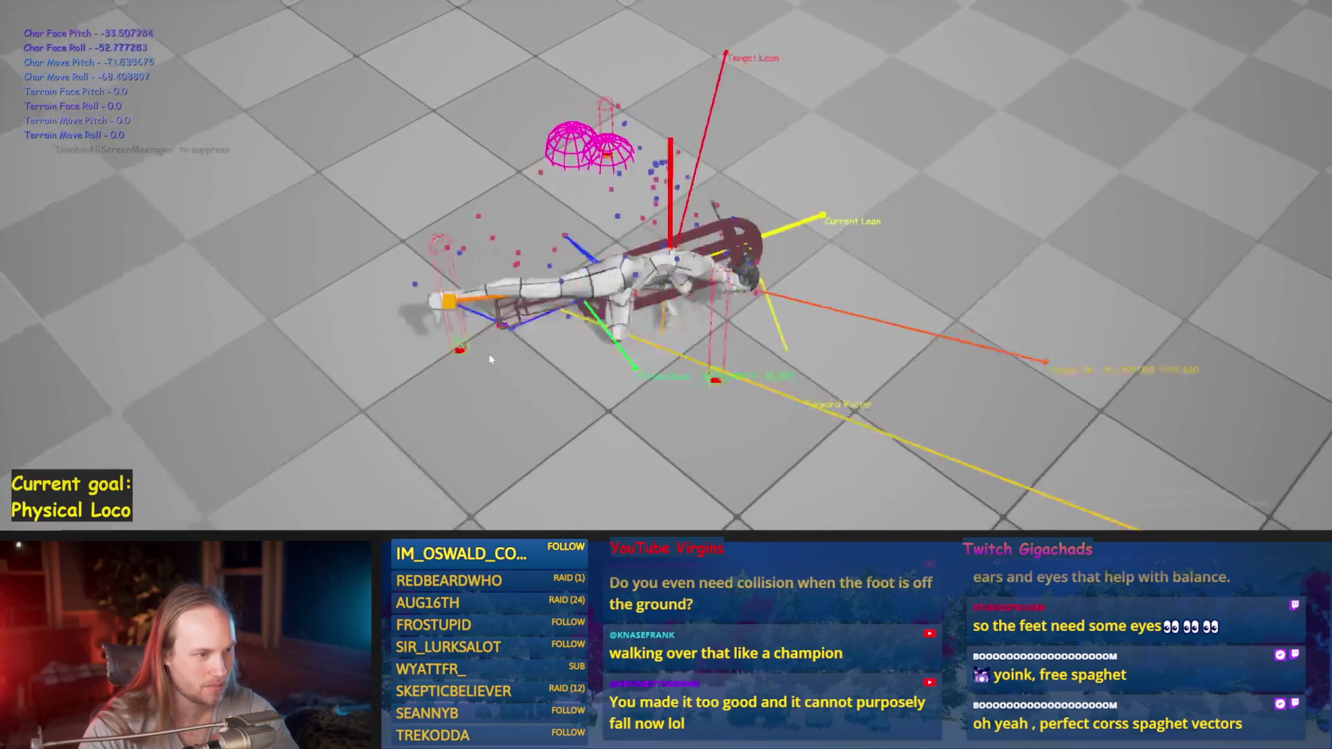
{"action": "key", "text": "Escape"}
{"action": "key", "text": "alt+p"}
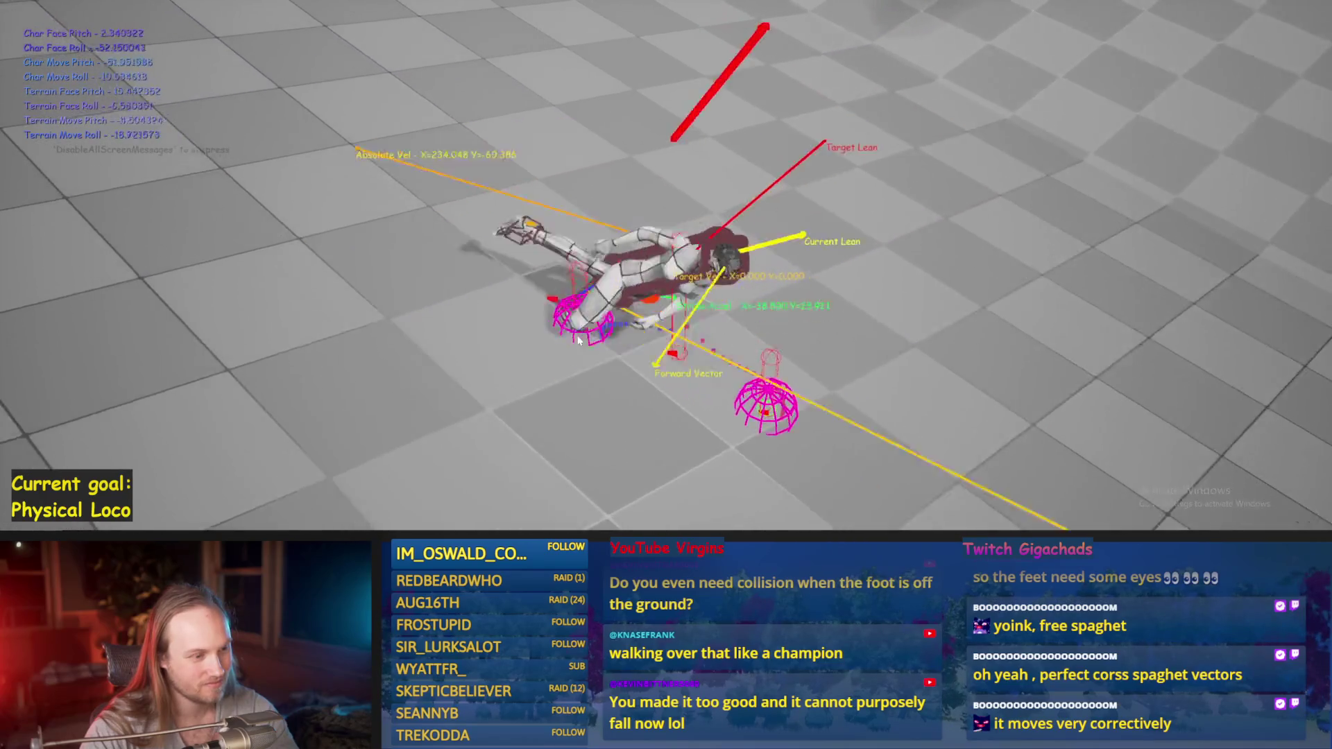
{"action": "key", "text": "Escape"}
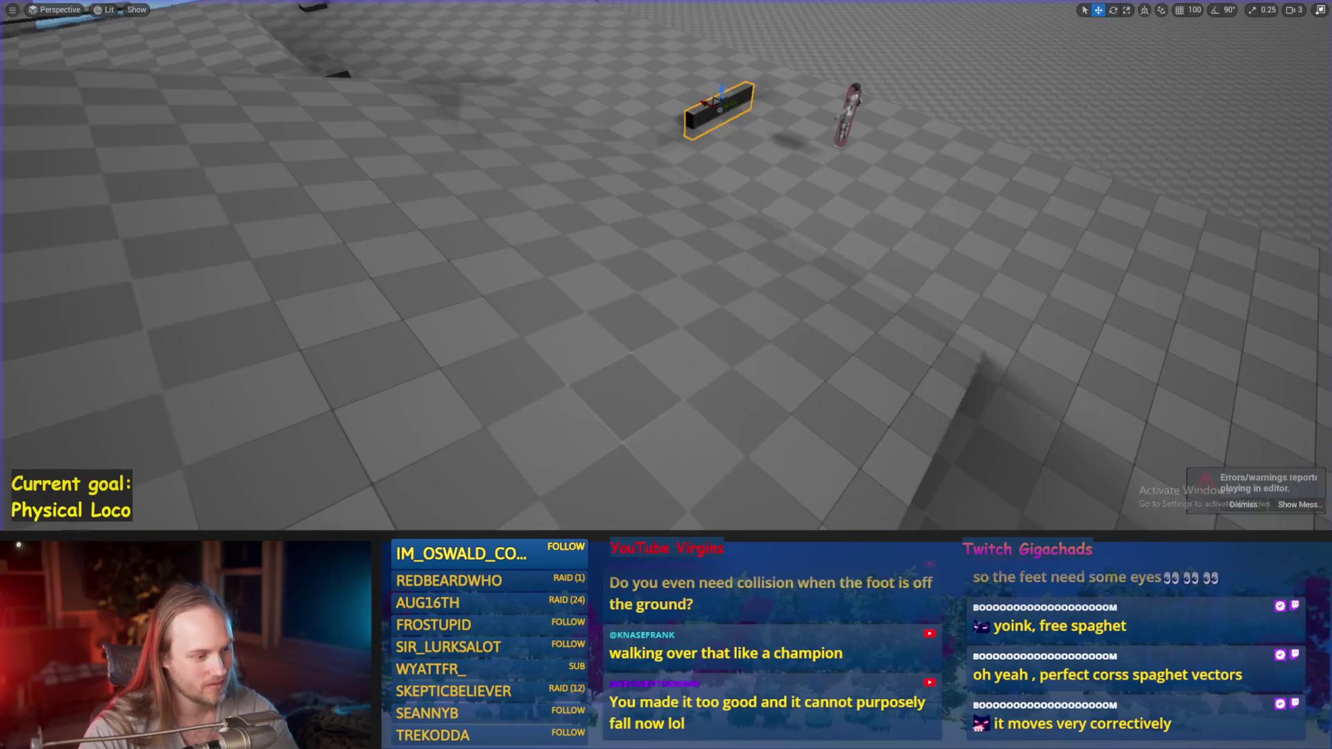
{"action": "left_click", "coordinate": [474, 504]}
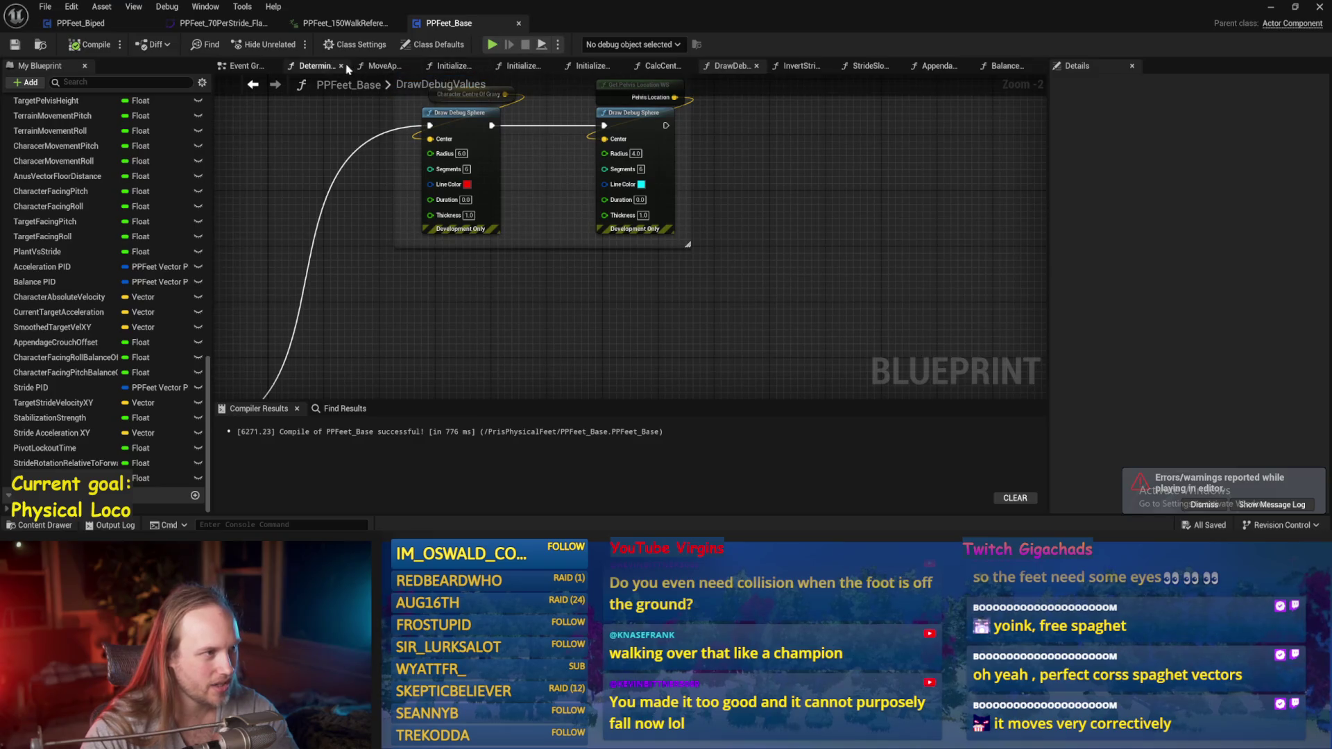
- In Balance Maybe, set the second Map Range Clamped Out Range B to 120 and compile
{"action": "left_click", "coordinate": [246, 68]}
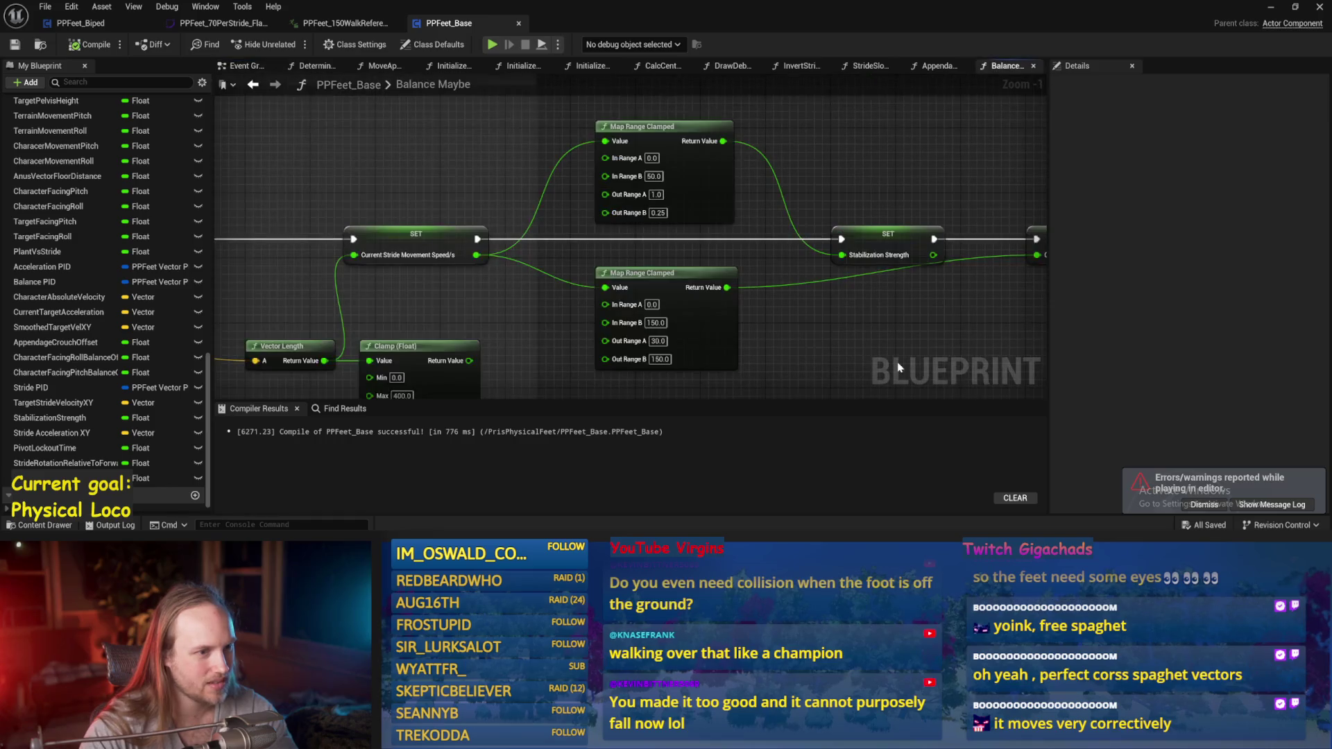
{"action": "left_click_drag", "start_coordinate": [899, 367], "coordinate": [871, 307]}
{"action": "scroll", "coordinate": [753, 297], "scroll_direction": "up", "scroll_amount": 1}
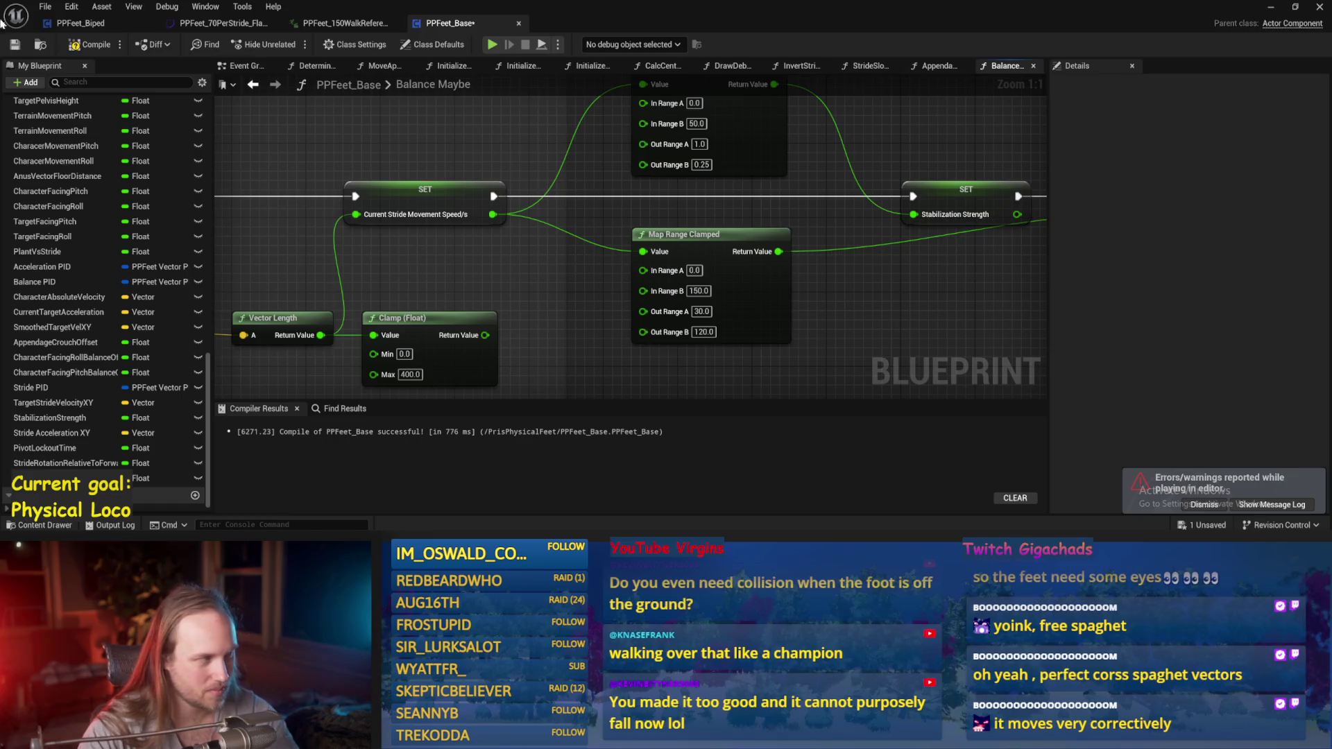
{"action": "key", "text": "F7"}
{"action": "left_click_drag", "start_coordinate": [871, 362], "coordinate": [867, 310]}
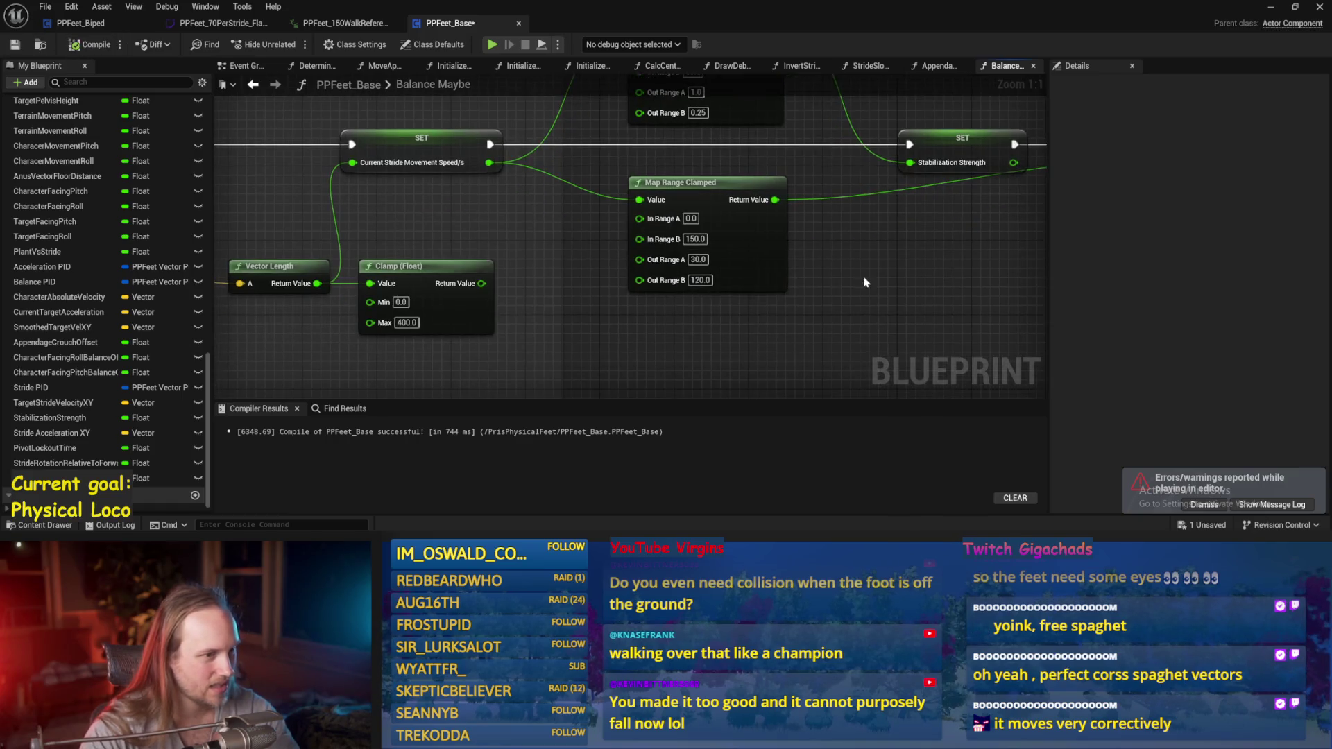
- Check the new balance mapping in the running play session, then stop it
{"action": "left_click", "coordinate": [1271, 7]}
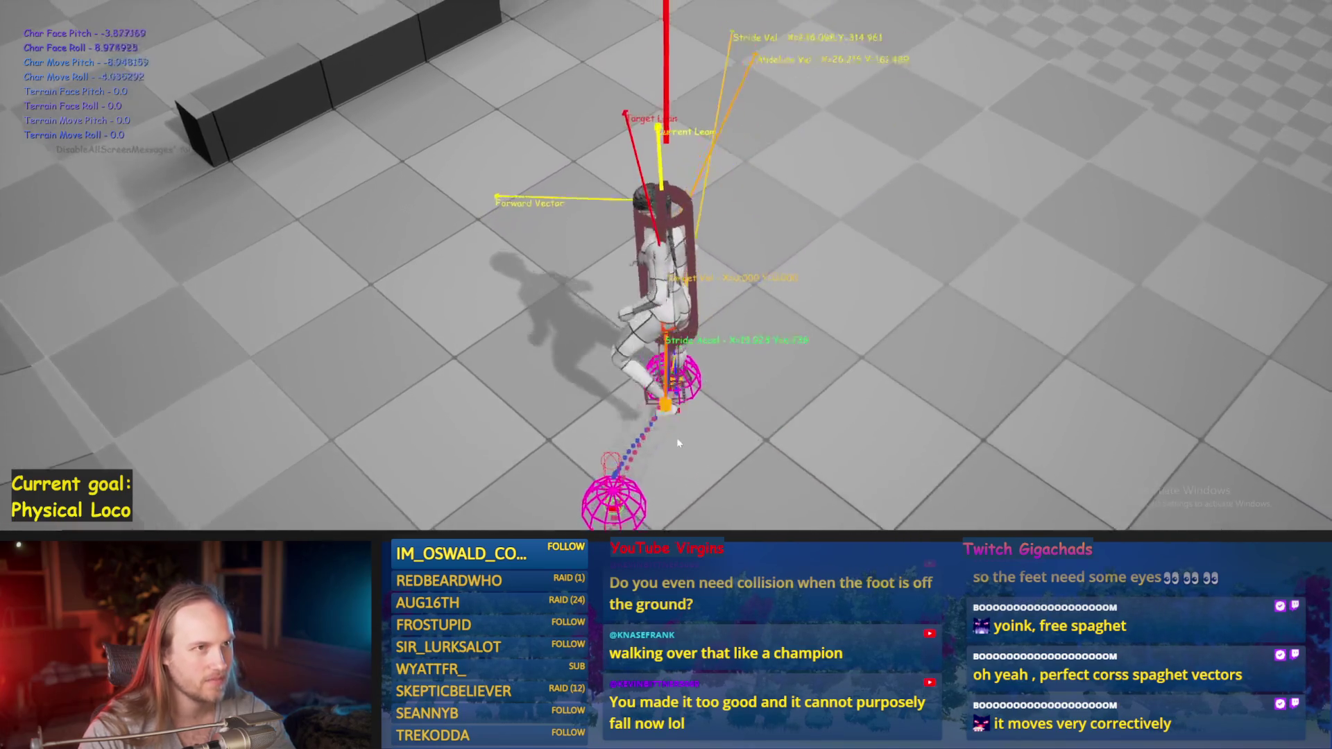
{"action": "key", "text": "Escape"}
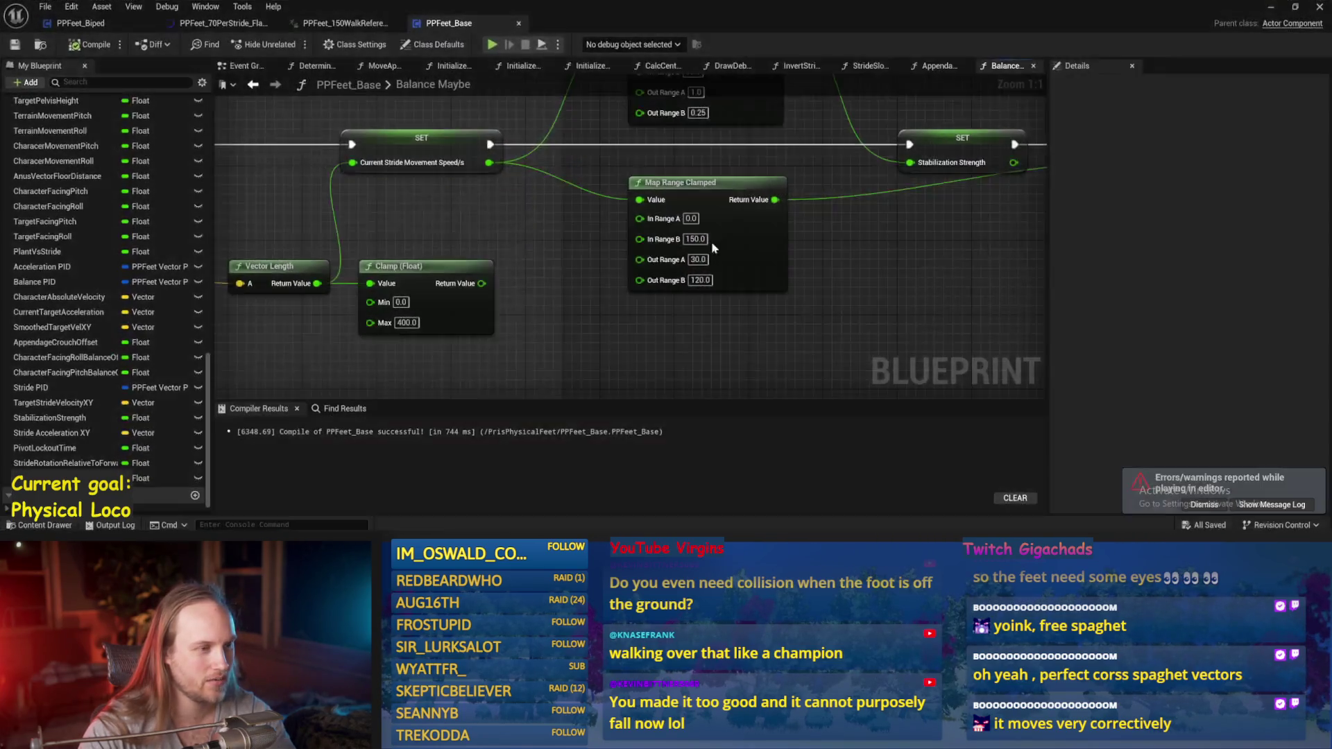
{"action": "mouse_move", "coordinate": [902, 375]}
{"action": "left_mouse_down"}
{"action": "mouse_move", "coordinate": [809, 390]}
{"action": "mouse_move", "coordinate": [677, 159]}
{"action": "mouse_move", "coordinate": [644, 202]}
{"action": "left_mouse_up"}
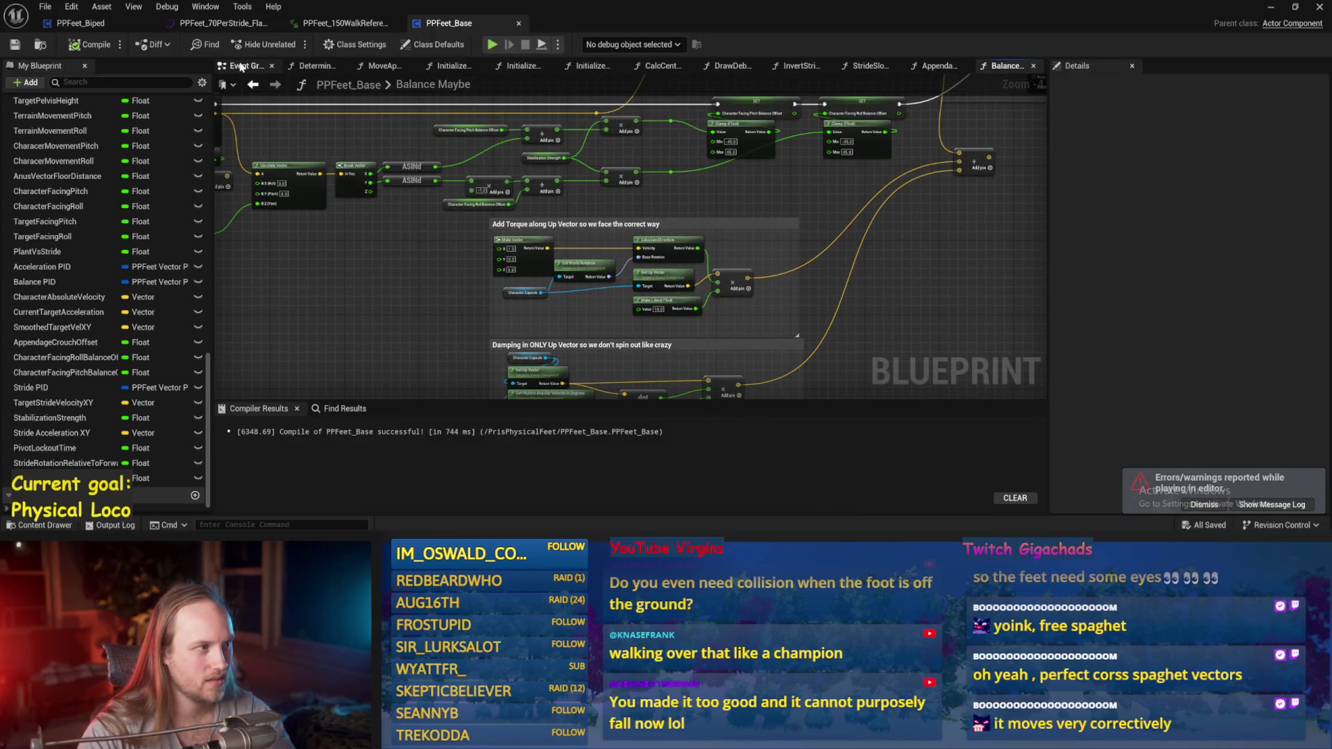
- Bring the Event Graph's Lock character for testing nodes into view near the Delay node
{"action": "left_click", "coordinate": [240, 66]}
{"action": "left_click_drag", "start_coordinate": [485, 229], "coordinate": [710, 302]}
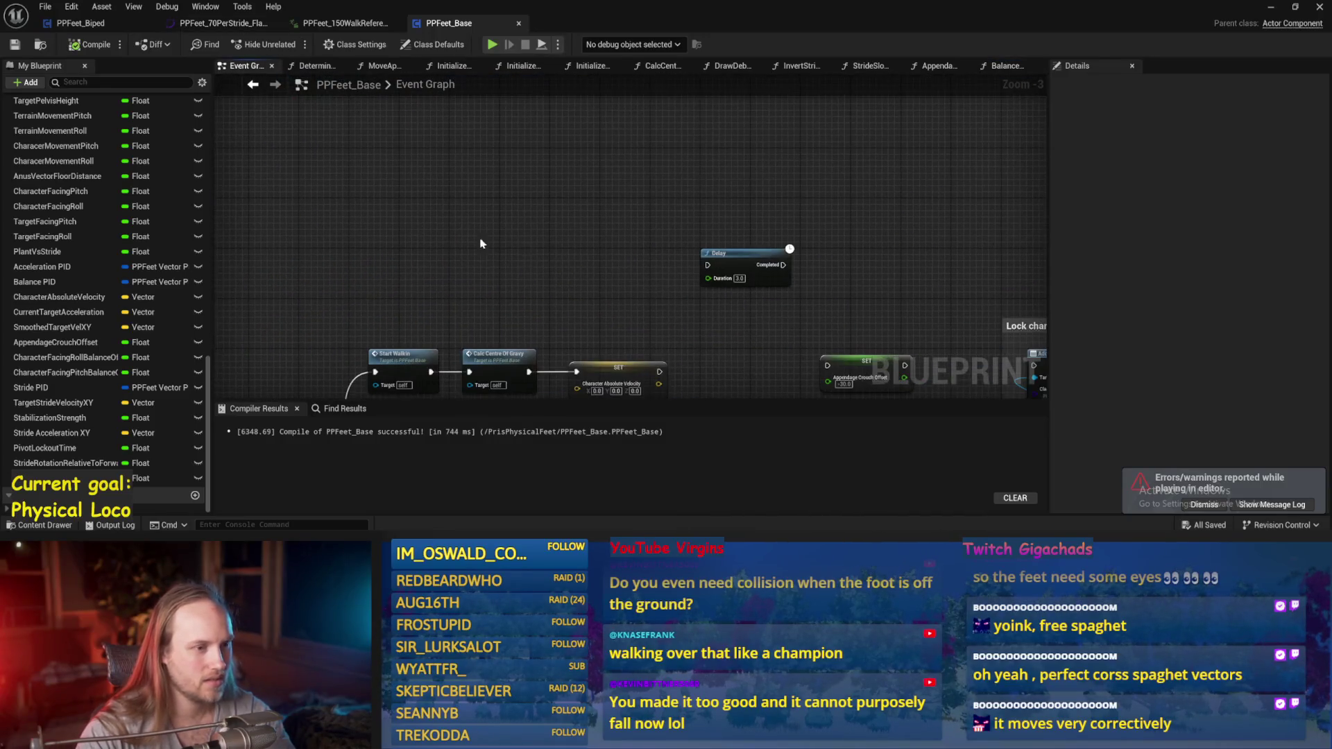
{"action": "scroll", "coordinate": [653, 290], "scroll_direction": "up", "scroll_amount": 2}
{"action": "left_click_drag", "start_coordinate": [624, 271], "coordinate": [580, 236]}
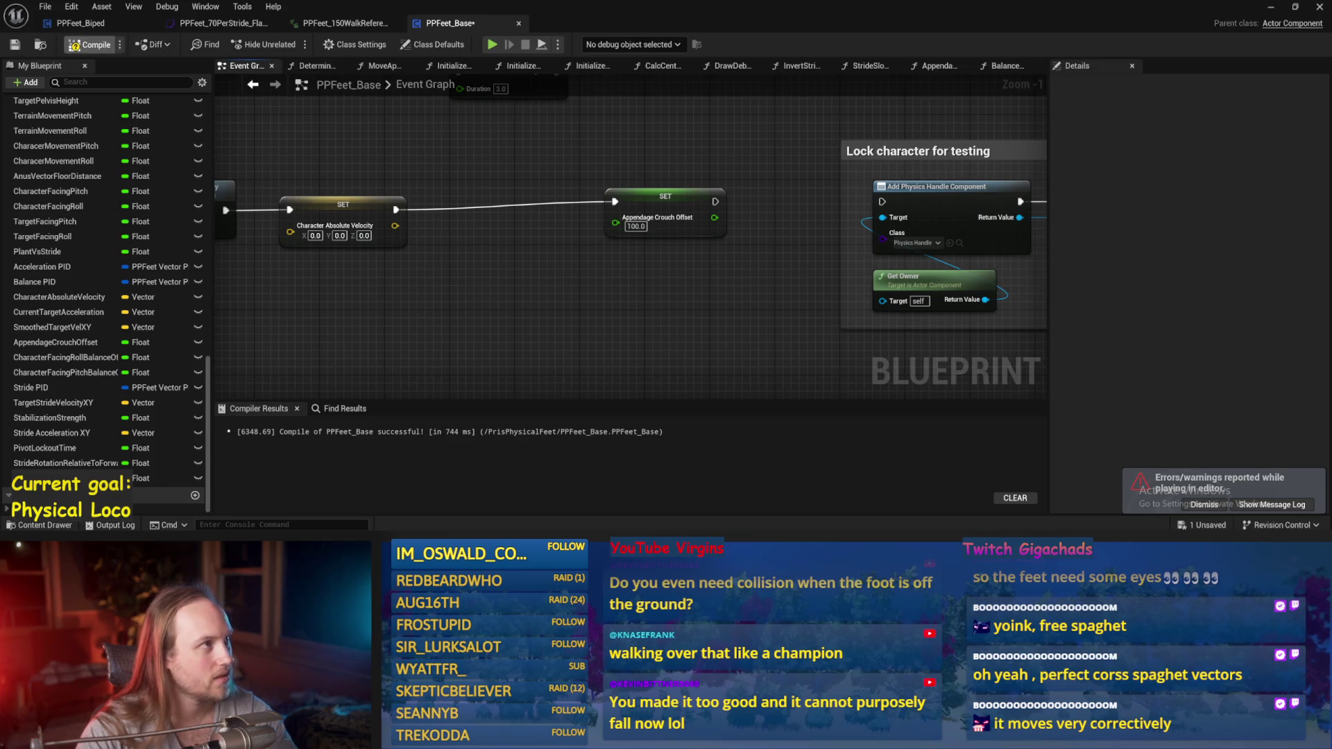
- In the running game, eject, move the physics character against the wall block, re-possess, then stop
{"action": "left_click", "coordinate": [1270, 13]}
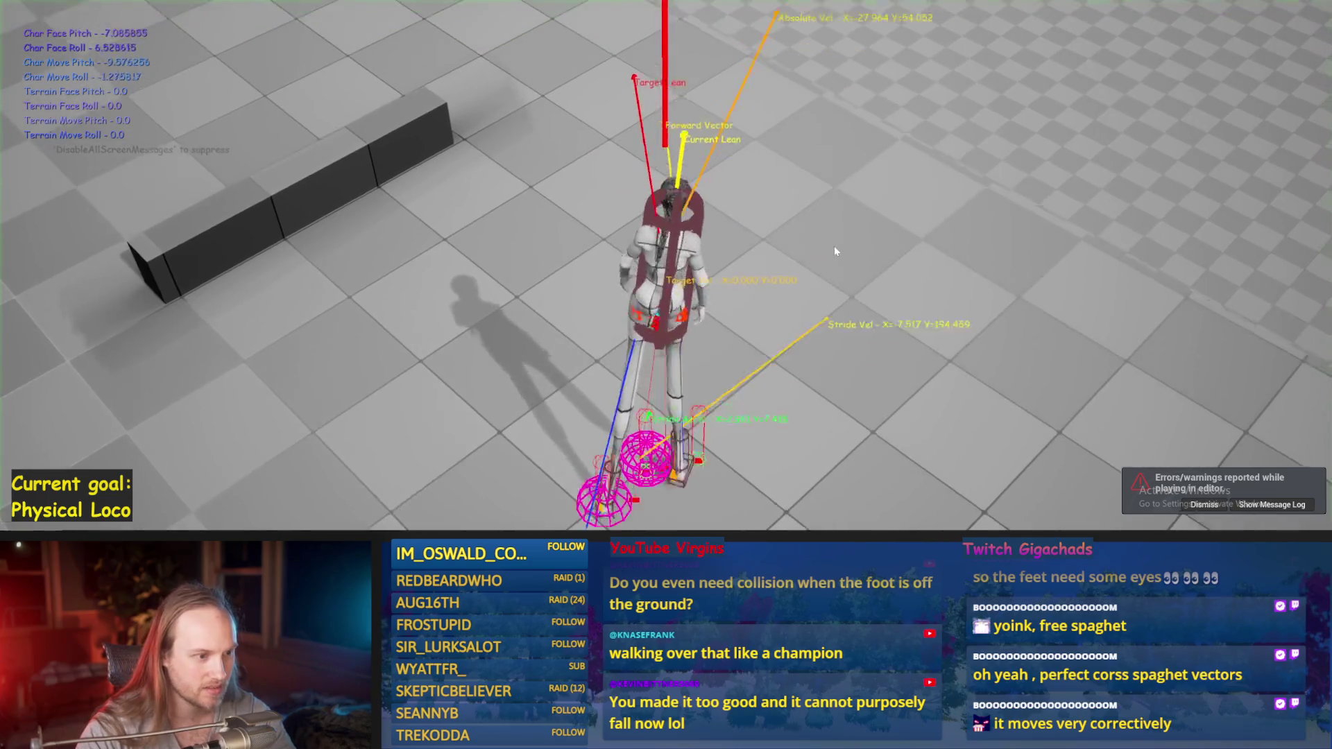
{"action": "key", "text": "F8"}
{"action": "left_click", "coordinate": [510, 257]}
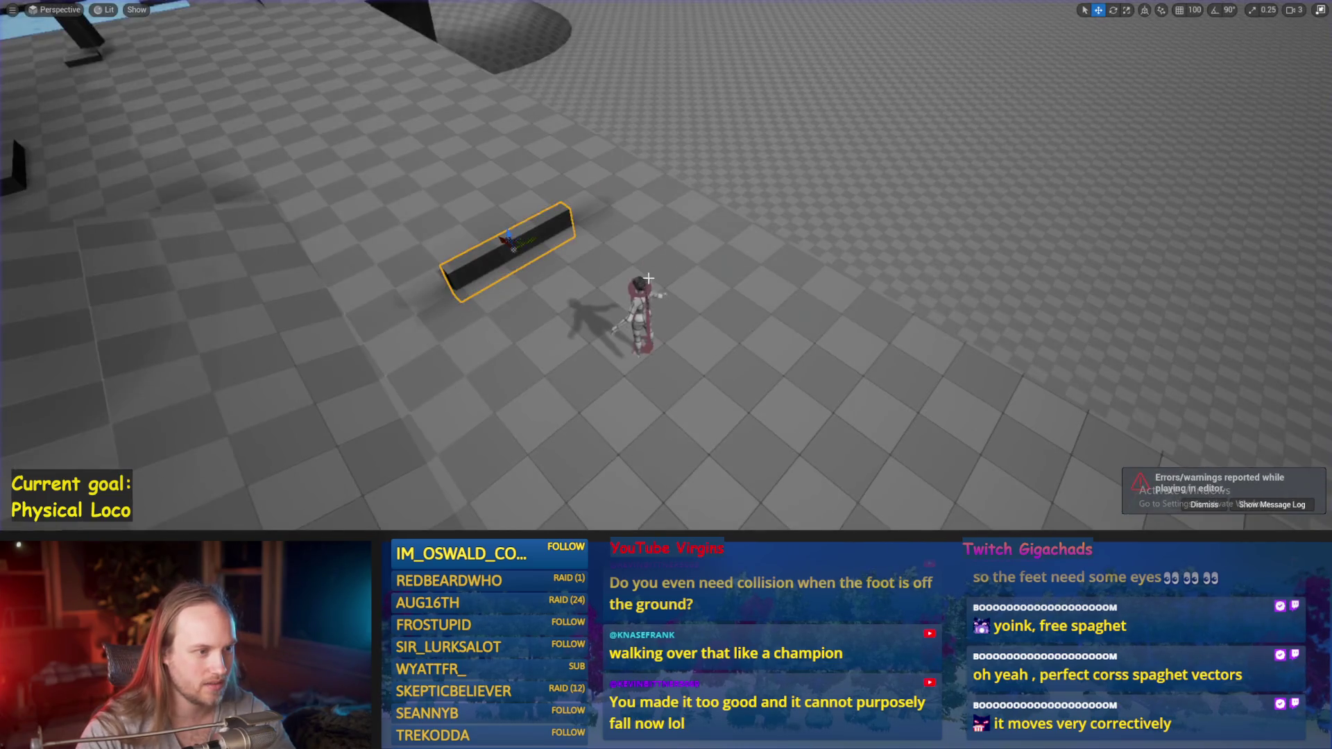
{"action": "left_click", "coordinate": [638, 305]}
{"action": "left_click_drag", "start_coordinate": [638, 304], "coordinate": [638, 255]}
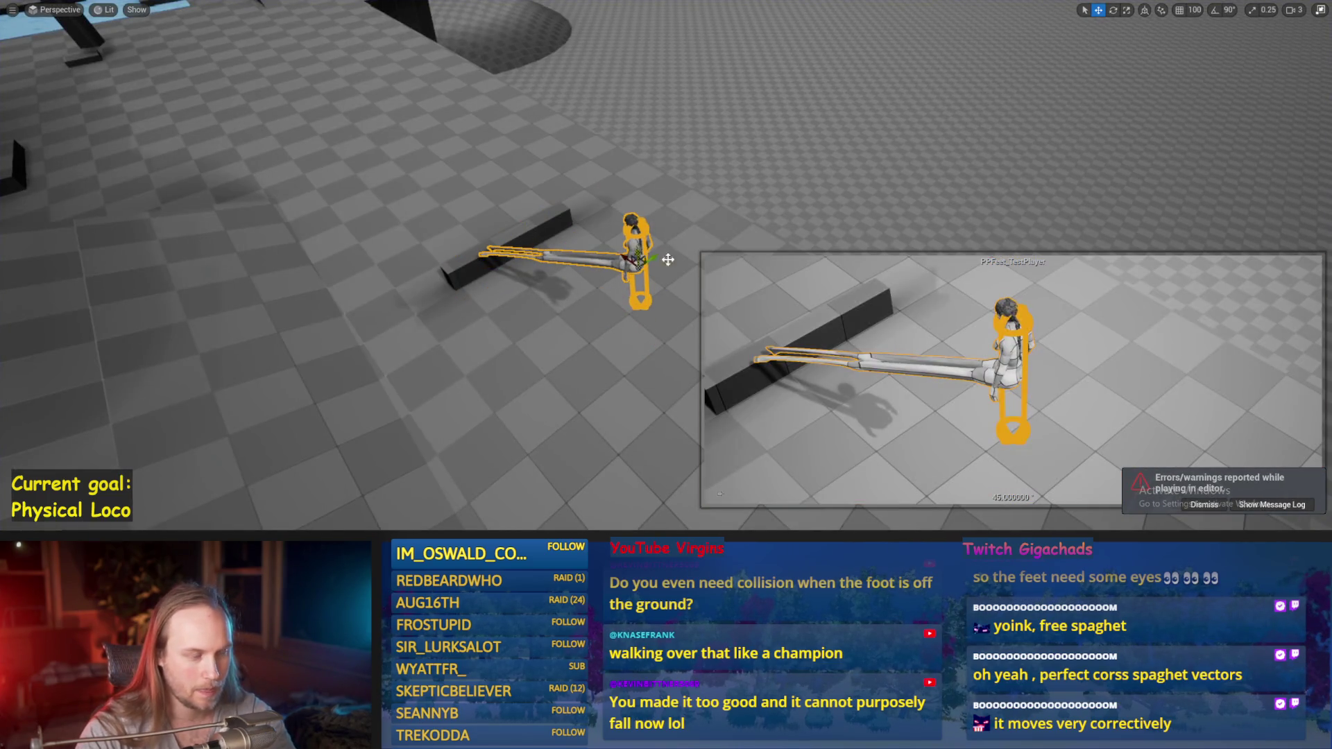
{"action": "key", "text": "F8"}
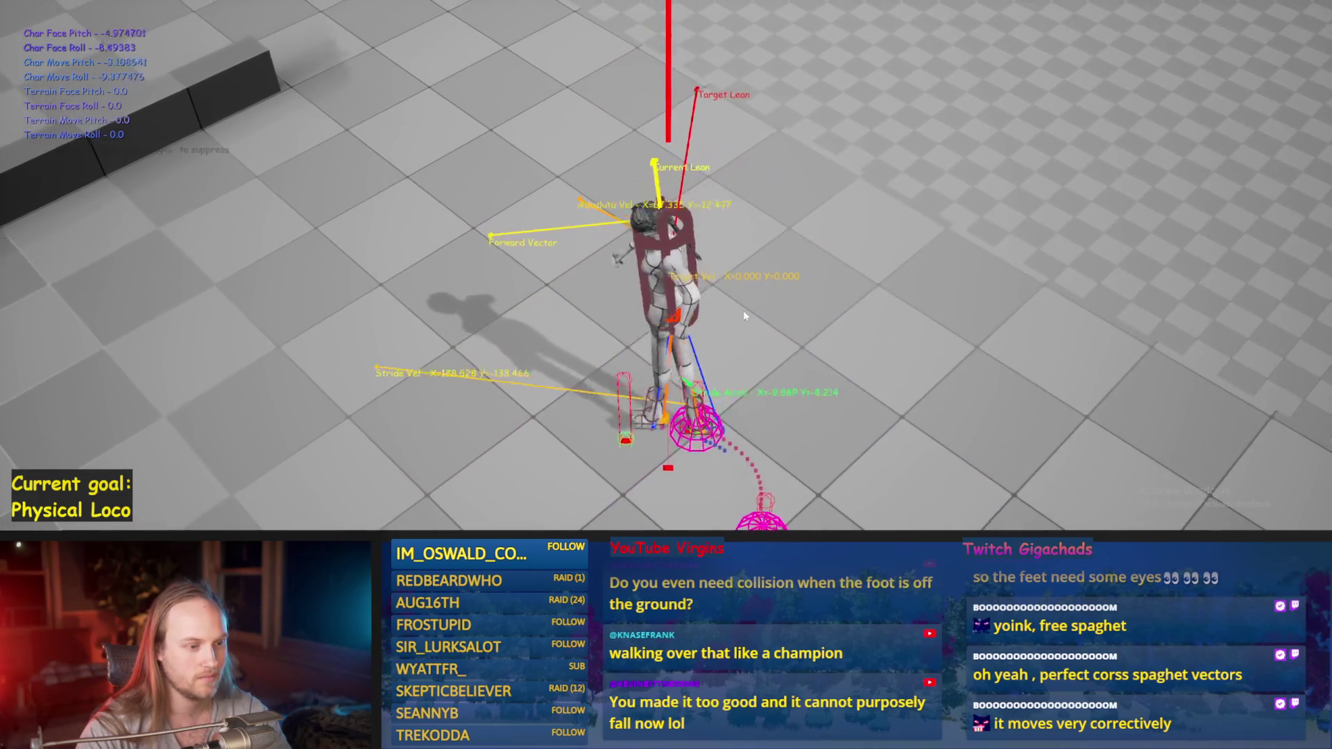
{"action": "key", "text": "Escape"}
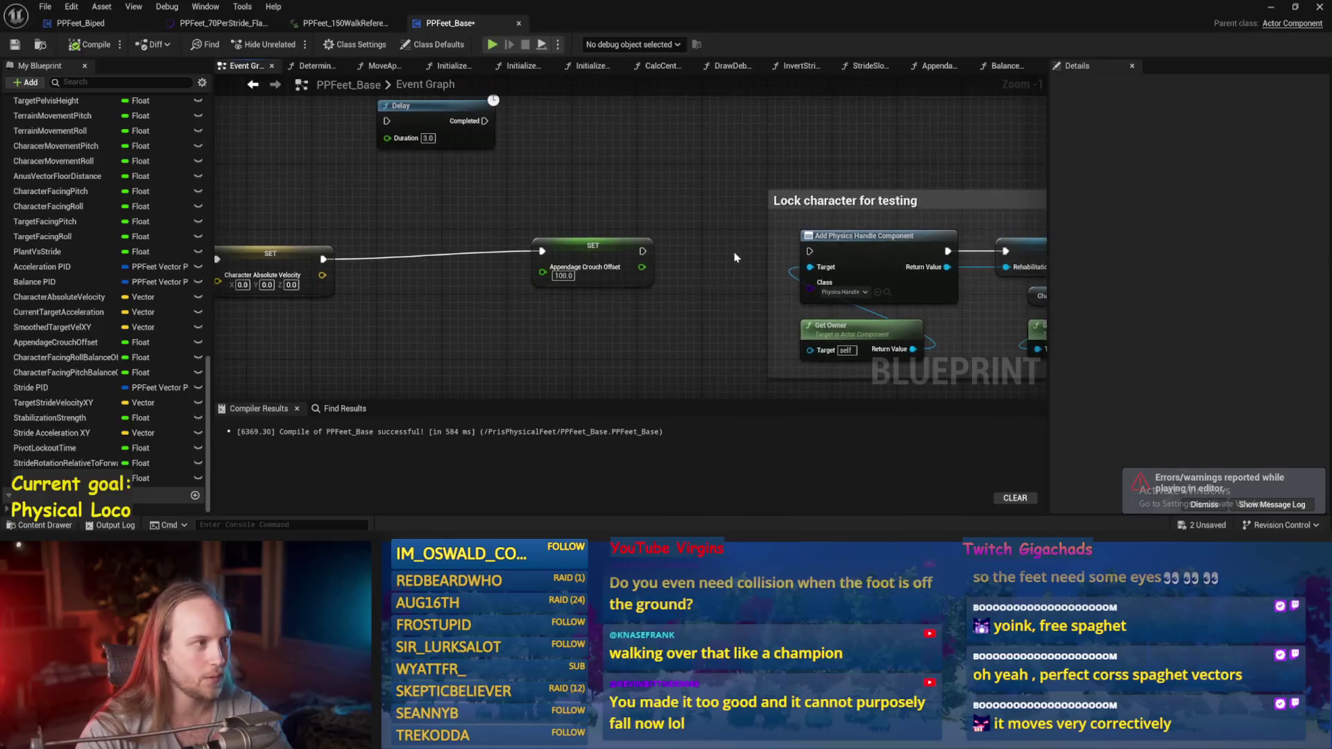
{"action": "left_click", "coordinate": [1269, 9]}
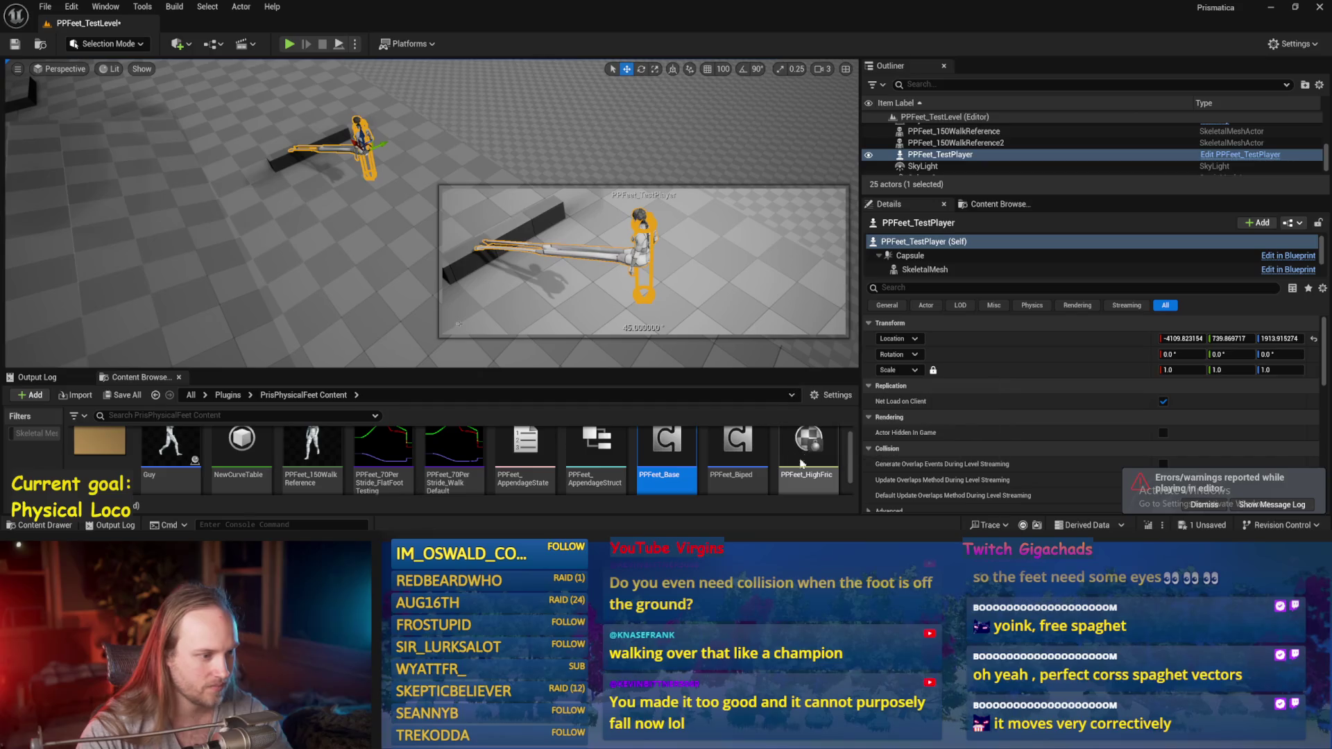
- Open PPFeet_TestAnimBP from the Anims folder and view its AnimGraph's Anim Dynamics and Kawaii Physics nodes
{"action": "scroll", "coordinate": [326, 446], "scroll_direction": "down", "scroll_amount": 5}
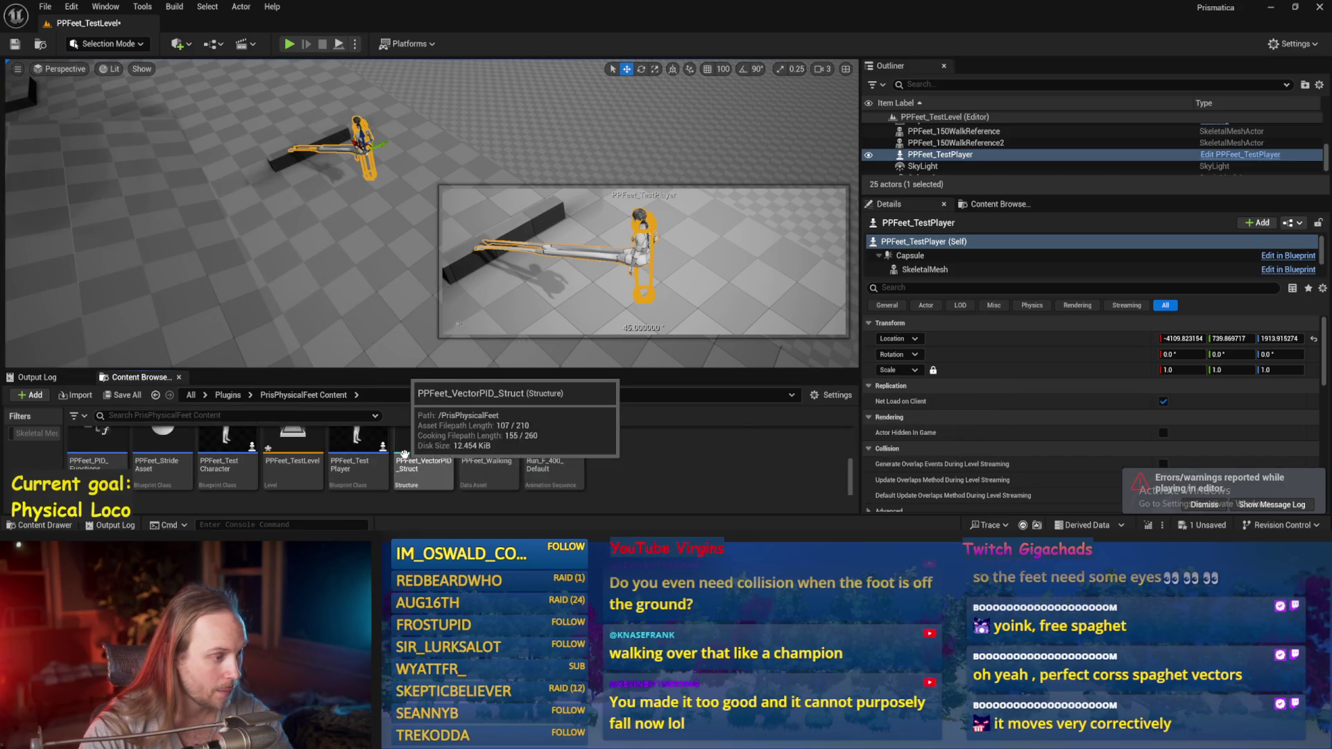
{"action": "scroll", "coordinate": [428, 458], "scroll_direction": "up", "scroll_amount": 5}
{"action": "double_click", "coordinate": [101, 453]}
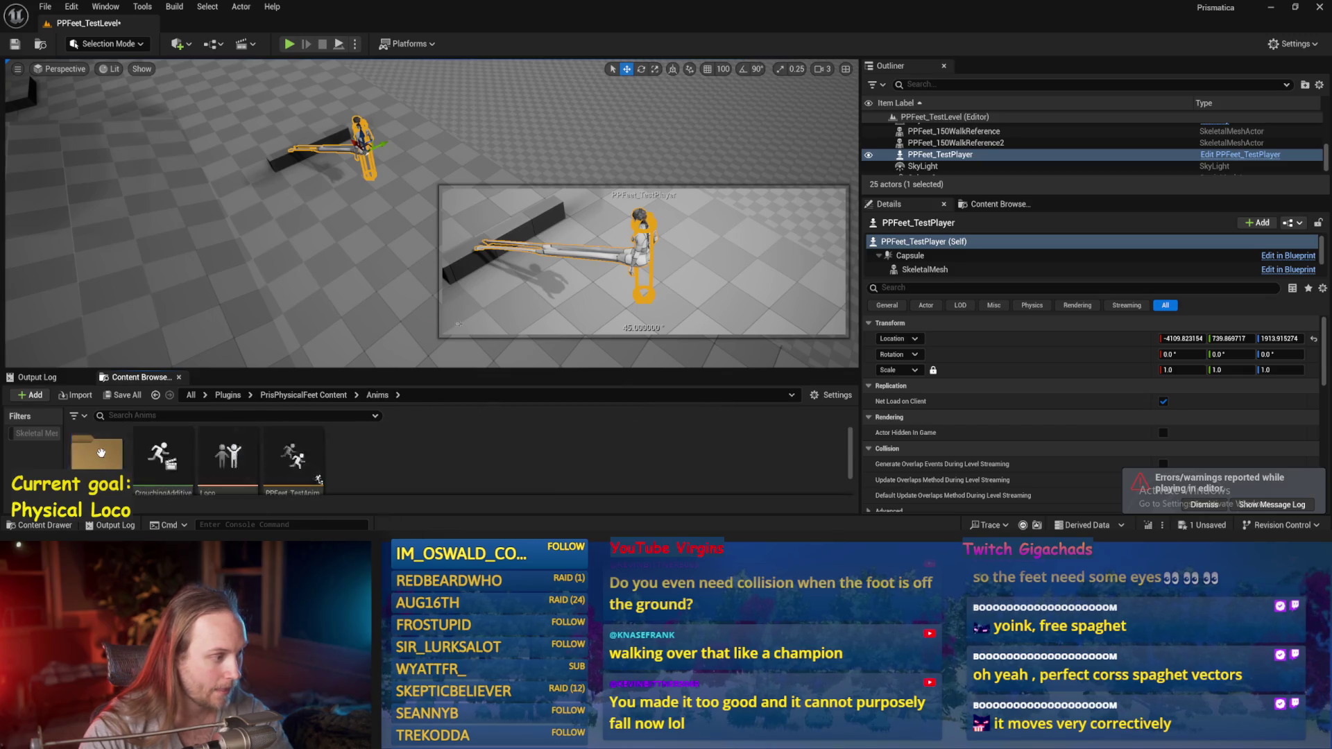
{"action": "double_click", "coordinate": [284, 445]}
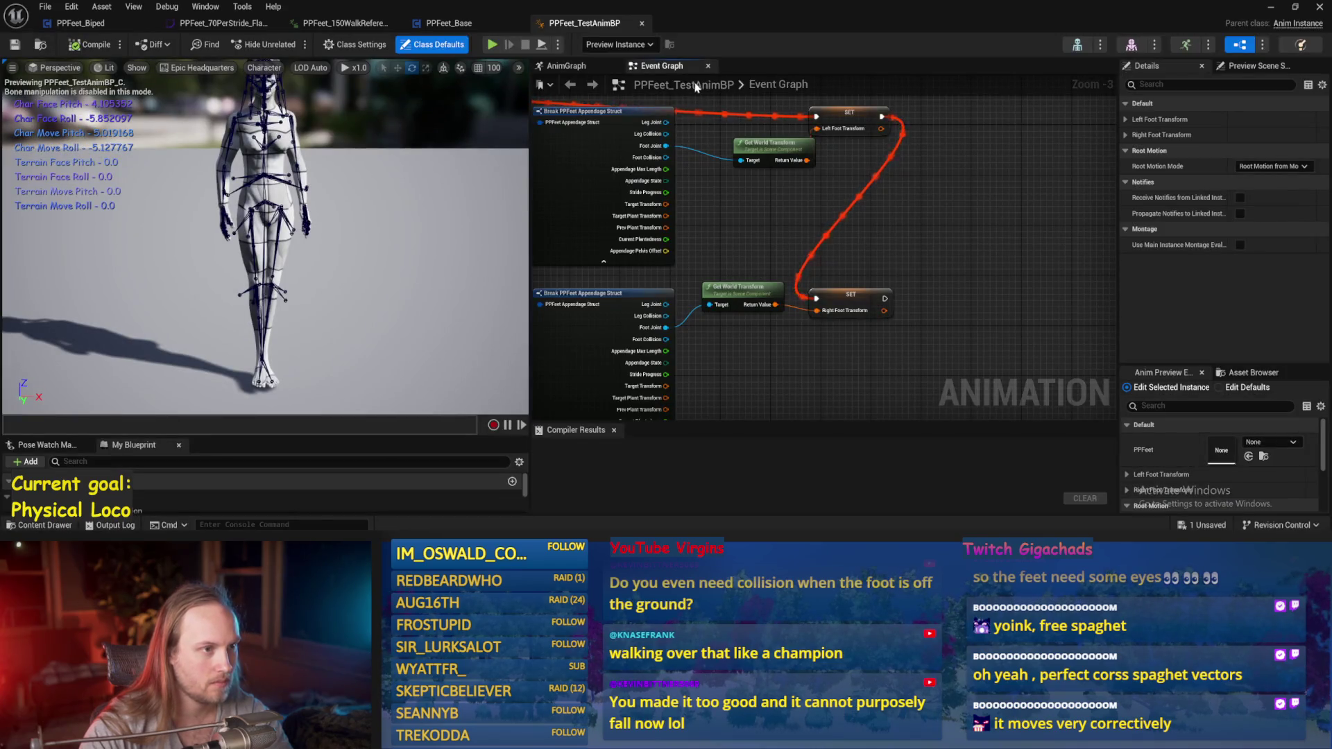
{"action": "left_click", "coordinate": [566, 65]}
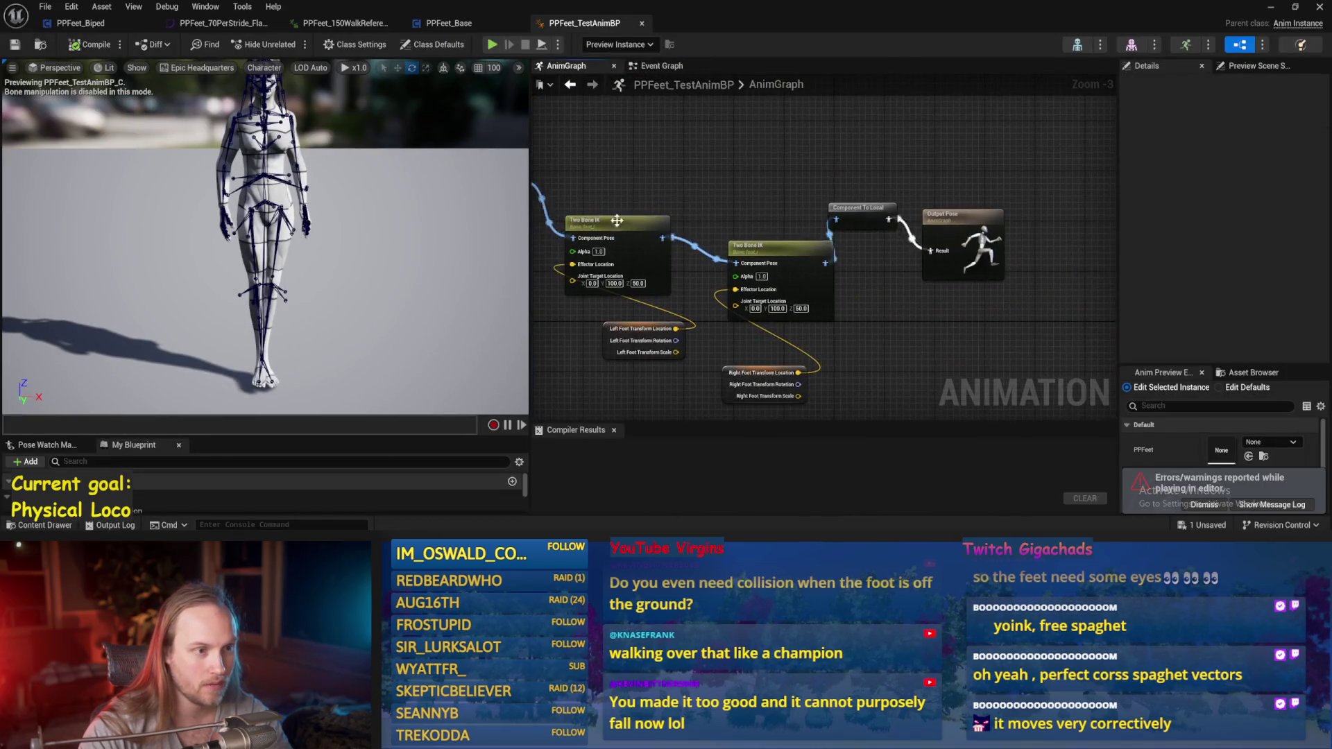
{"action": "mouse_move", "coordinate": [779, 186]}
{"action": "left_mouse_down"}
{"action": "mouse_move", "coordinate": [855, 221]}
{"action": "mouse_move", "coordinate": [679, 173]}
{"action": "left_mouse_up"}
- Add a Kawaii Physics node to the AnimGraph, leaving its root bone unset
{"action": "right_click", "coordinate": [694, 177]}
{"action": "type", "text": "physics"}
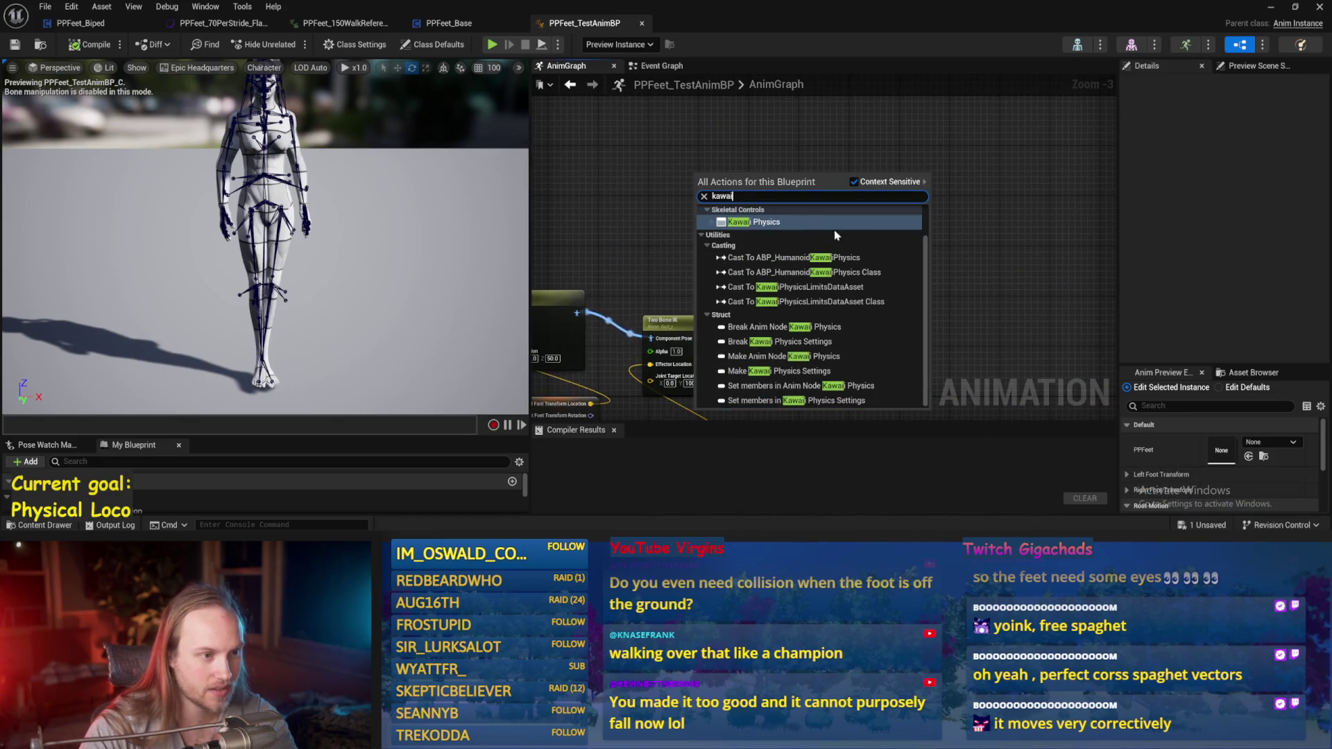
{"action": "key", "text": "Escape"}
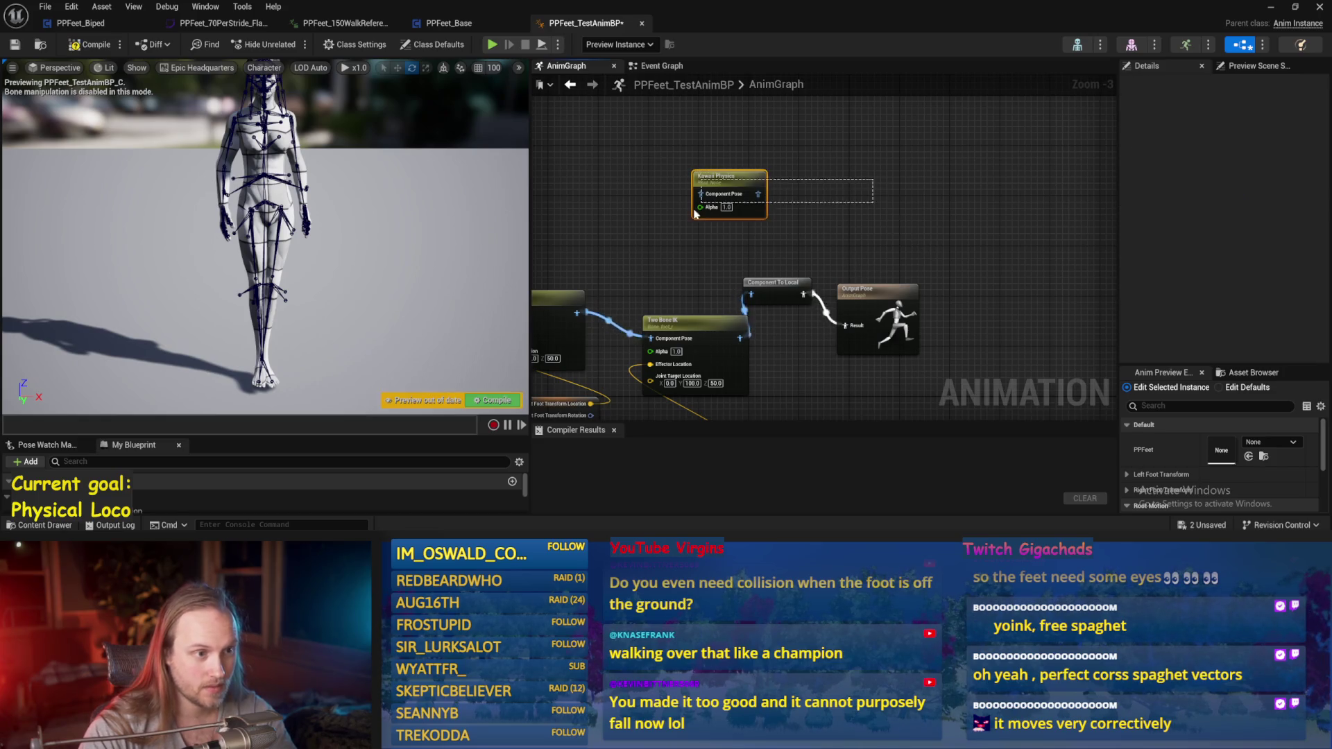
{"action": "left_click", "coordinate": [1253, 228]}
{"action": "type", "text": "pel"}
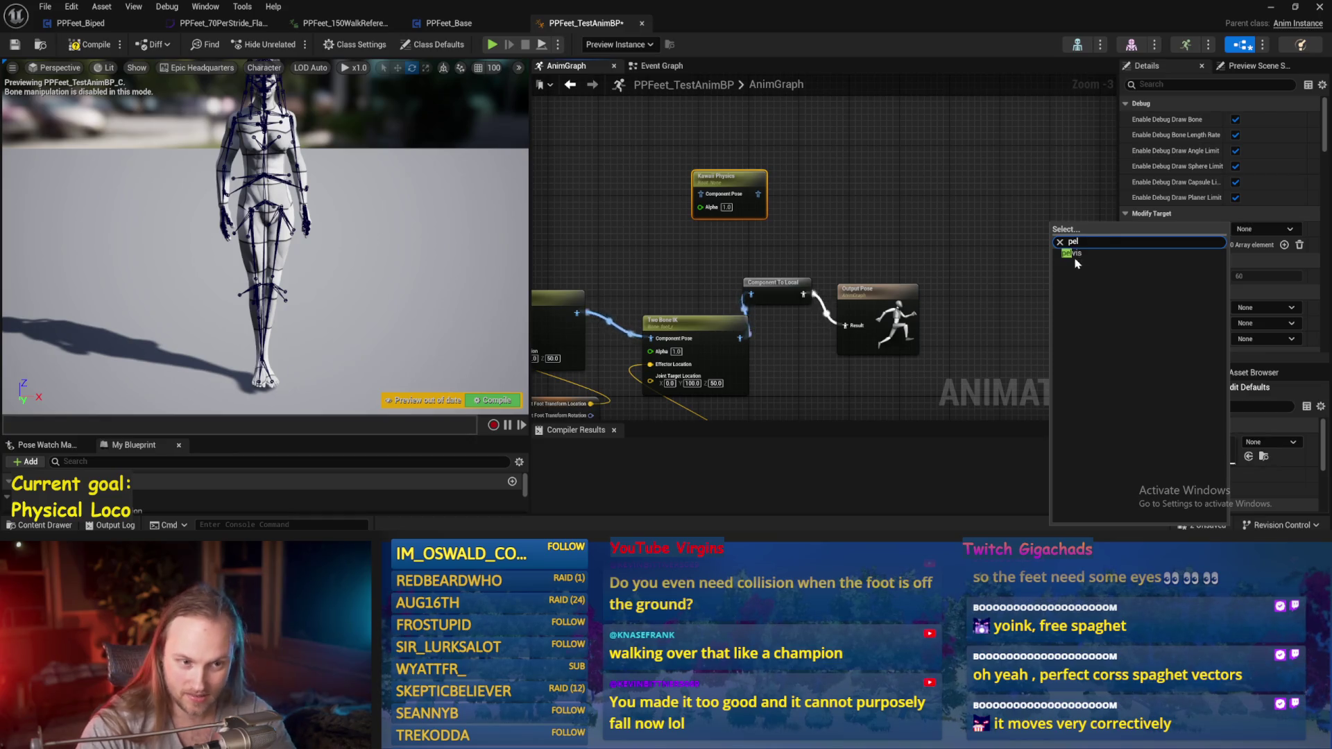
{"action": "left_click", "coordinate": [883, 230]}
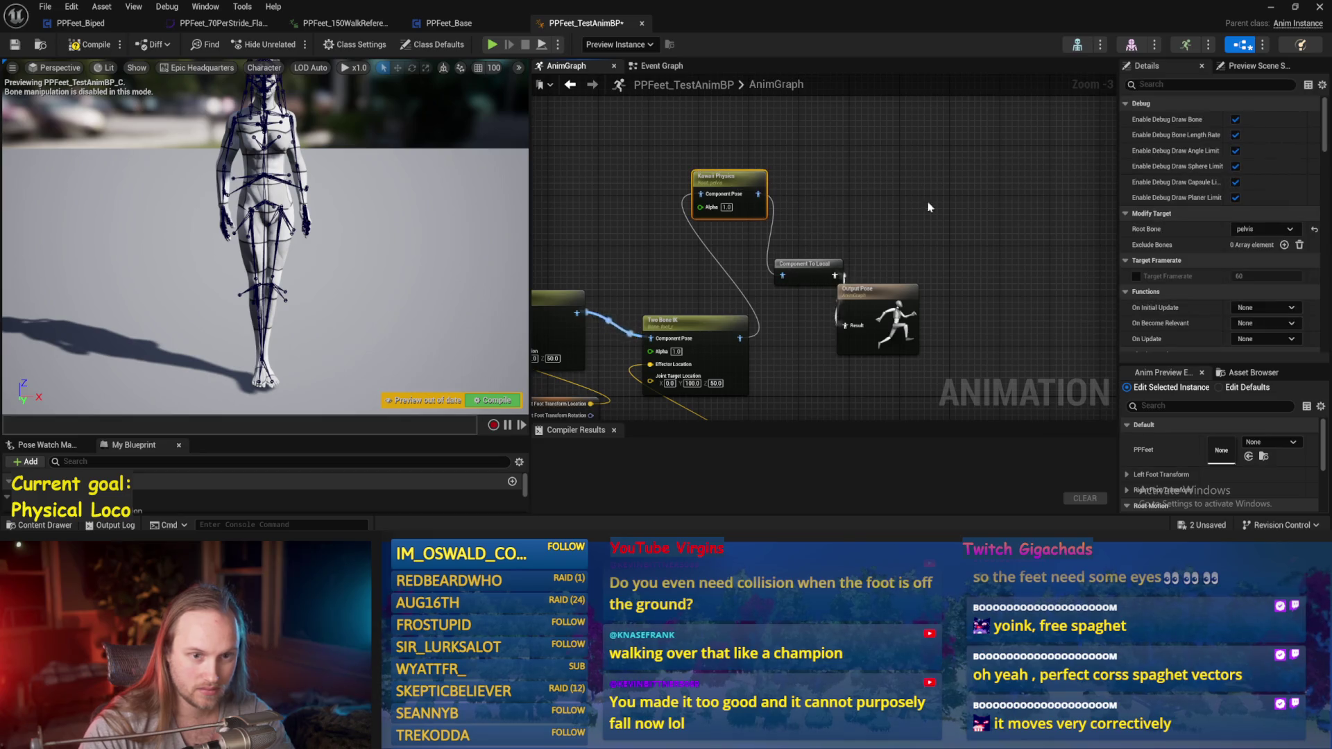
- Compile PPFeet_TestAnimBP and start a play session in the test level
{"action": "scroll", "coordinate": [1222, 244], "scroll_direction": "down", "scroll_amount": 5}
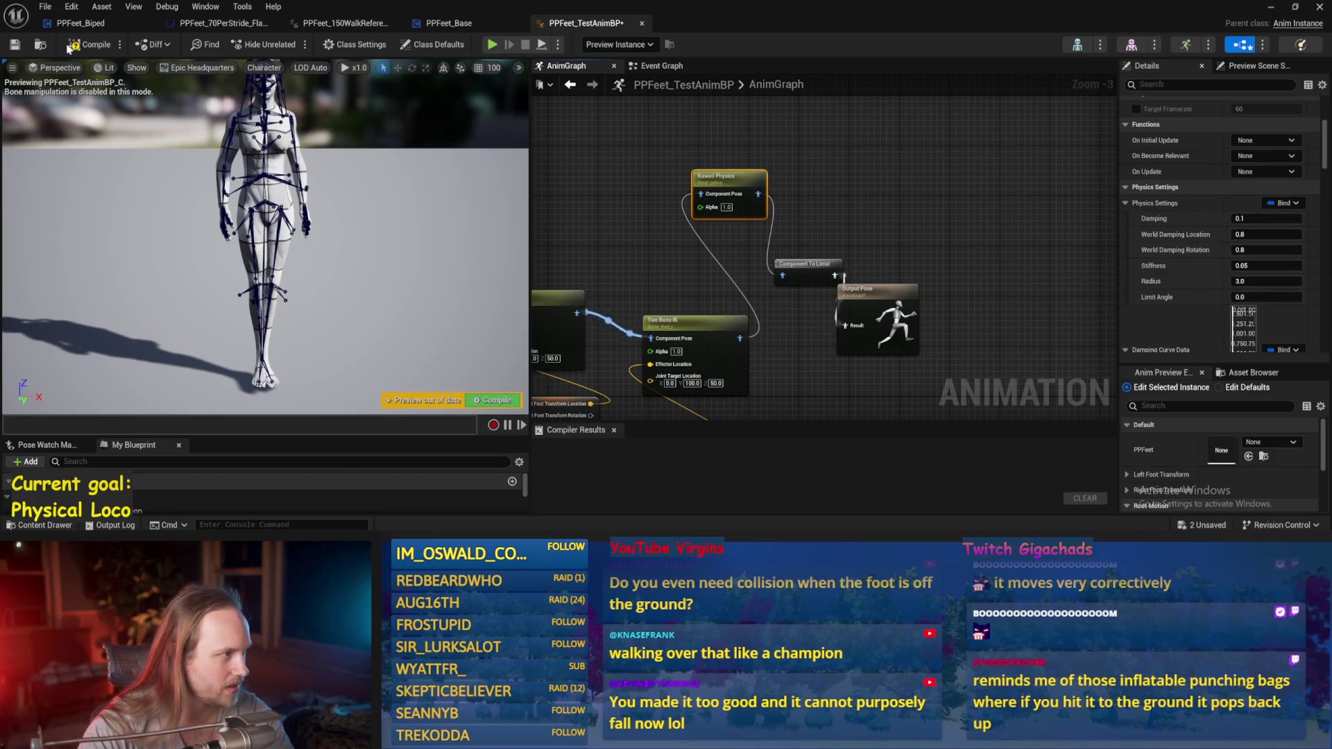
{"action": "key", "text": "F7"}
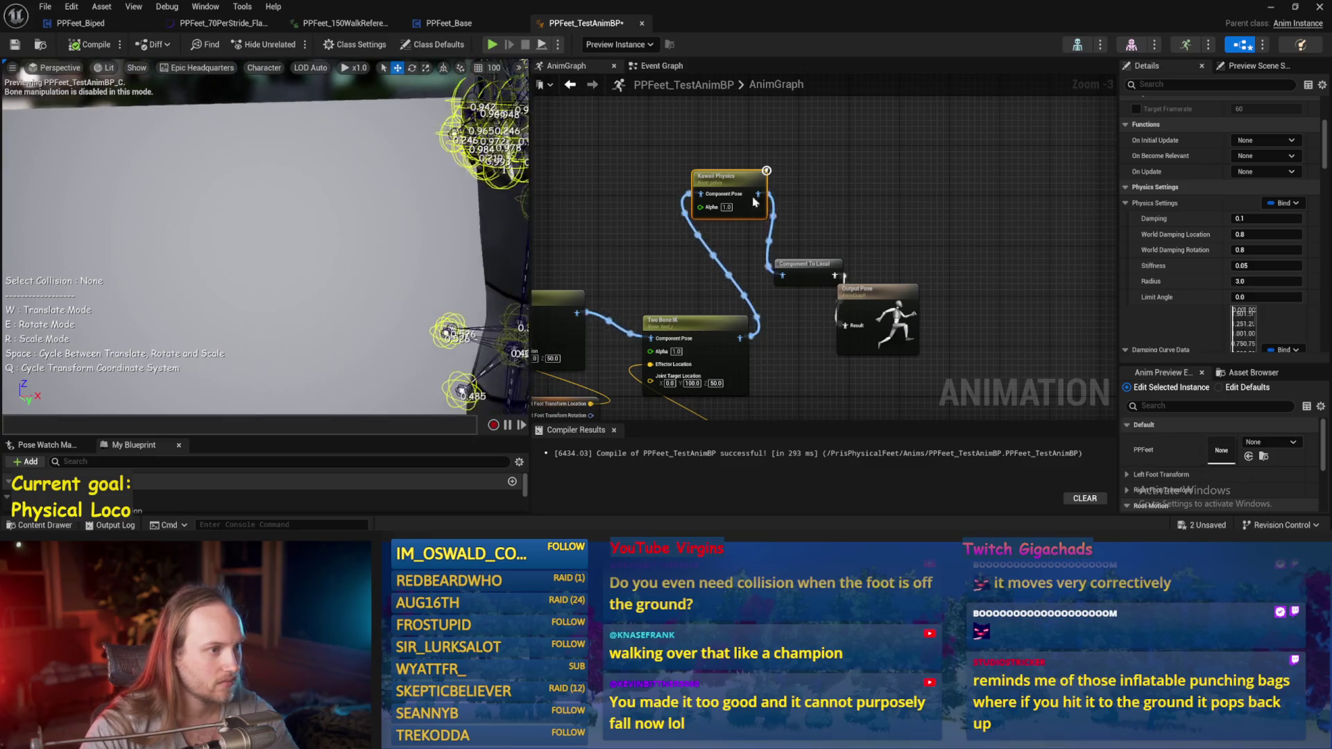
{"action": "key", "text": "alt+Tab"}
{"action": "key", "text": "alt+p"}
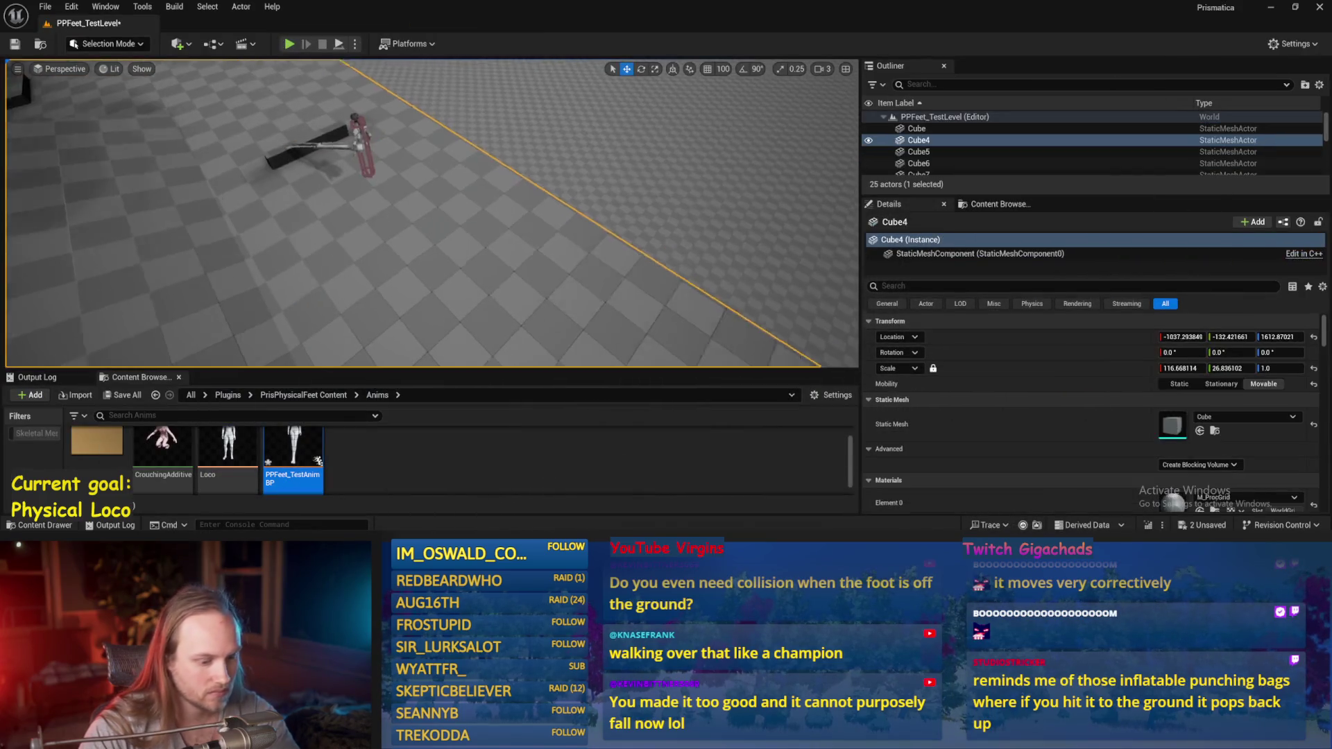
- Play fullscreen, eject and fly beside the character to watch the braid swing, then stop
{"action": "key", "text": "F11"}
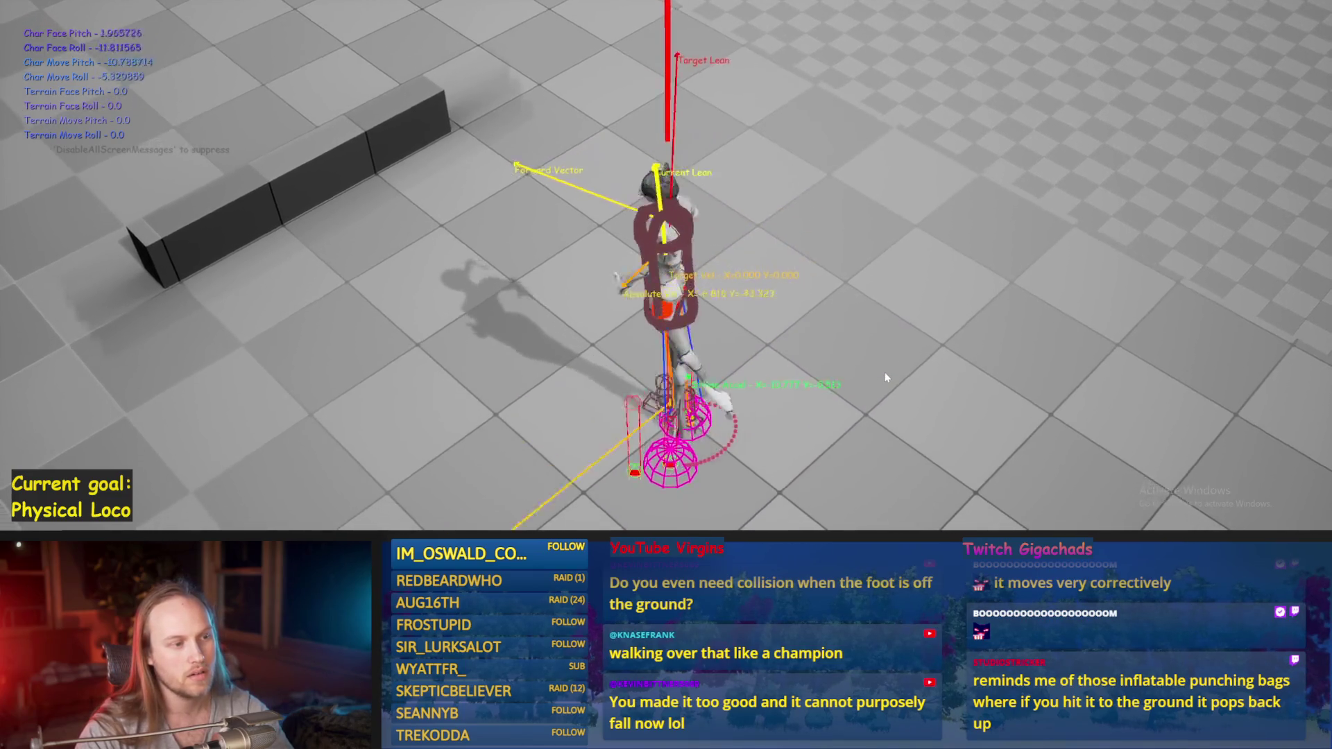
{"action": "key", "text": "F8"}
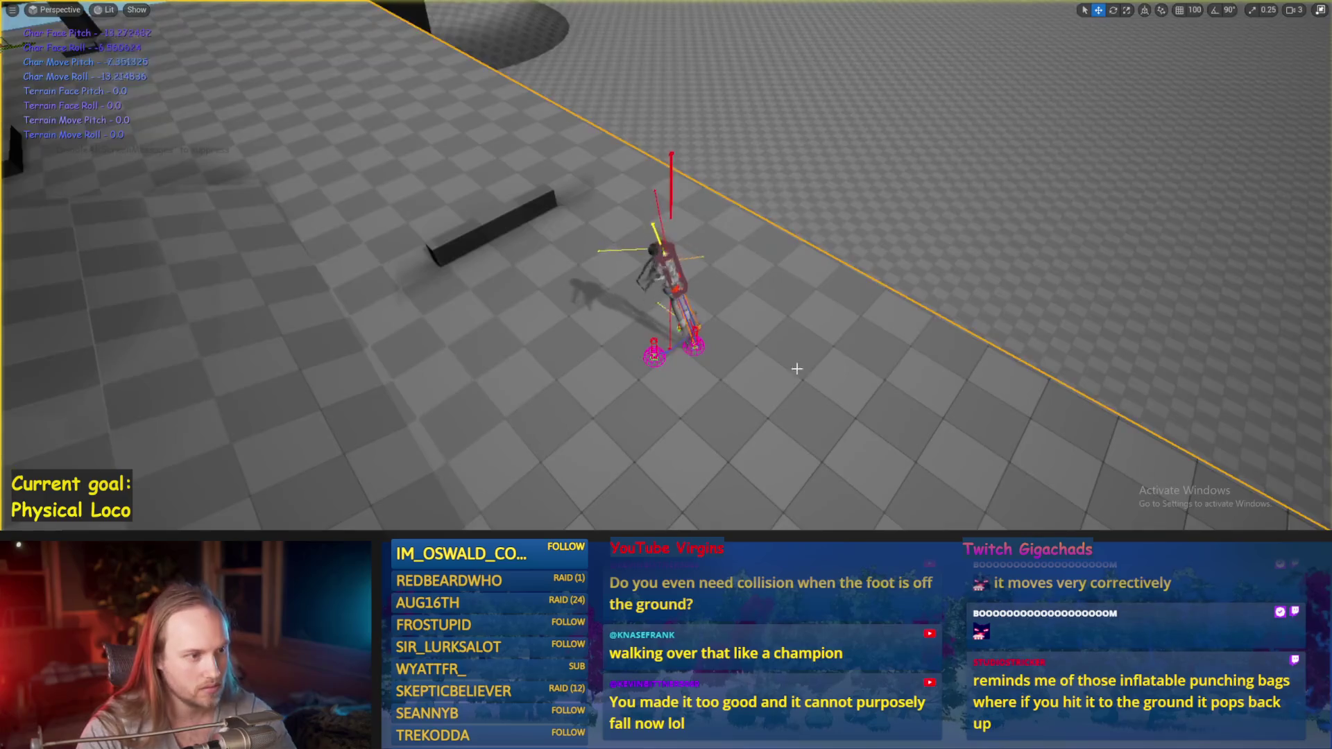
{"action": "key", "text": "w"}
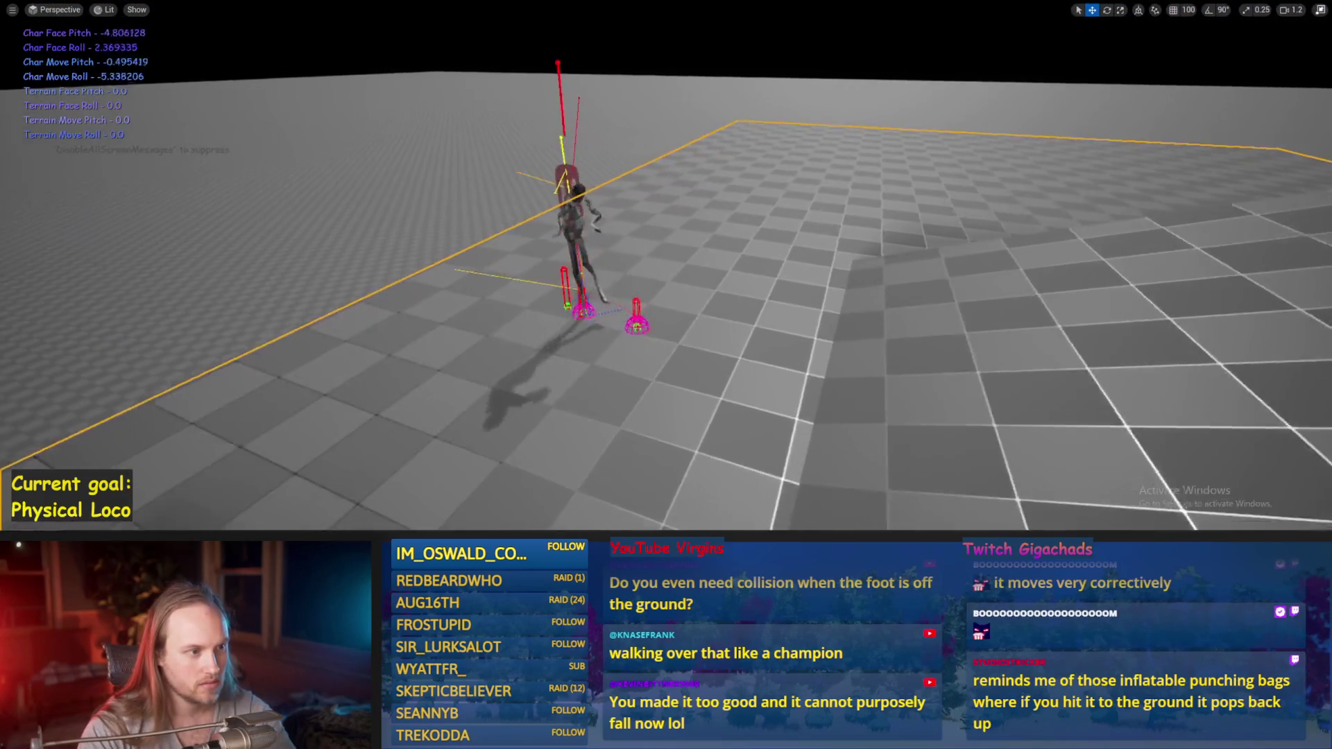
{"action": "scroll", "coordinate": [666, 278], "scroll_direction": "down", "scroll_amount": 2}
{"action": "scroll", "coordinate": [666, 277], "scroll_direction": "down", "scroll_amount": 3}
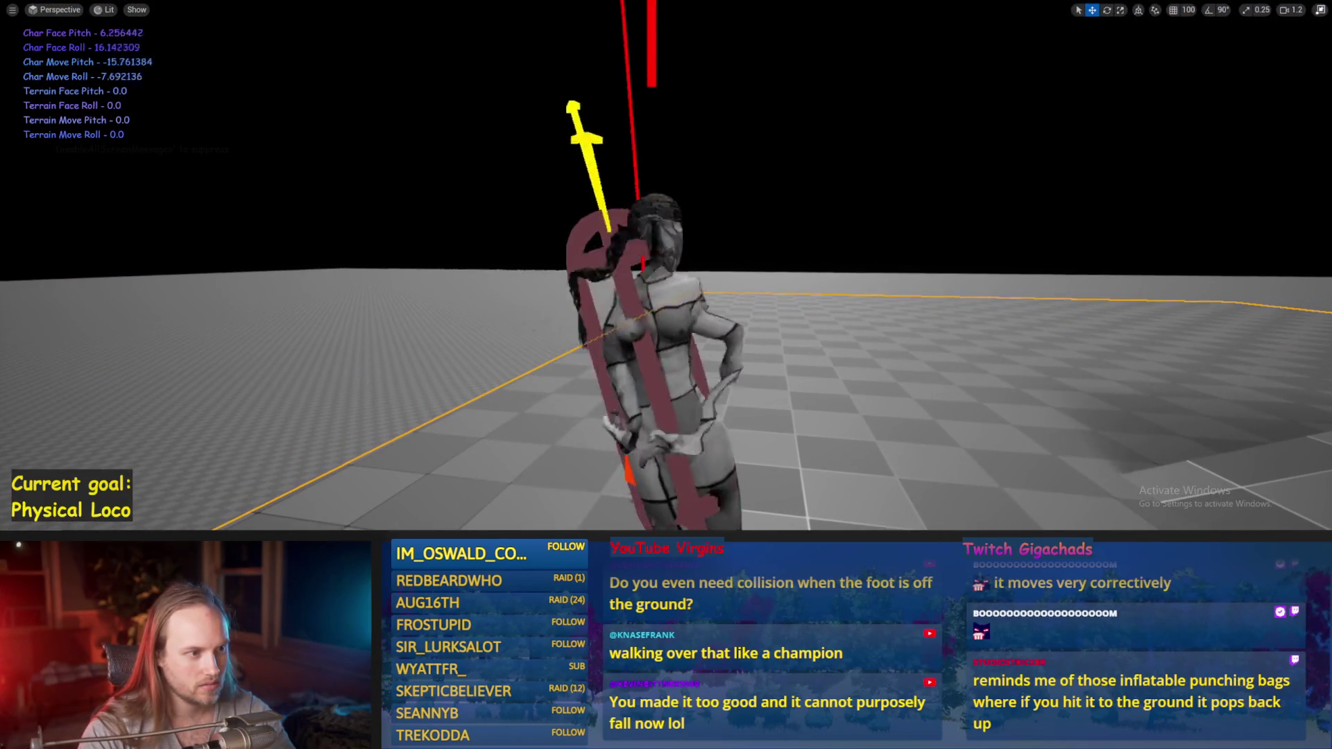
{"action": "key", "text": "a"}
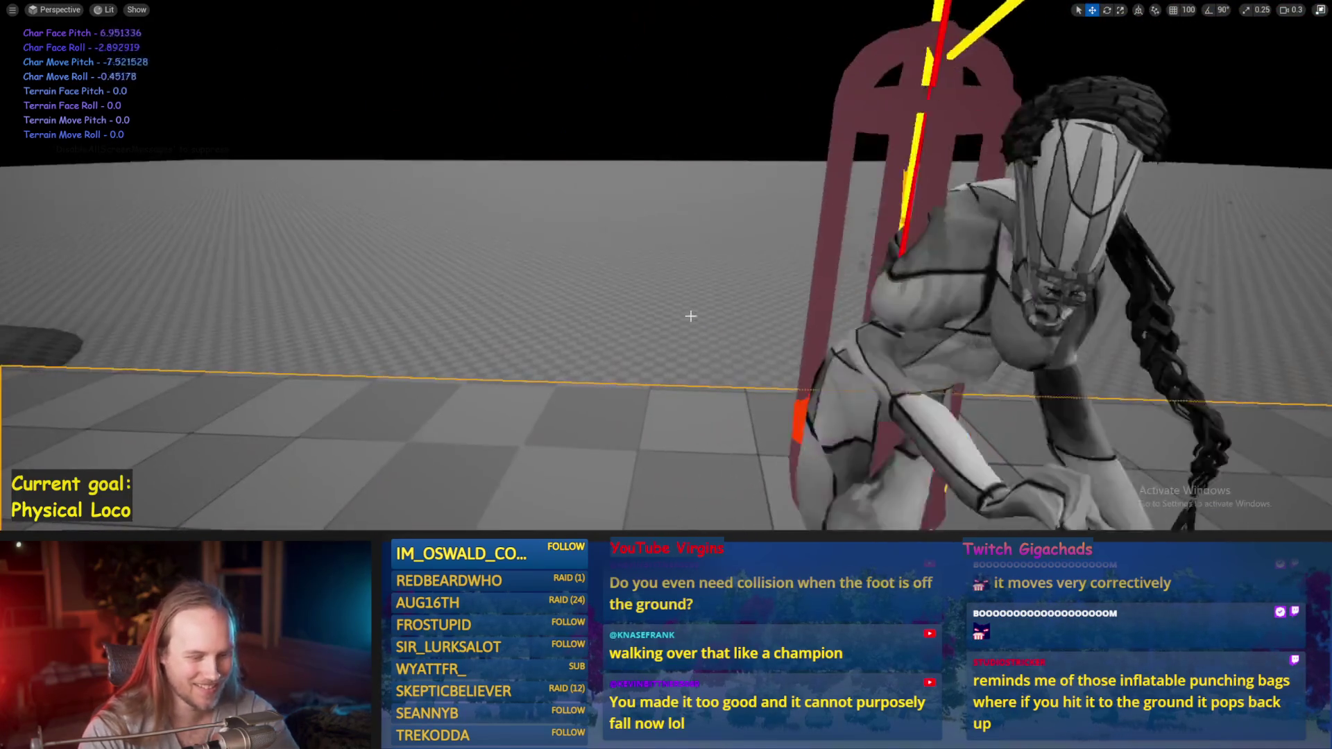
{"action": "key", "text": "F11"}
{"action": "key", "text": "F8"}
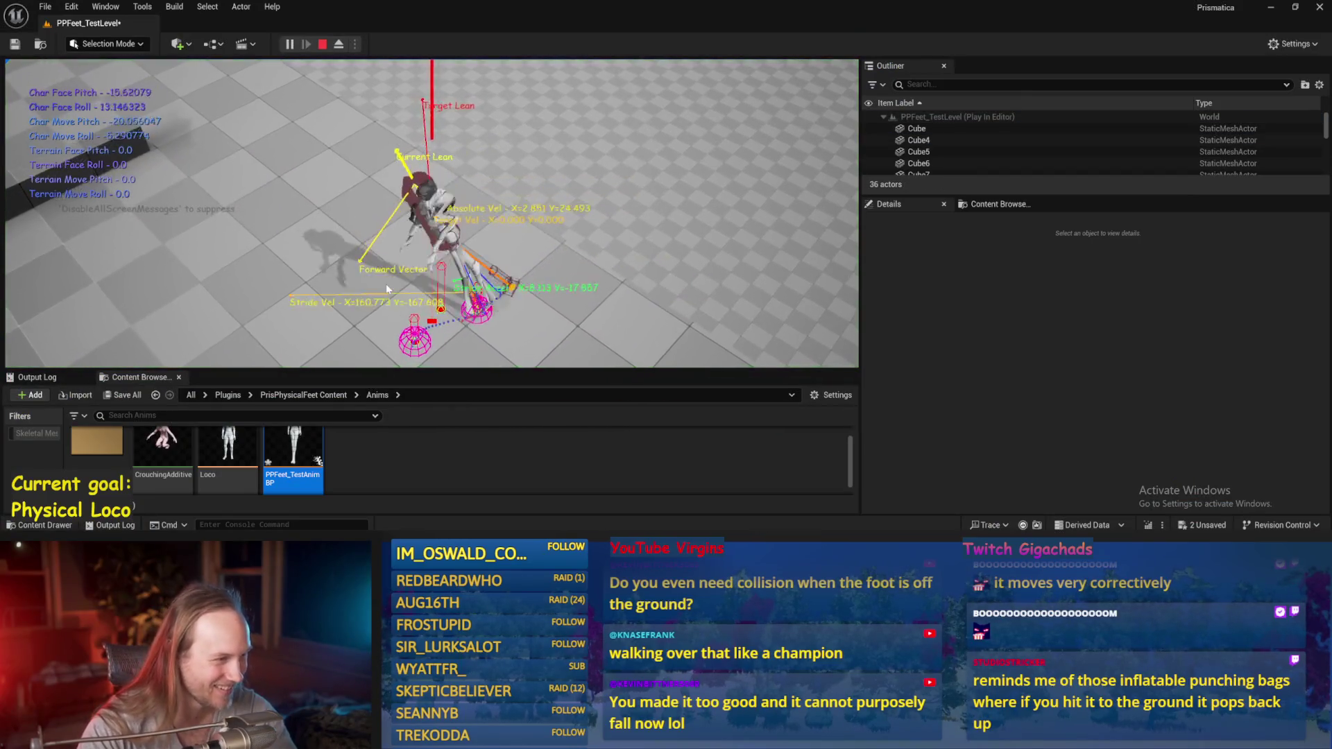
{"action": "key", "text": "Escape"}
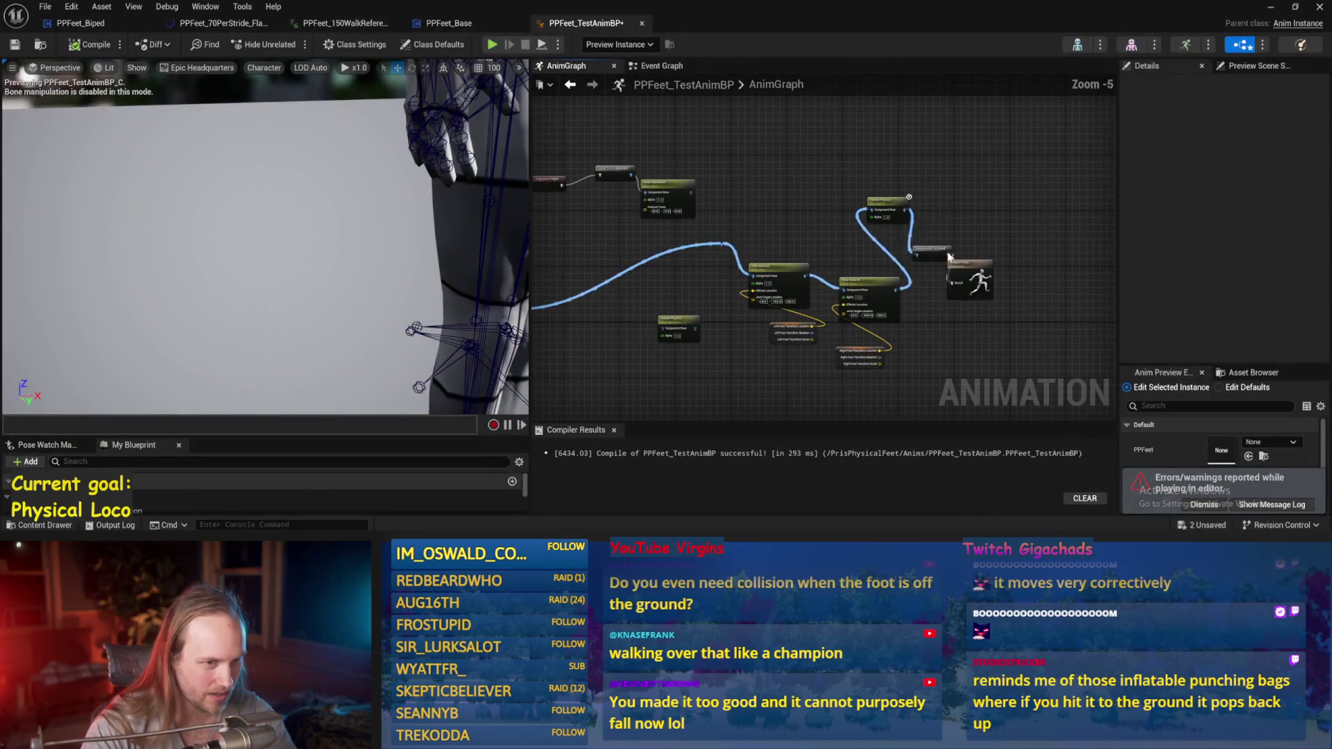
- Place the Kawaii Physics node ahead of both Two Bone IK nodes and set the AnimBP aside
{"action": "scroll", "coordinate": [766, 247], "scroll_direction": "up", "scroll_amount": 3}
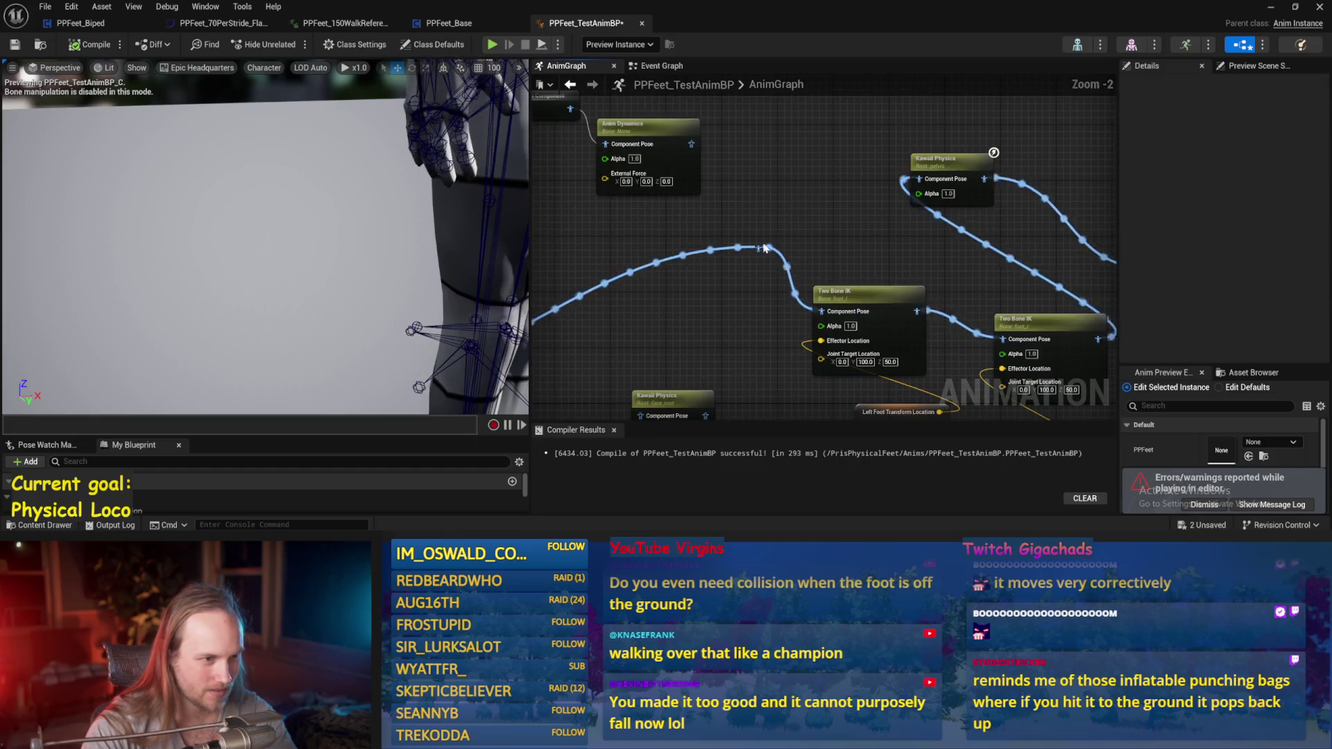
{"action": "left_click_drag", "start_coordinate": [990, 175], "coordinate": [820, 315]}
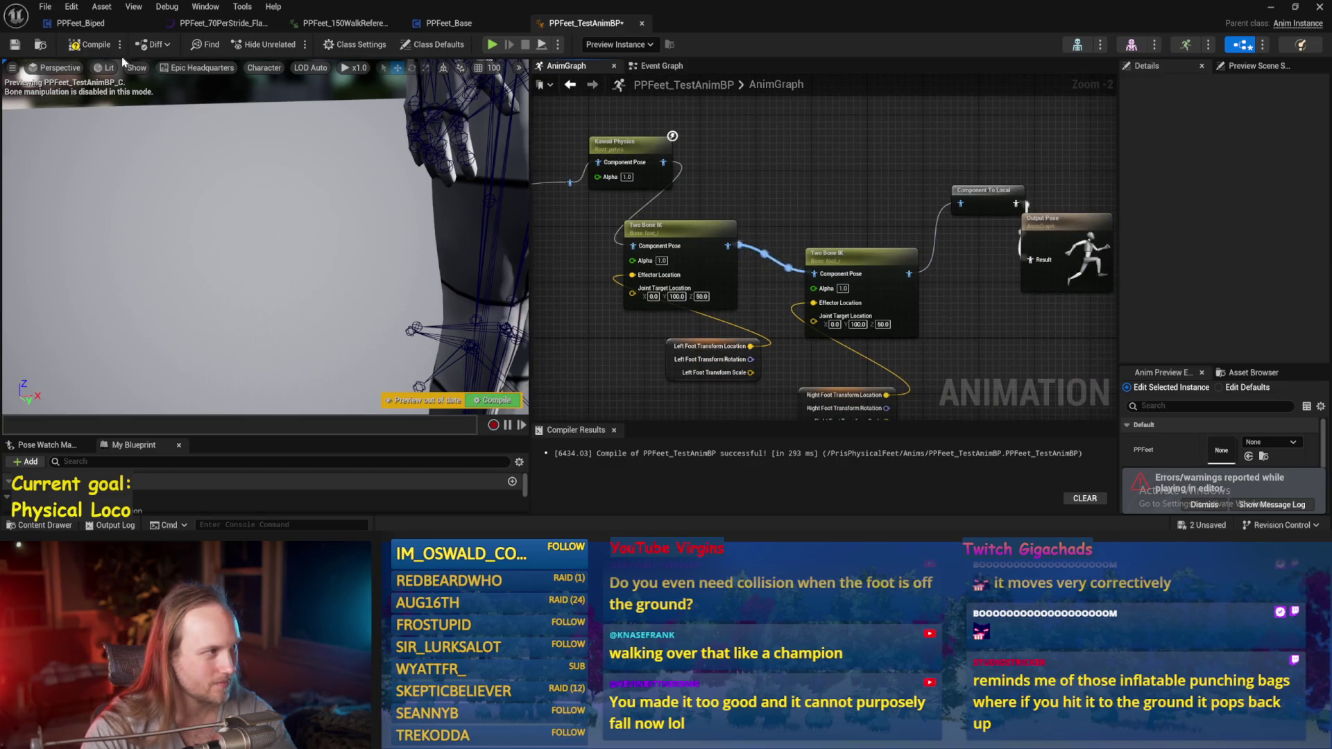
{"action": "left_click", "coordinate": [1271, 8]}
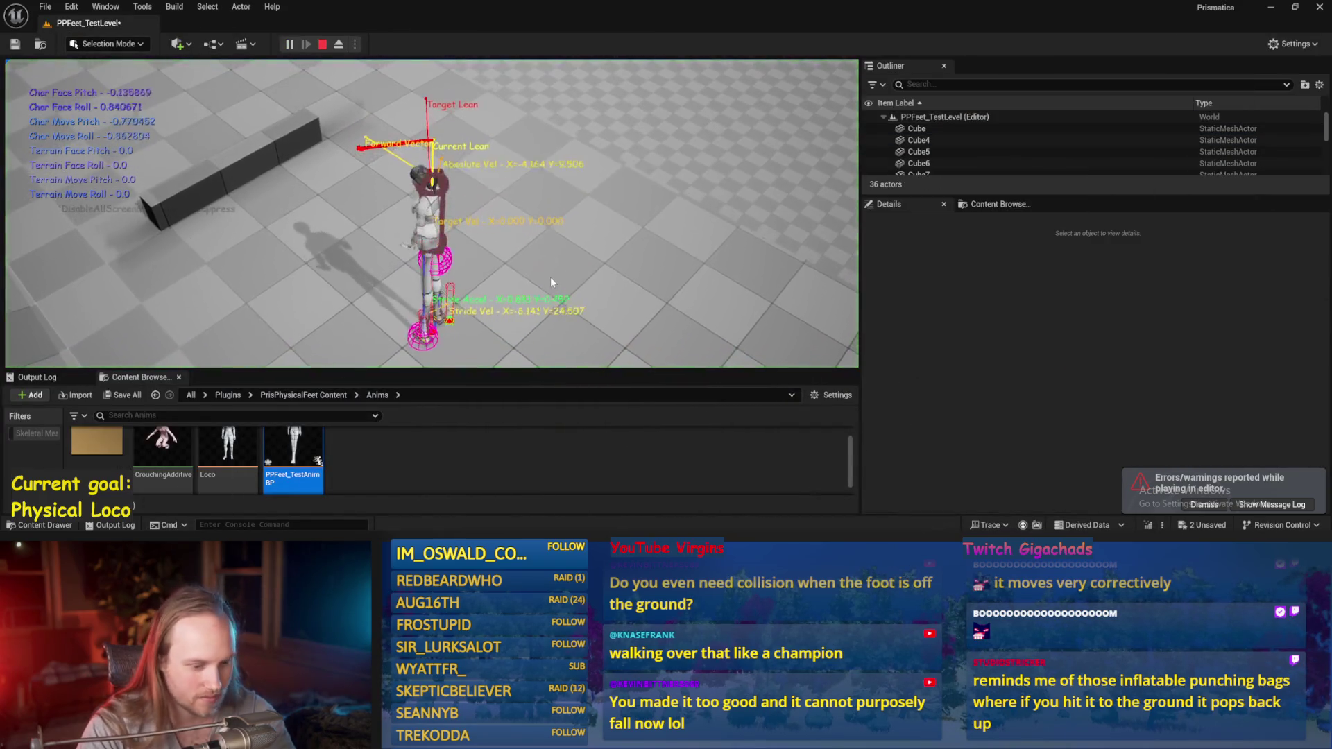
- Run the game fullscreen, eject to view the reordered physics setup freely, then stop
{"action": "key", "text": "F11"}
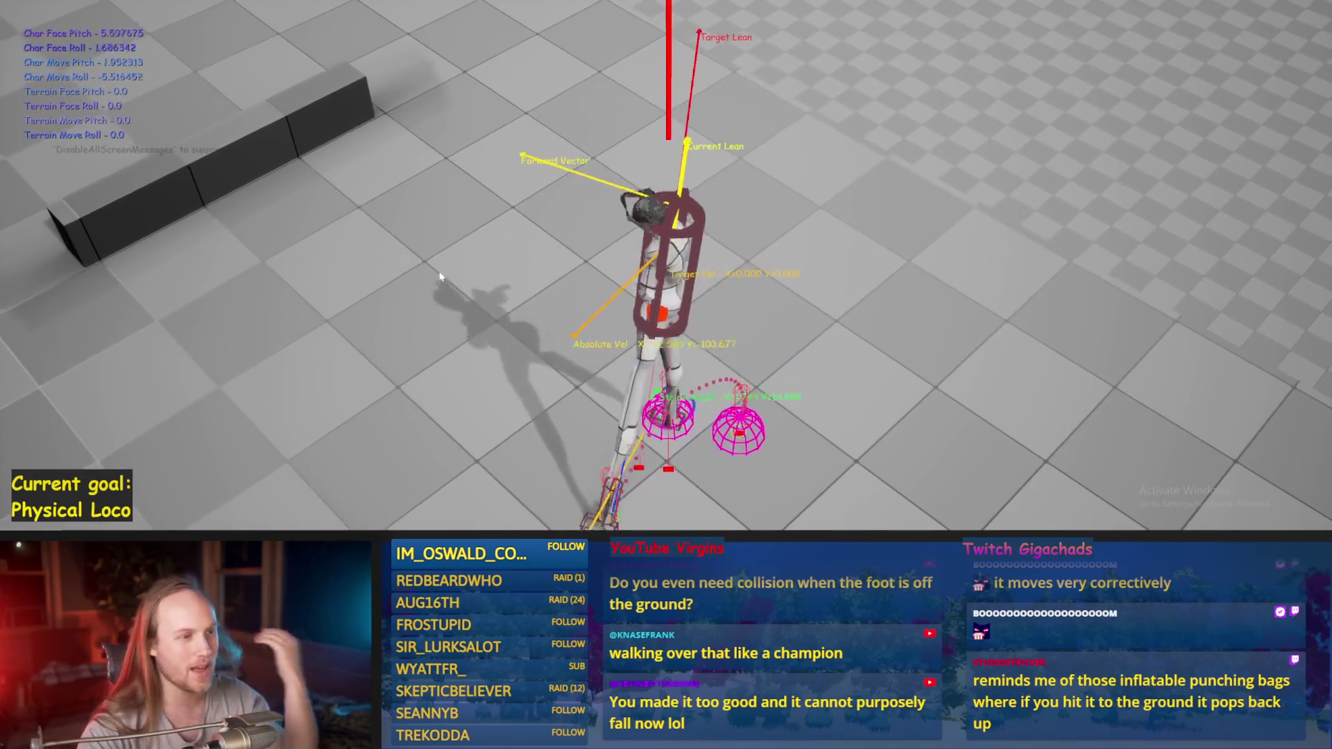
{"action": "key", "text": "F8"}
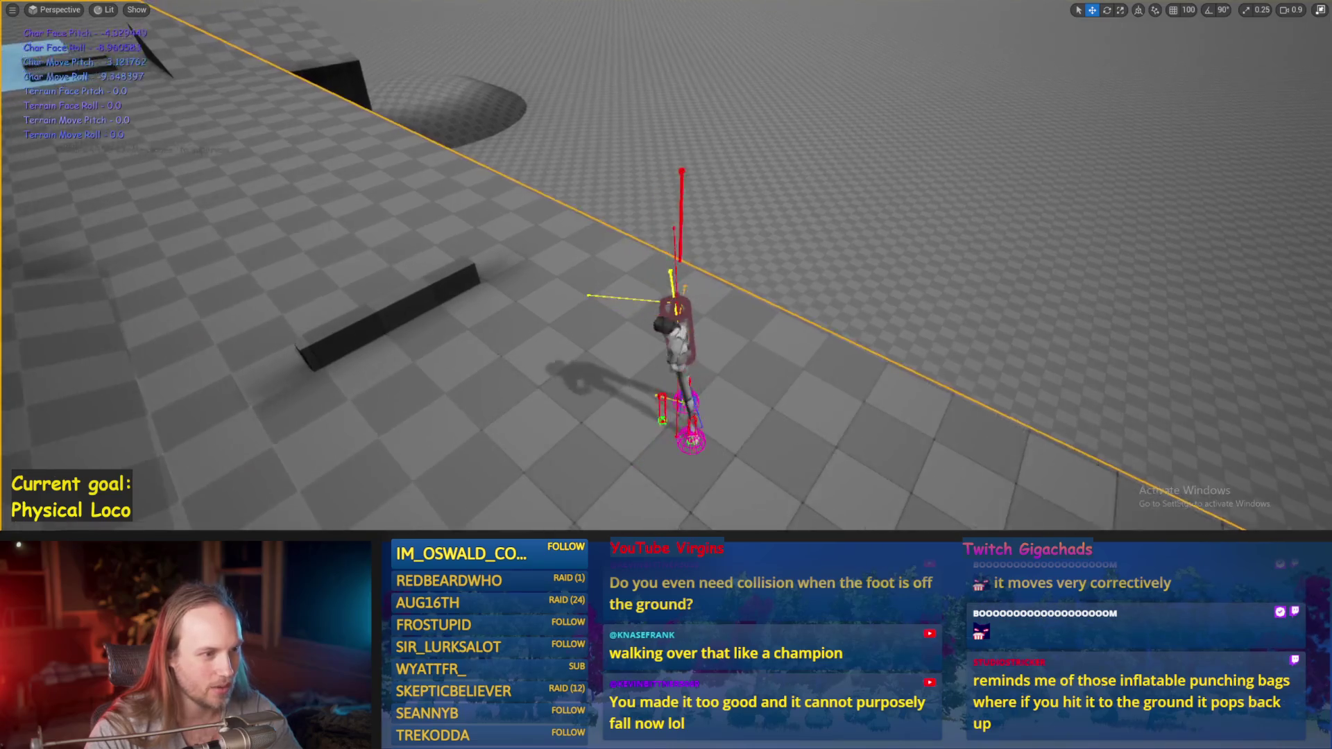
{"action": "scroll", "coordinate": [666, 266], "scroll_direction": "down", "scroll_amount": 2}
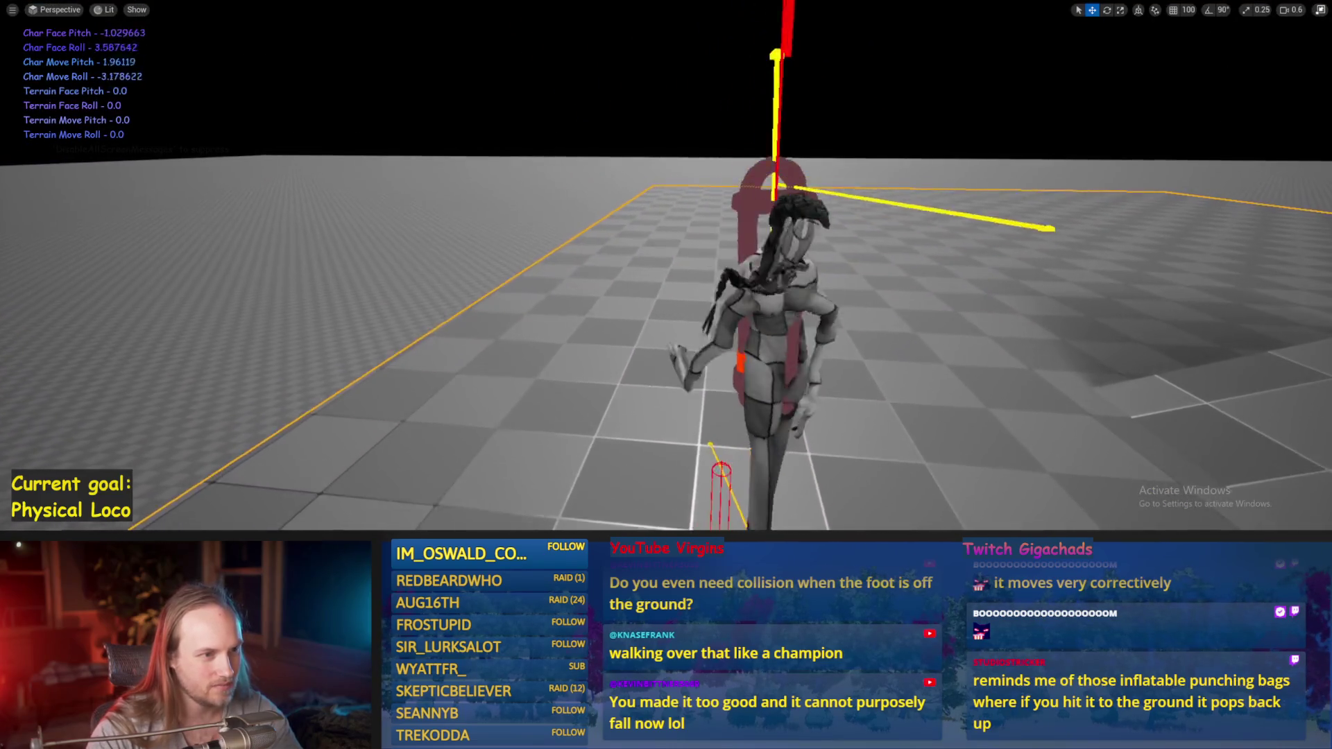
{"action": "scroll", "coordinate": [666, 266], "scroll_direction": "up", "scroll_amount": 5}
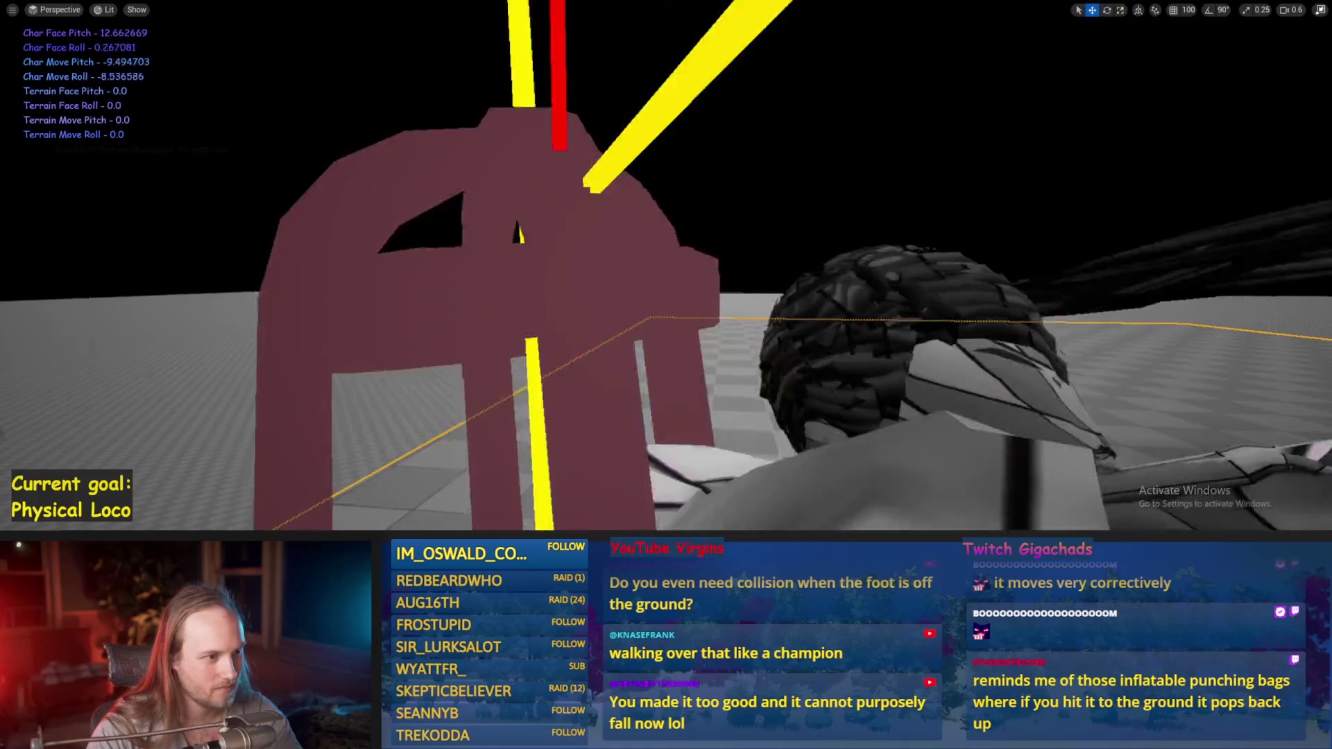
{"action": "scroll", "coordinate": [666, 267], "scroll_direction": "down", "scroll_amount": 4}
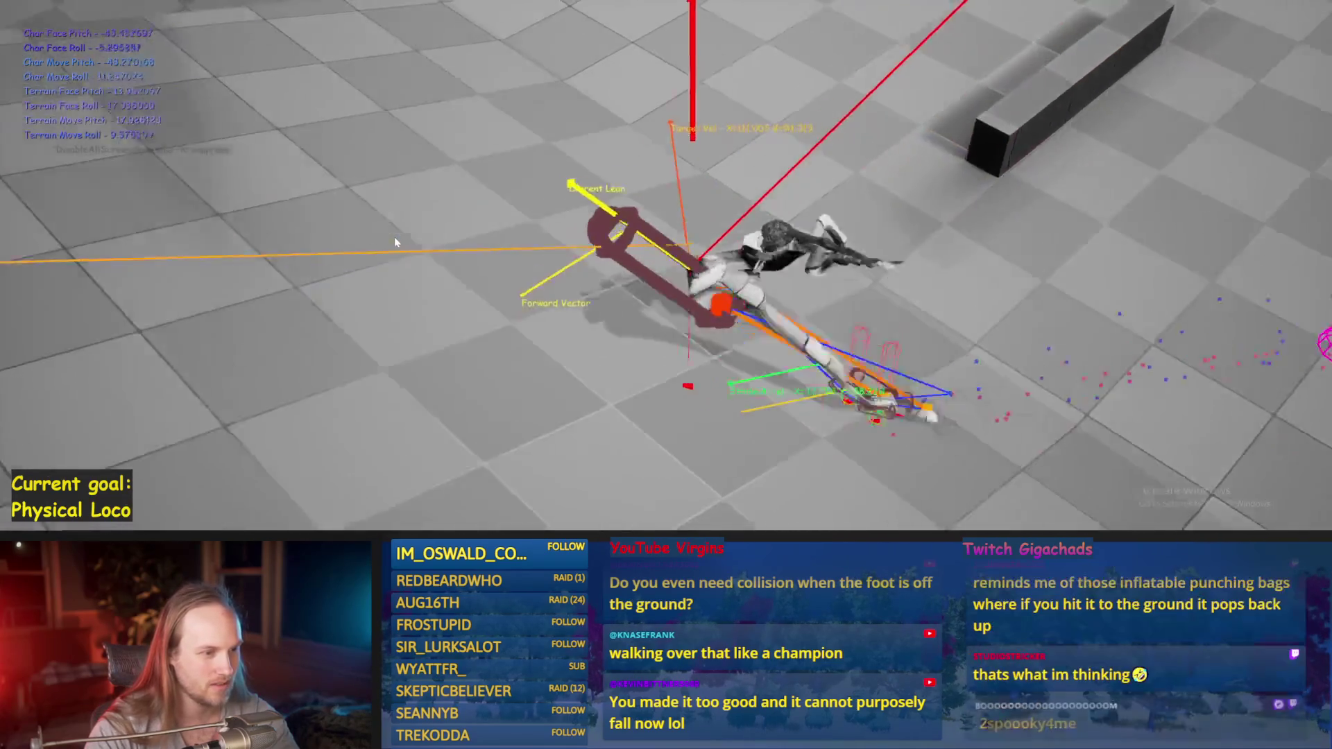
{"action": "key", "text": "Escape"}
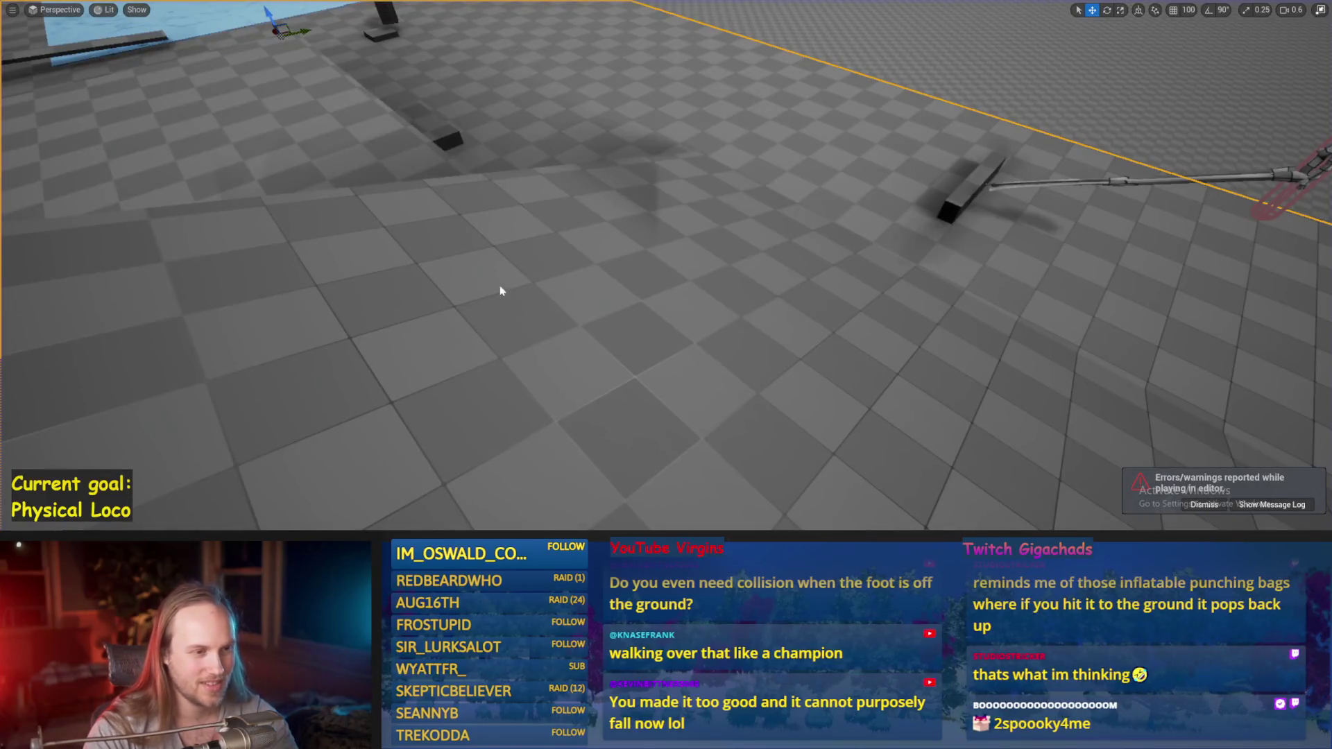
- Play again until the character tumbles near the raised block, then return to PPFeet_TestAnimBP
{"action": "key", "text": "alt+p"}
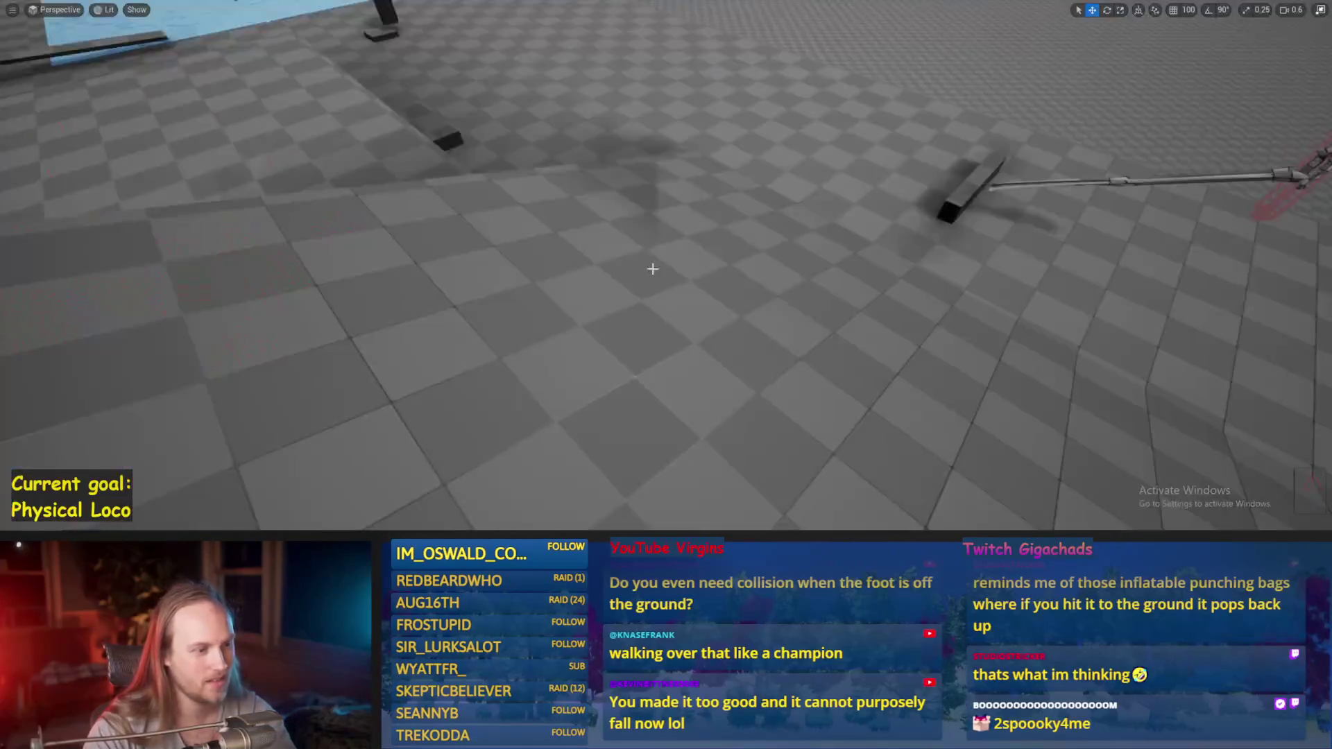
{"action": "key", "text": "Escape"}
{"action": "left_click", "coordinate": [526, 504]}
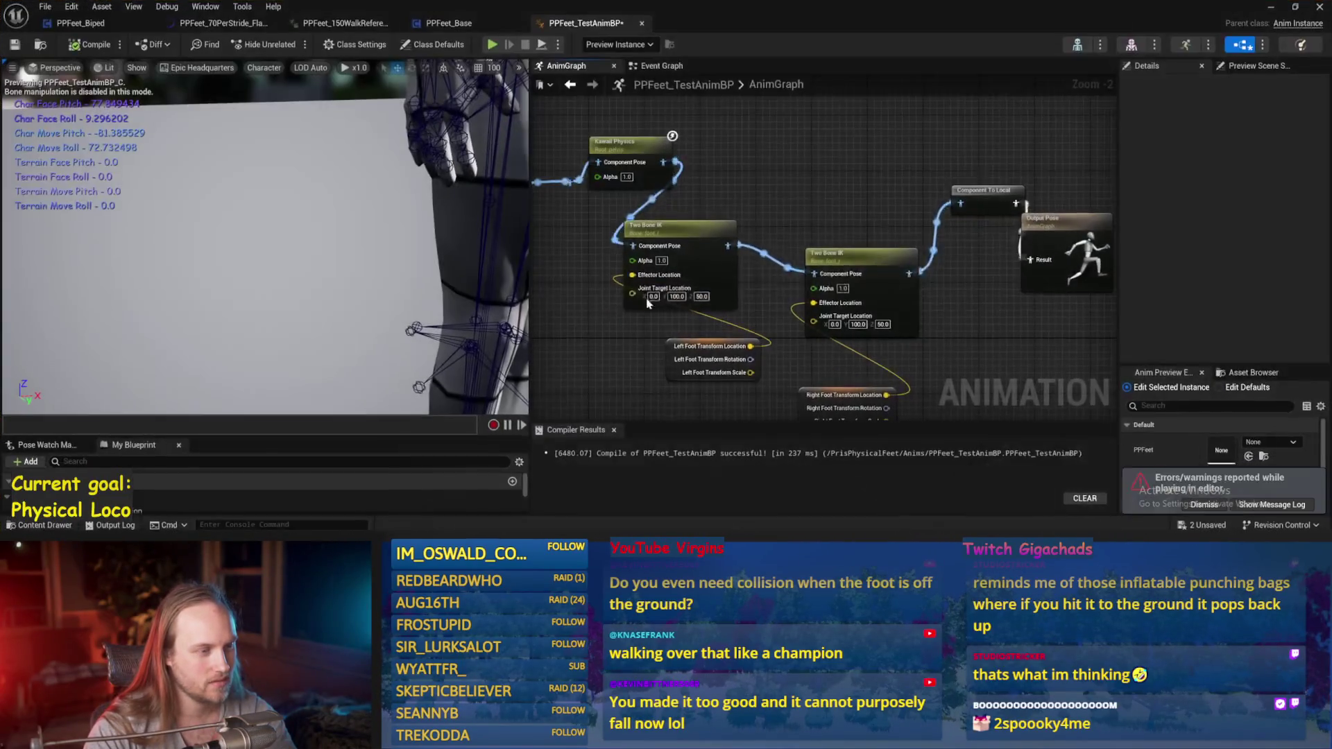
- Switch from PPFeet_Biped to PPFeet_Base, review the Event Graph physics nodes and Balance Maybe, then resume the game
{"action": "left_click", "coordinate": [73, 24]}
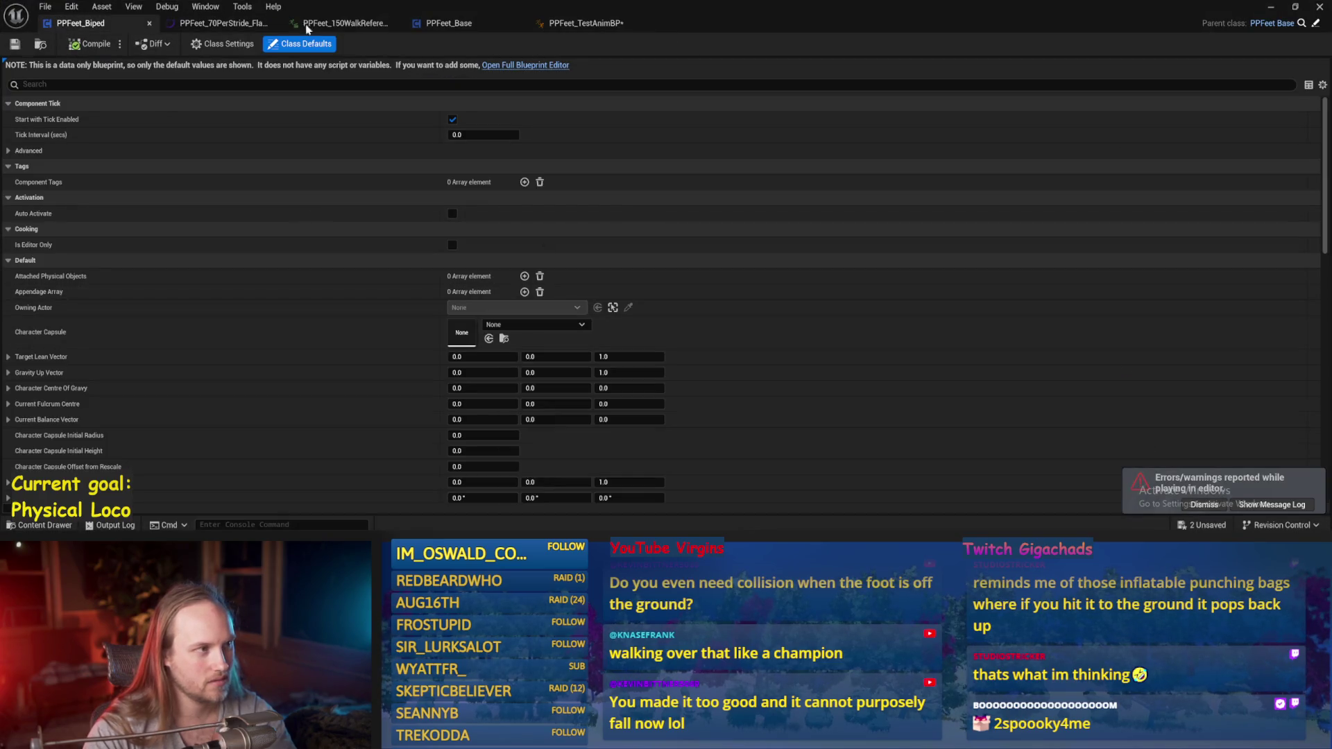
{"action": "left_click", "coordinate": [446, 25]}
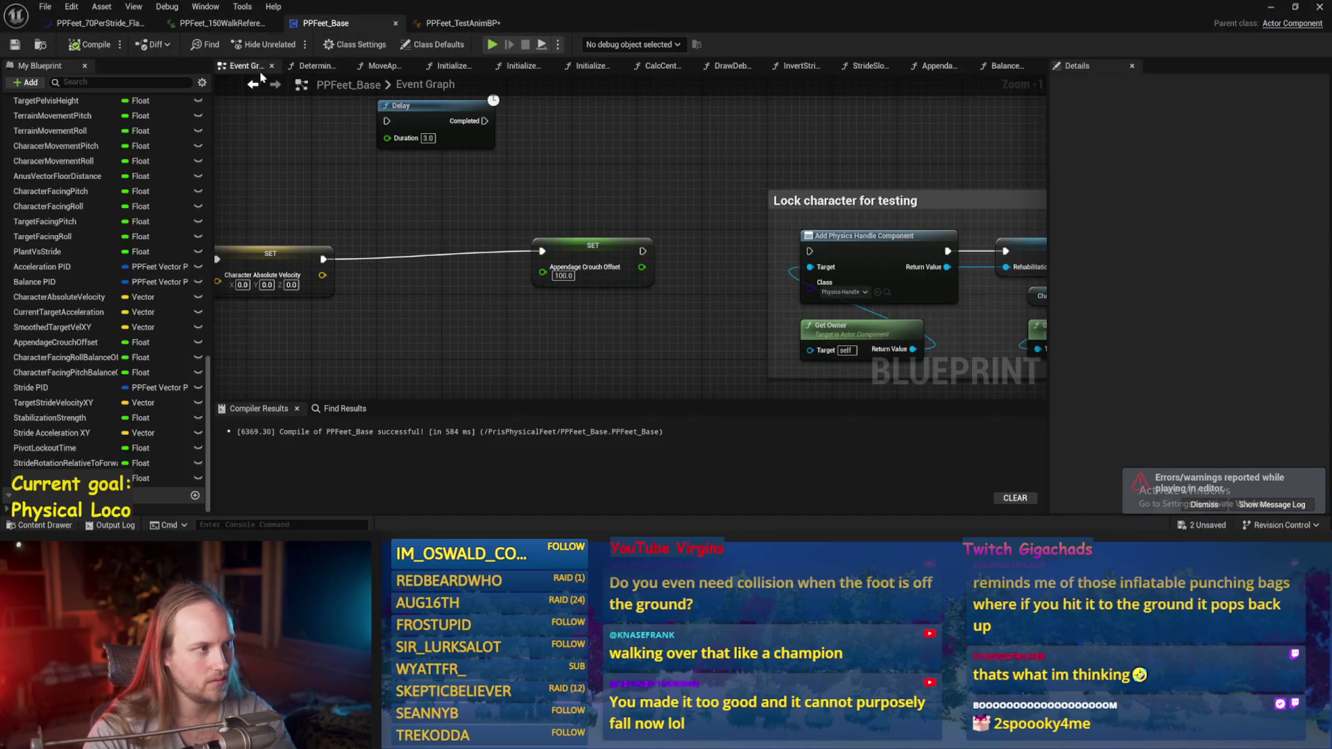
{"action": "scroll", "coordinate": [601, 120], "scroll_direction": "down", "scroll_amount": 3}
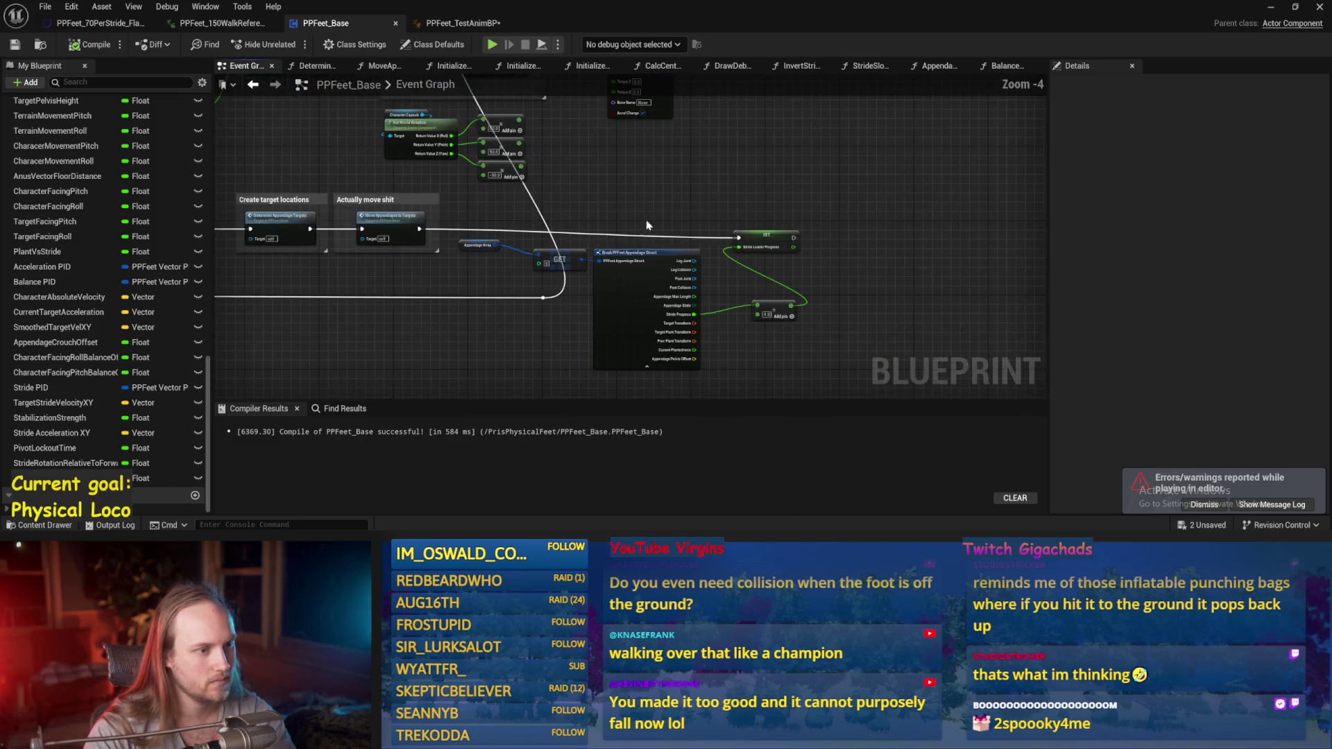
{"action": "left_click_drag", "start_coordinate": [626, 205], "coordinate": [644, 319]}
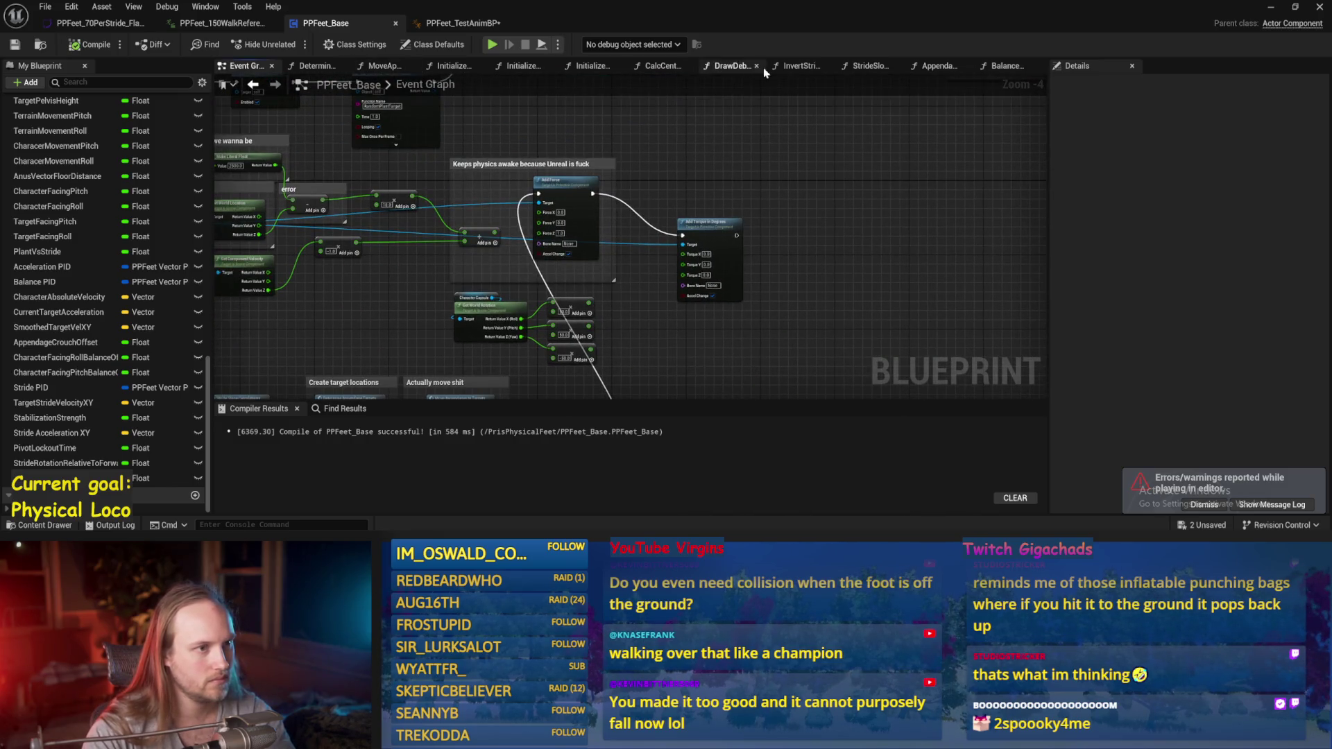
{"action": "left_click", "coordinate": [1006, 65]}
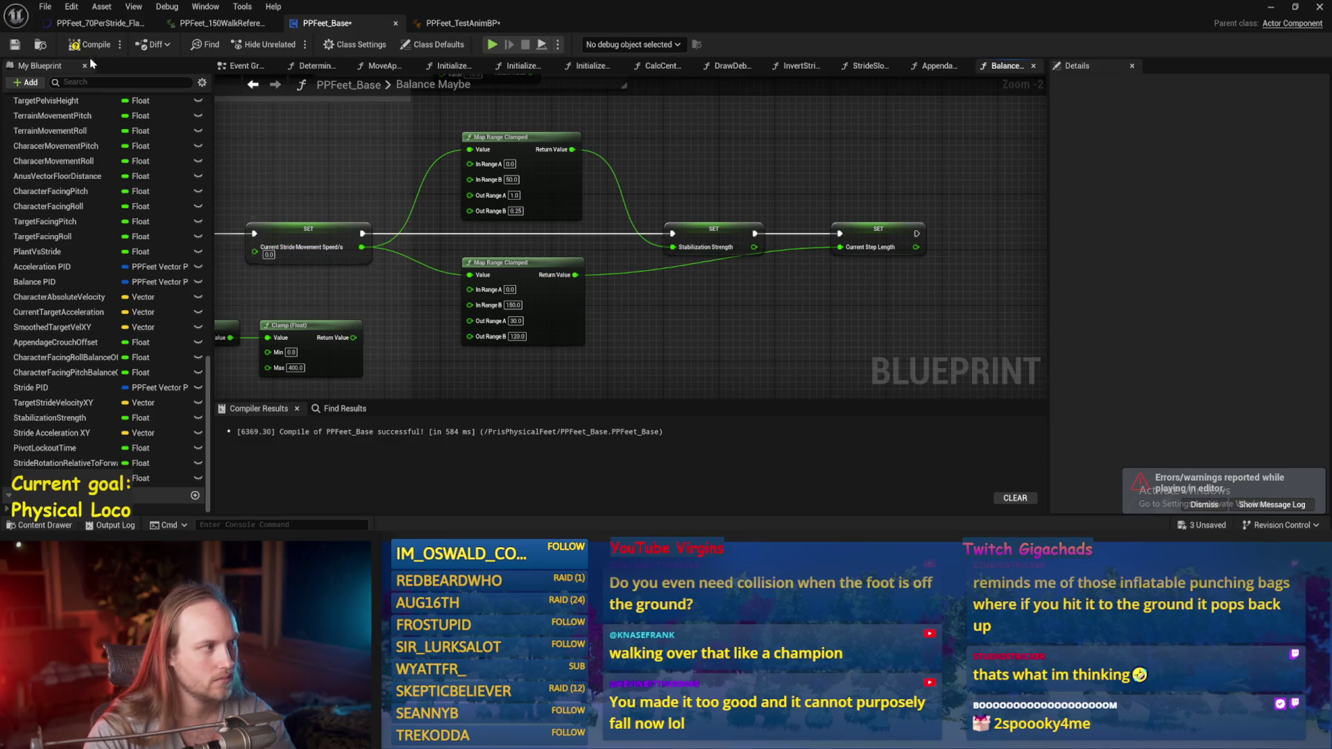
{"action": "left_click", "coordinate": [1264, 13]}
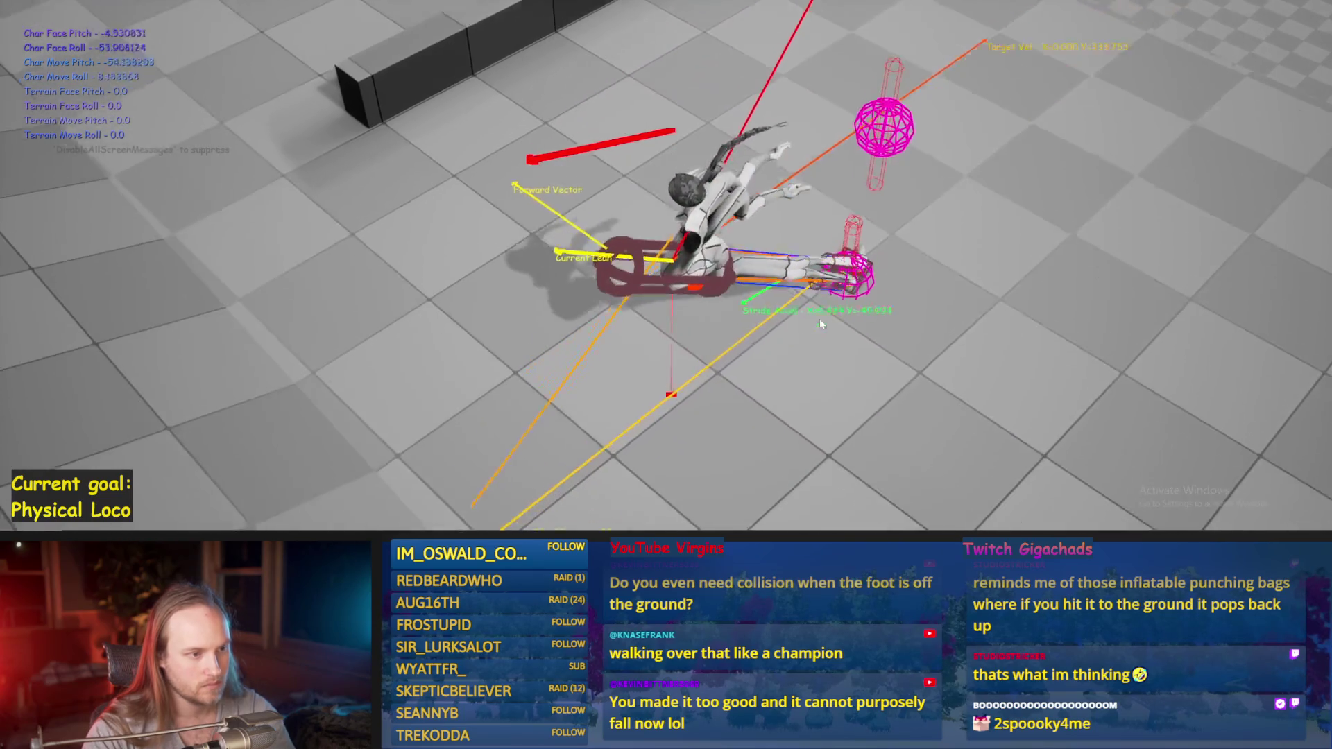
- Run two more short play tests, stopping each, then bring PPFeet_Base's Balance Maybe graph back up
{"action": "key", "text": "Escape"}
{"action": "key", "text": "alt+p"}
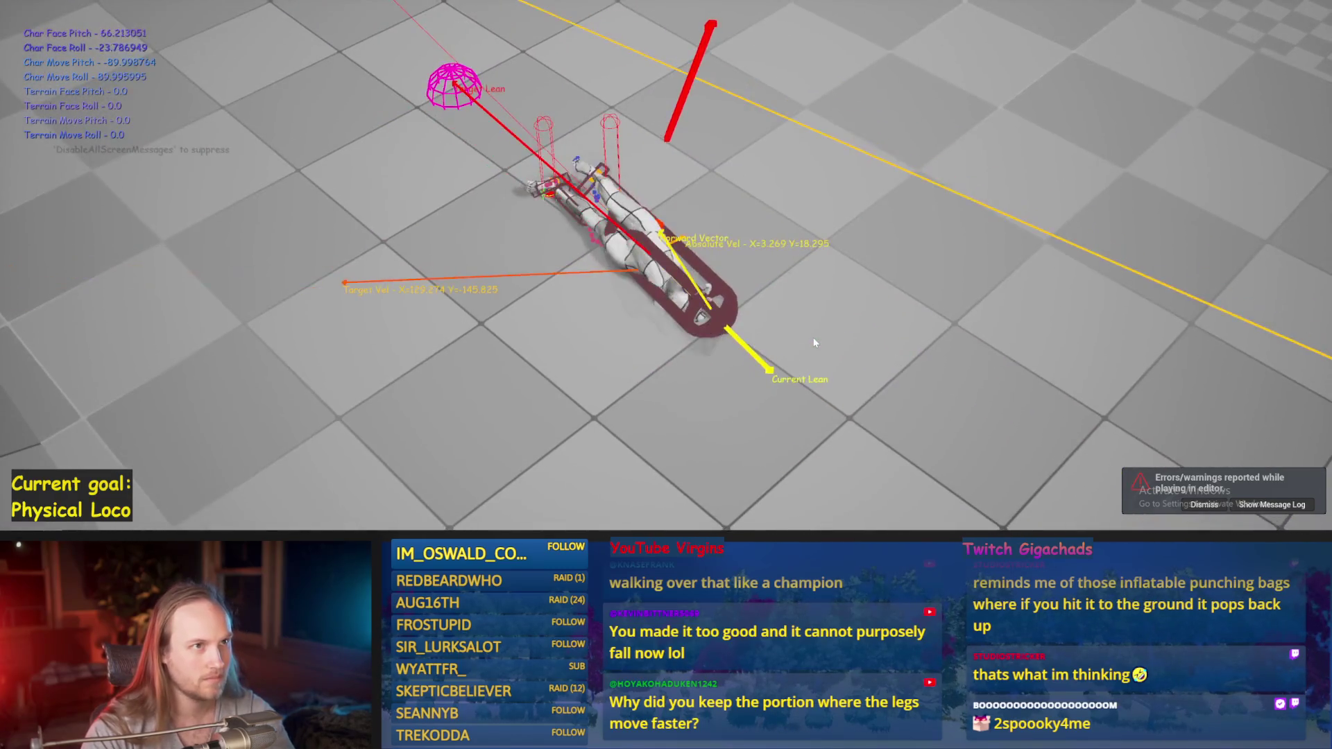
{"action": "key", "text": "Escape"}
{"action": "key", "text": "alt+p"}
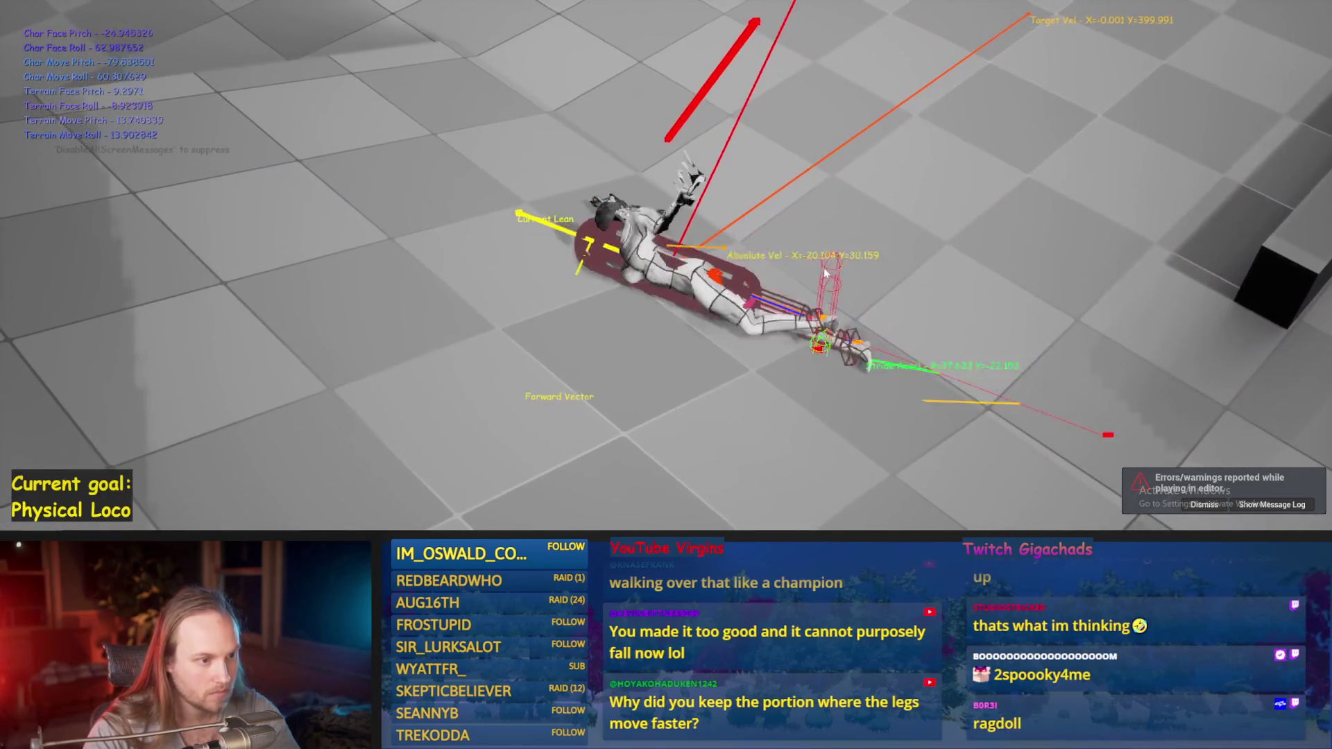
{"action": "key", "text": "Escape"}
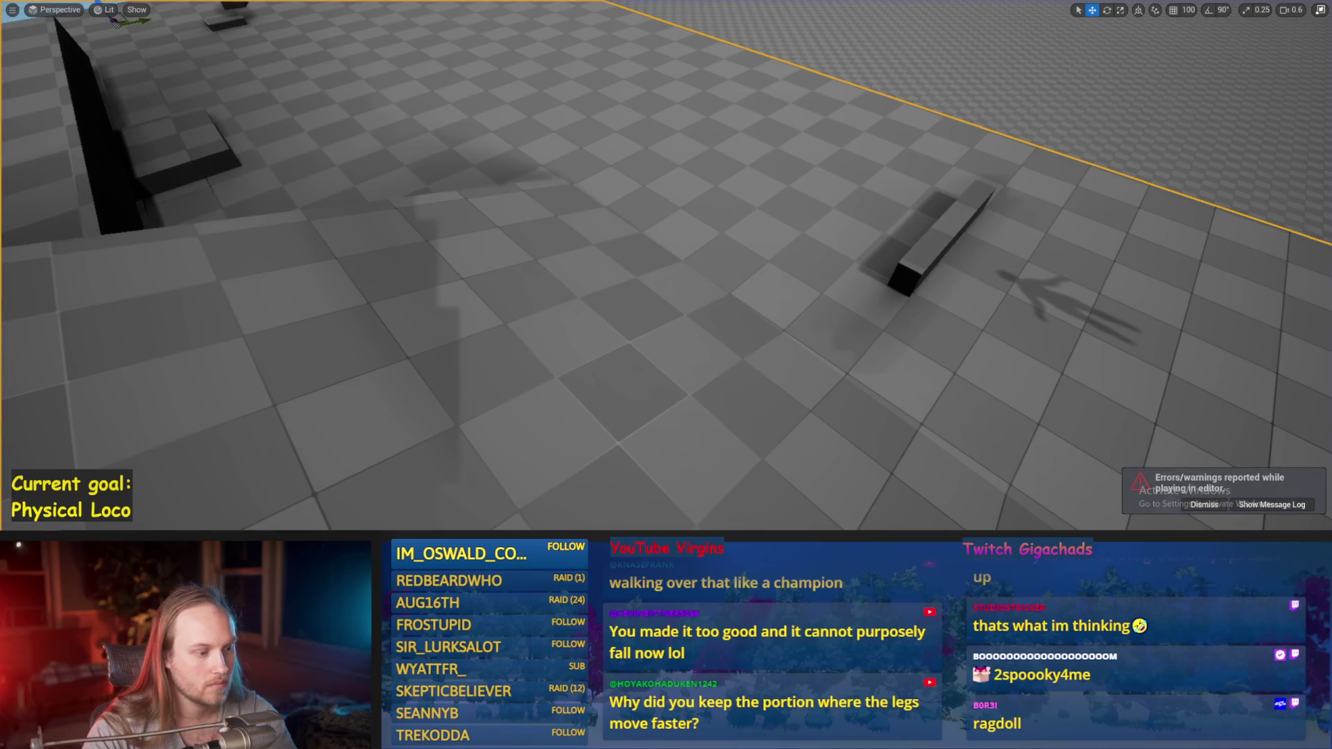
{"action": "left_click", "coordinate": [525, 499]}
- Compile and save the PPFeet_TestAnimBP animation blueprint
{"action": "left_click_drag", "start_coordinate": [705, 344], "coordinate": [859, 278]}
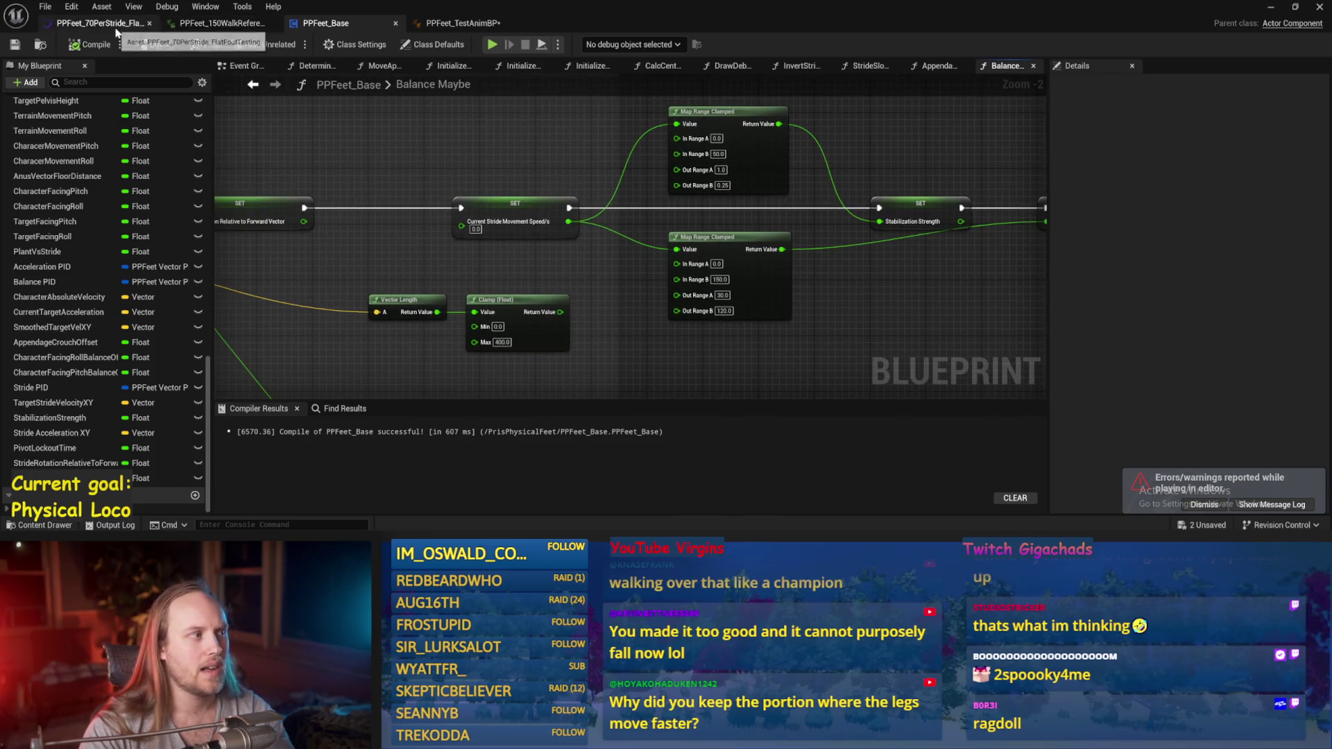
{"action": "left_click", "coordinate": [457, 25]}
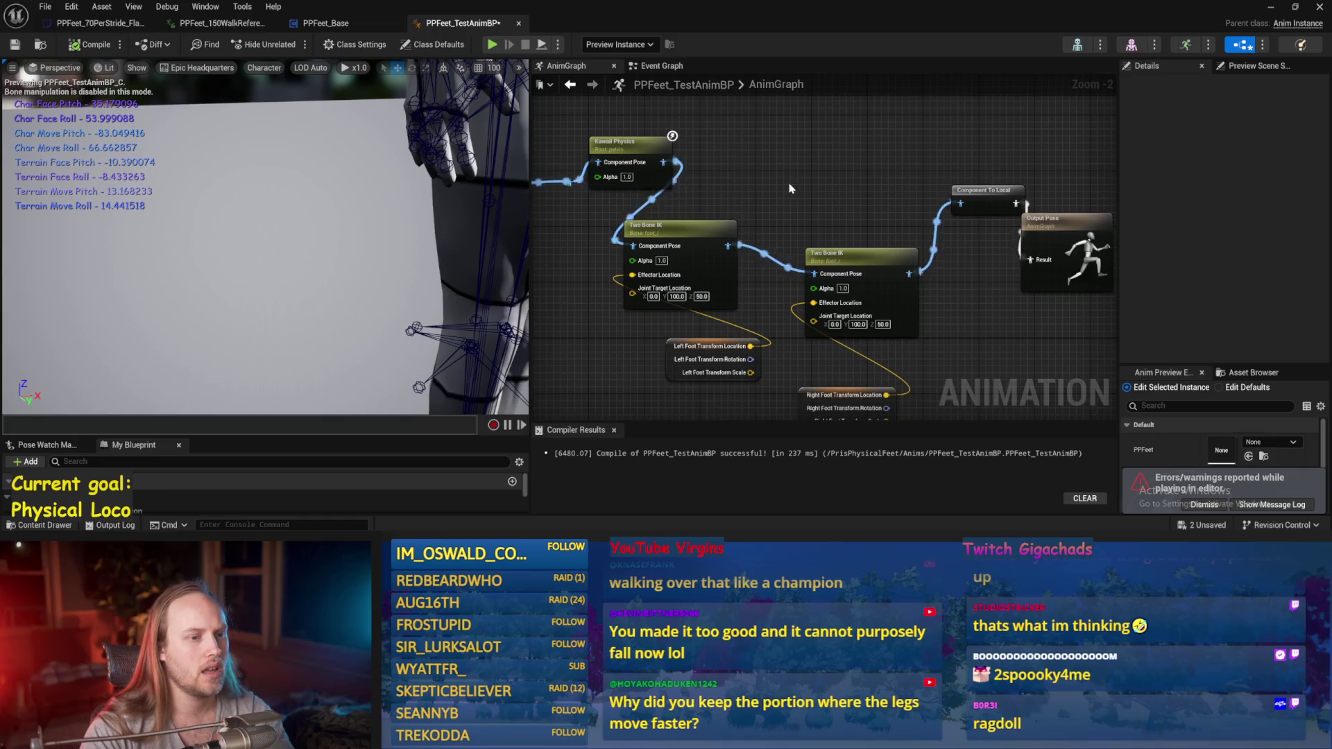
{"action": "left_click_drag", "start_coordinate": [789, 188], "coordinate": [799, 191]}
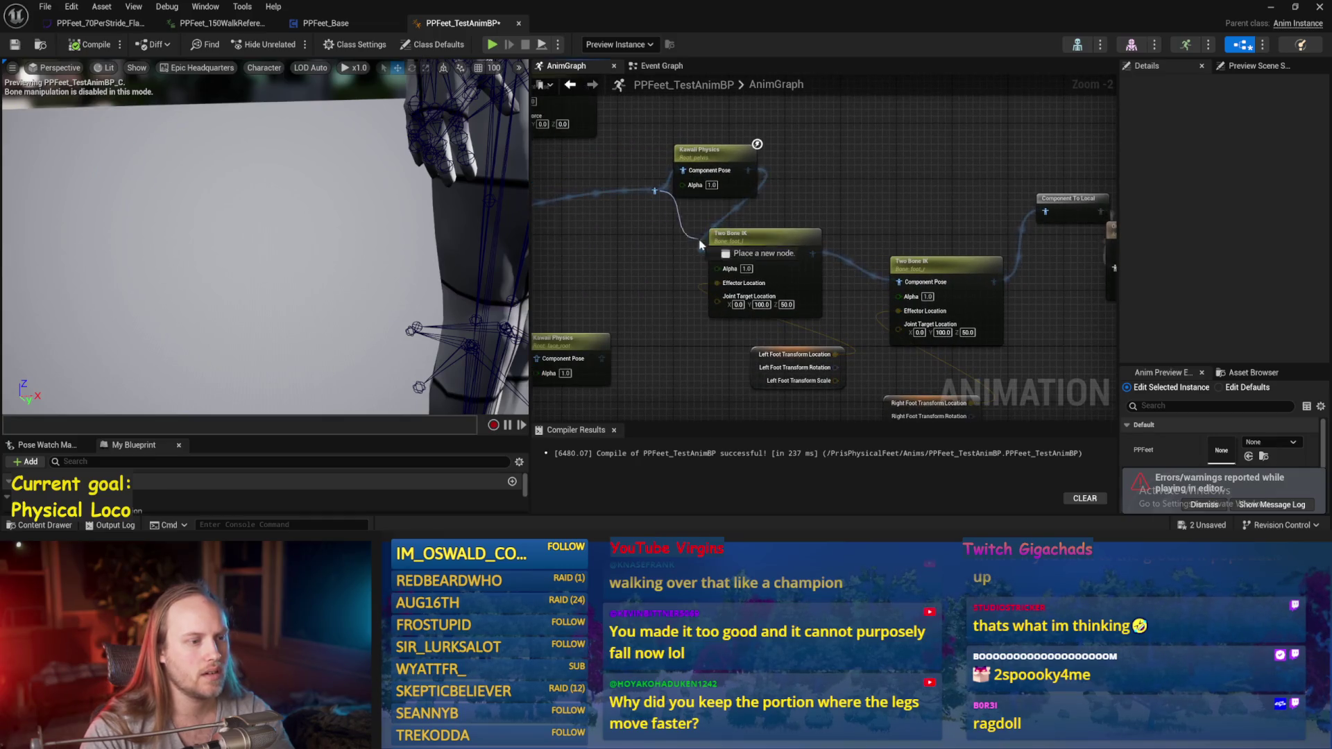
{"action": "left_click_drag", "start_coordinate": [724, 262], "coordinate": [729, 192]}
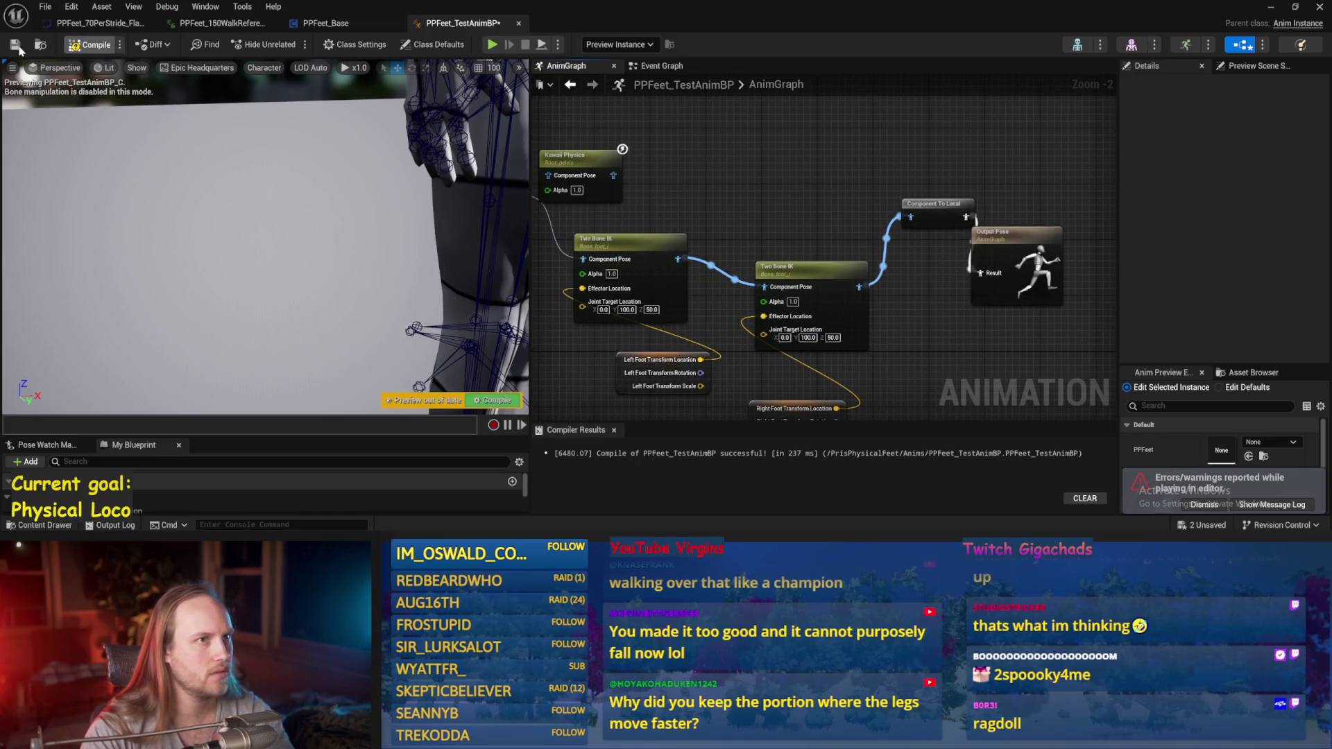
{"action": "key", "text": "ctrl+s"}
{"action": "mouse_move", "coordinate": [645, 157]}
{"action": "left_mouse_down"}
{"action": "mouse_move", "coordinate": [708, 178]}
{"action": "mouse_move", "coordinate": [664, 207]}
{"action": "left_mouse_up"}
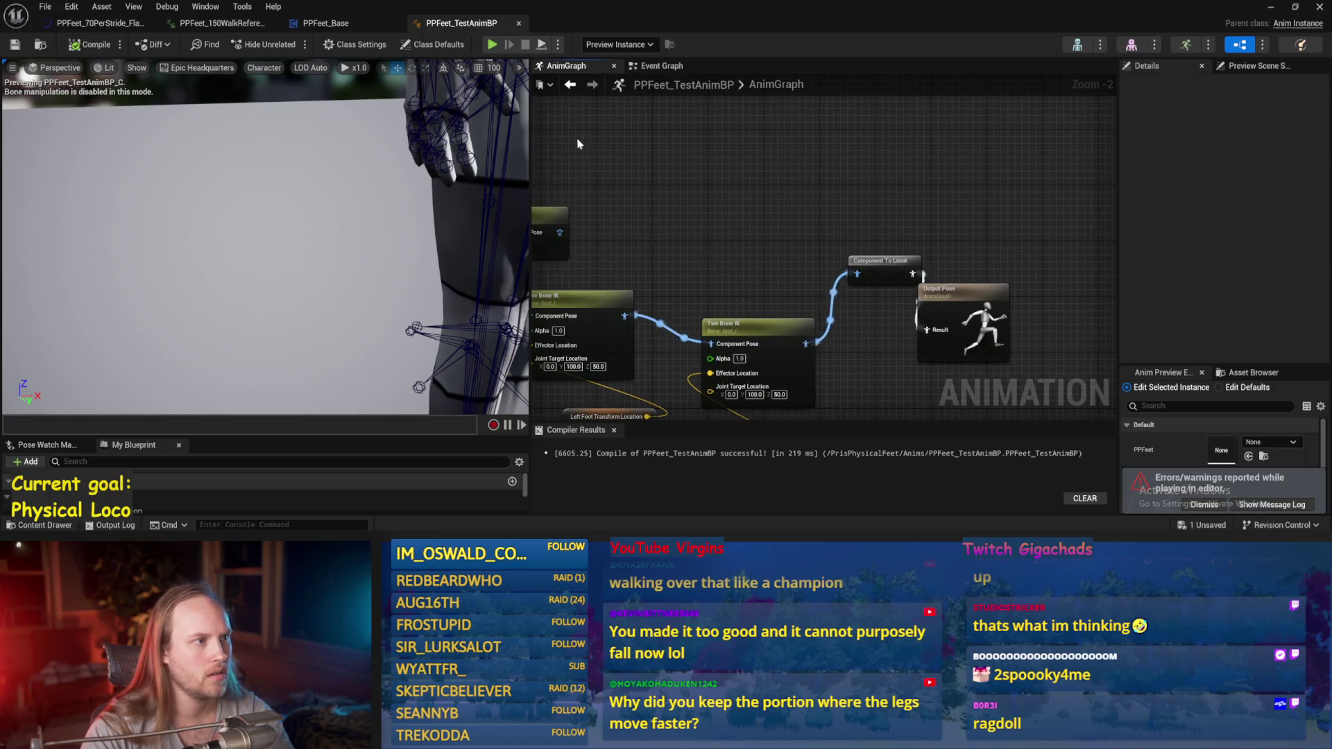
- Run a play test, walking the character sideways to check its balance
{"action": "left_click", "coordinate": [222, 23]}
{"action": "left_click", "coordinate": [1271, 7]}
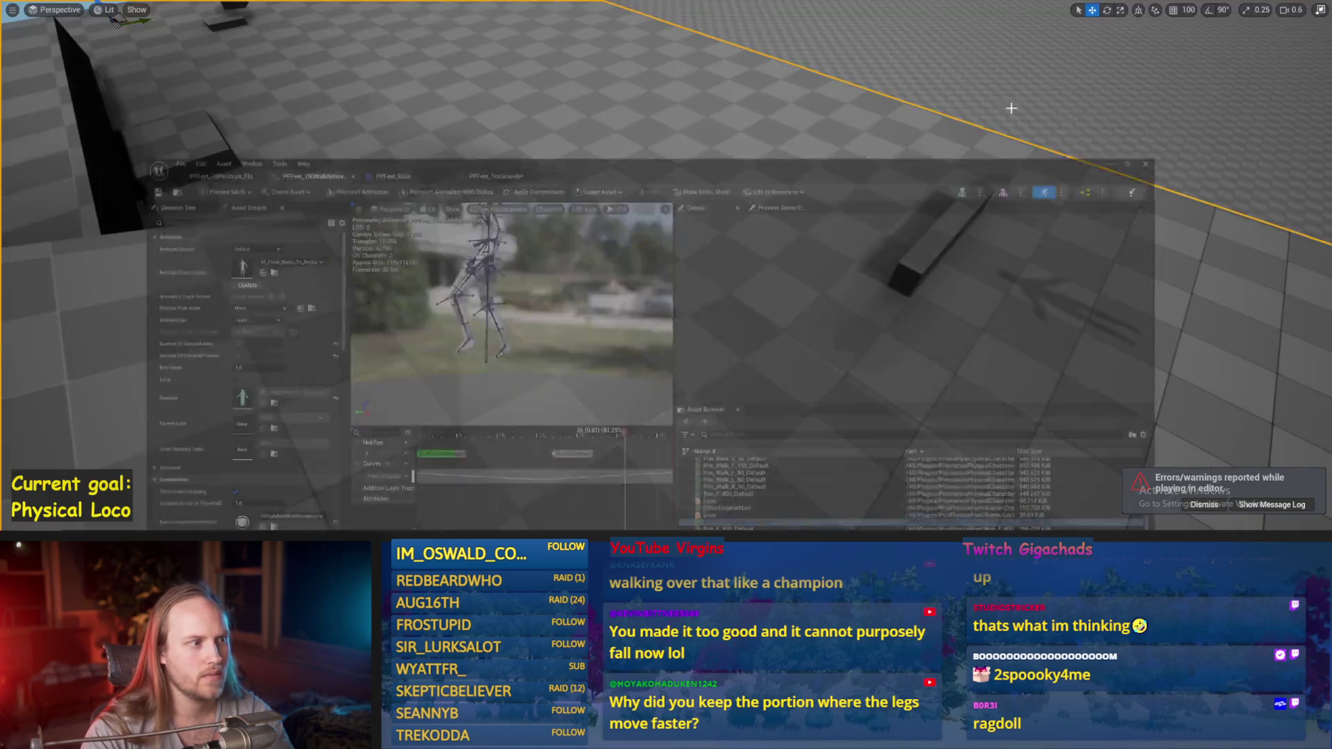
{"action": "key", "text": "alt+p"}
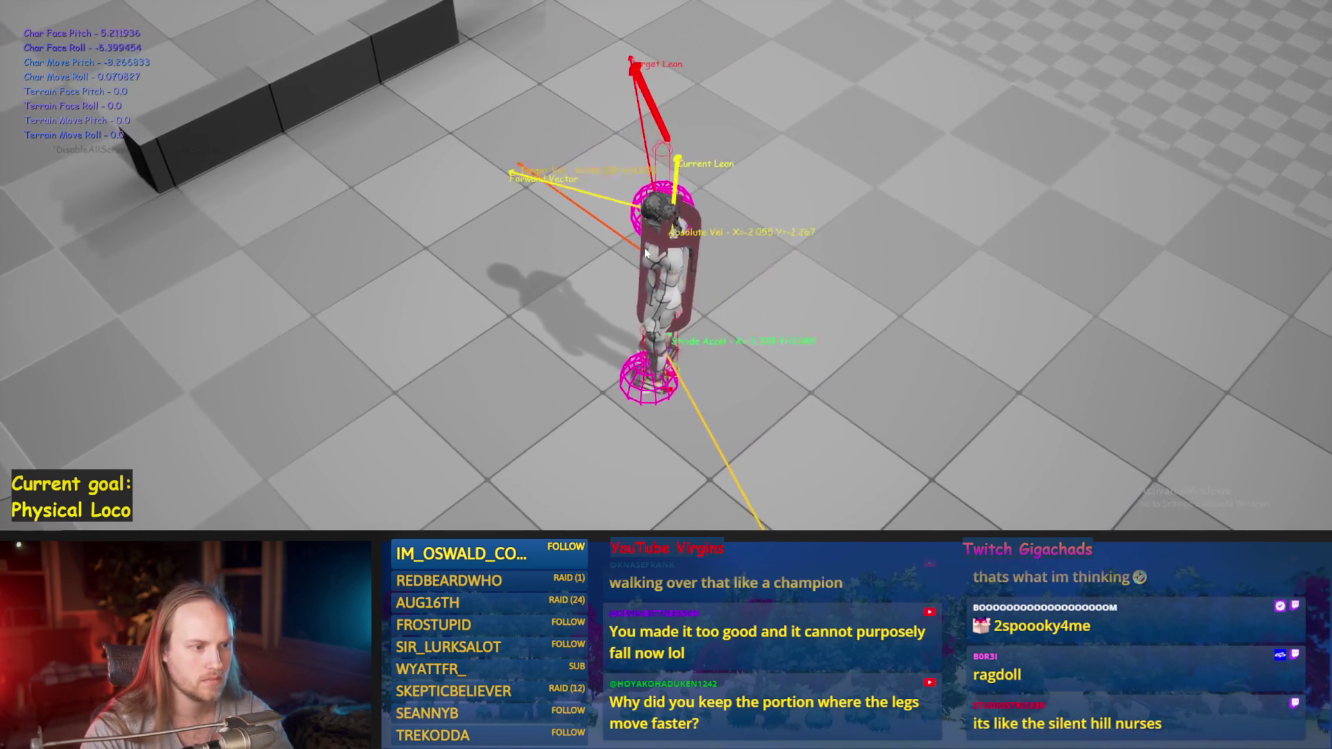
{"action": "key", "text": "a"}
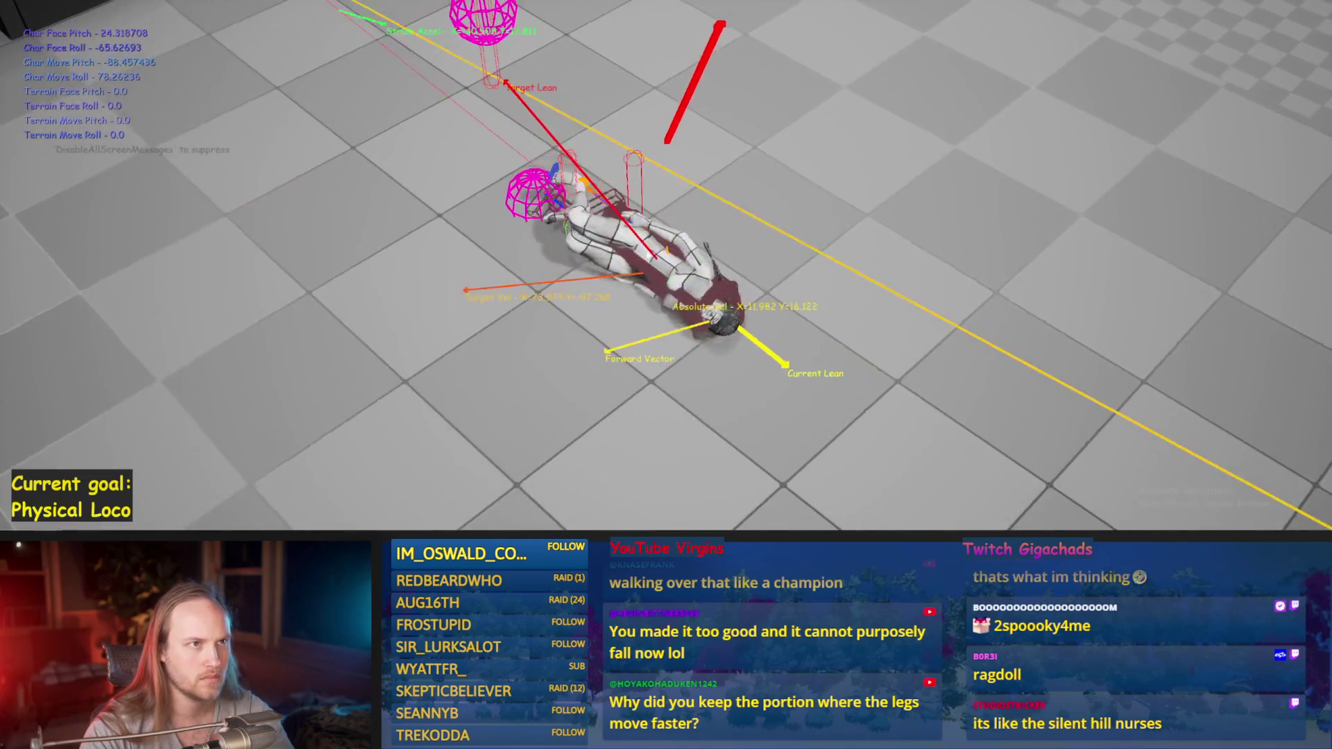
{"action": "key", "text": "Escape"}
- In PPFeet_Base, wire the Clamp (Float) output into SET Current Stride Movement Speed/s
{"action": "left_click", "coordinate": [559, 514]}
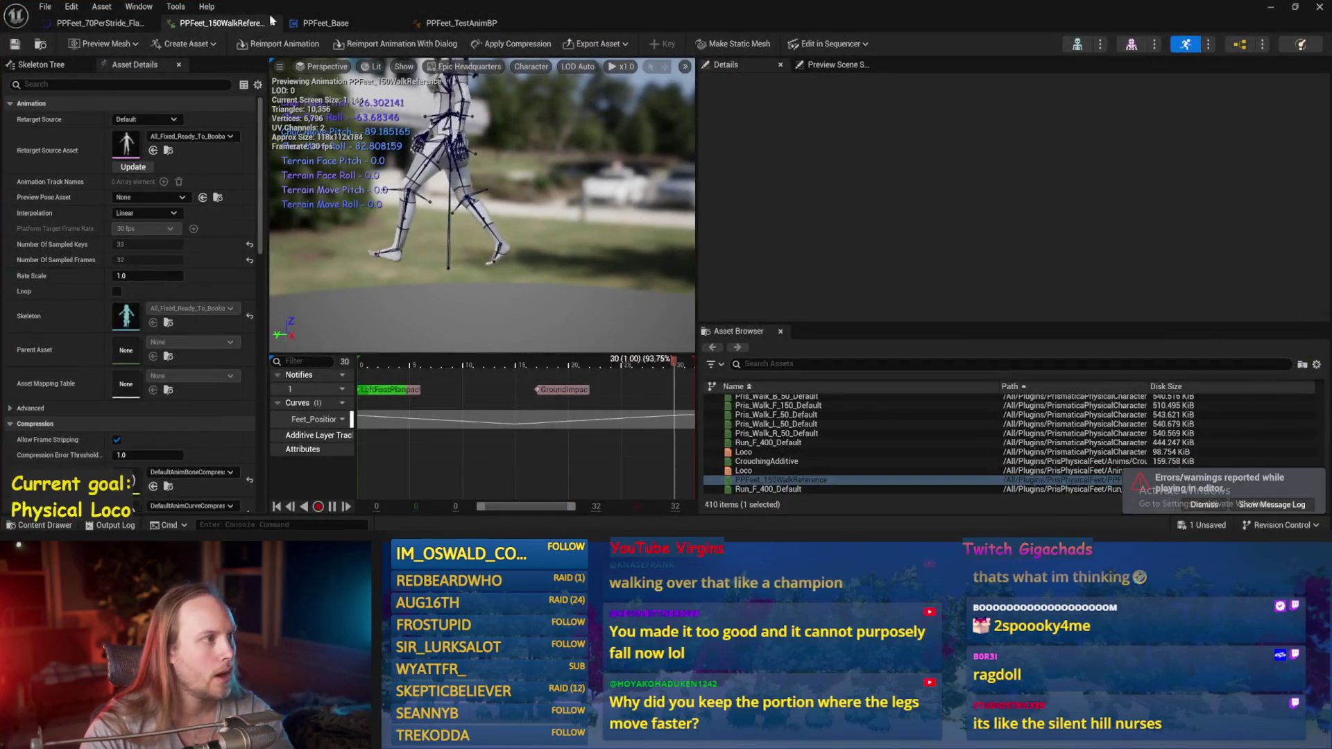
{"action": "left_click", "coordinate": [326, 23]}
{"action": "left_click_drag", "start_coordinate": [497, 294], "coordinate": [660, 224]}
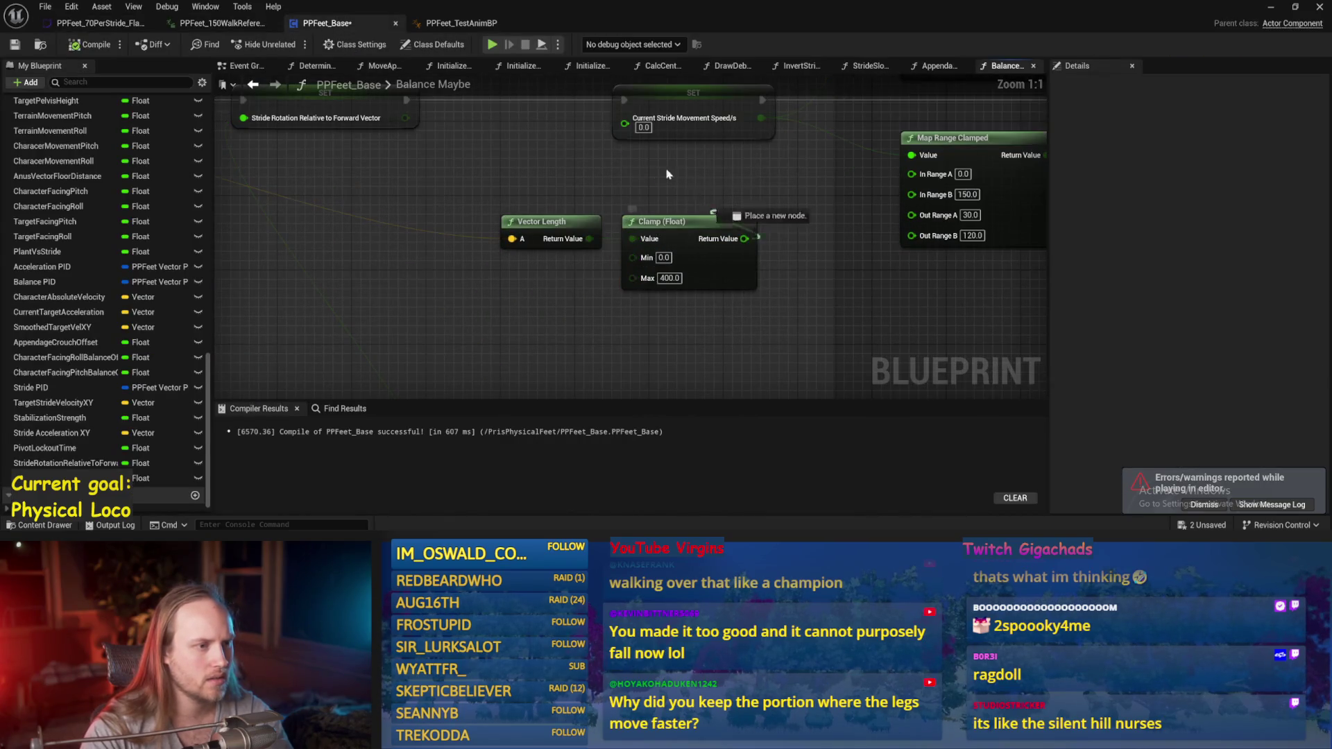
{"action": "left_click_drag", "start_coordinate": [626, 127], "coordinate": [624, 128]}
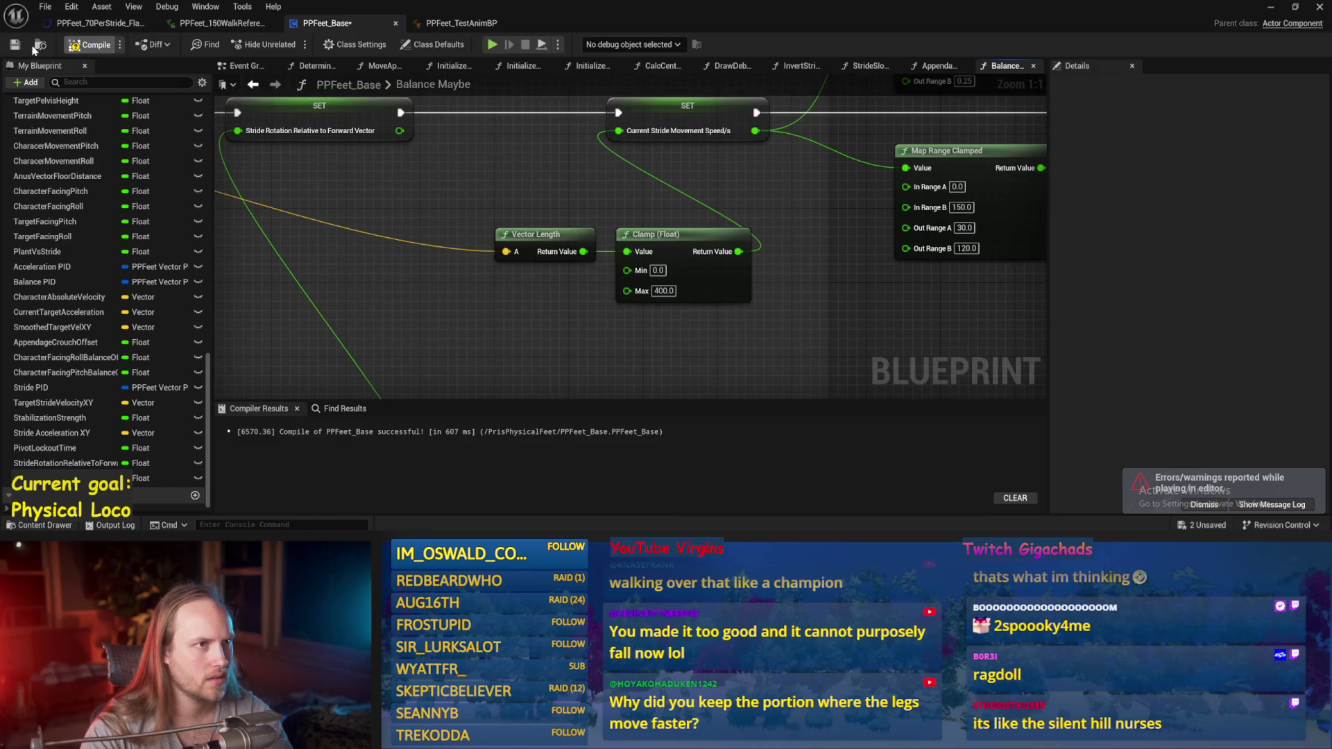
{"action": "left_click", "coordinate": [1271, 7]}
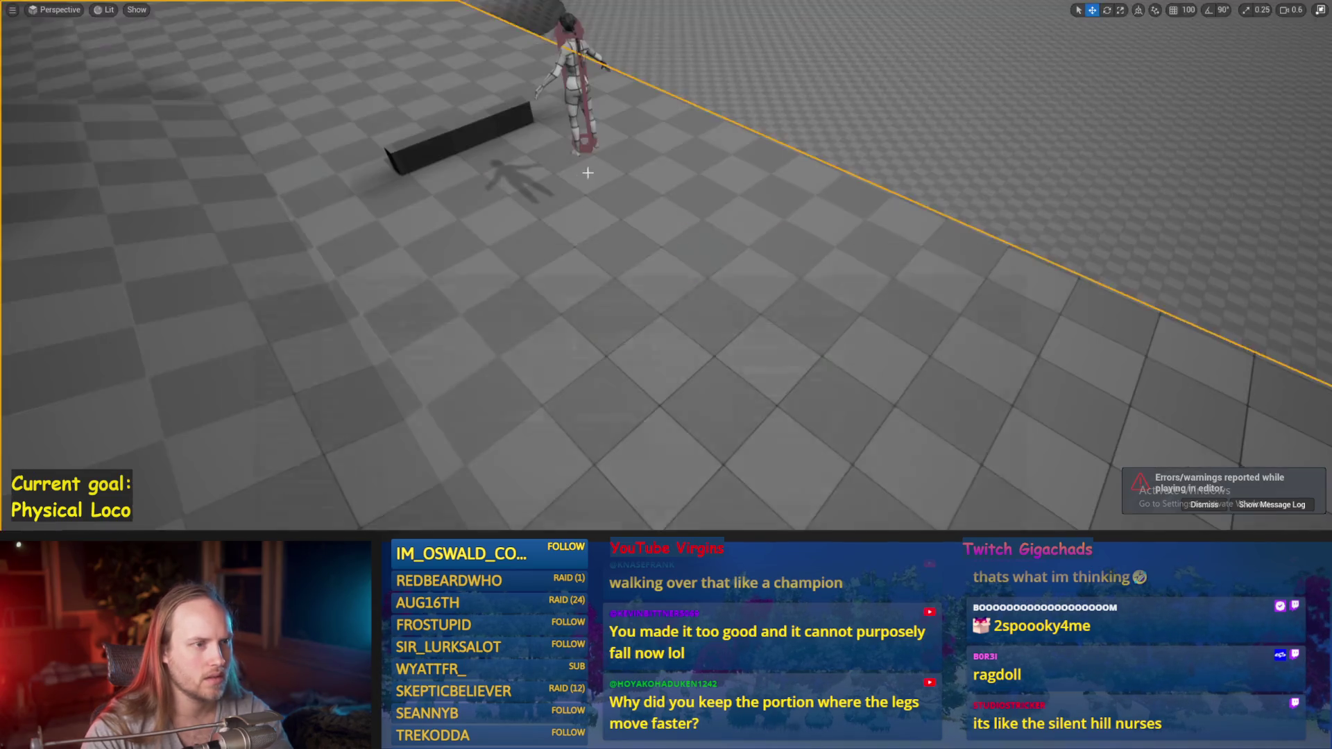
- Run a quick play test in which the character topples over
{"action": "left_click", "coordinate": [665, 285]}
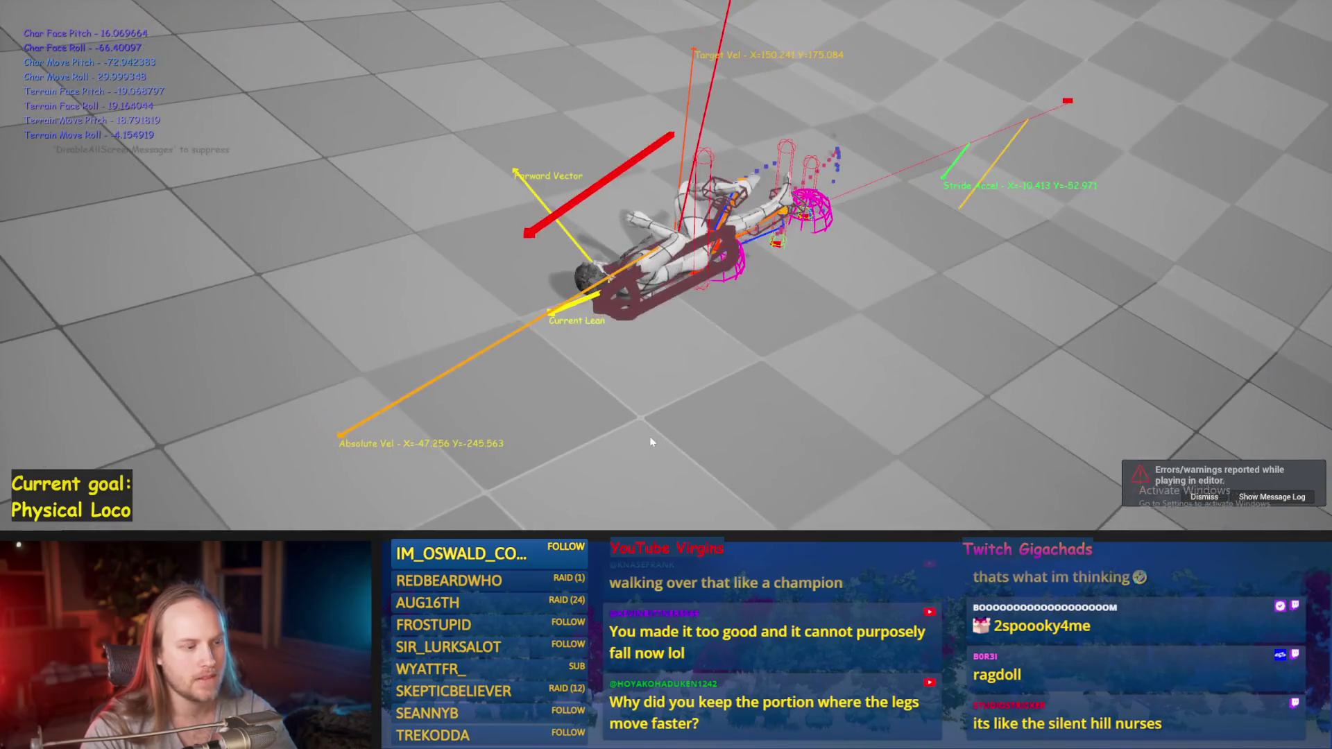
{"action": "key", "text": "Escape"}
{"action": "left_click", "coordinate": [508, 506]}
- Compile and save PPFeet_Base, and move the Current Step Length setter below Stabilization Strength
{"action": "key", "text": "ctrl+s"}
{"action": "mouse_move", "coordinate": [626, 303]}
{"action": "left_mouse_down"}
{"action": "mouse_move", "coordinate": [528, 297]}
{"action": "mouse_move", "coordinate": [434, 320]}
{"action": "left_mouse_up"}
{"action": "left_click_drag", "start_coordinate": [903, 211], "coordinate": [790, 314]}
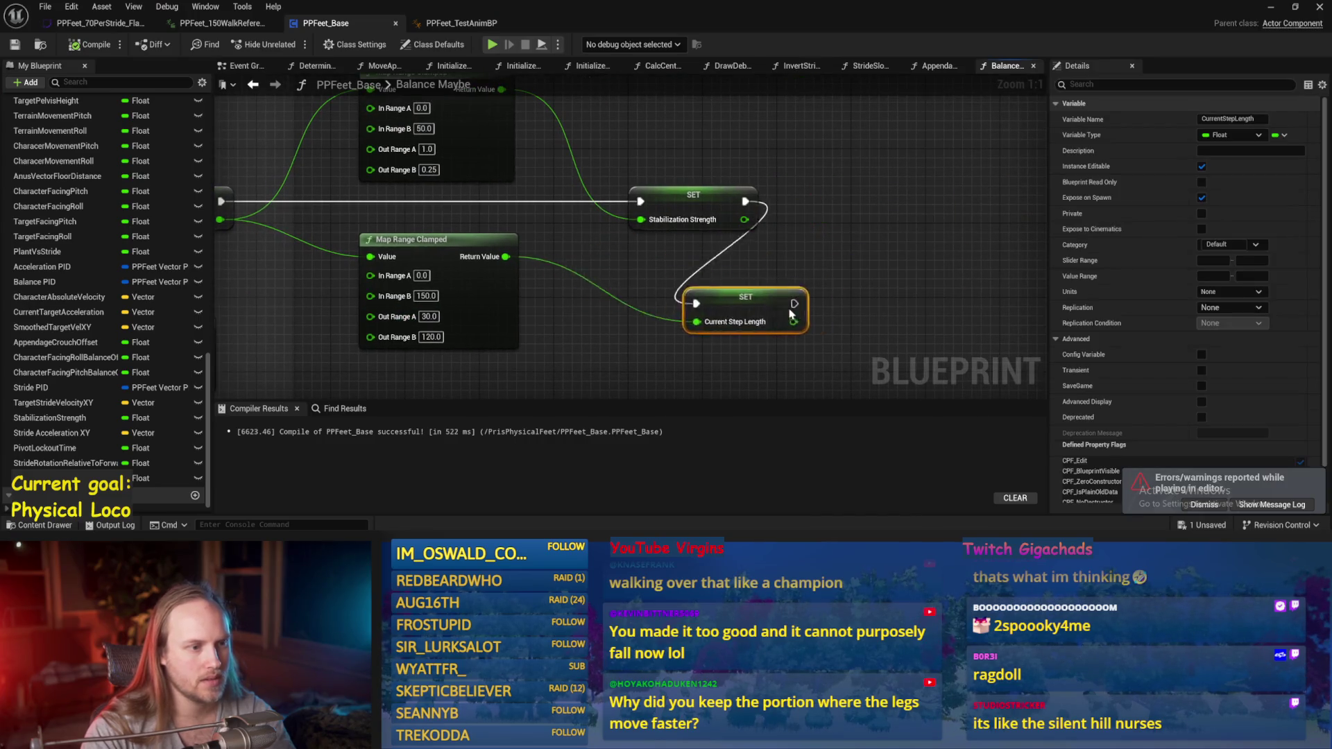
- Change the step-length Map Range Clamped output to 10–50, compile, save, and start a play test
{"action": "left_click", "coordinate": [765, 229]}
{"action": "key", "text": "ctrl+s"}
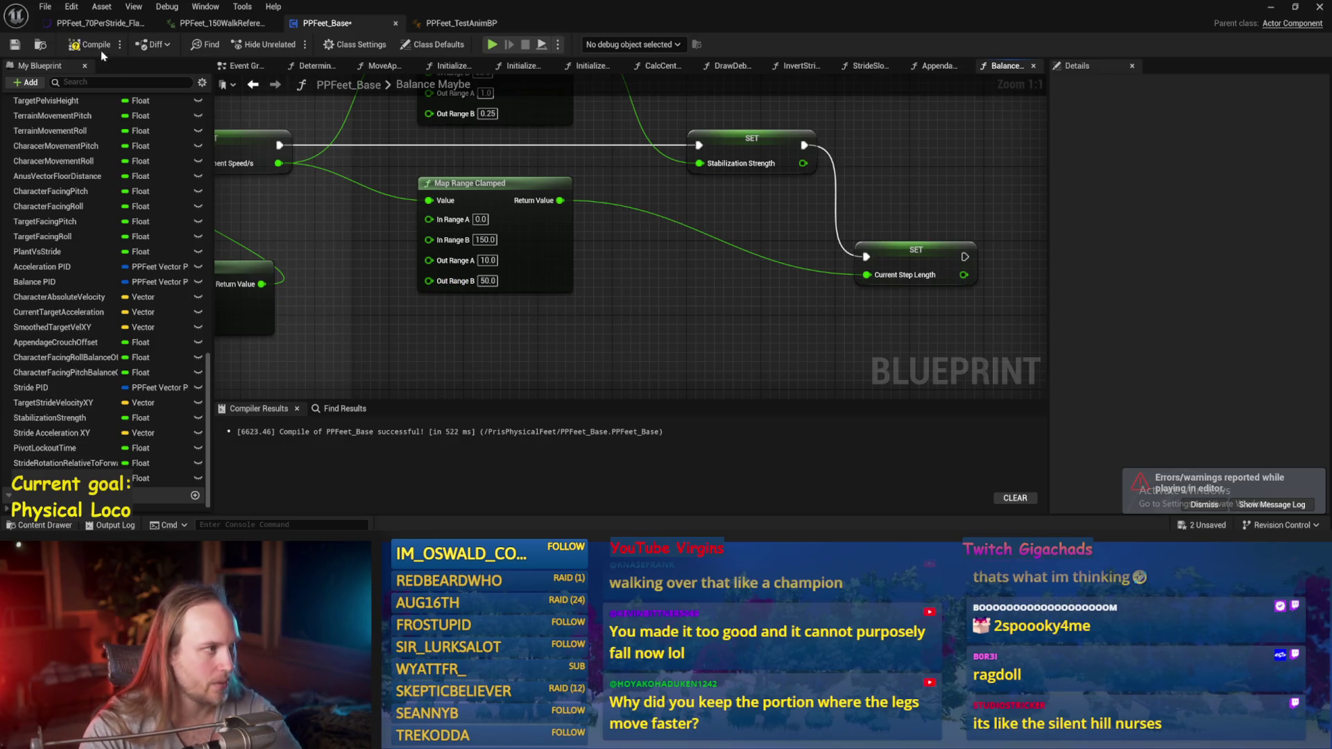
{"action": "key", "text": "ctrl+s"}
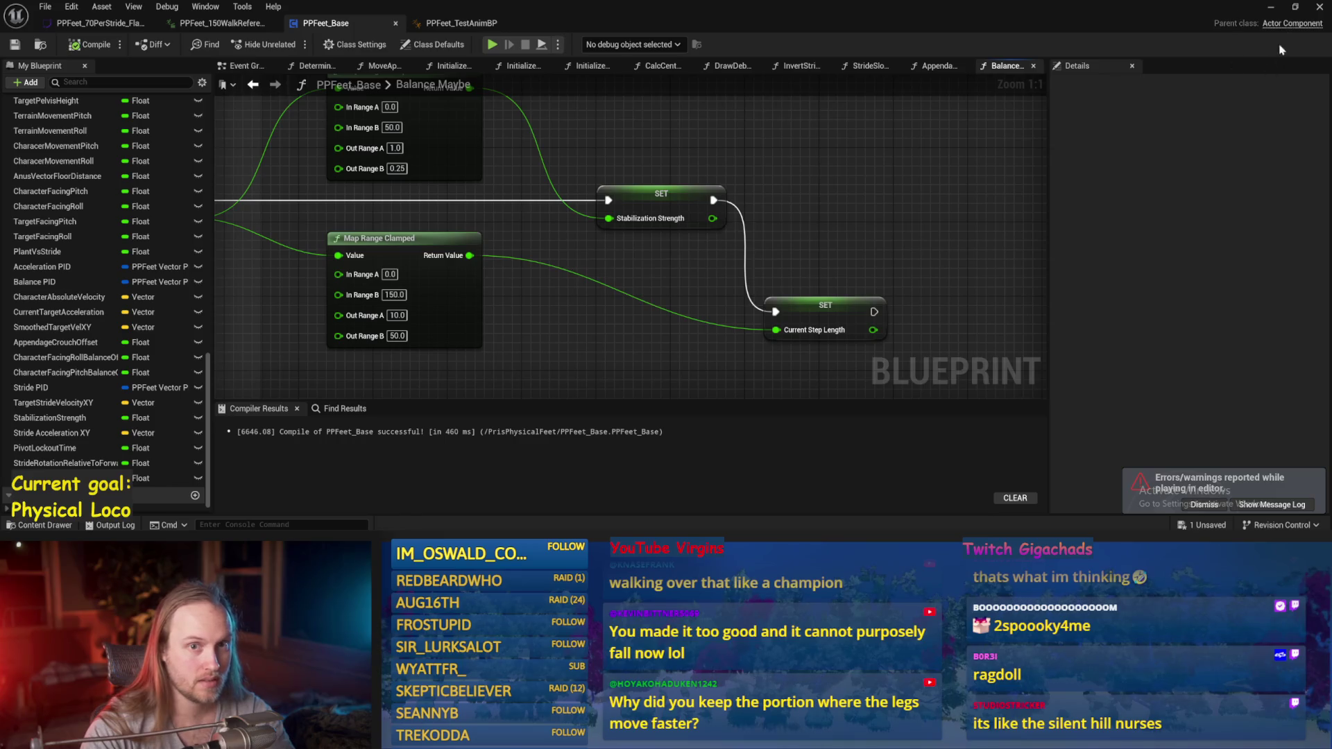
{"action": "key", "text": "alt+Tab"}
{"action": "key", "text": "alt+p"}
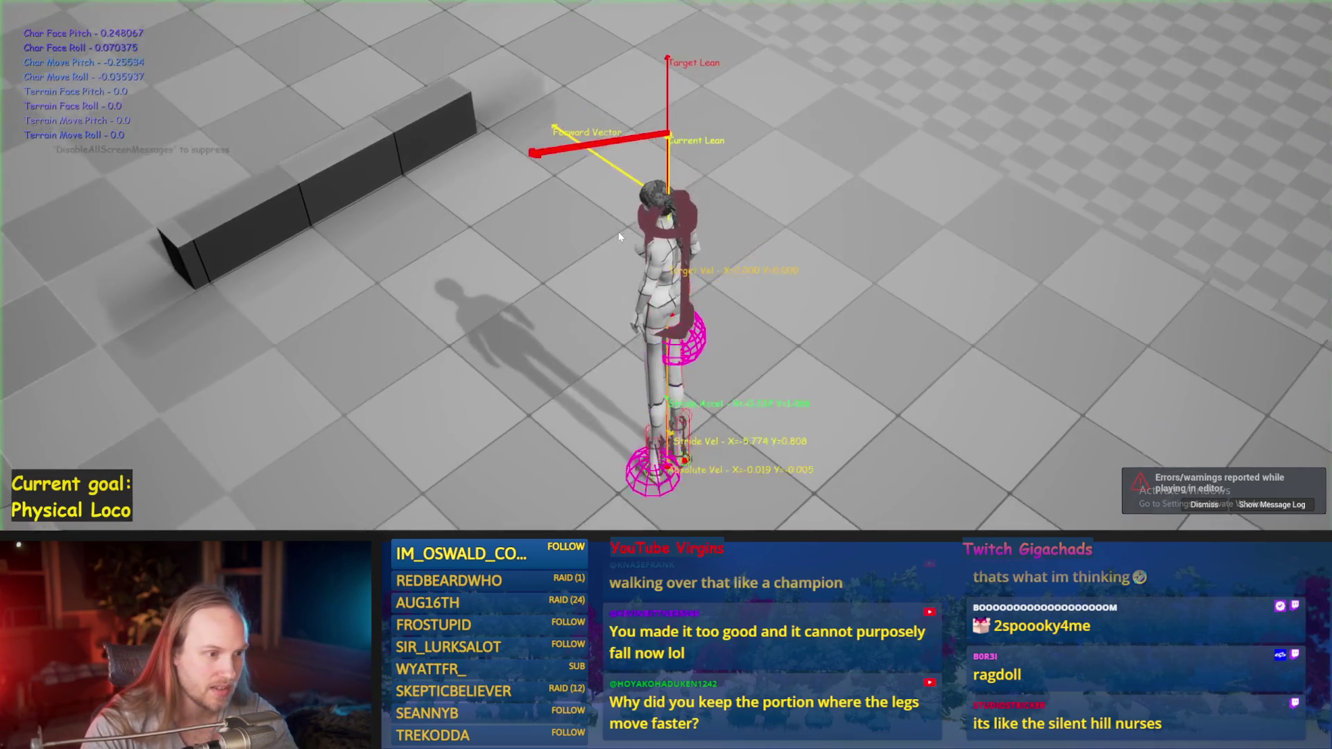
- Walk the character sideways and forward around the test level, including the icy area, then stop
{"action": "key", "text": "a"}
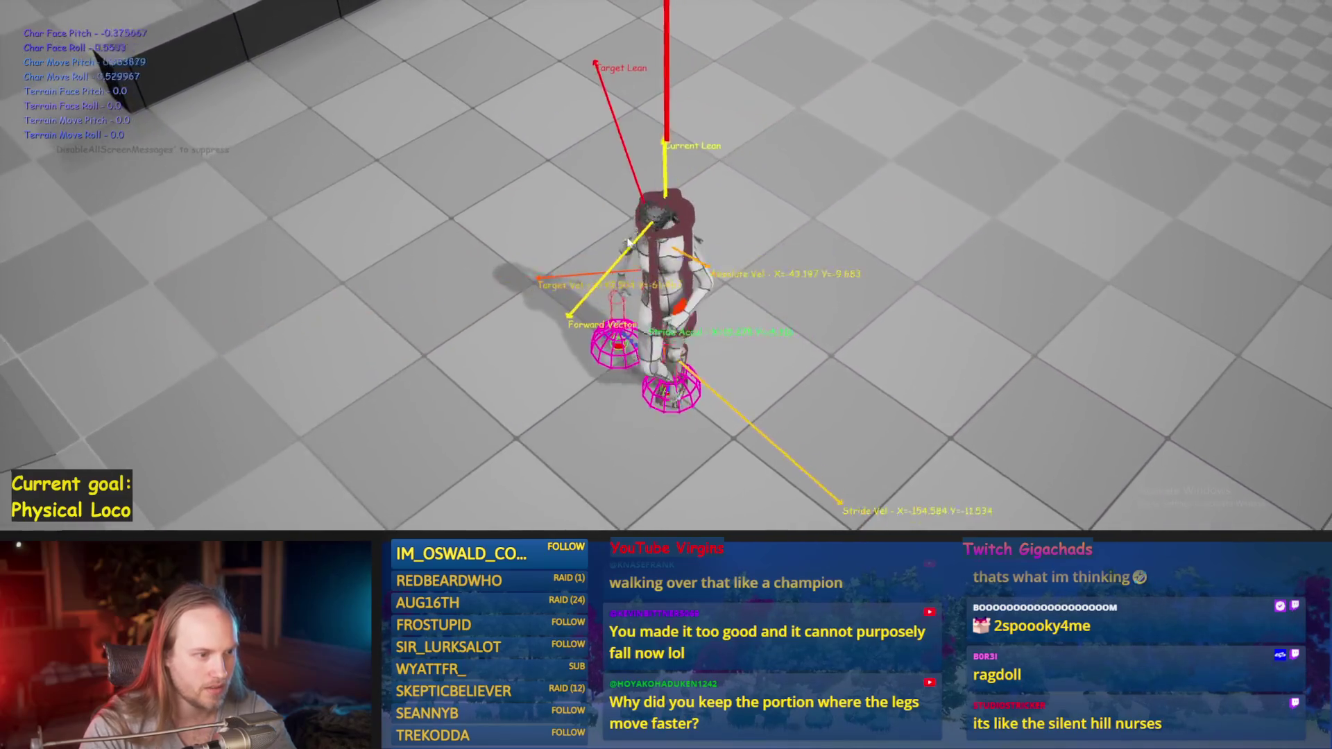
{"action": "key", "text": "w"}
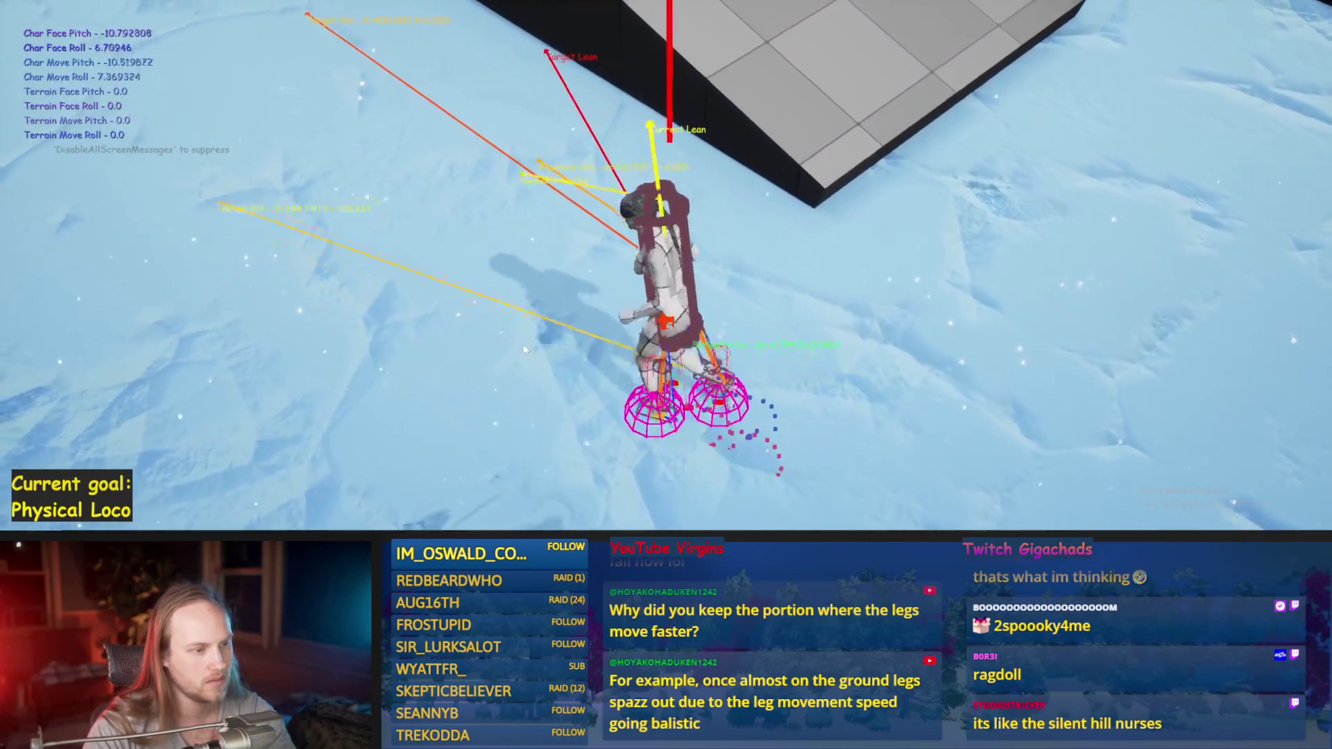
{"action": "key", "text": "Escape"}
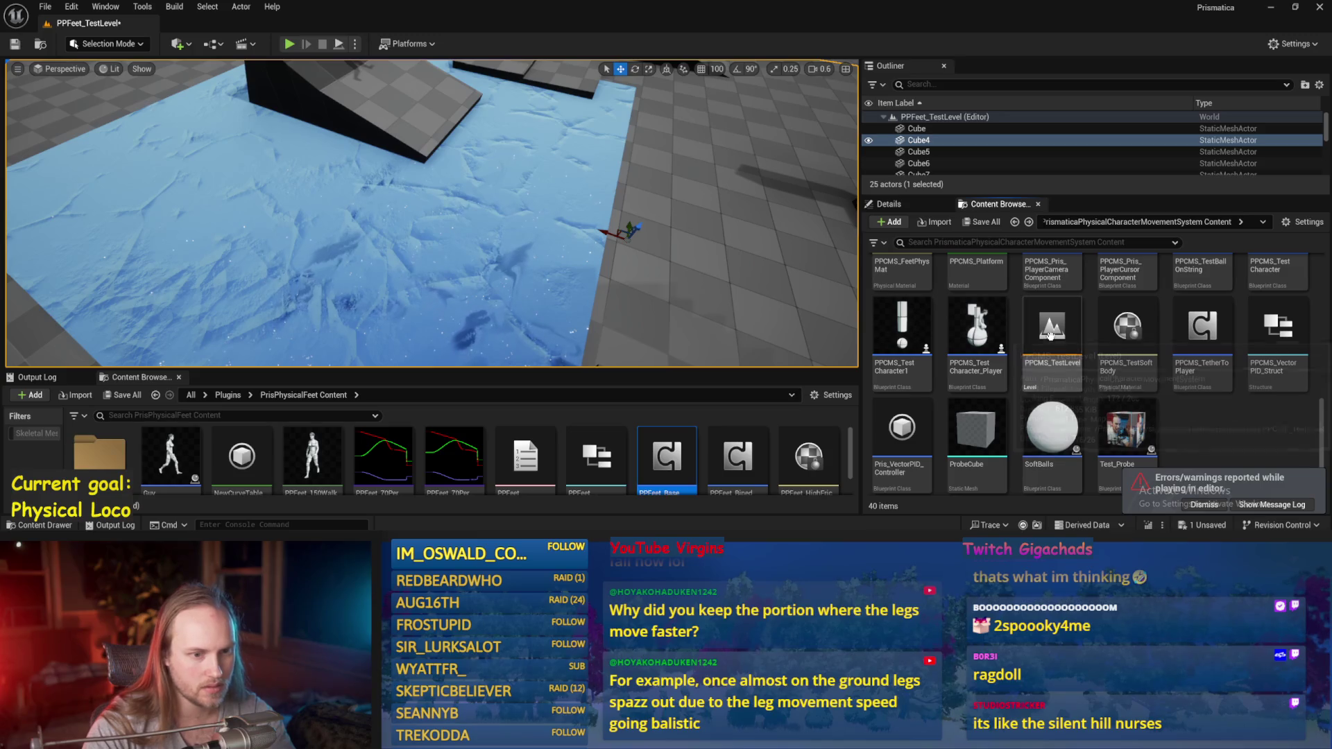
- Open PPCMS_TestLevel, saving the current level first, and start a full-screen F11 play test
{"action": "double_click", "coordinate": [1050, 335]}
{"action": "left_click", "coordinate": [697, 406]}
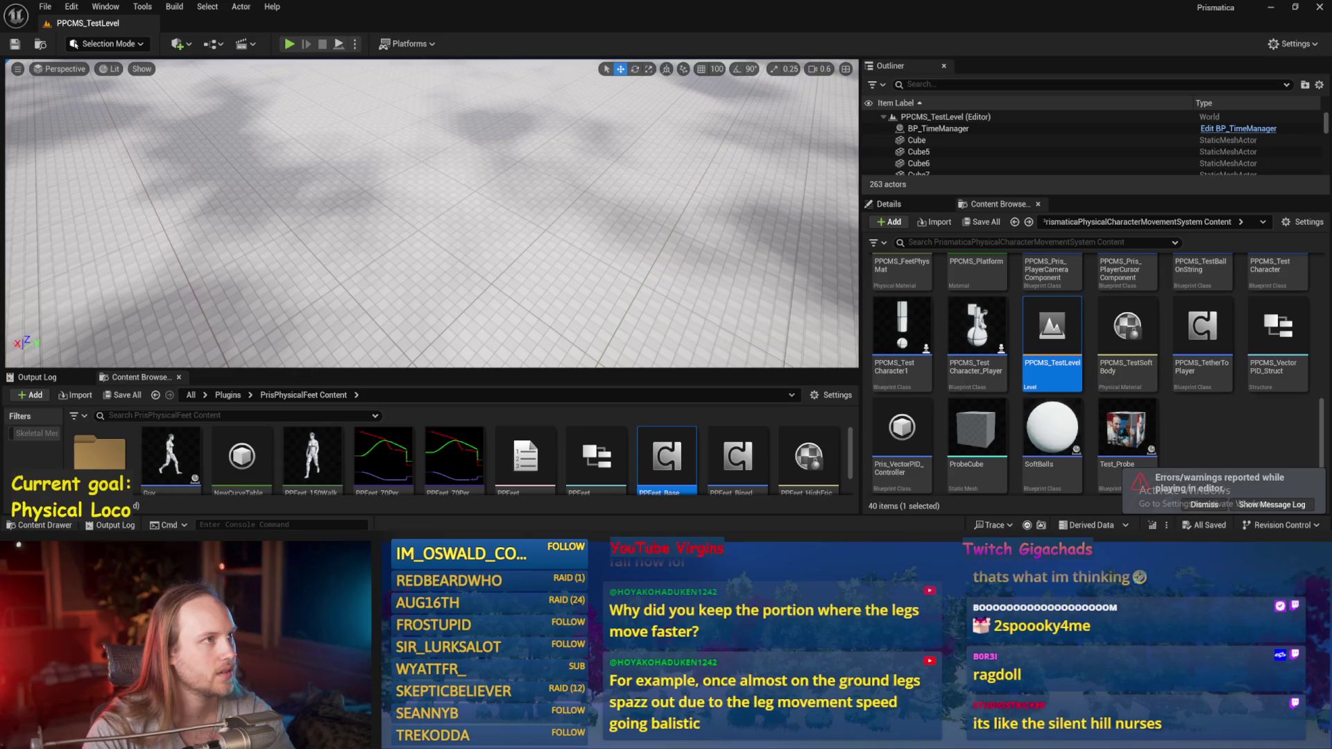
{"action": "left_click", "coordinate": [291, 44]}
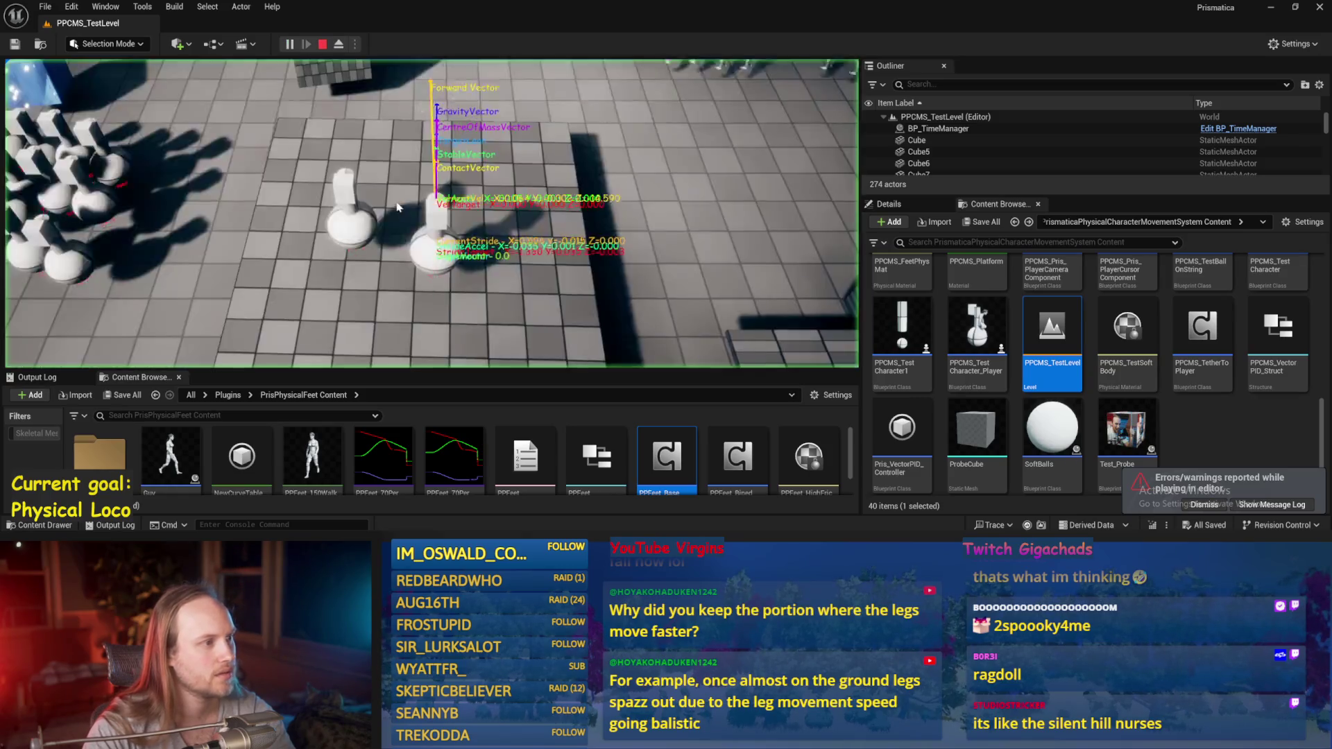
{"action": "key", "text": "F11"}
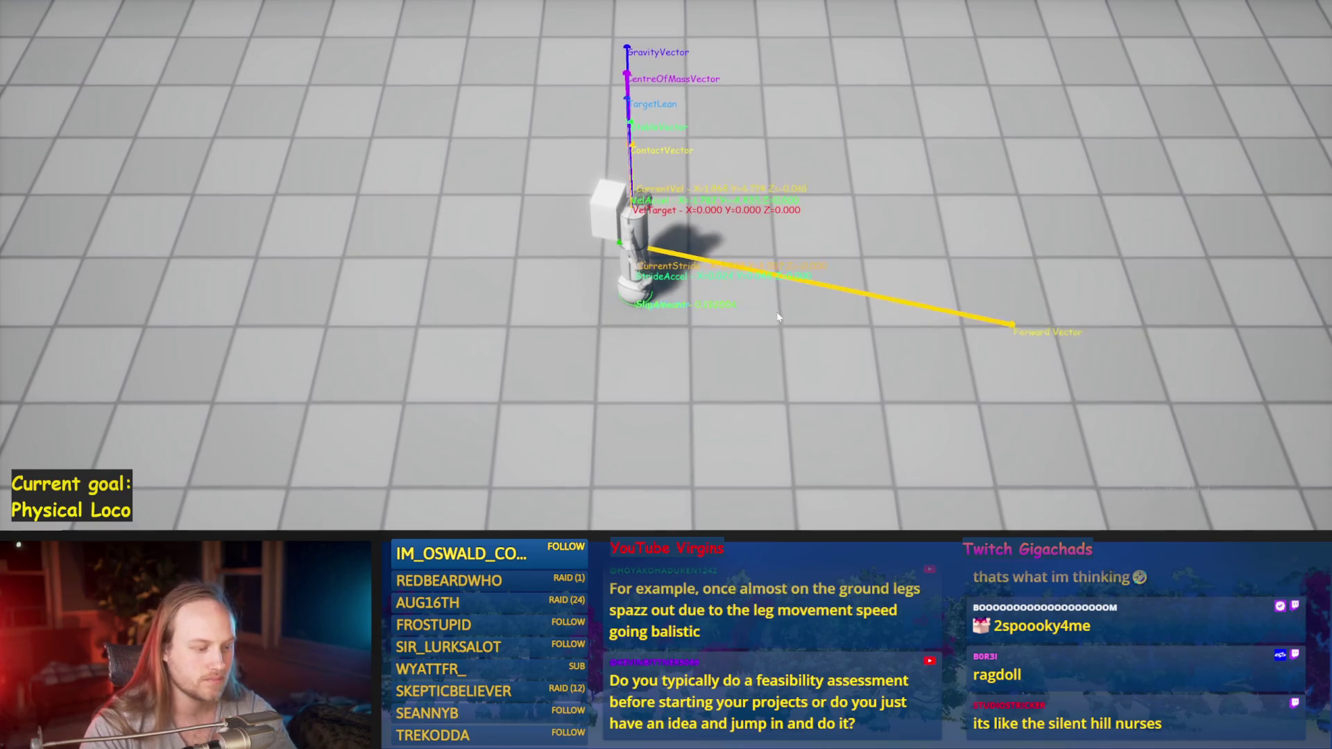
{"action": "key", "text": "Escape"}
{"action": "key", "text": "s"}
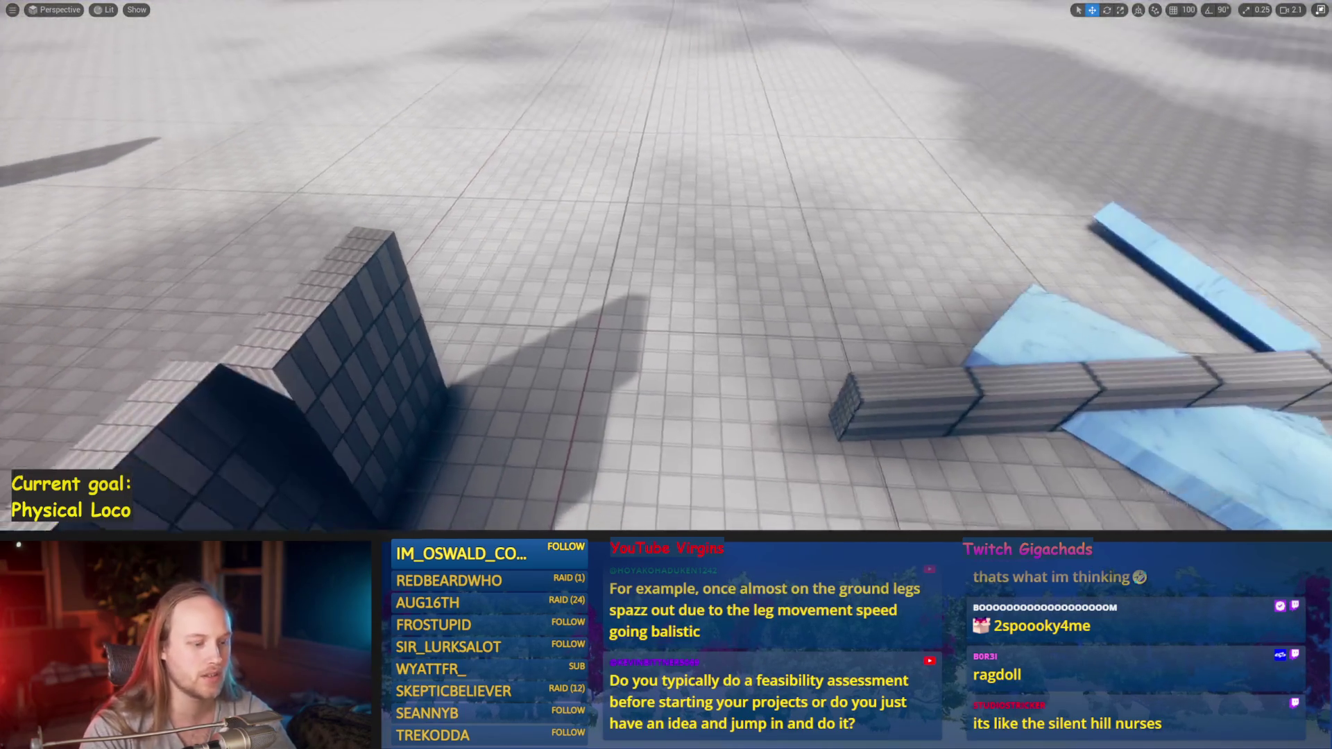
{"action": "scroll", "coordinate": [666, 263], "scroll_direction": "up", "scroll_amount": 2}
{"action": "key", "text": "s"}
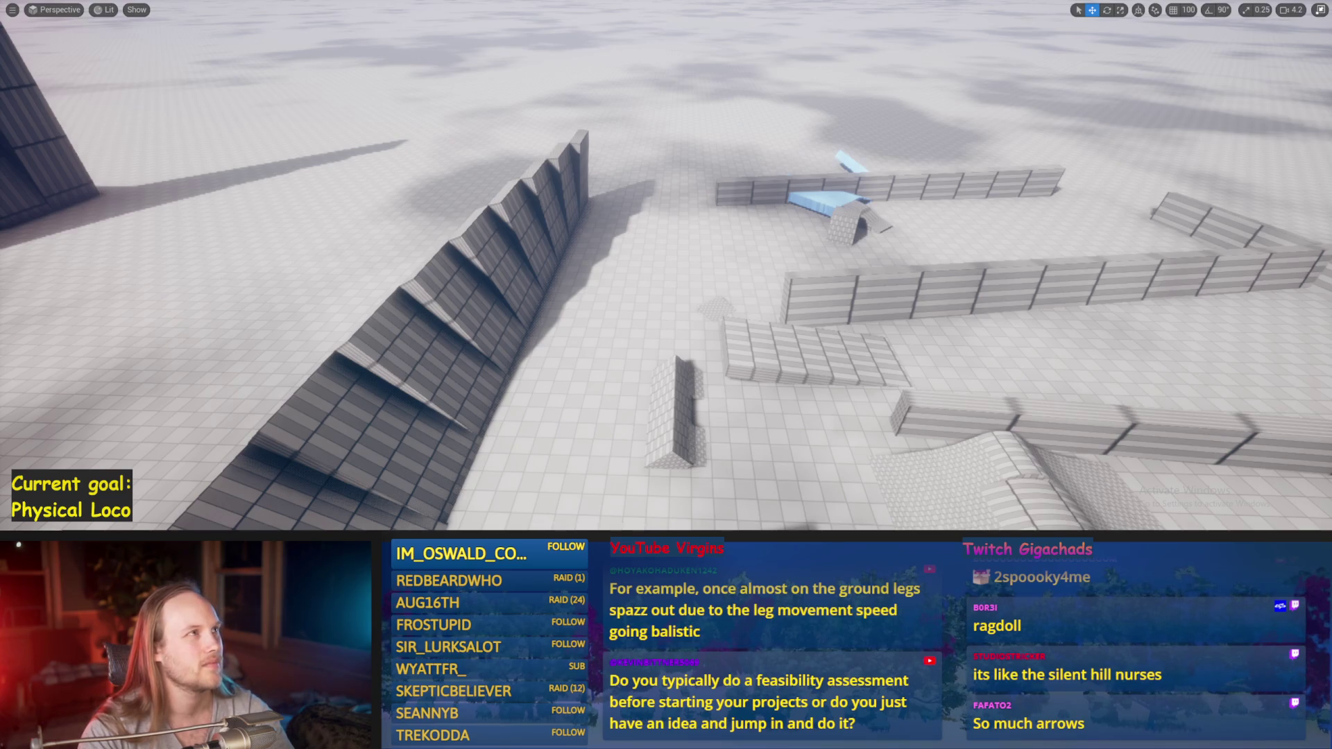
{"action": "key", "text": "w"}
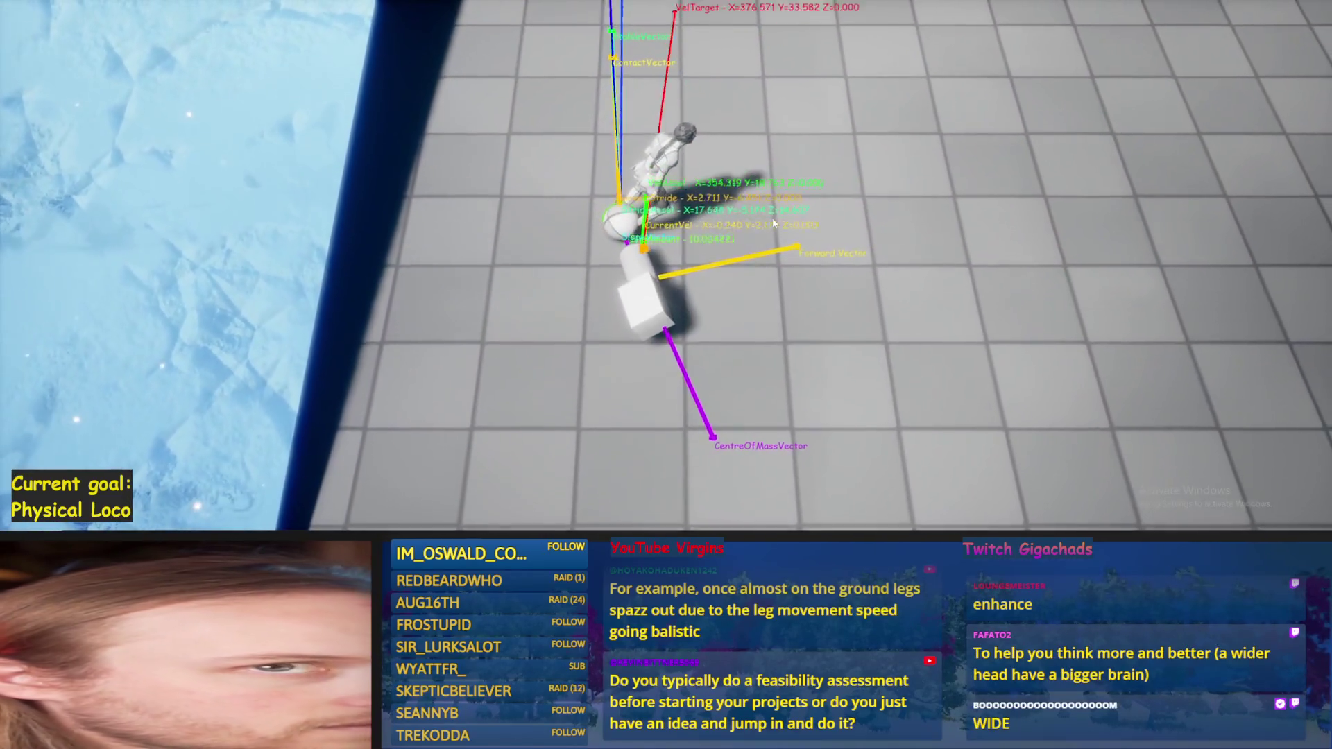
{"action": "key", "text": "Escape"}
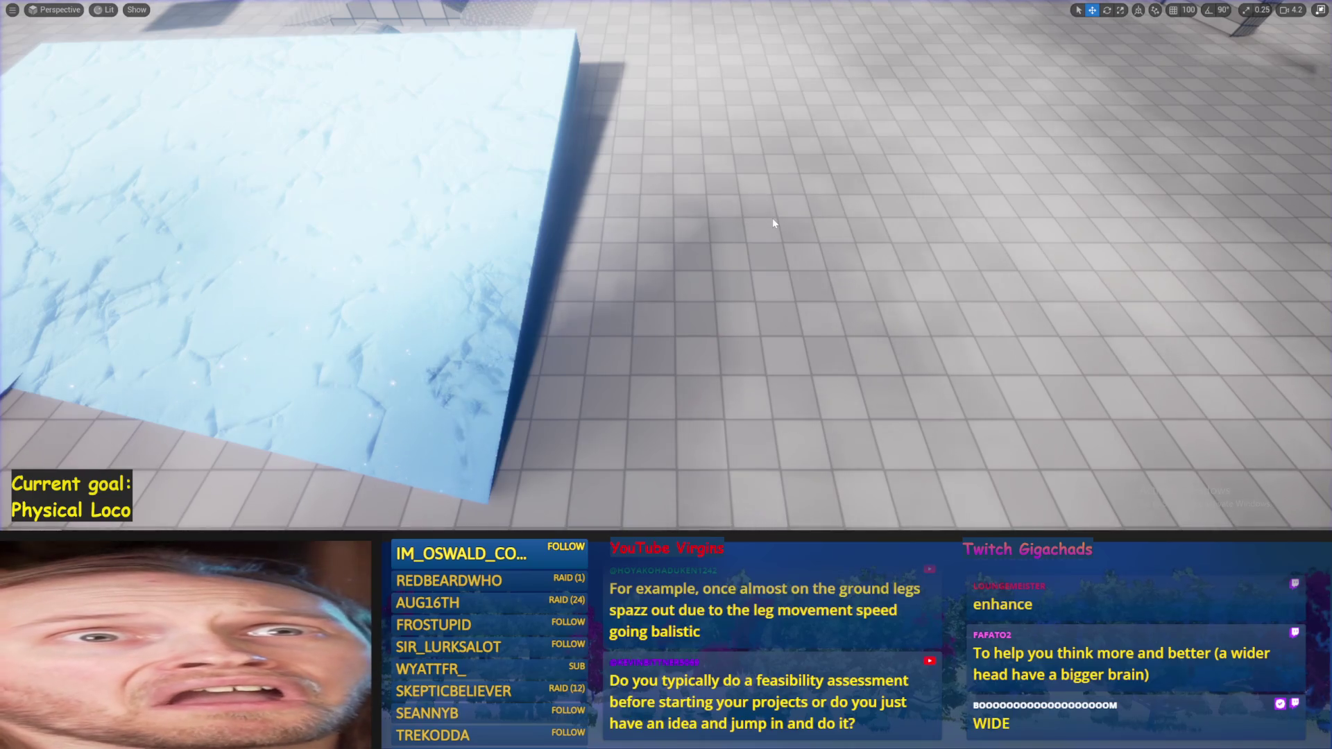
{"action": "key", "text": "alt+p"}
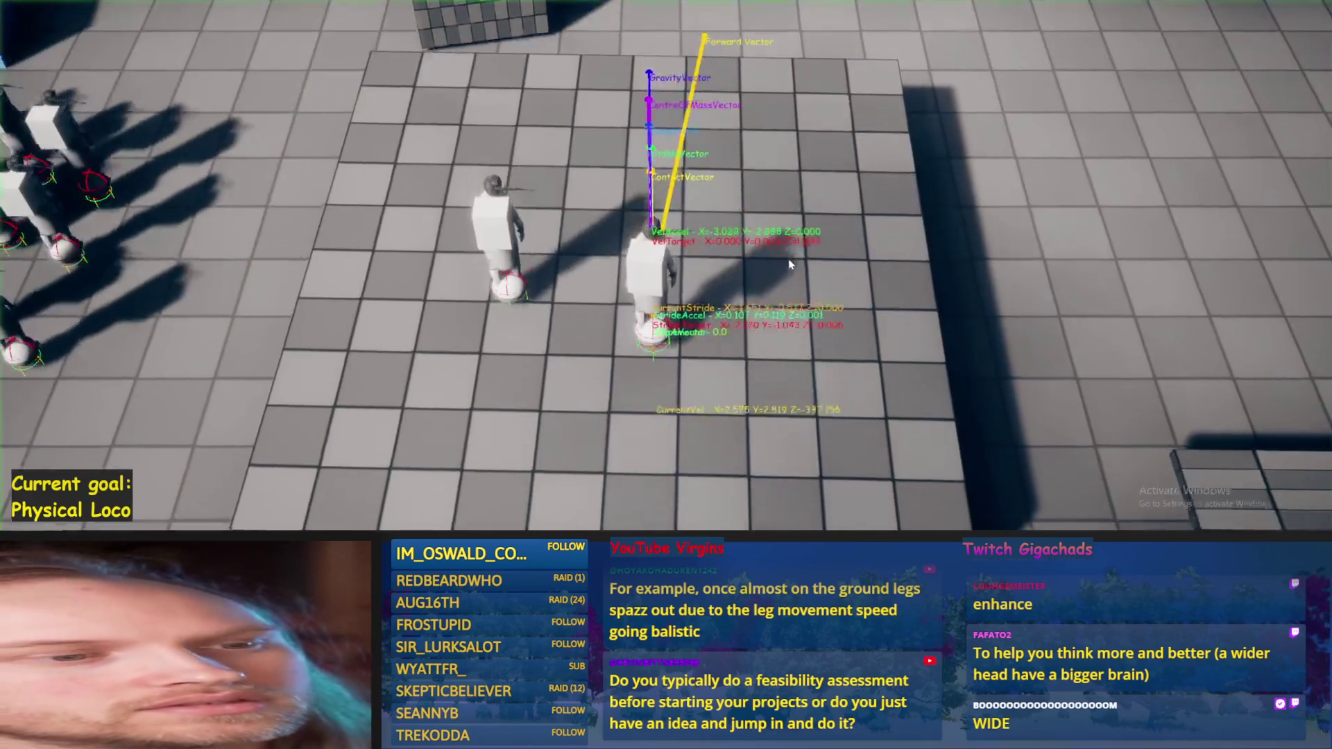